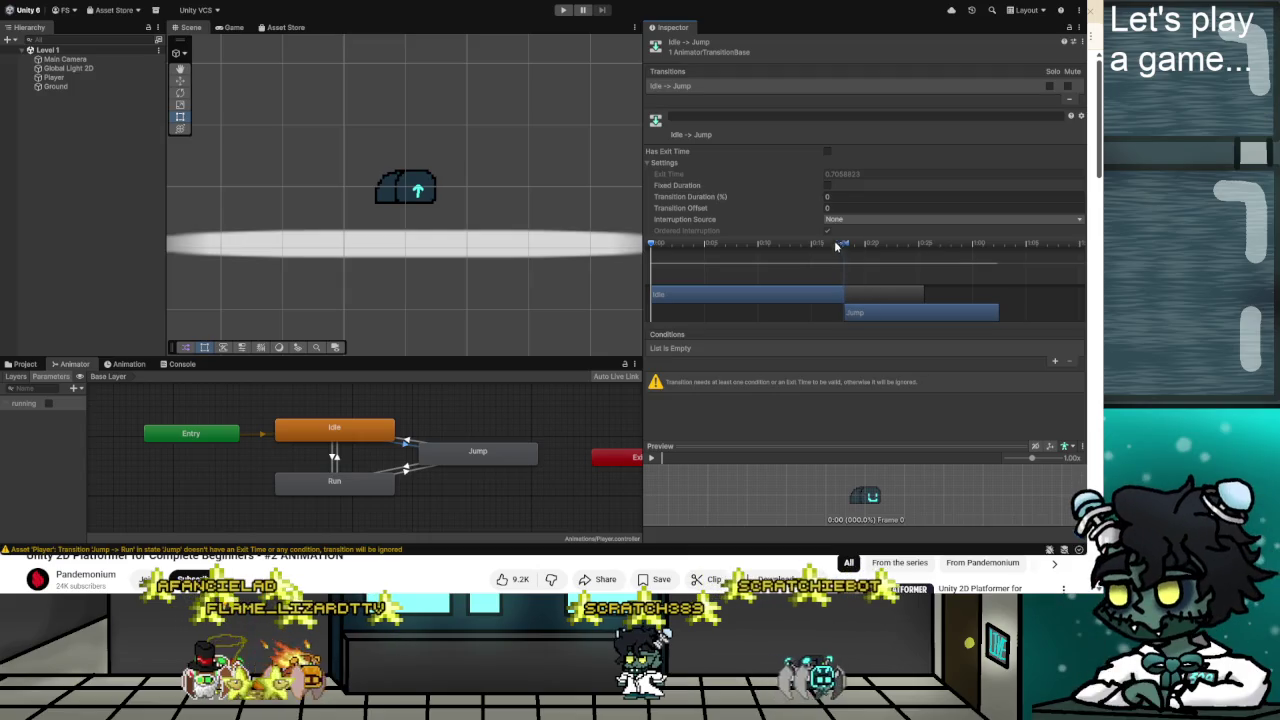
Uncheck Fixed Duration on Jump→Idle and drag the Jump→Idle and Jump→Run durations to 0.
click(404, 440)
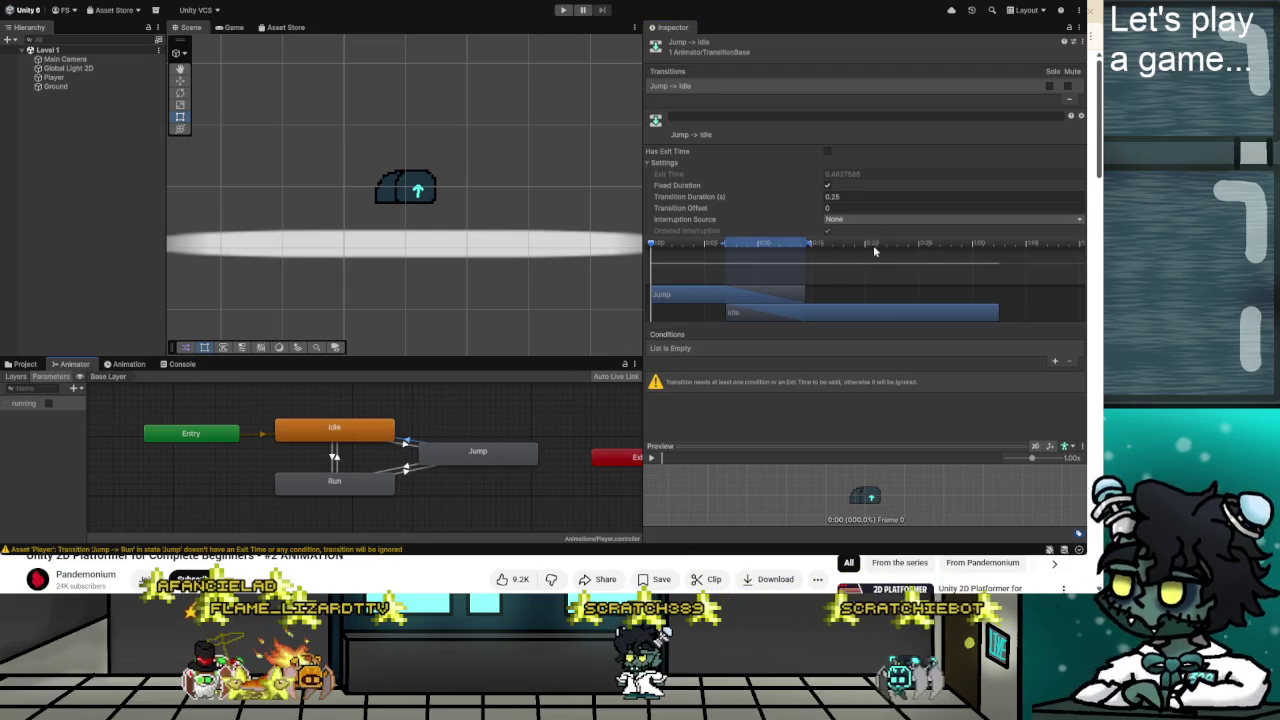
click(827, 186)
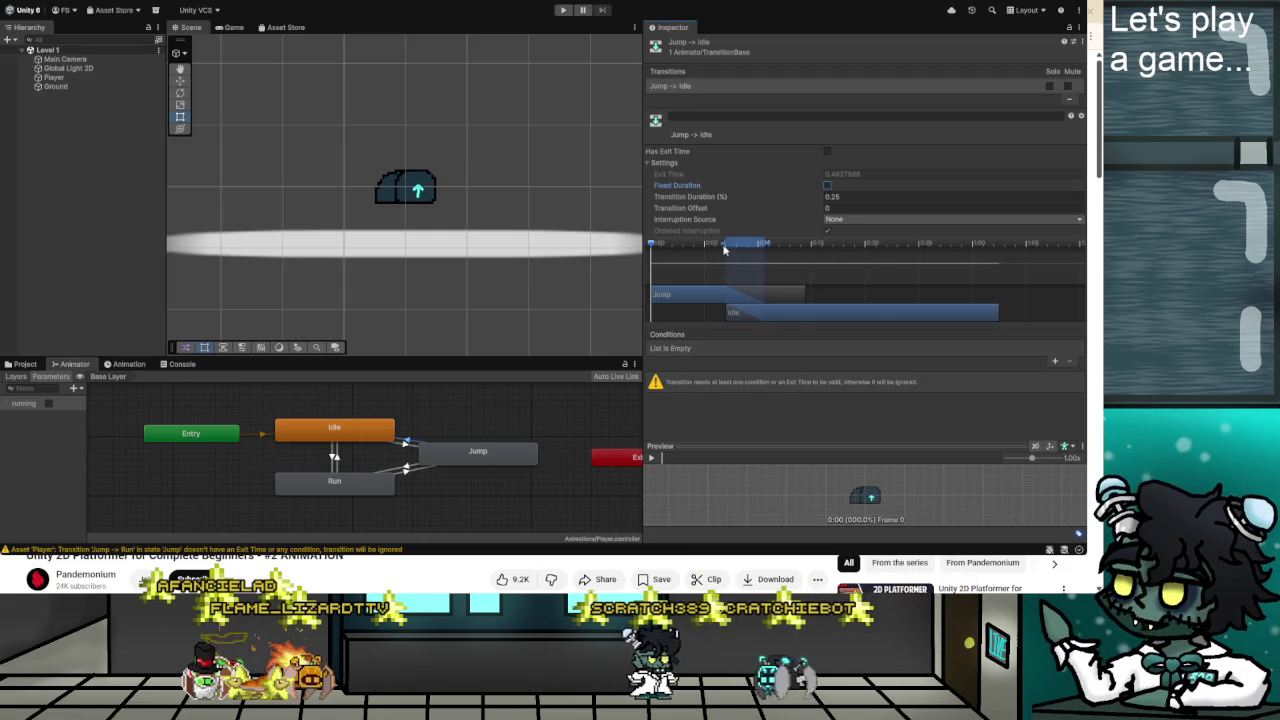
drag(765, 246, 804, 246)
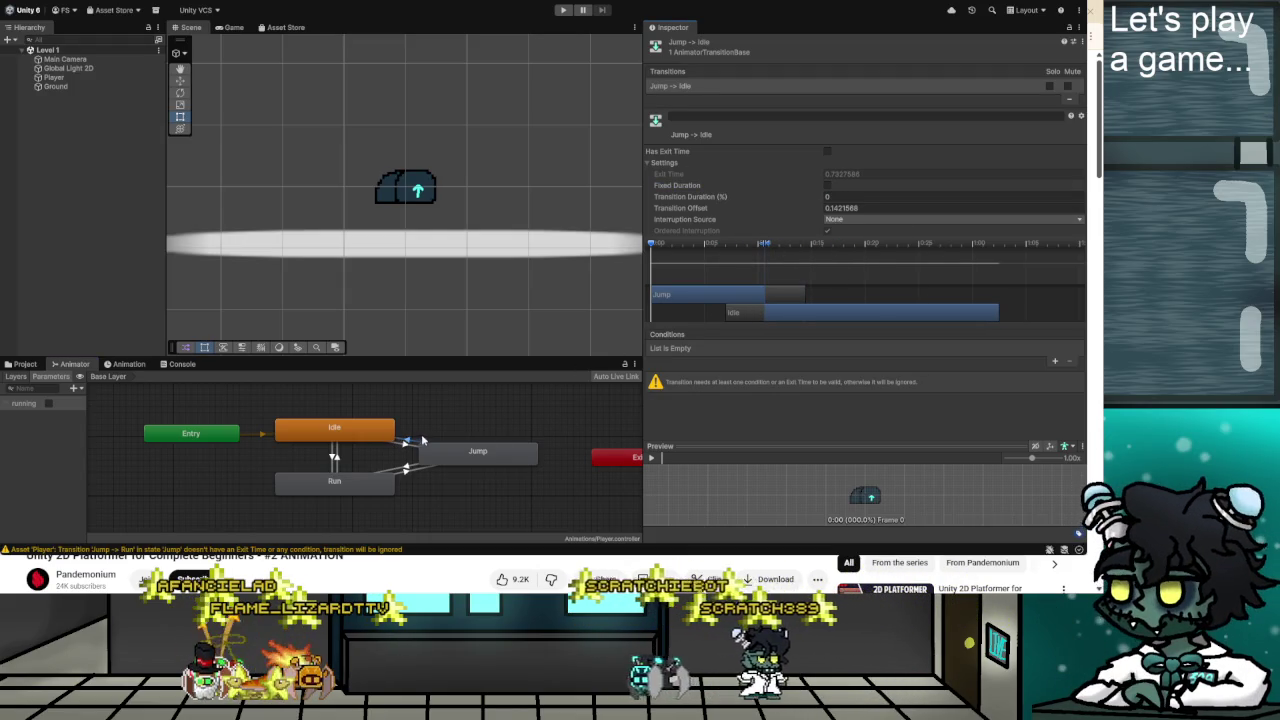
click(406, 470)
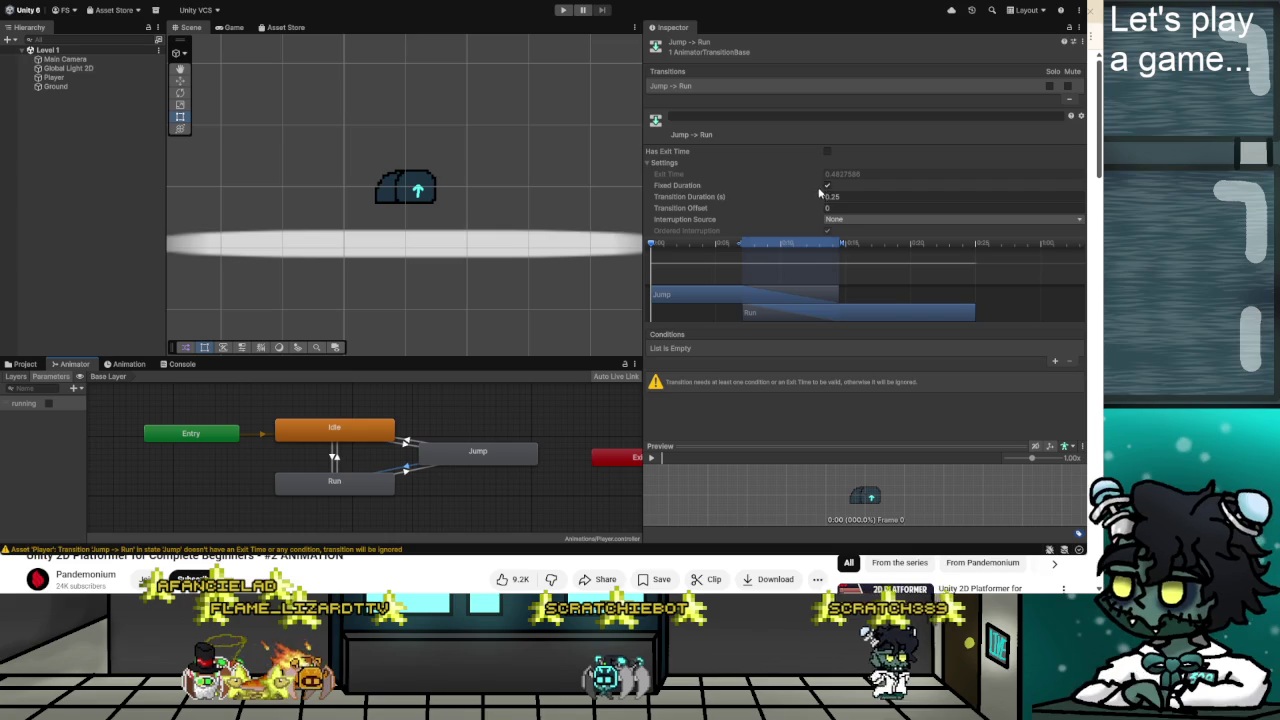
drag(742, 244, 789, 244)
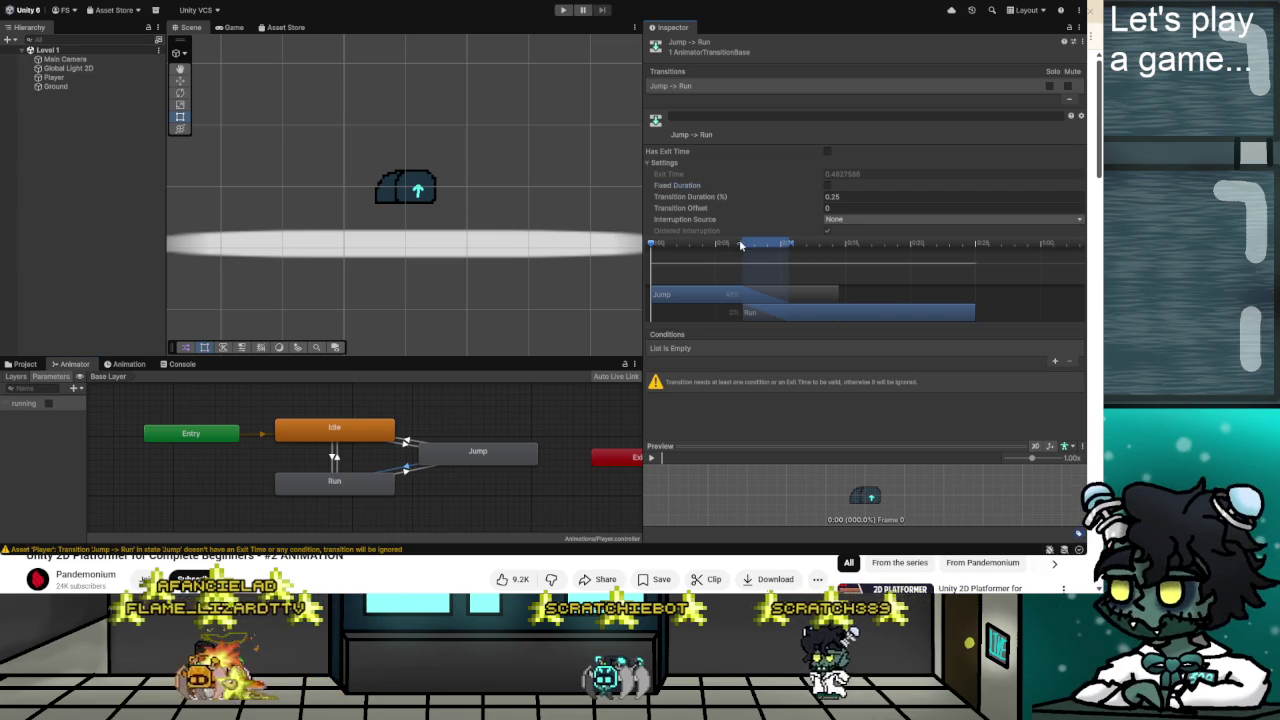
Review the Run→Jump transition and the Run state, then switch to the tutorial video.
click(400, 474)
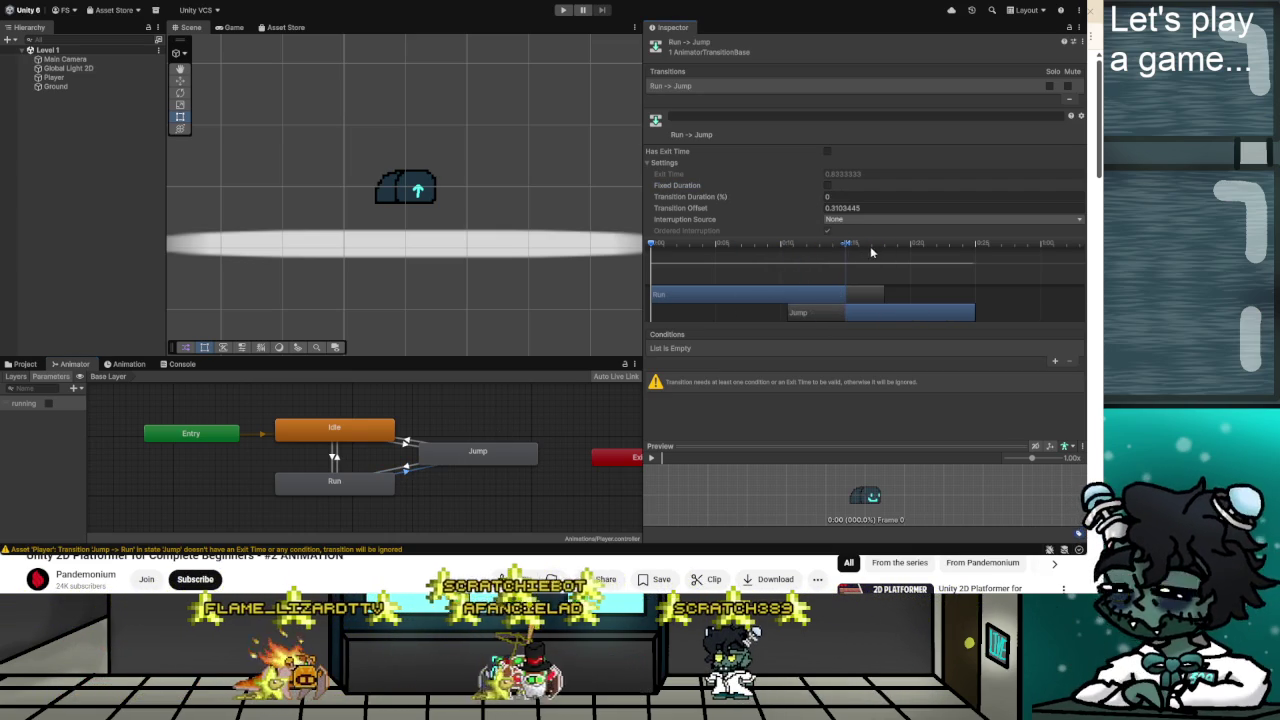
click(450, 481)
click(357, 489)
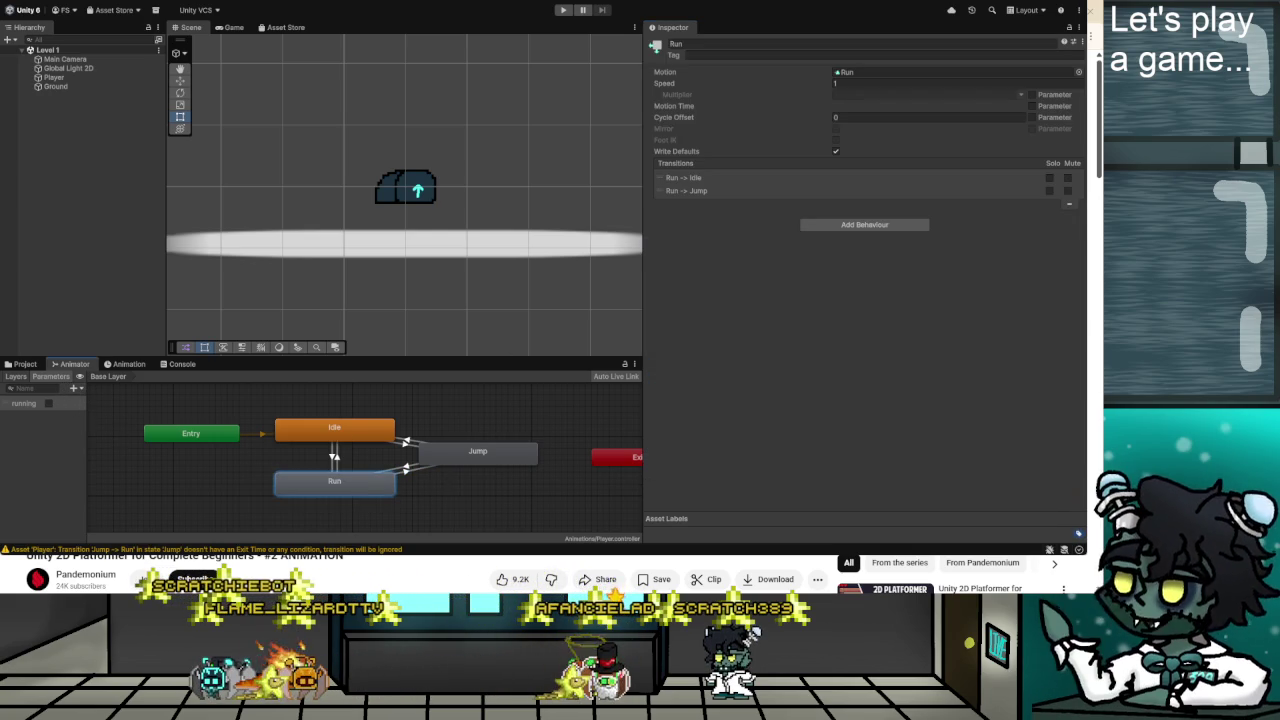
key(alt+Tab)
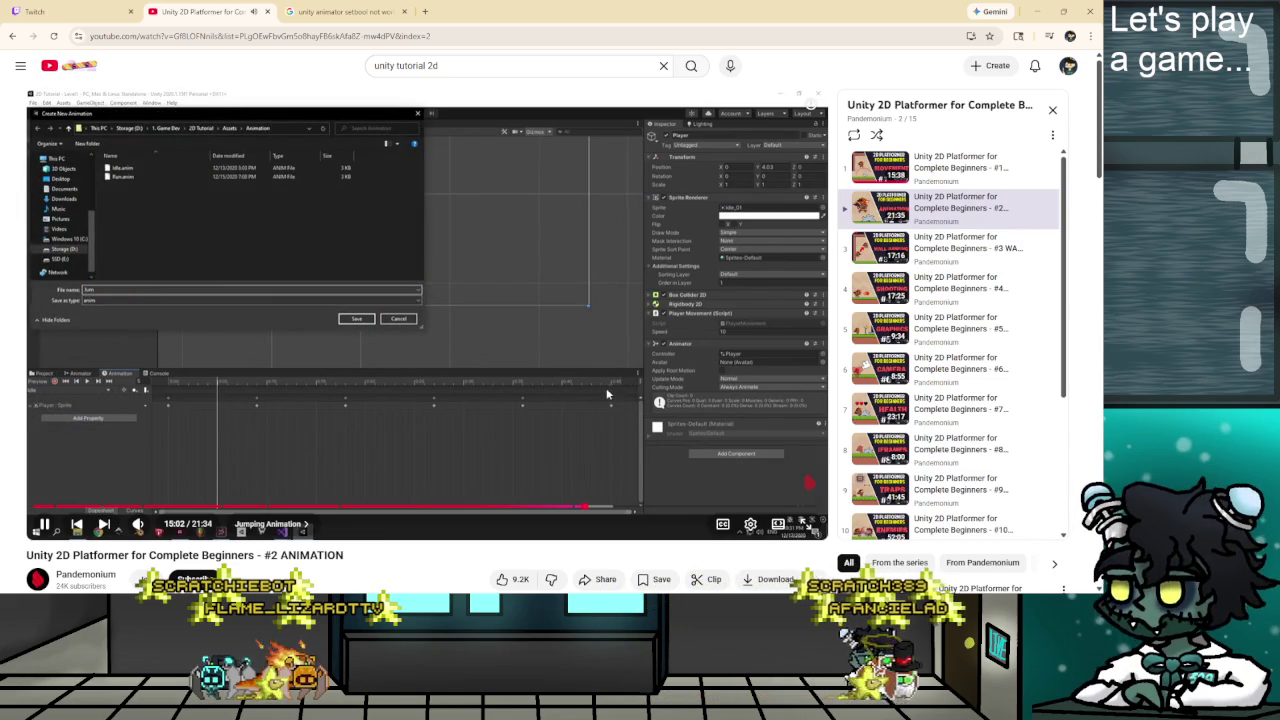
key(l)
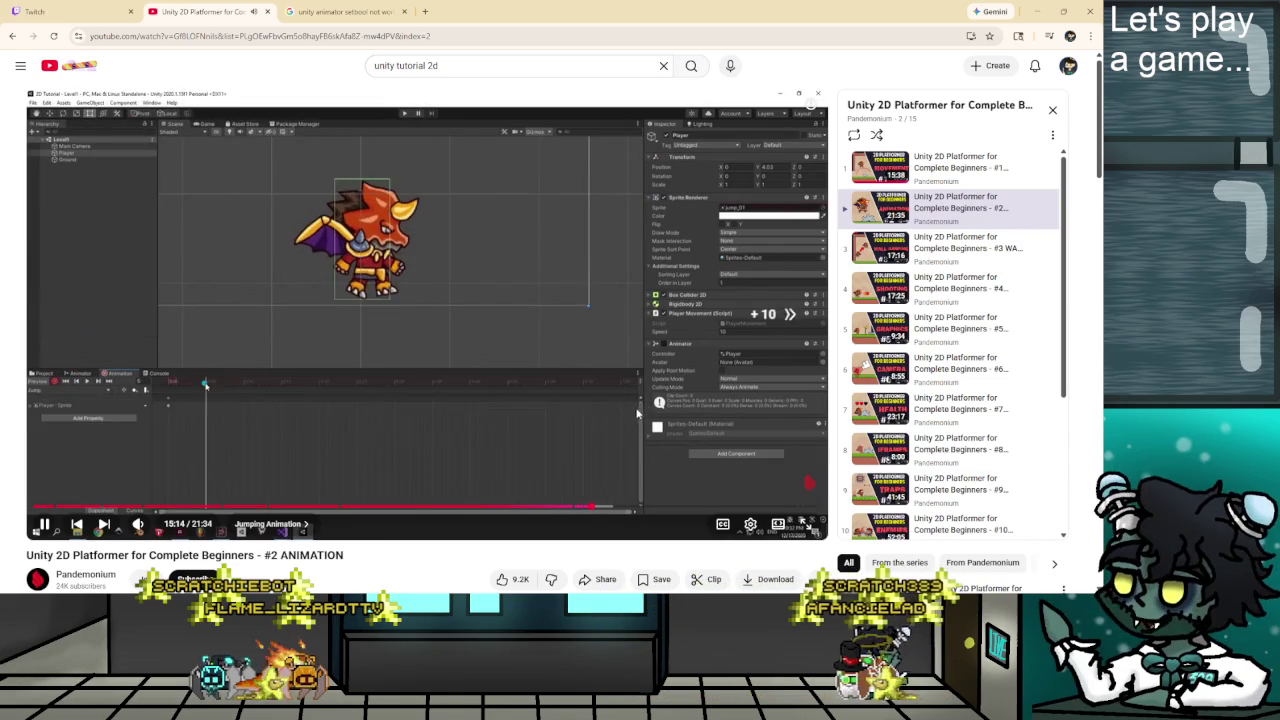
key(l)
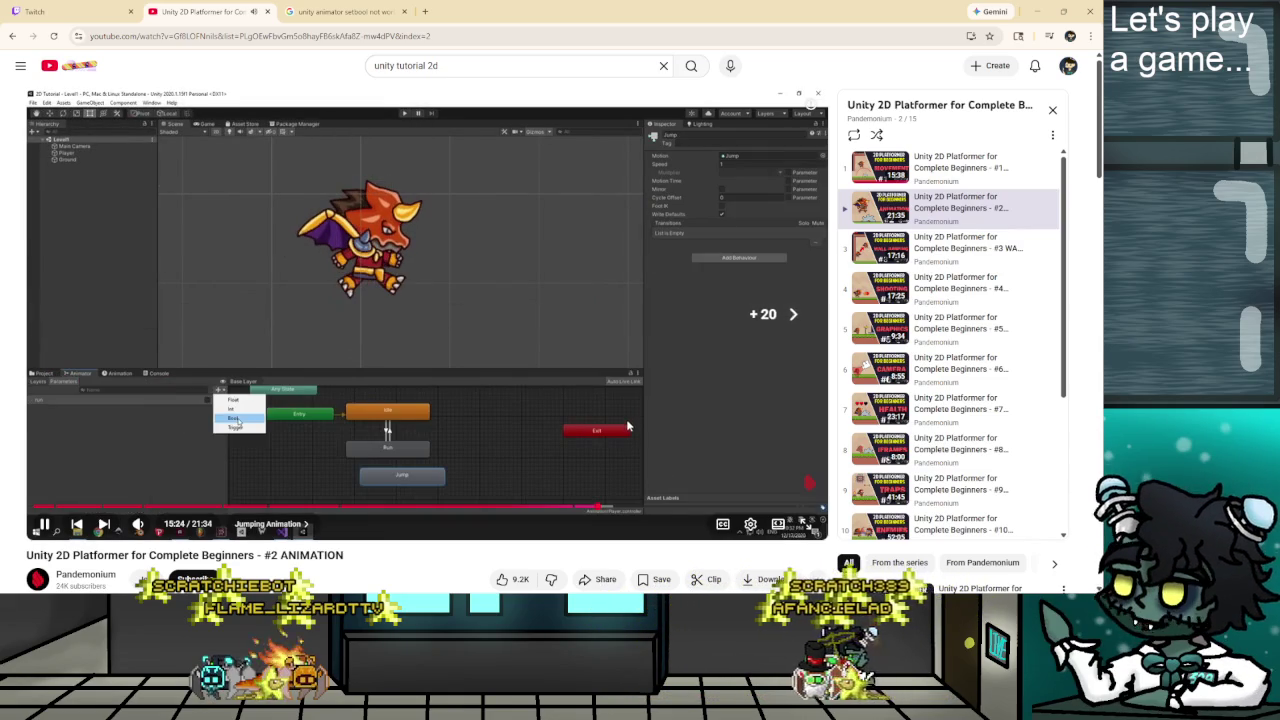
key(Right)
key(Left)
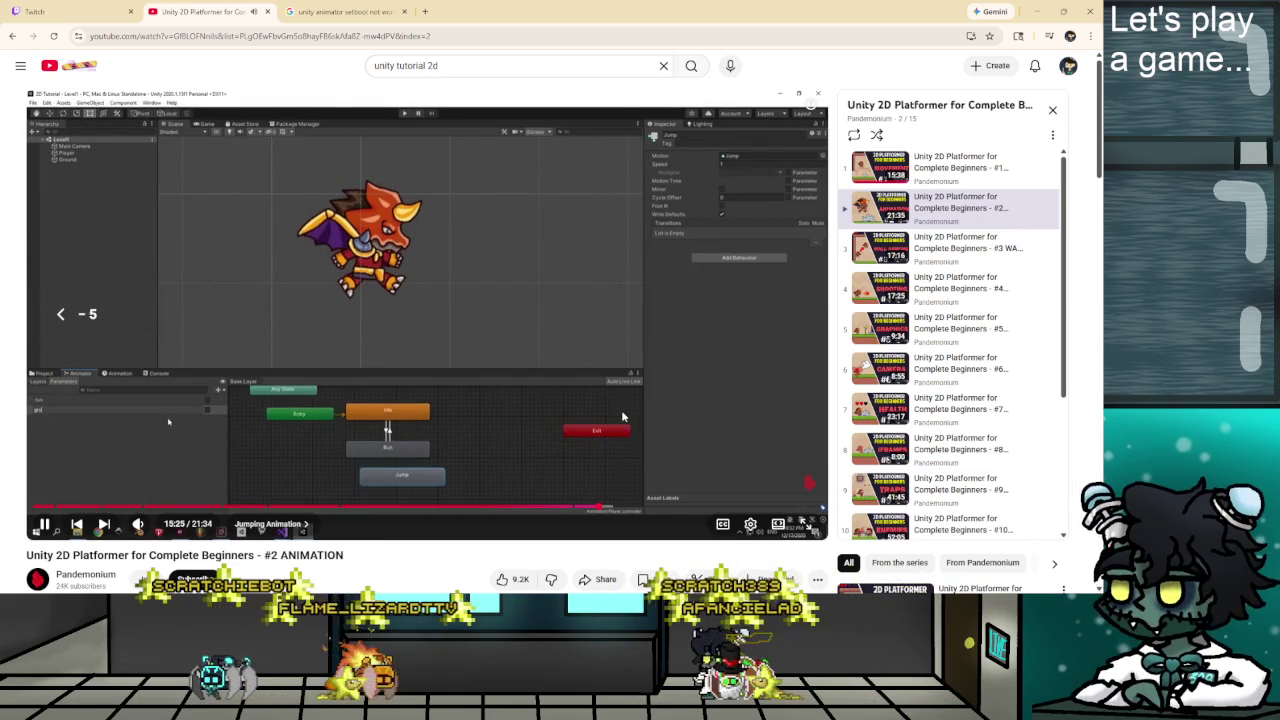
click(503, 366)
key(alt+Tab)
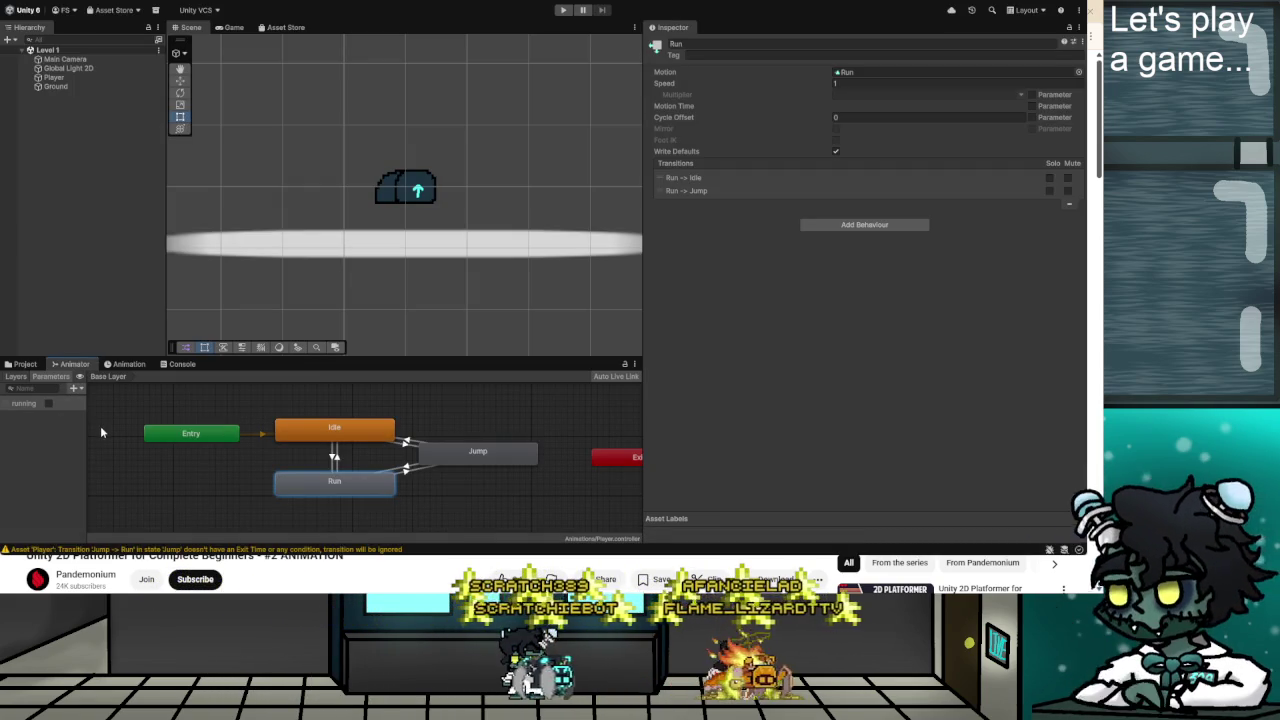
Name the new Bool parameter 'grounded', then select the Jump→Run and Run→Idle transitions.
text(grounded)
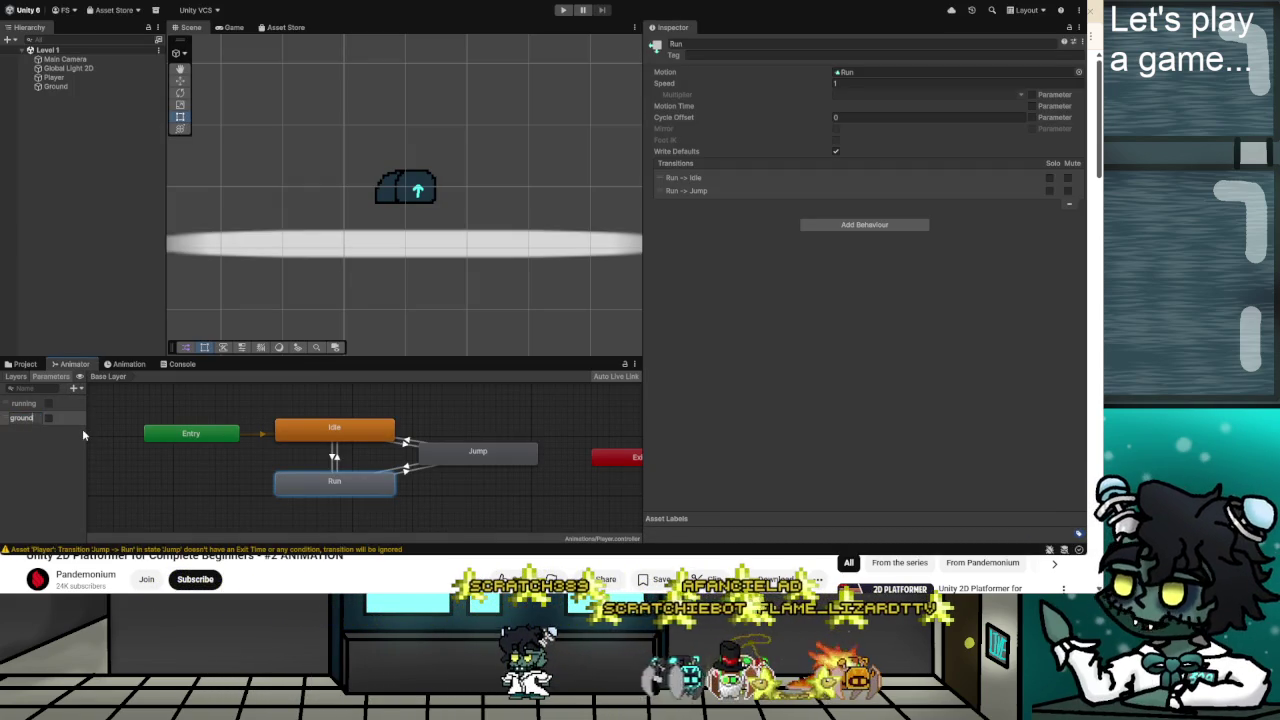
key(Return)
click(72, 447)
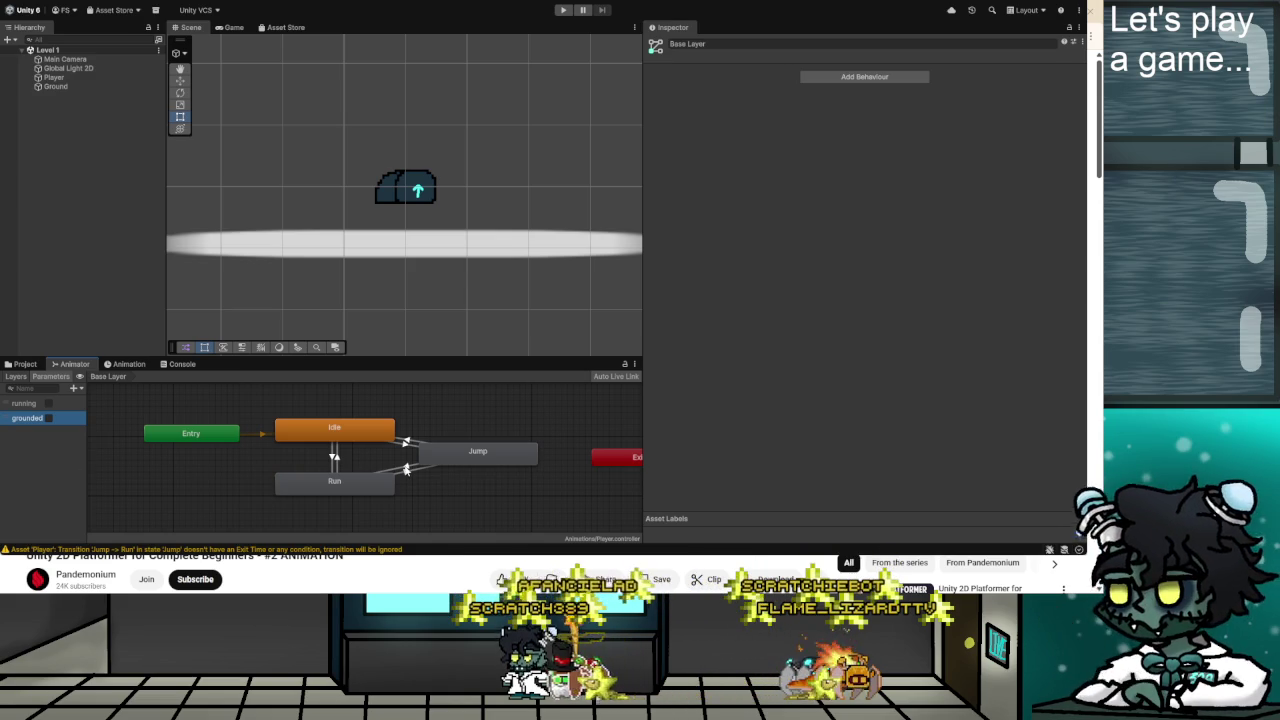
click(406, 470)
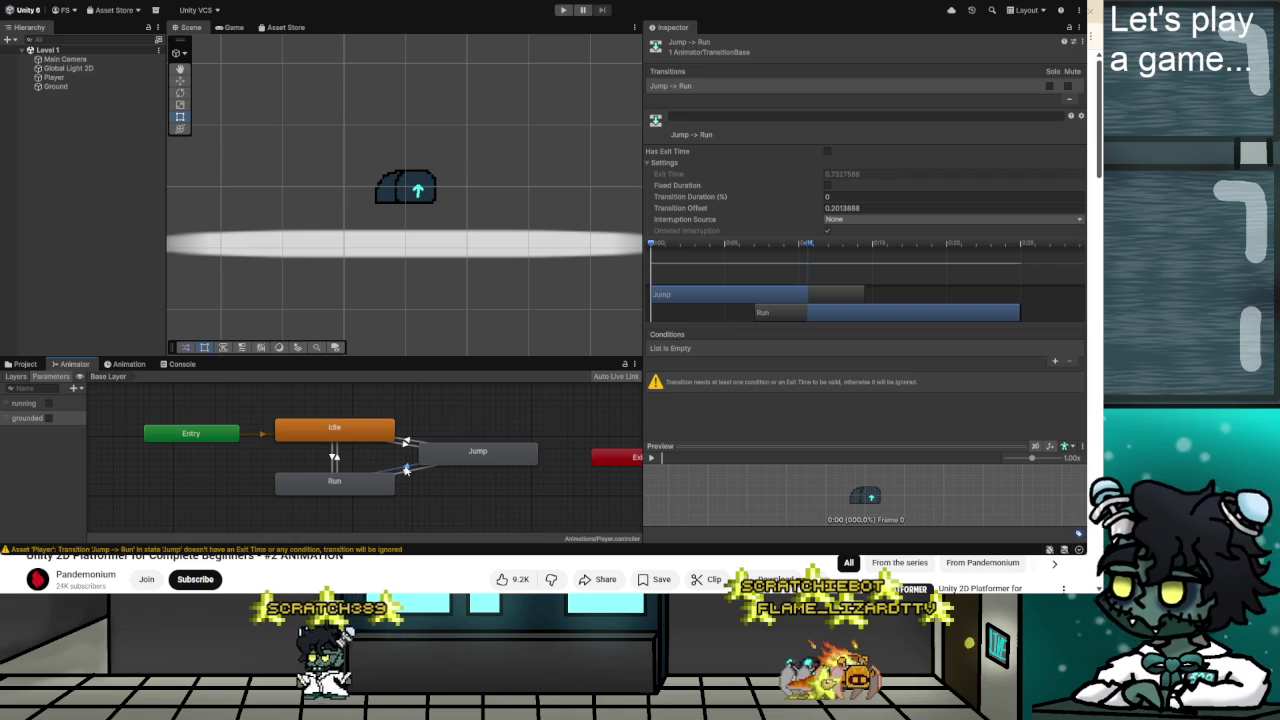
click(335, 458)
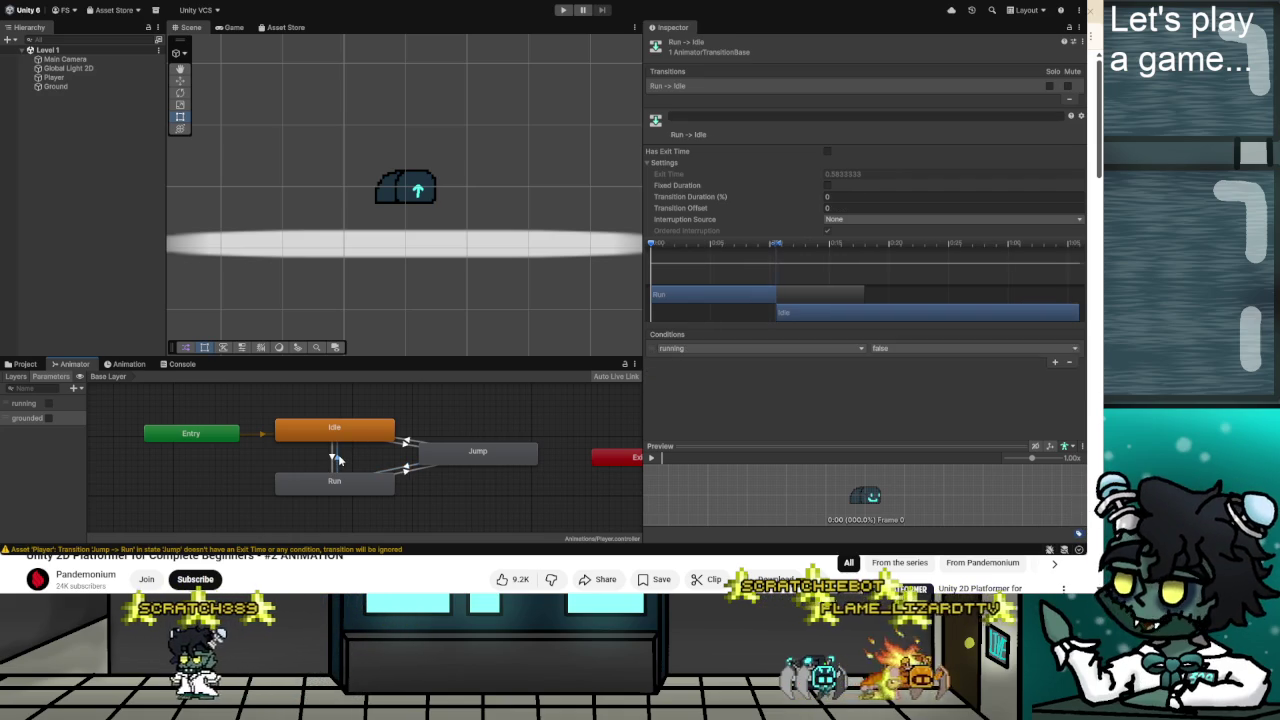
Add a second condition using grounded to both Run→Idle and Idle→Run transitions.
click(1054, 361)
click(760, 361)
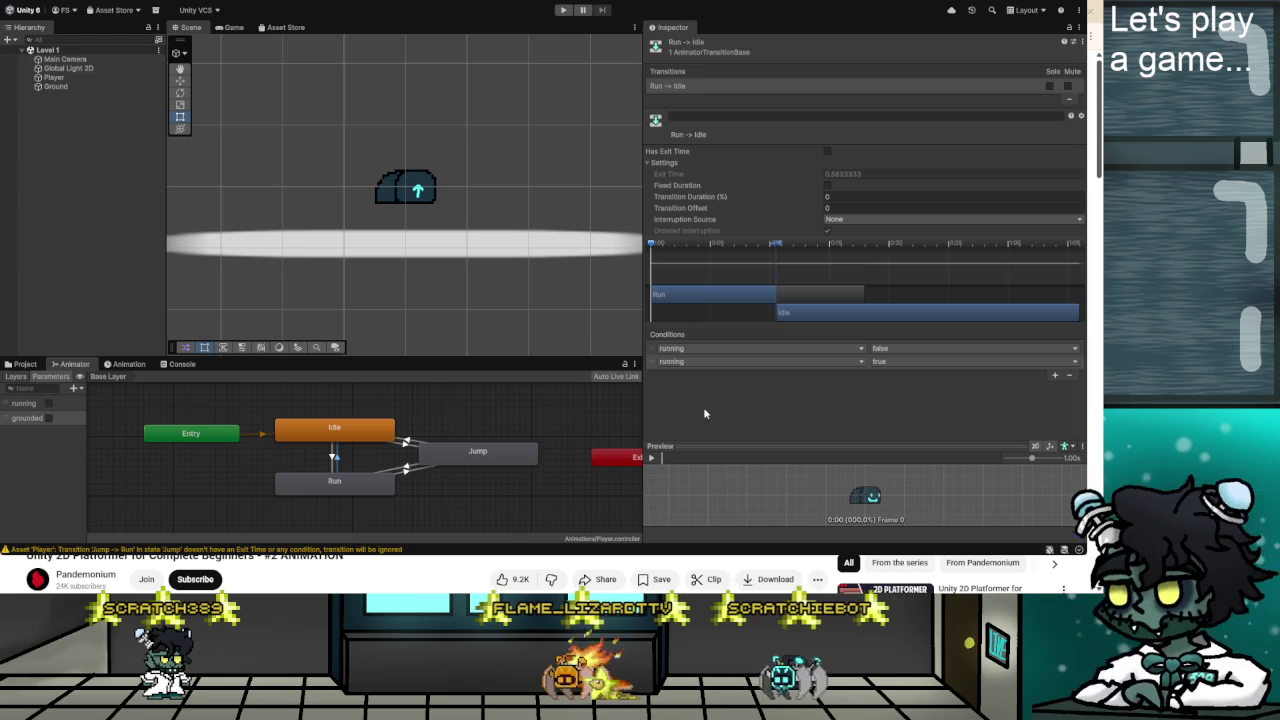
click(703, 405)
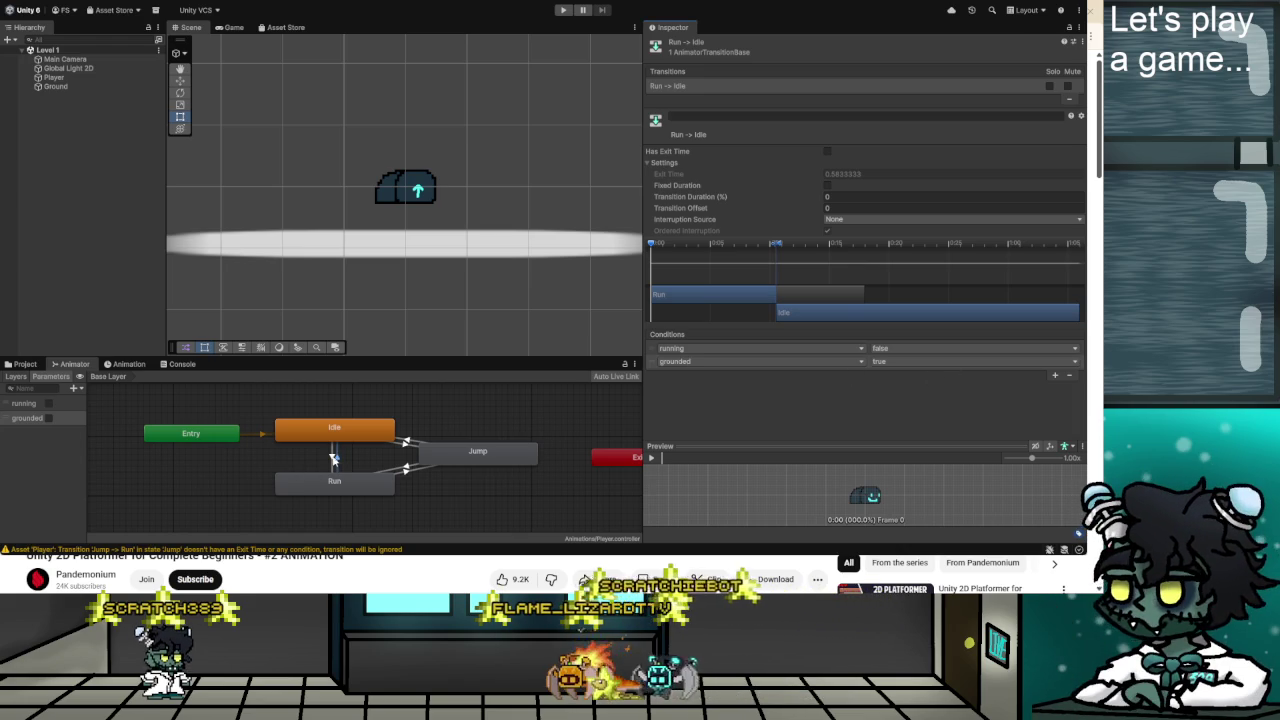
click(332, 450)
click(1054, 363)
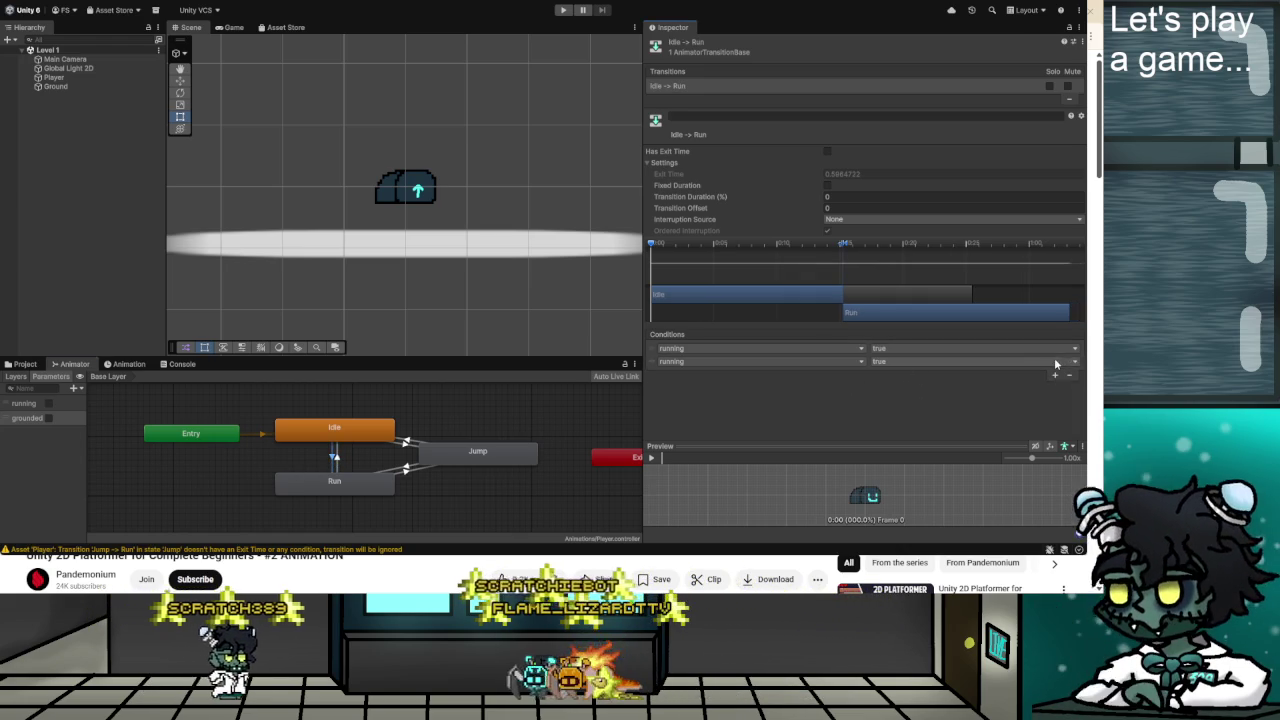
click(760, 361)
click(720, 389)
Make Idle→Jump require grounded false, and Jump→Idle require running false plus a grounded condition.
click(406, 443)
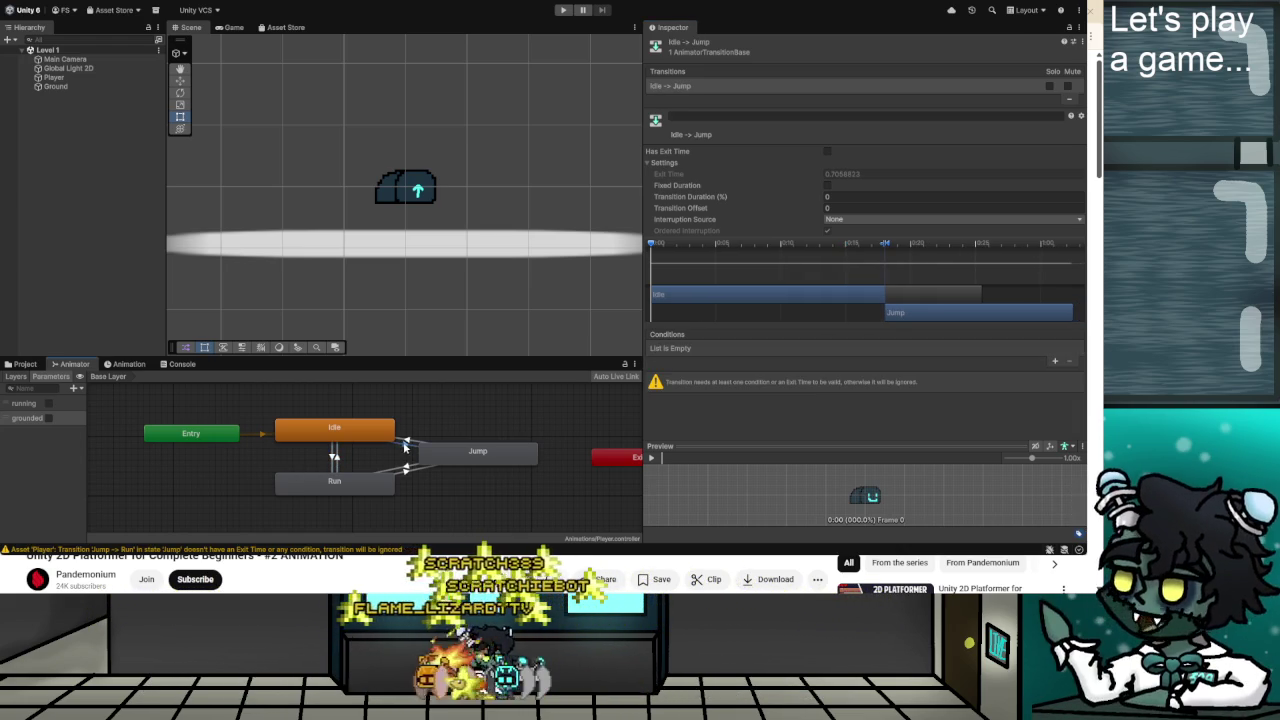
click(1054, 362)
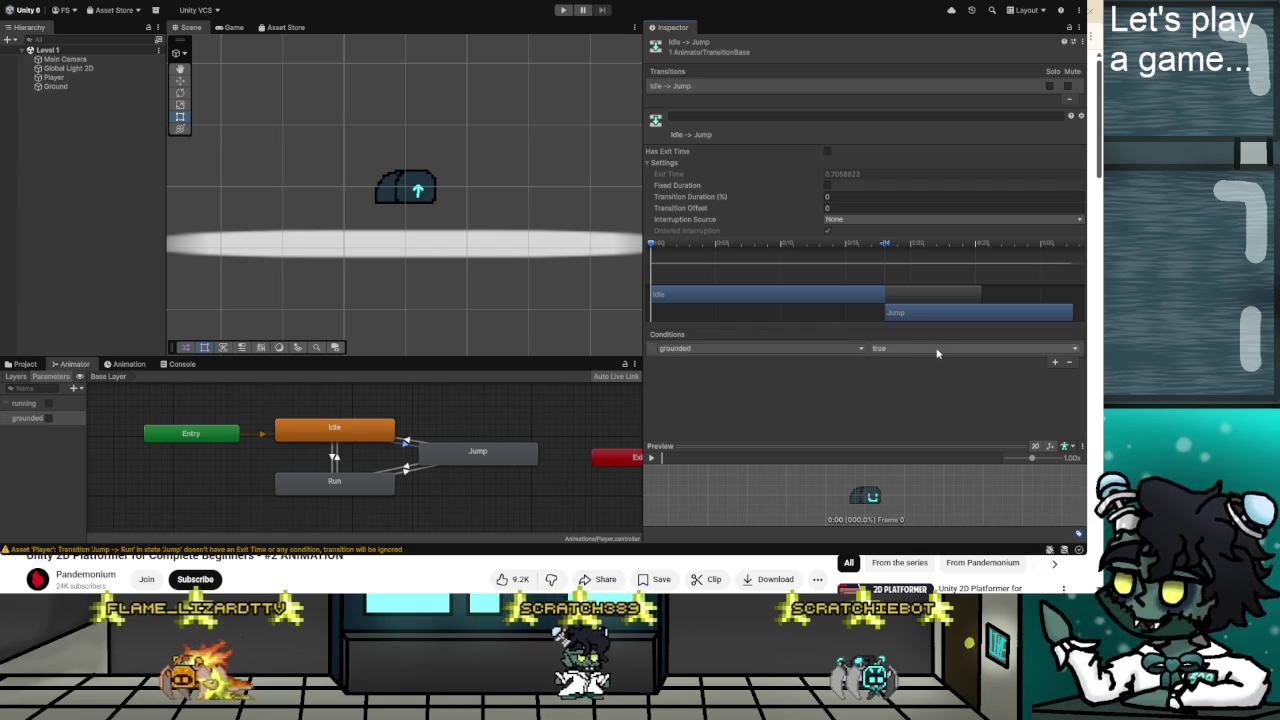
click(903, 348)
click(903, 372)
click(407, 443)
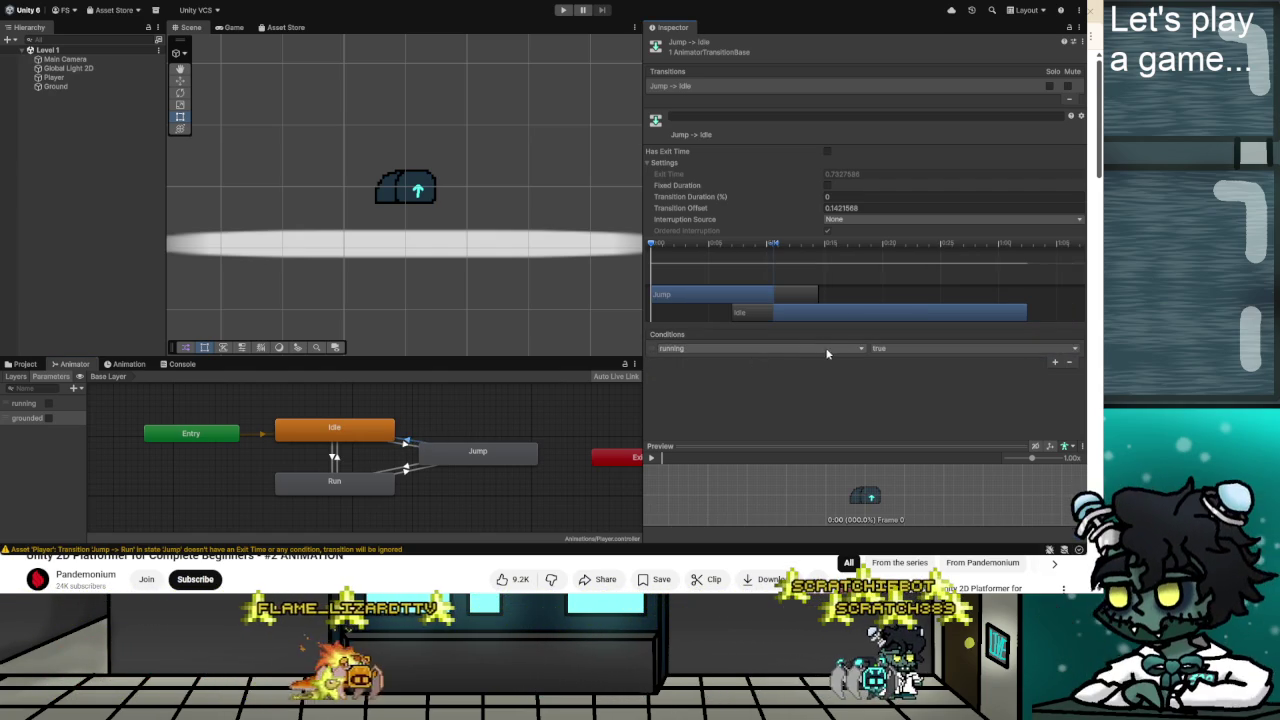
click(950, 350)
click(938, 372)
click(1055, 363)
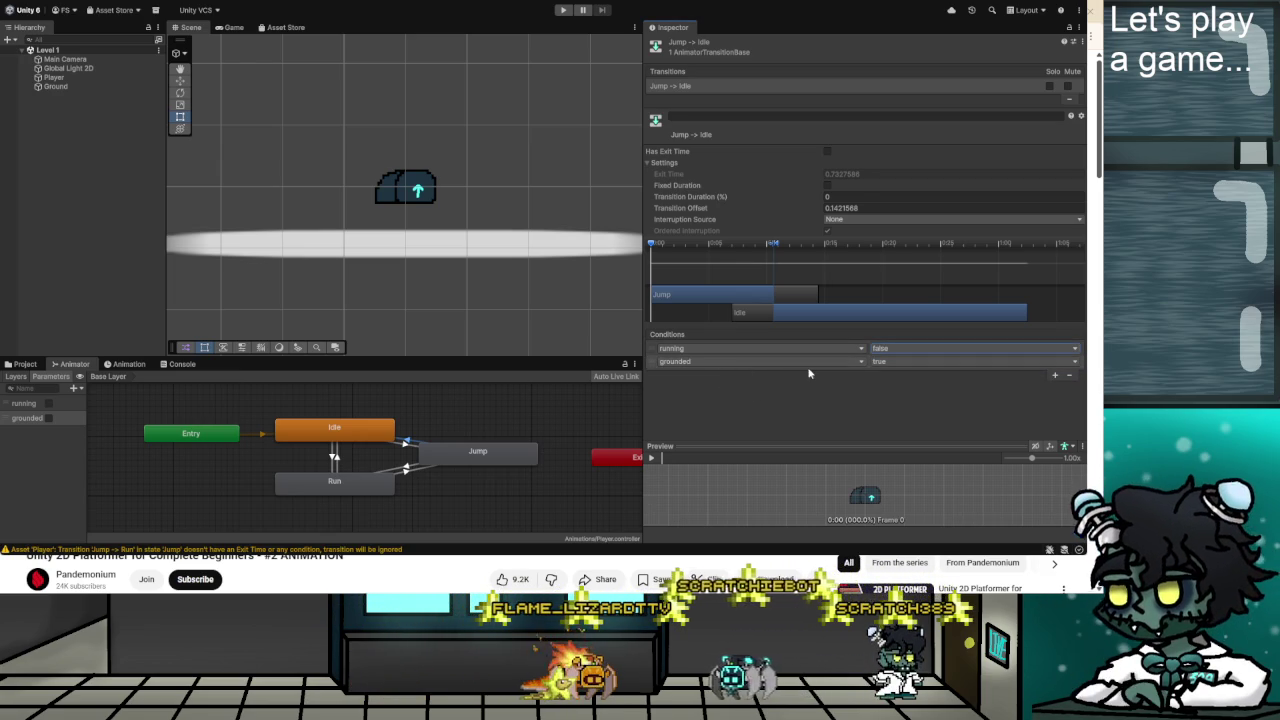
Add running false as a second Idle→Jump condition and review the Jump→Idle conditions.
click(405, 443)
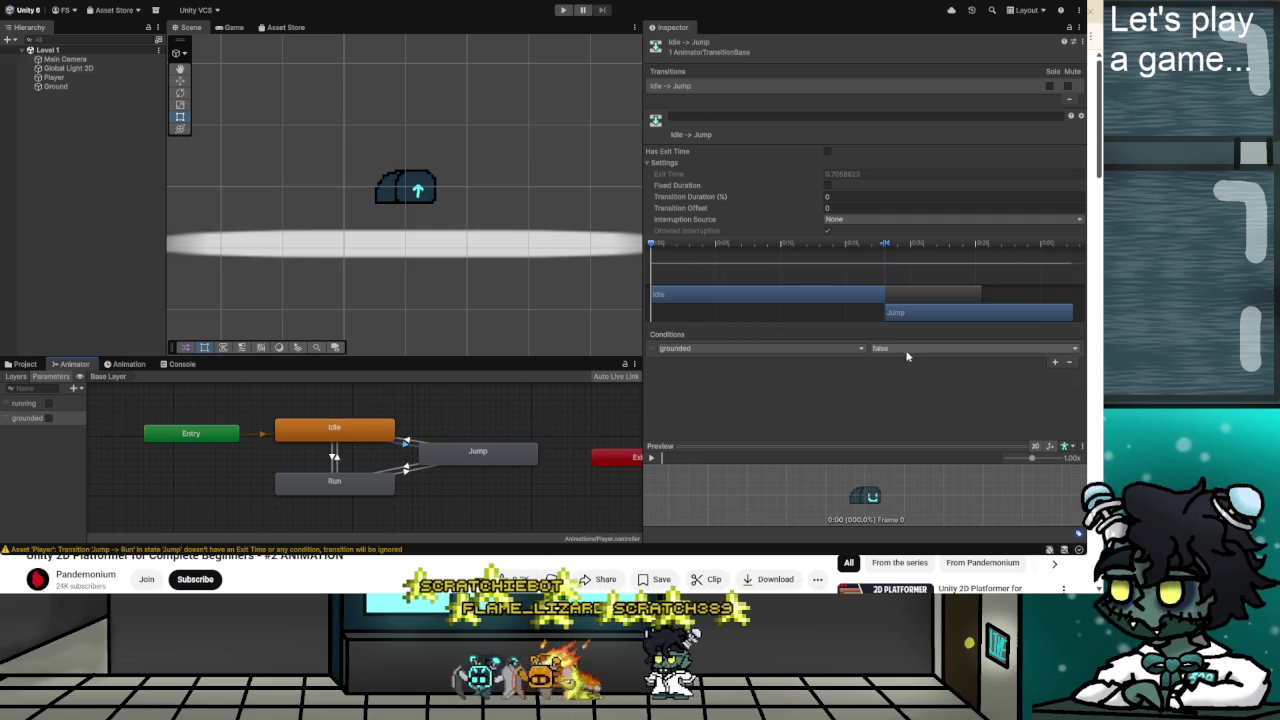
click(1052, 364)
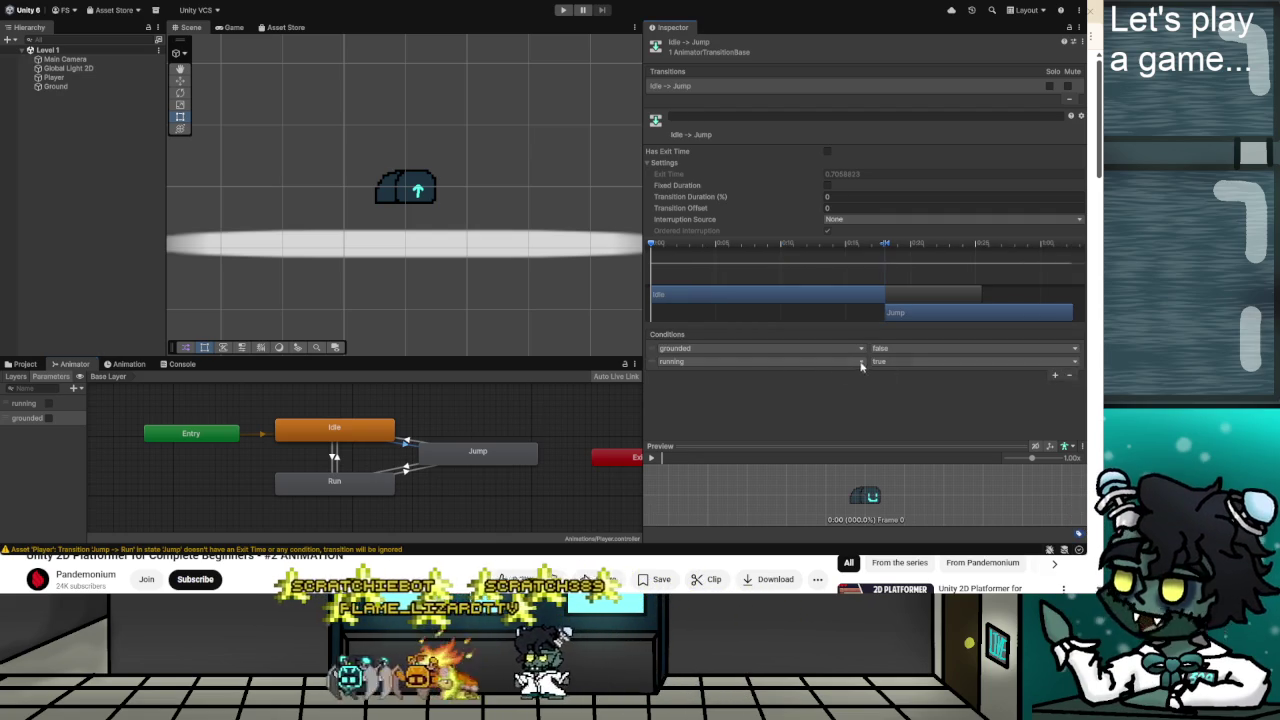
click(900, 361)
click(890, 388)
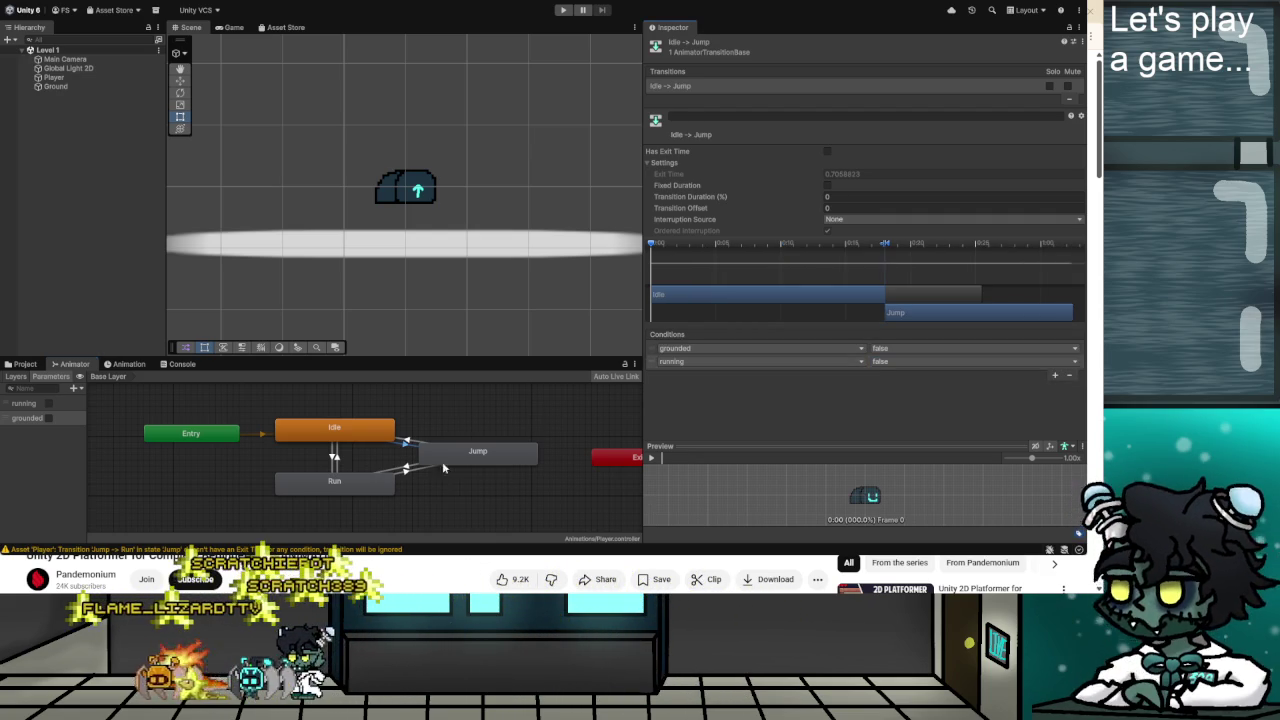
click(407, 443)
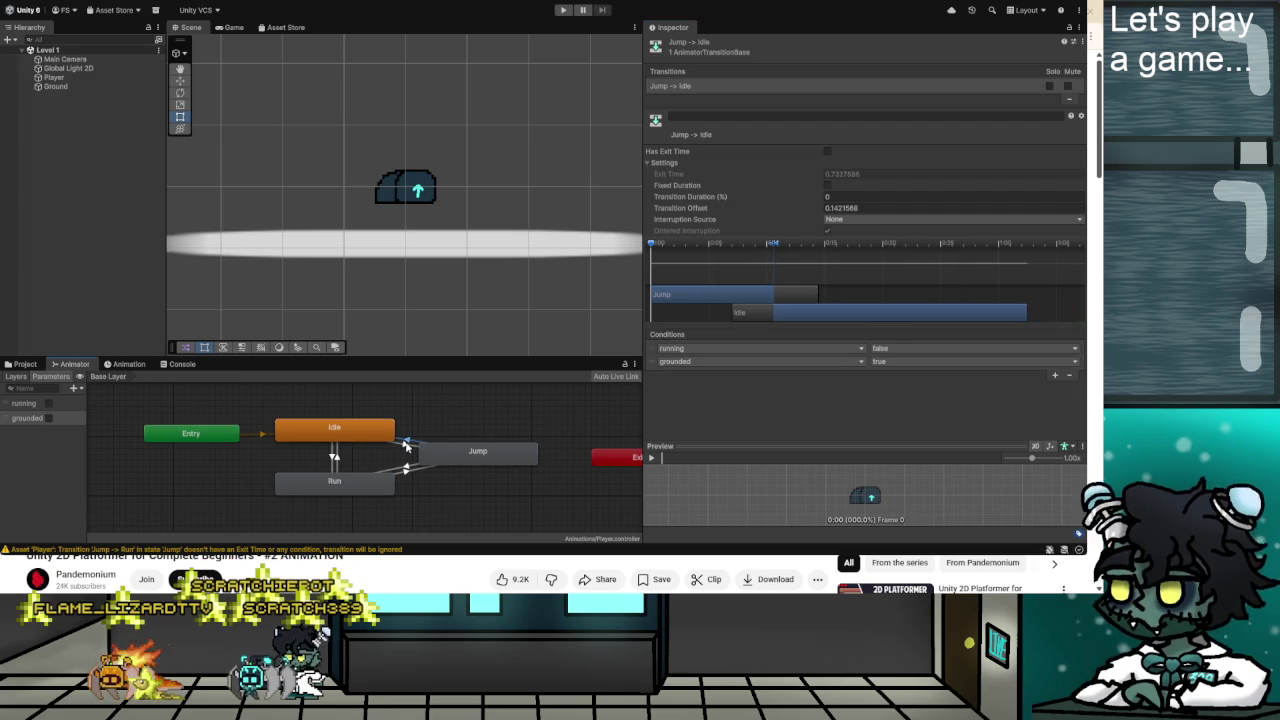
click(407, 444)
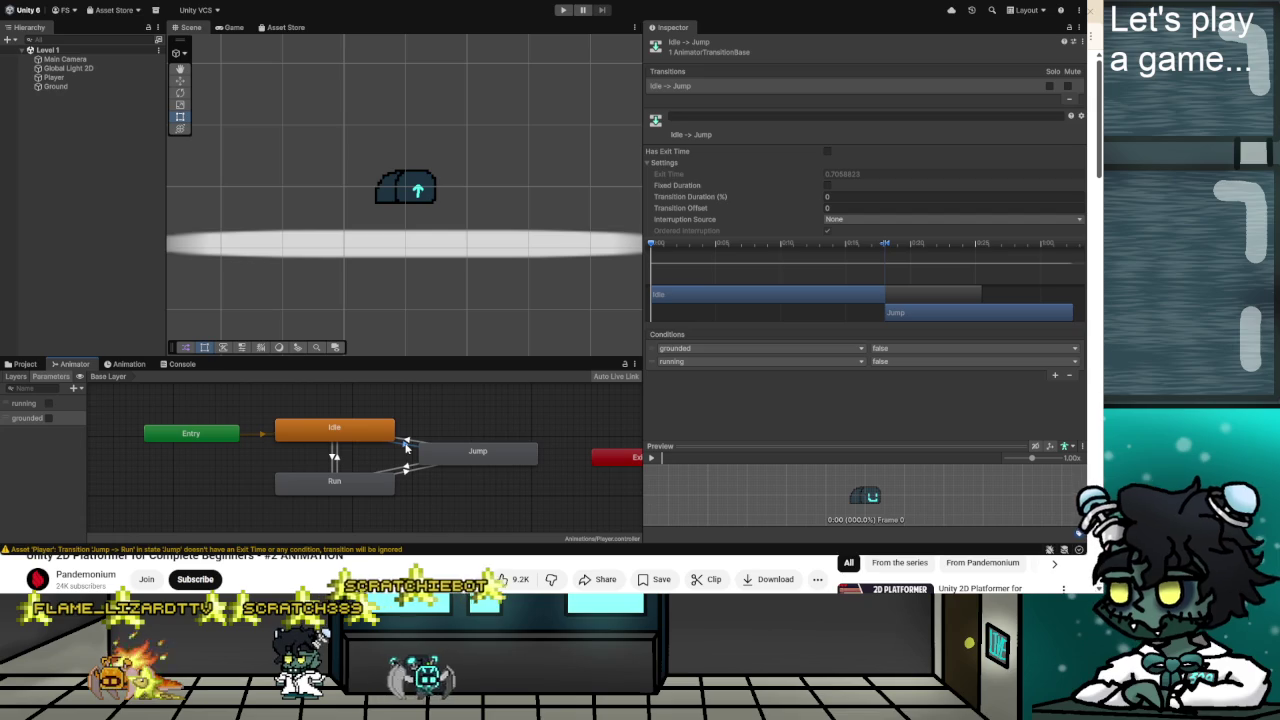
Give Jump→Run two conditions: running and grounded.
click(406, 467)
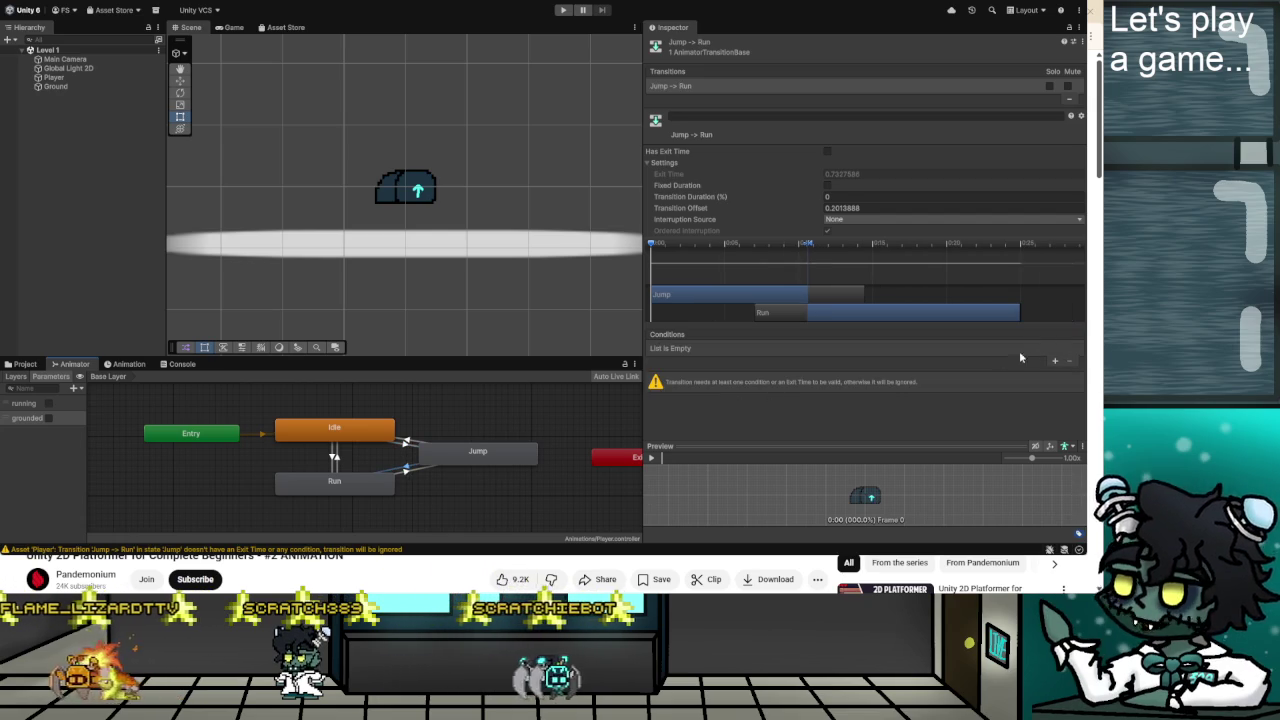
click(1056, 363)
click(1056, 364)
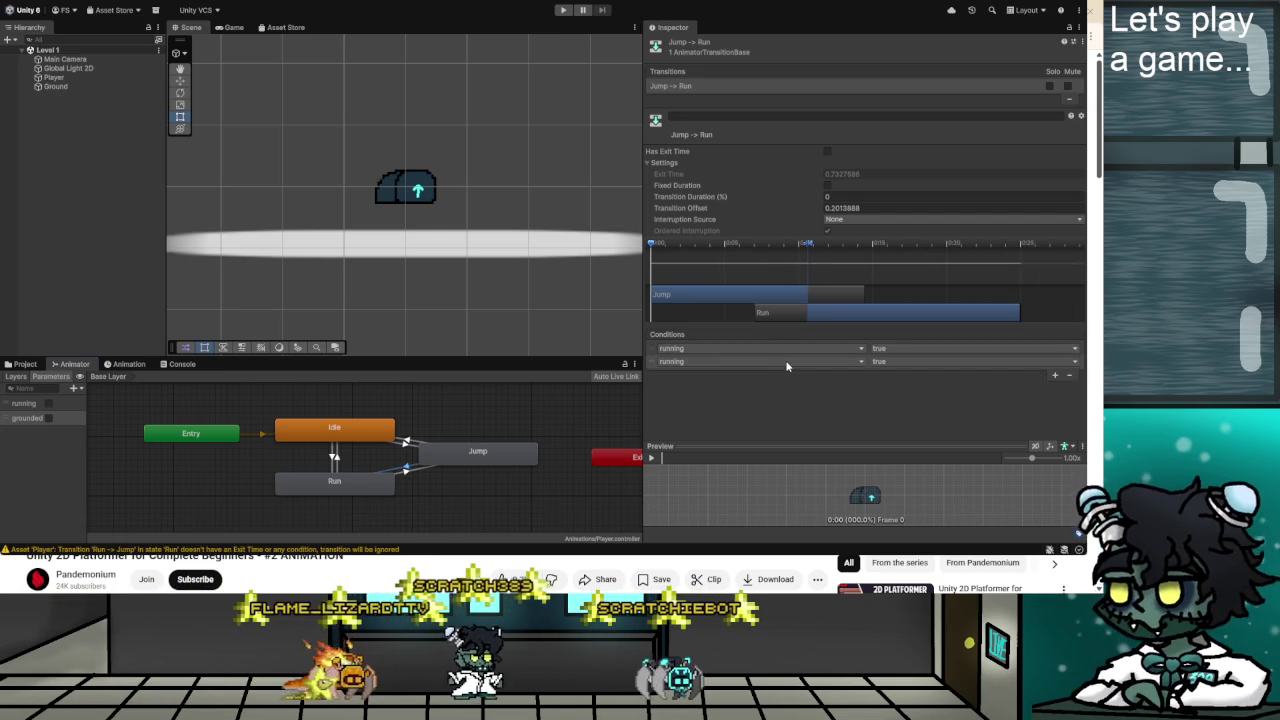
click(760, 361)
click(706, 403)
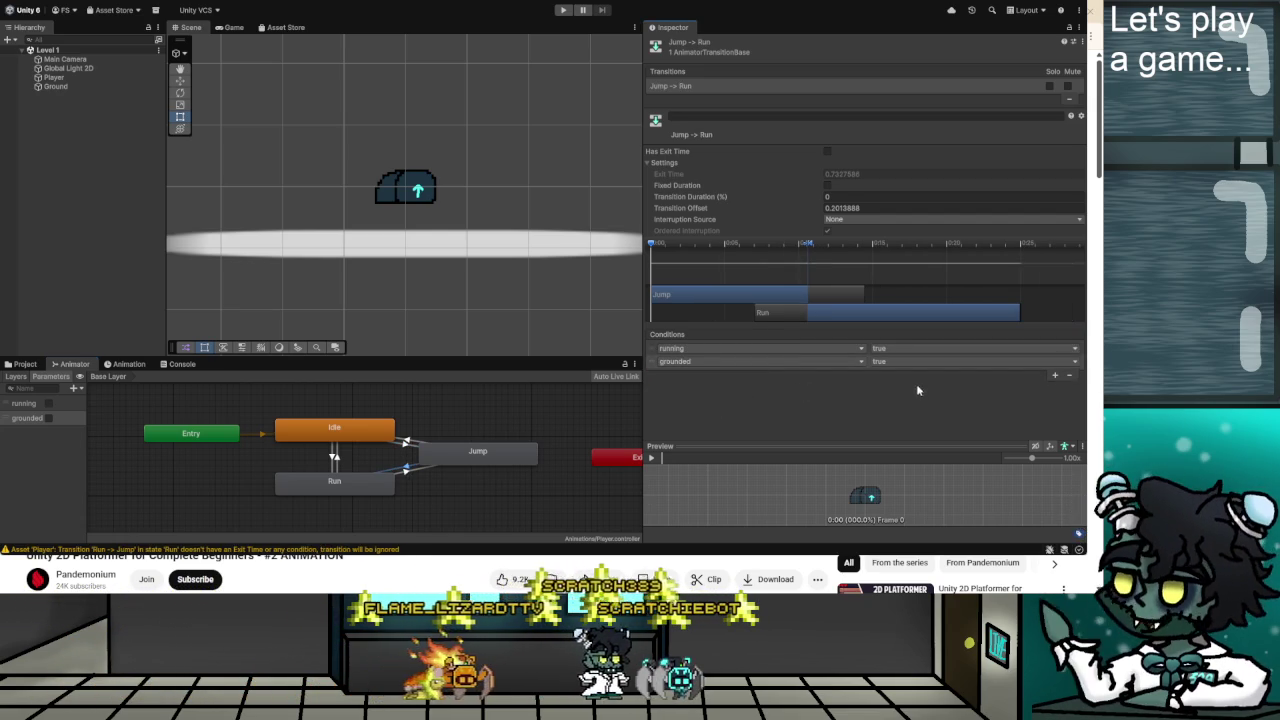
Add two conditions to Run→Jump, running true and grounded false, then switch to the tutorial.
click(406, 474)
click(1054, 362)
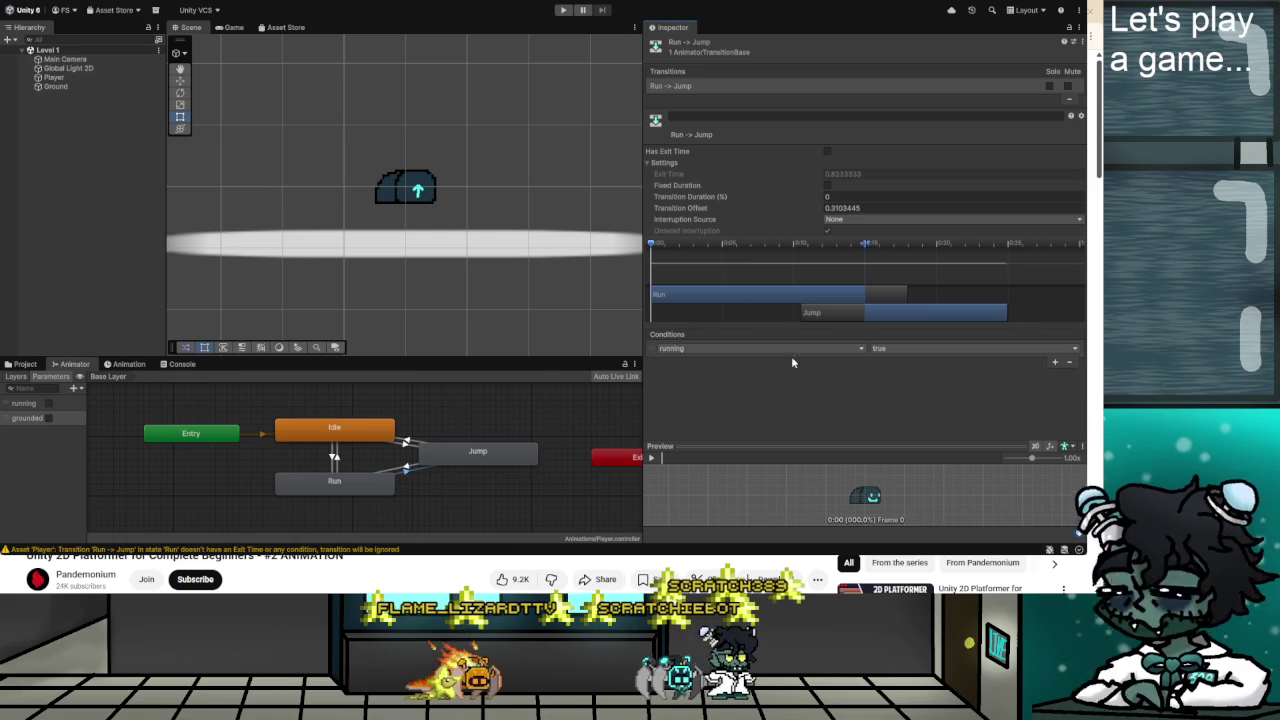
click(1054, 362)
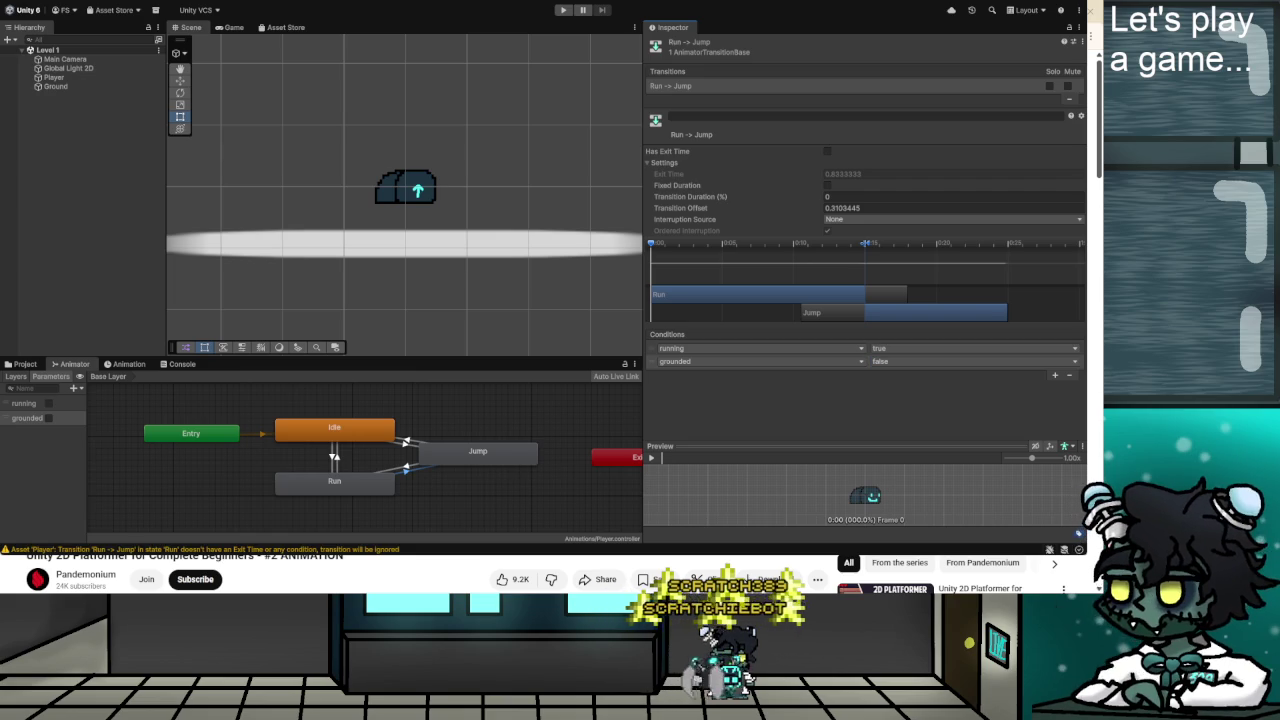
key(alt+Tab)
click(437, 292)
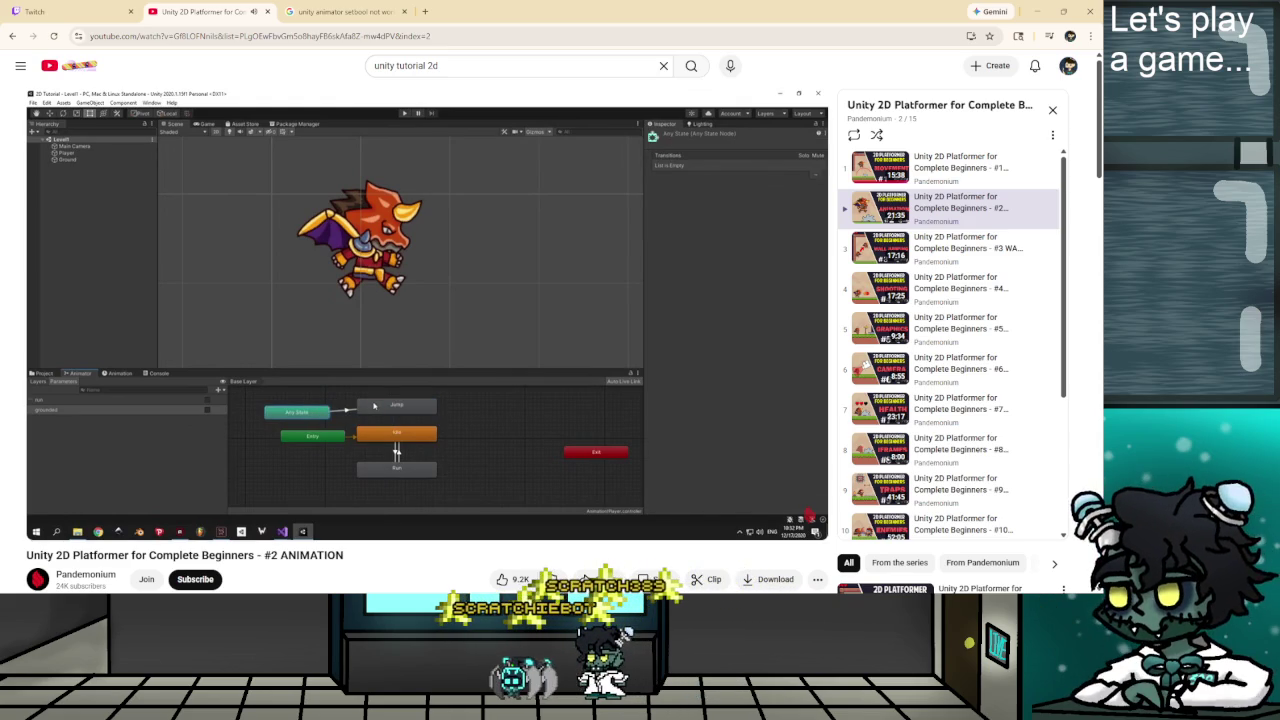
click(471, 337)
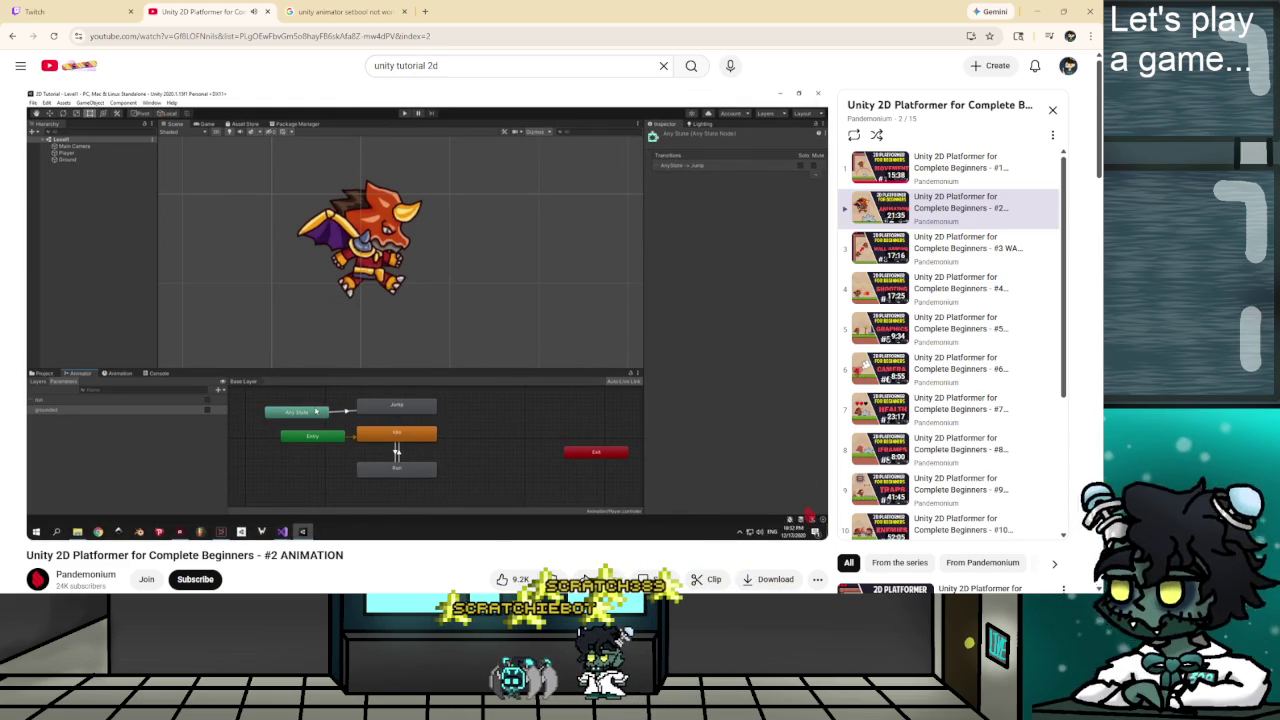
key(alt+Tab)
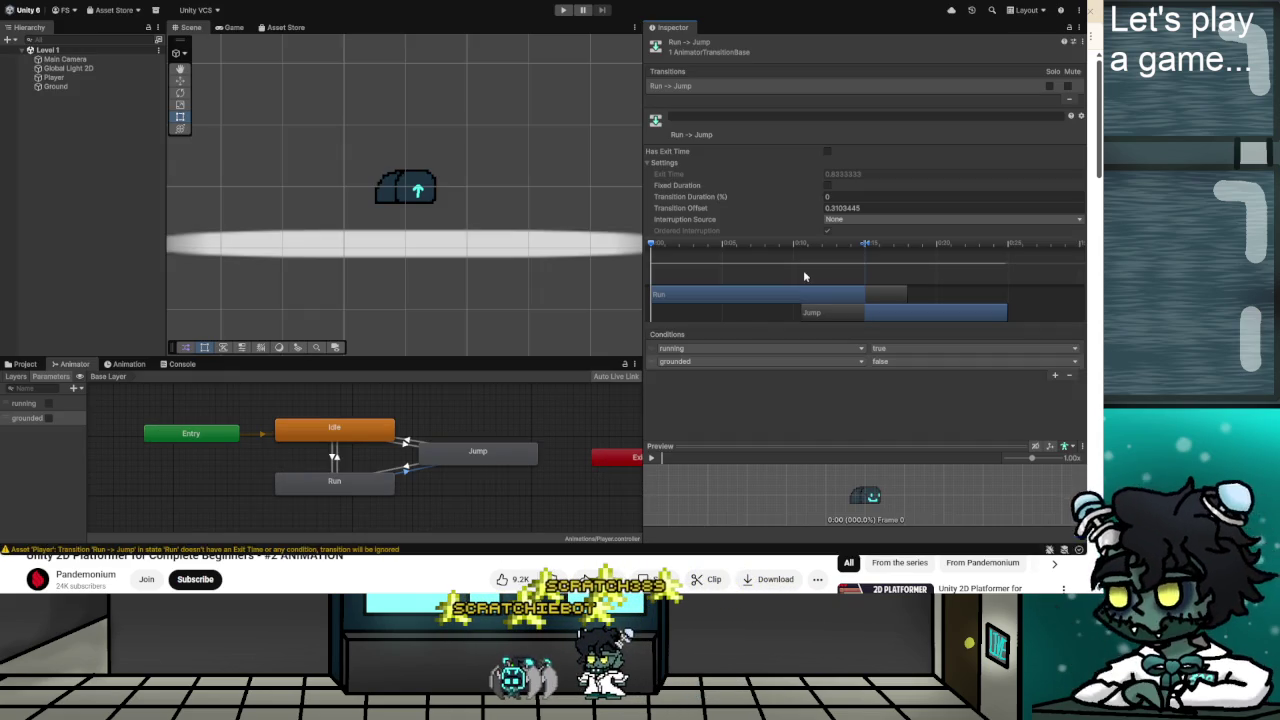
Delete the transitions into Jump and move the Jump state beside Any State.
click(404, 434)
click(405, 472)
click(408, 443)
click(410, 438)
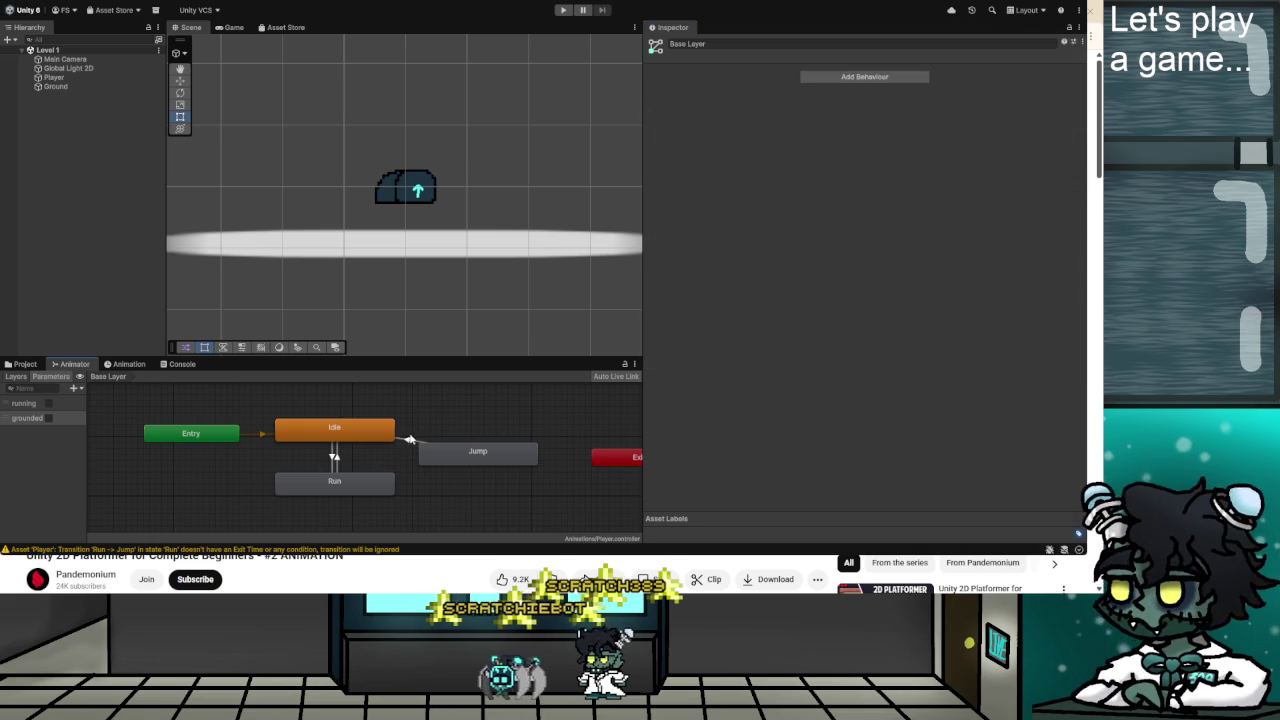
click(423, 450)
scroll(446, 442, down, 2)
mouse_move(469, 446)
mouse_down()
mouse_move(389, 402)
mouse_move(456, 437)
mouse_up()
scroll(456, 437, up, 1)
Remove the grounded condition from the Idle→Run and Run→Idle transitions.
click(415, 481)
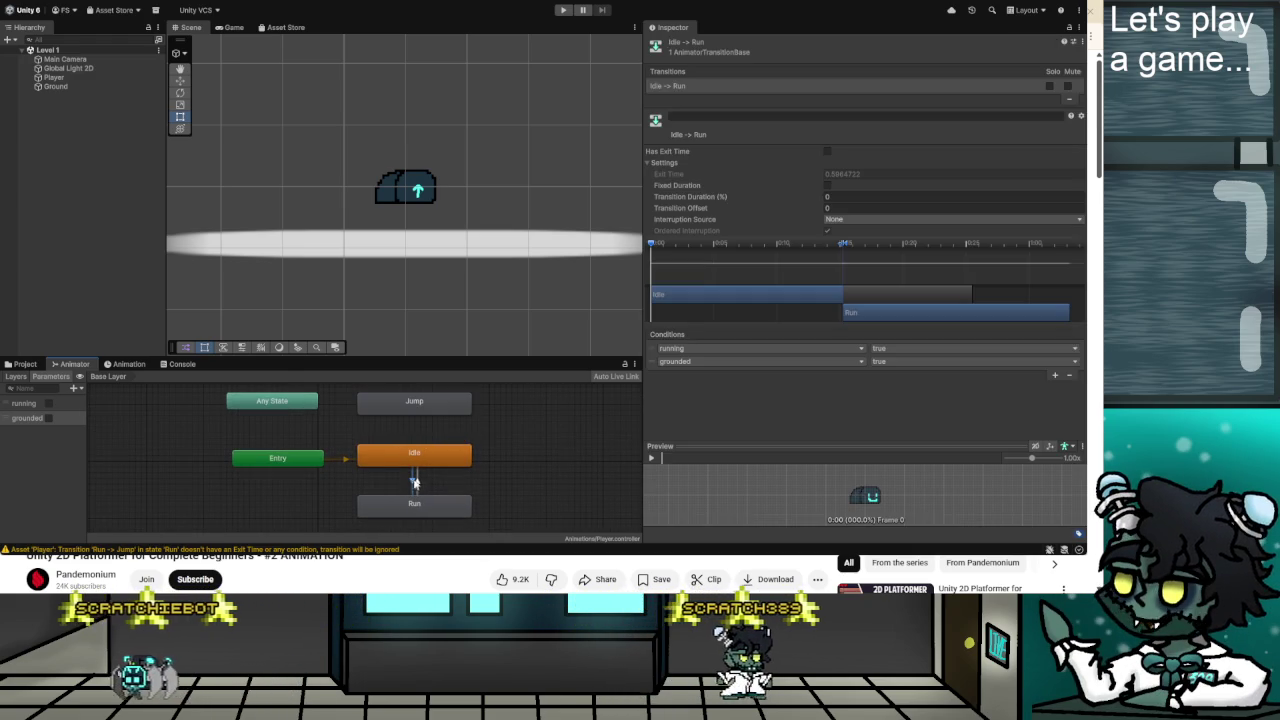
click(1068, 376)
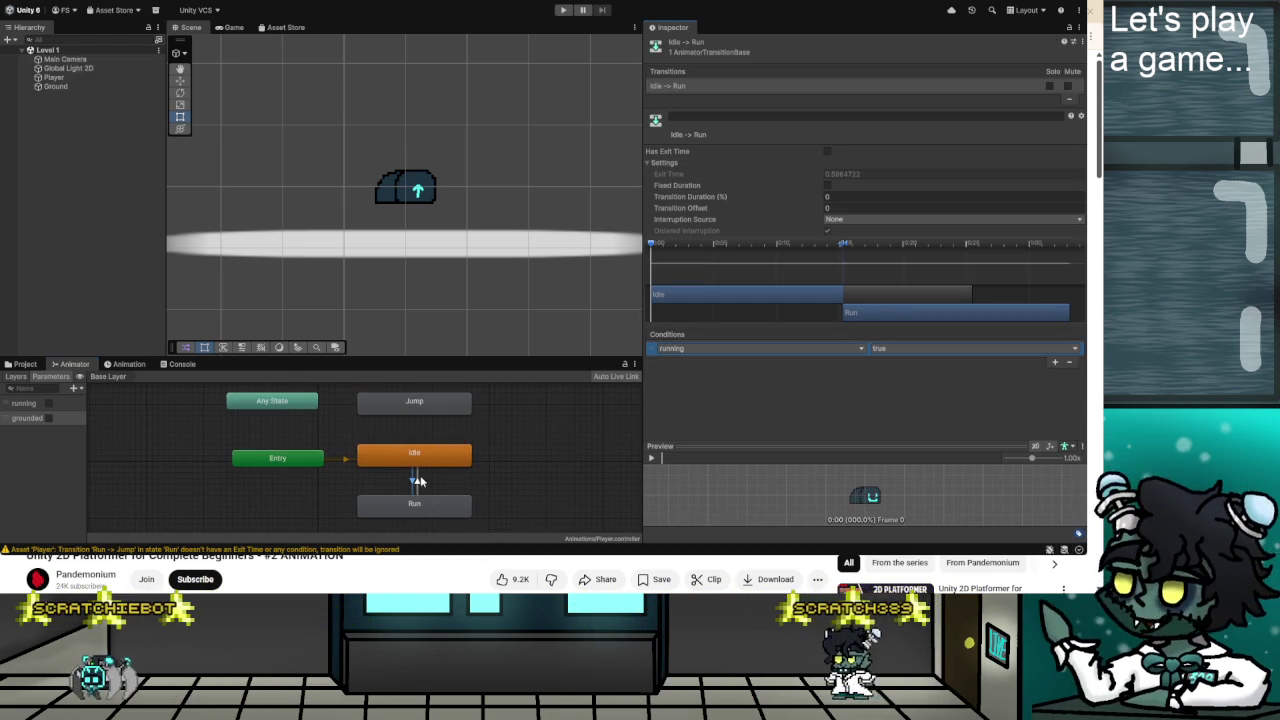
click(424, 482)
click(1069, 377)
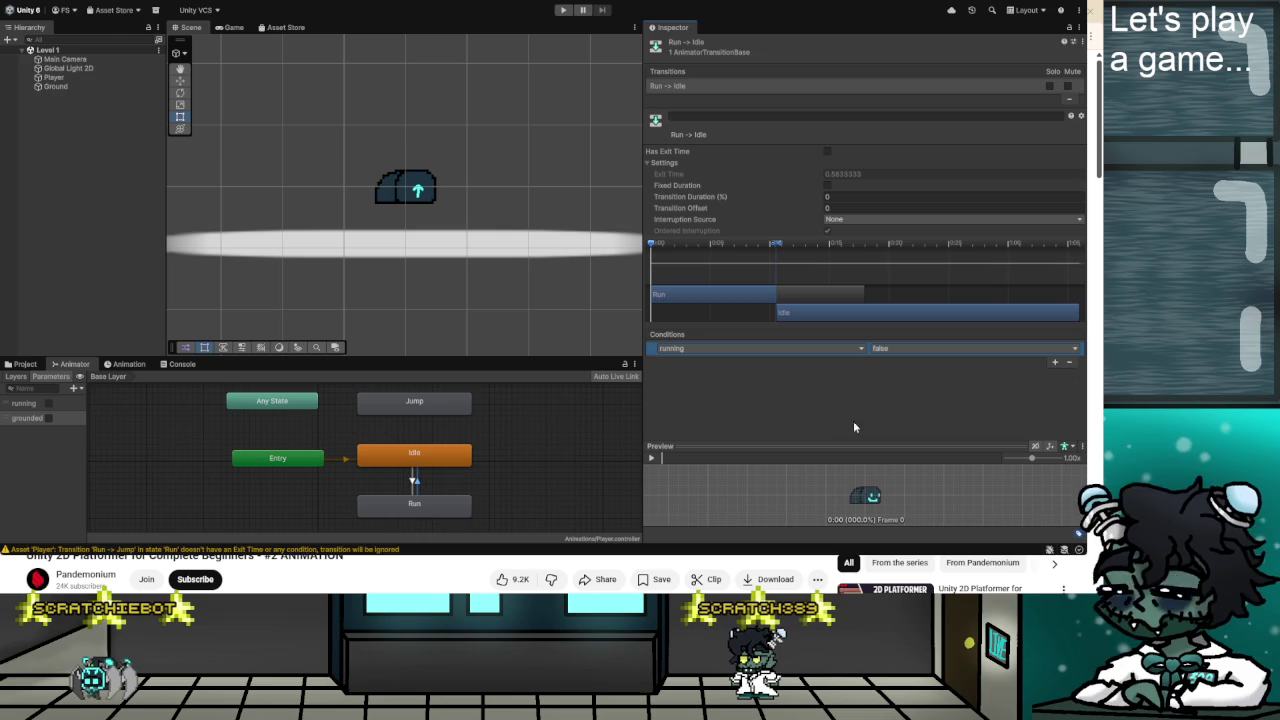
click(338, 407)
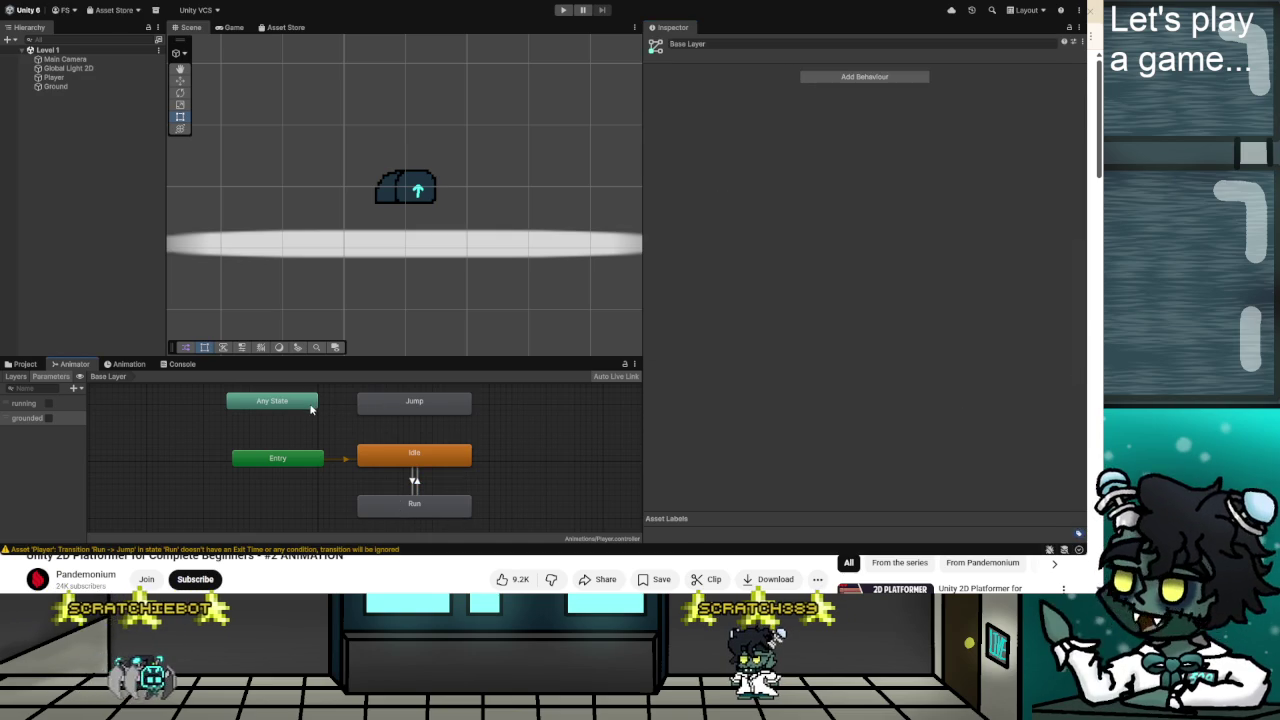
Start a new transition from Any State, then switch to the tutorial video.
right_click(300, 402)
click(345, 413)
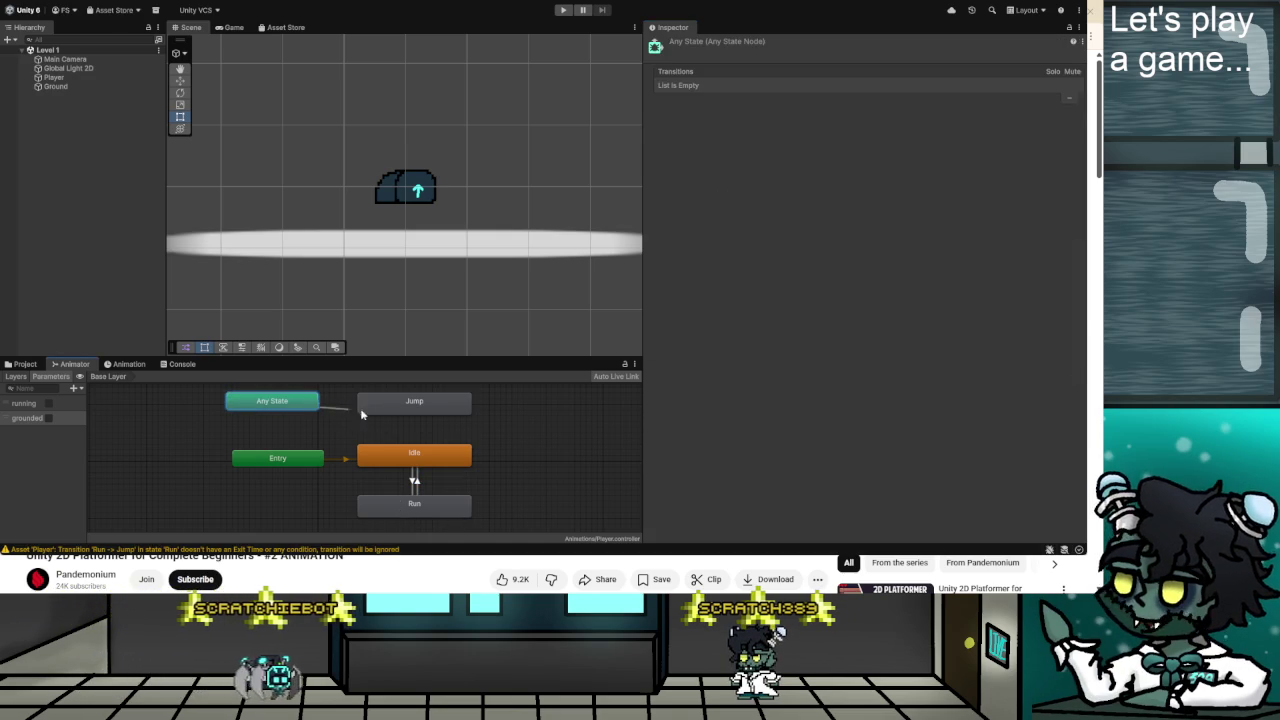
key(alt+Tab)
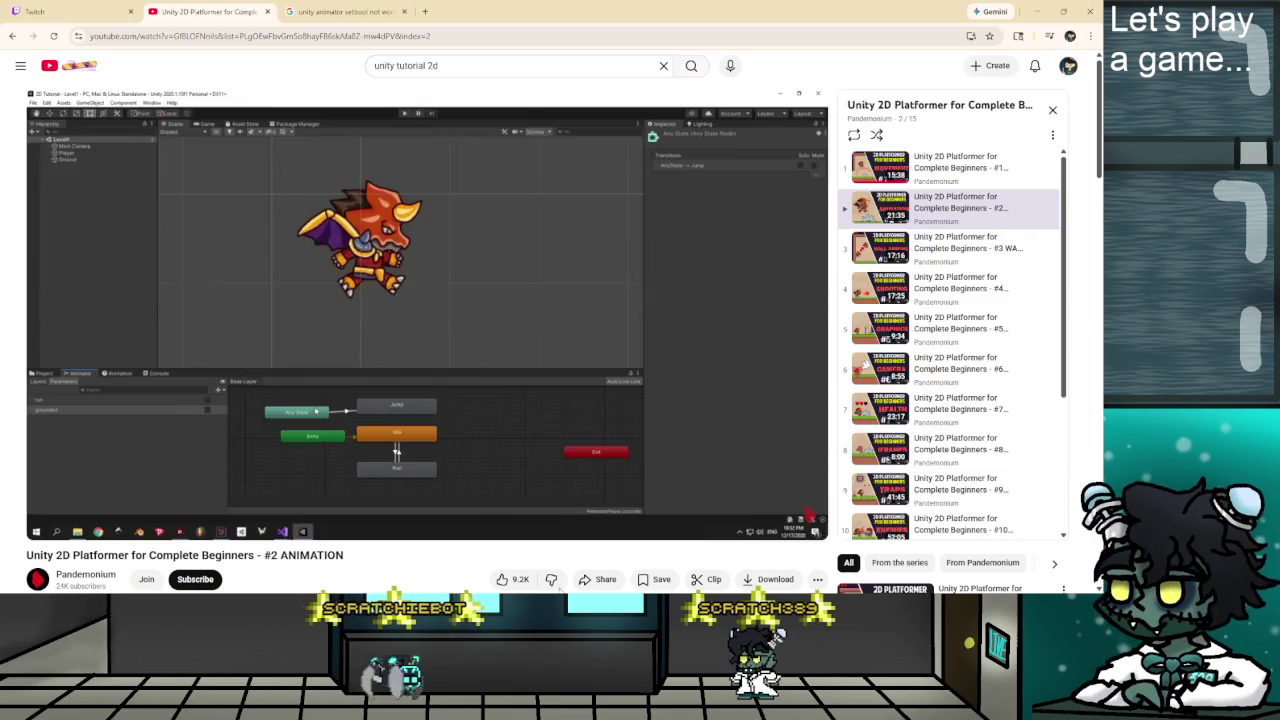
Play the tutorial until its Any State→Jump transition settings, pause, and return to Unity.
click(462, 333)
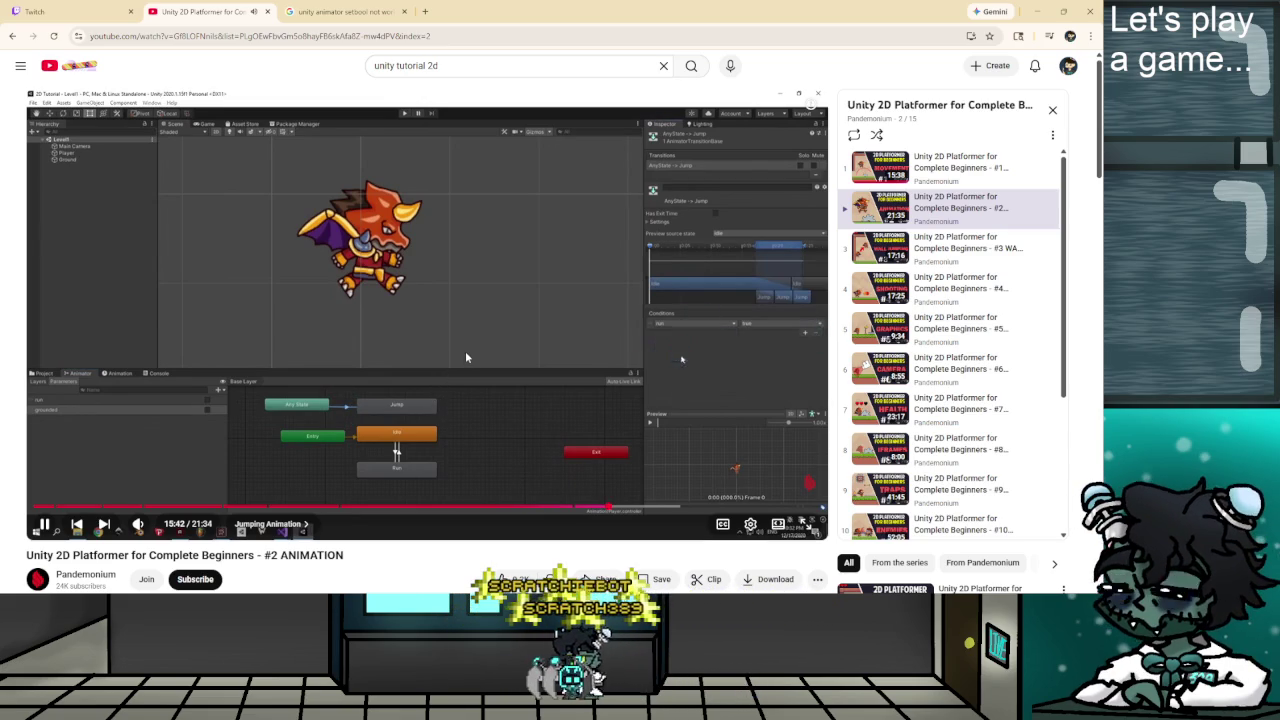
click(465, 357)
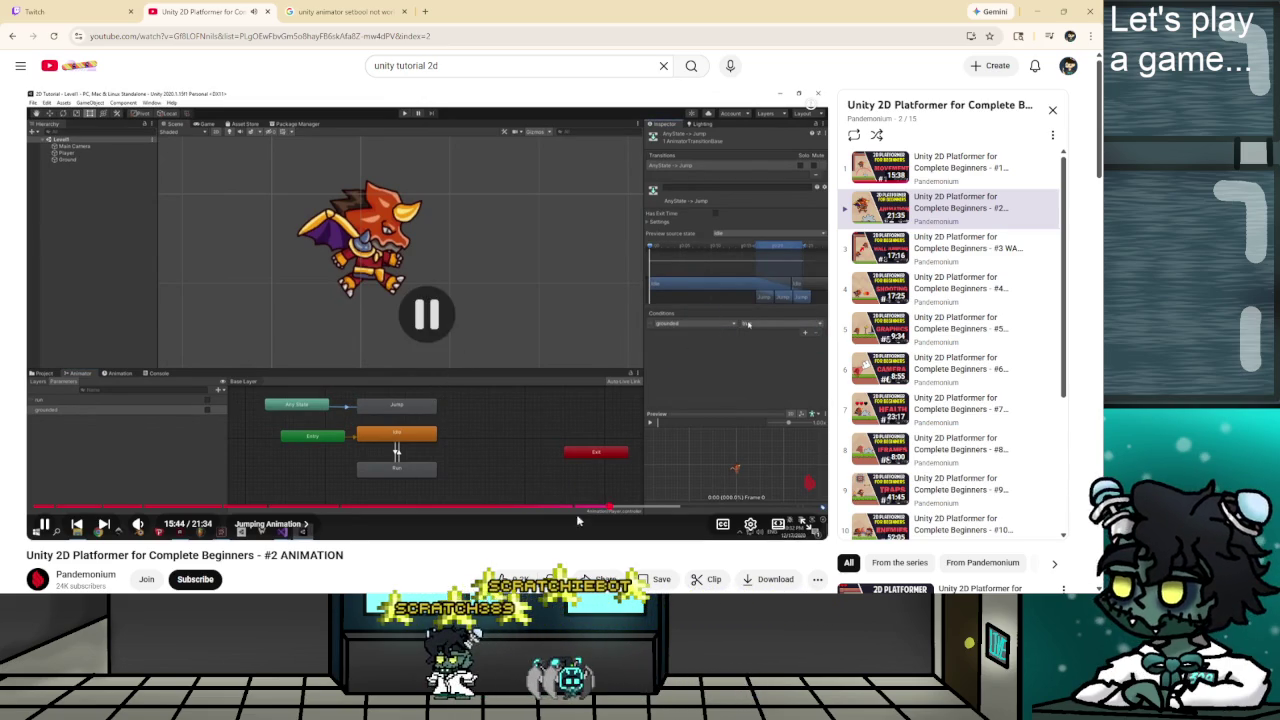
key(alt+Tab)
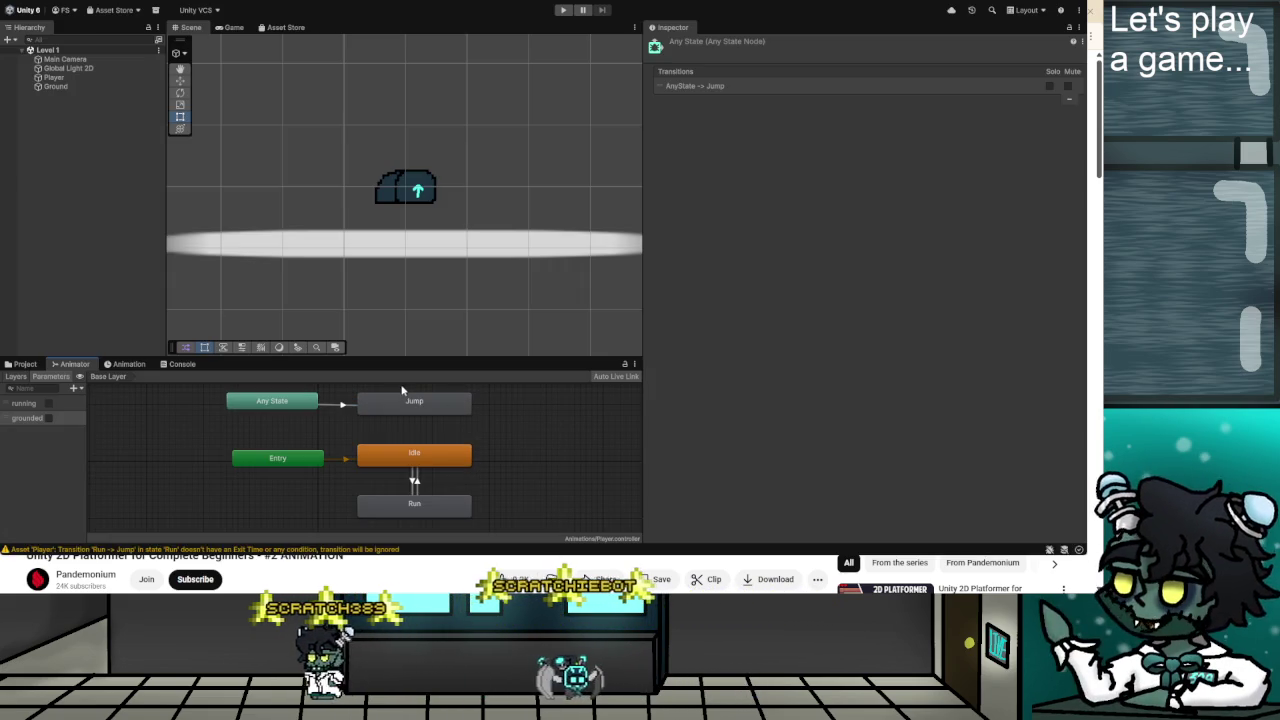
Give Any State→Jump a non-fixed 0 duration and a grounded false condition, then resume the tutorial.
click(343, 406)
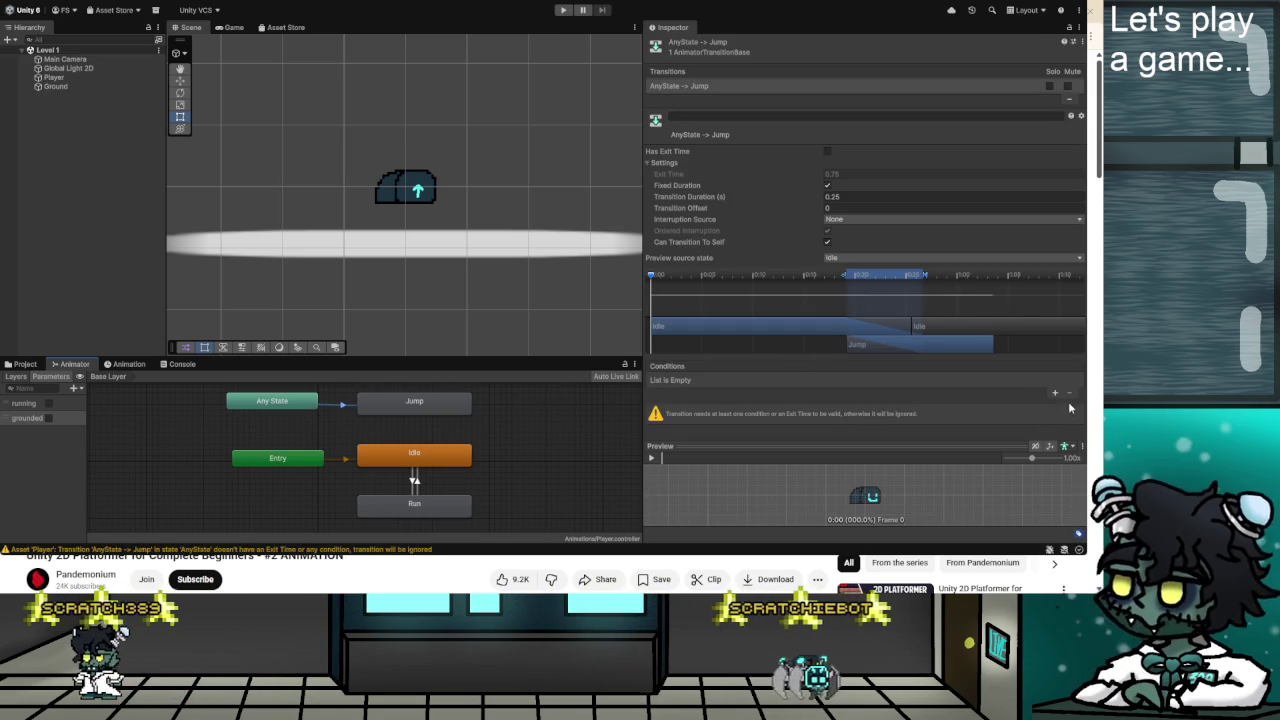
click(827, 186)
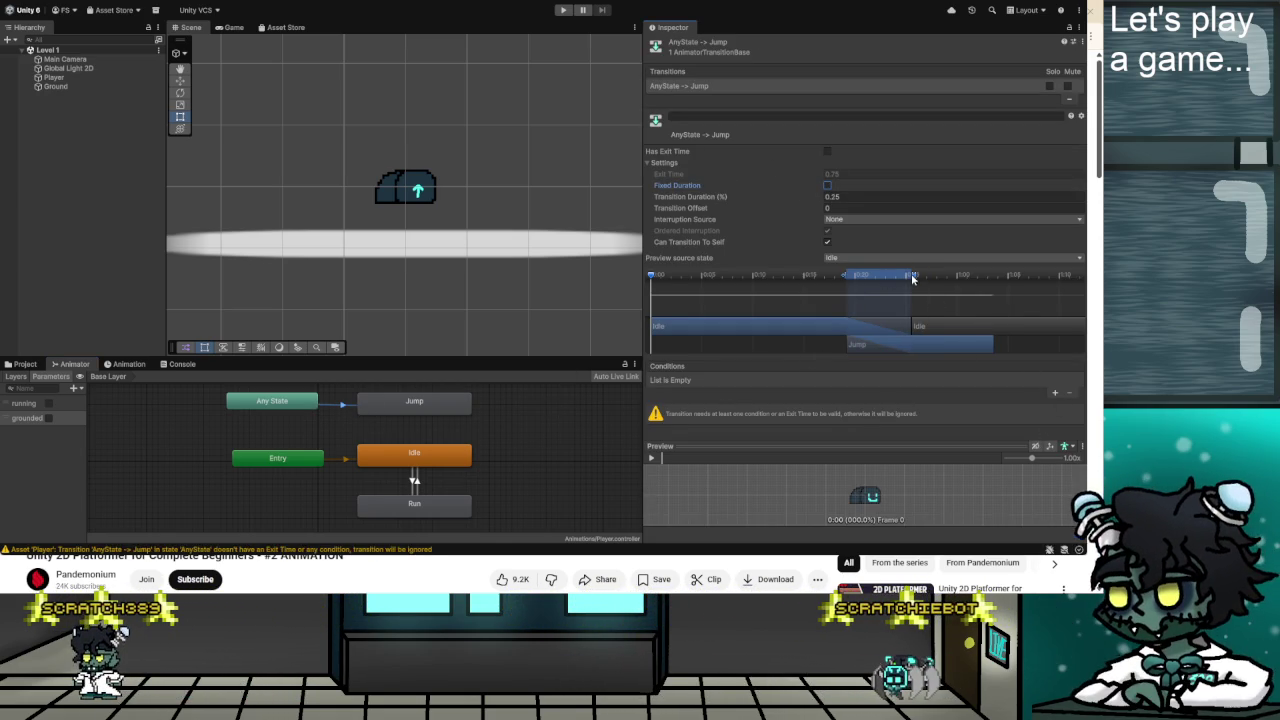
drag(915, 280, 833, 283)
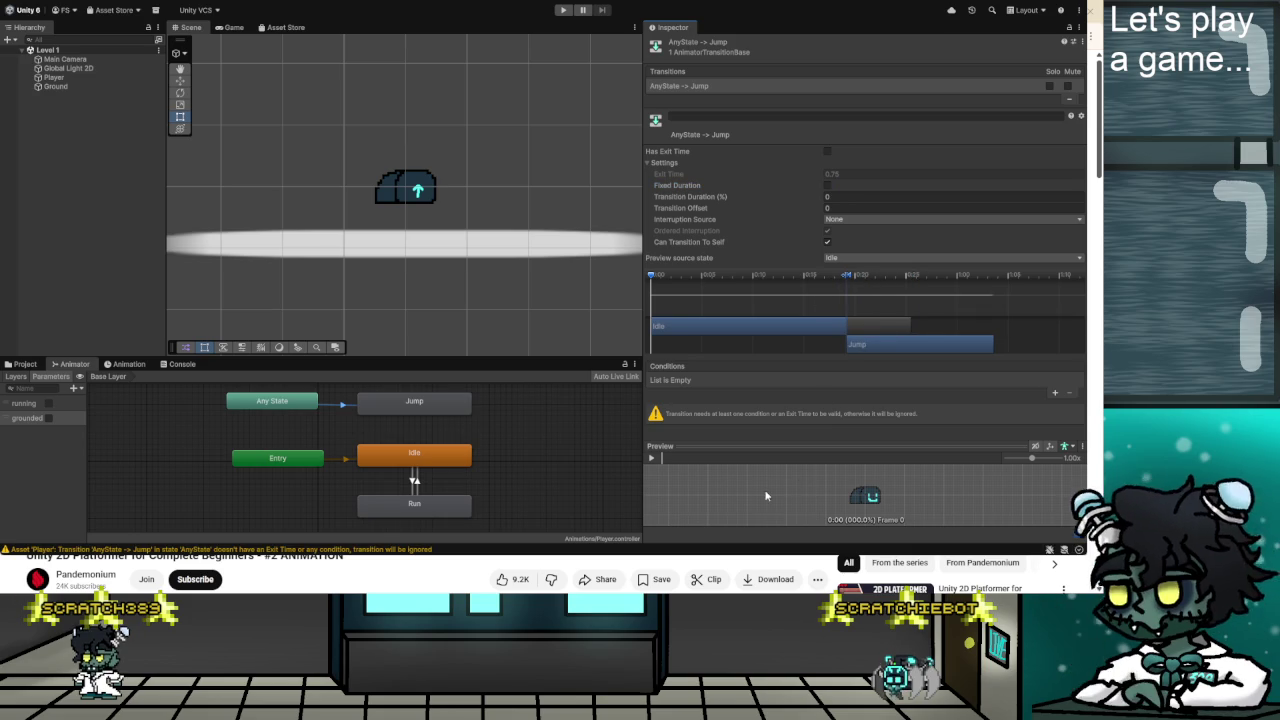
click(1054, 394)
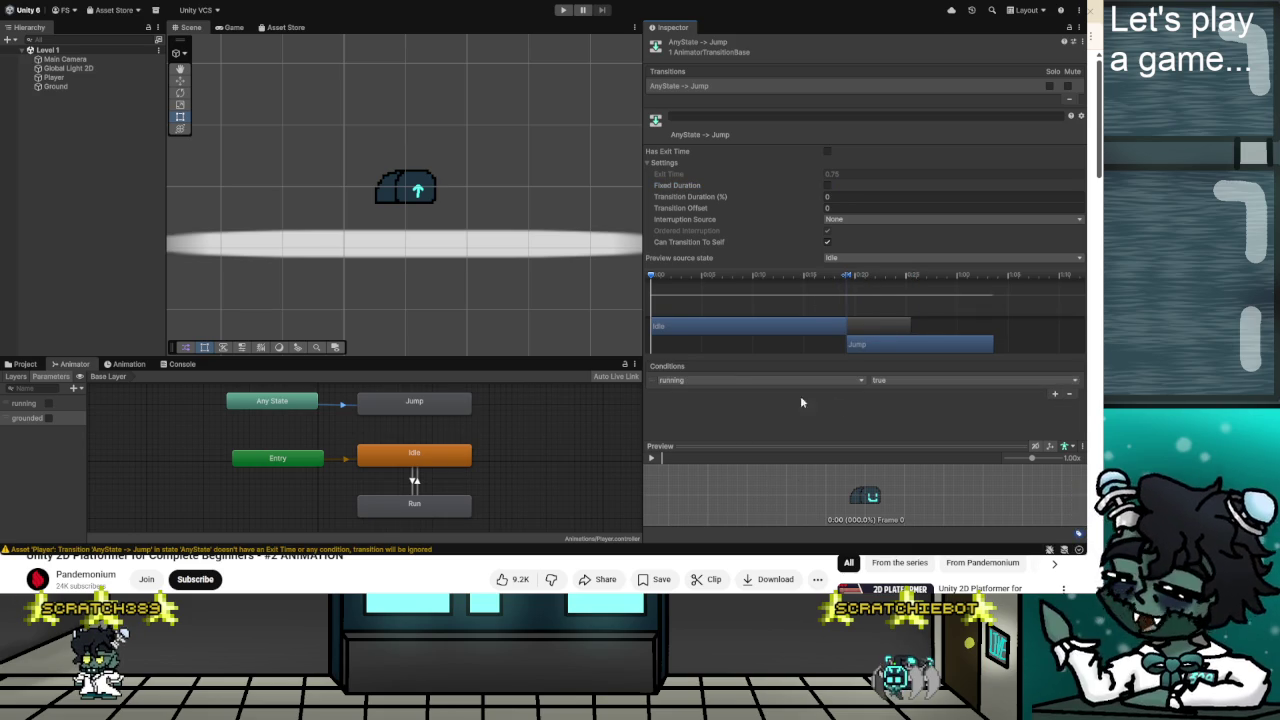
click(905, 381)
click(894, 406)
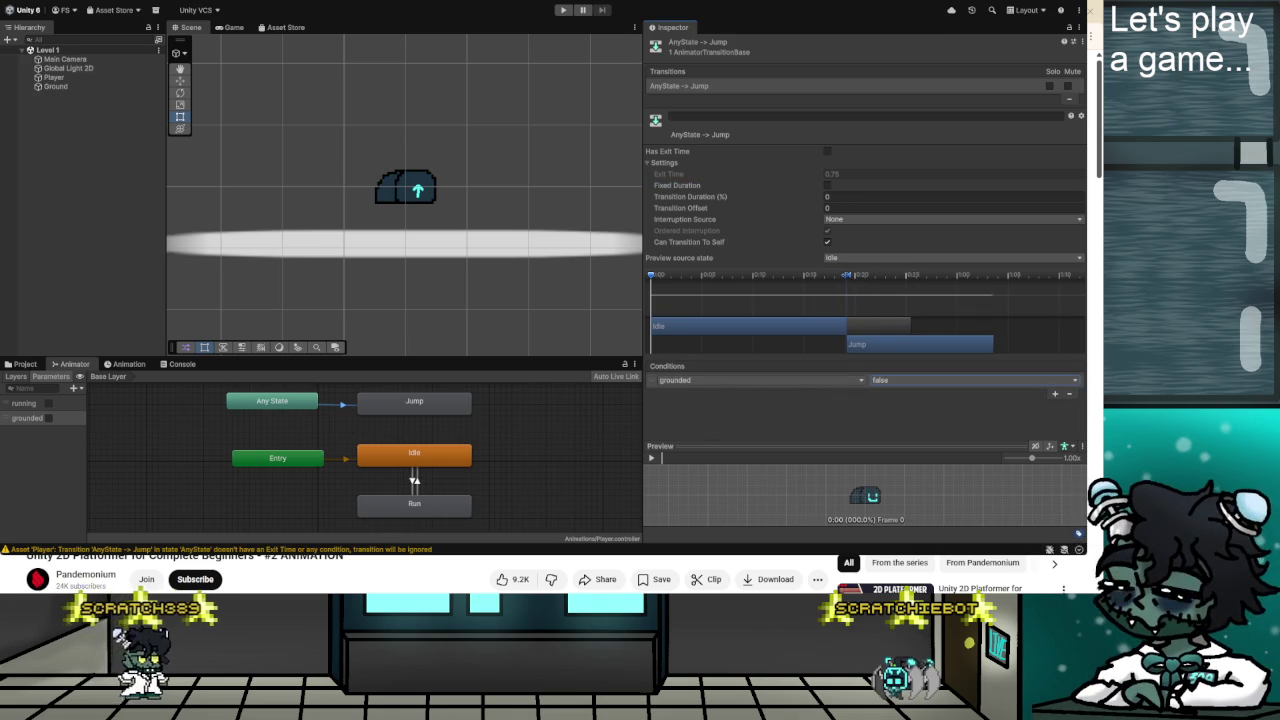
key(alt+Tab)
click(510, 410)
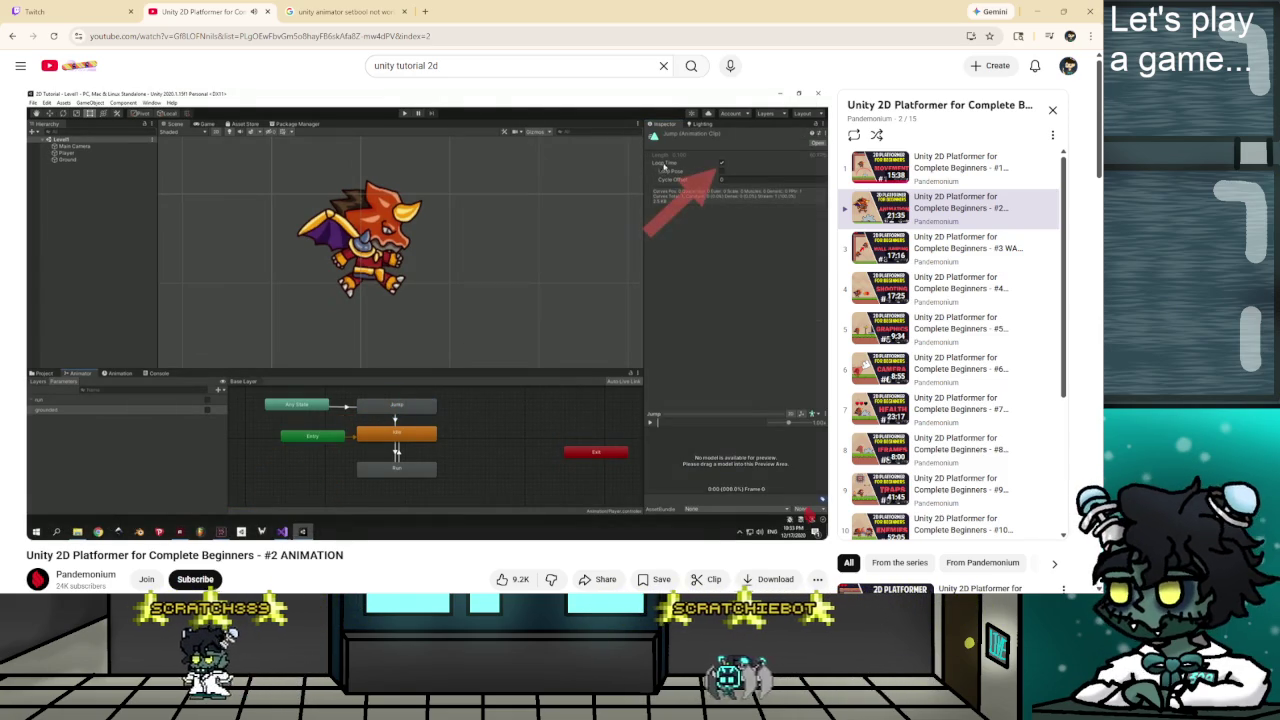
Watch the tutorial's Loop Time step for the Jump clip, then return to the Unity Animator.
click(519, 394)
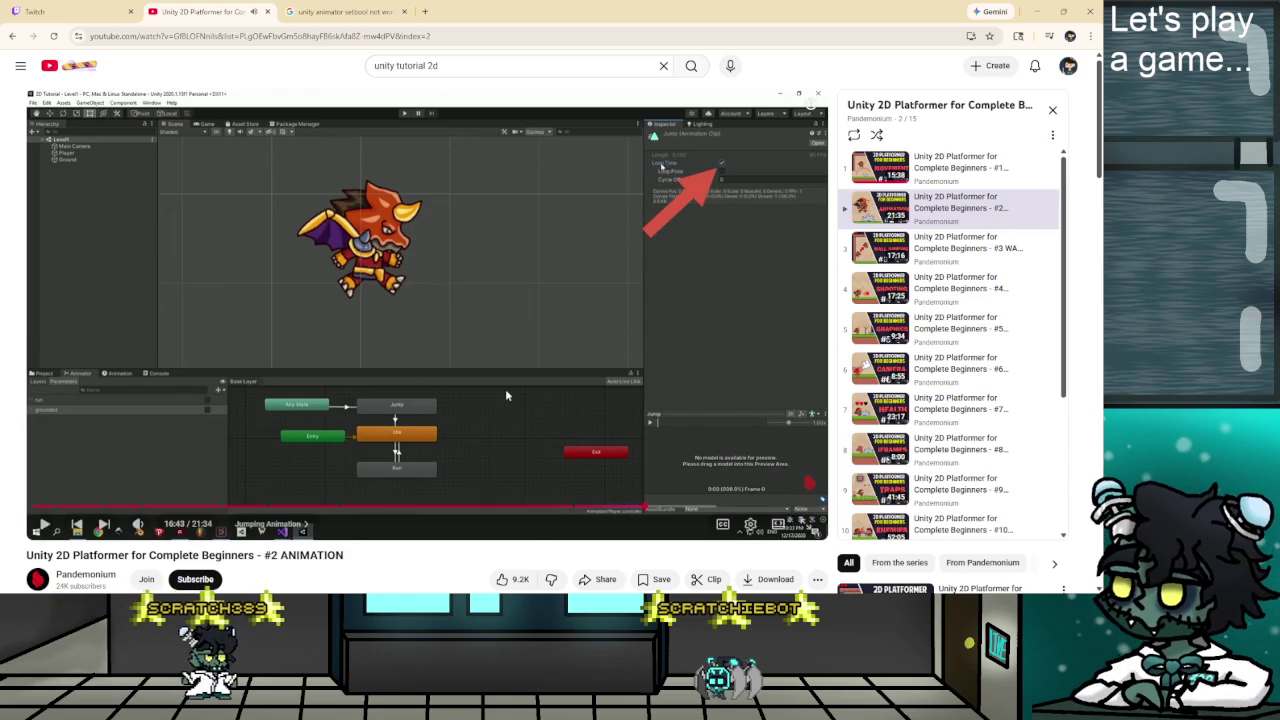
click(506, 393)
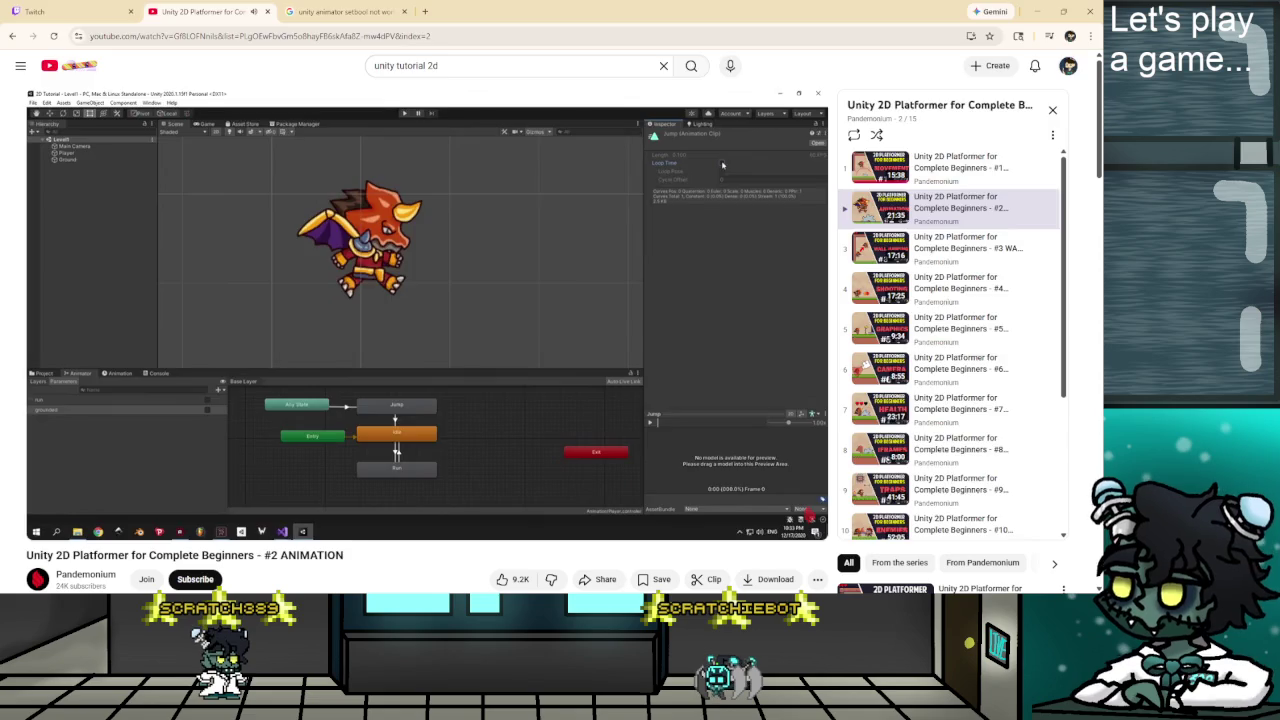
key(alt+Tab)
right_click(416, 410)
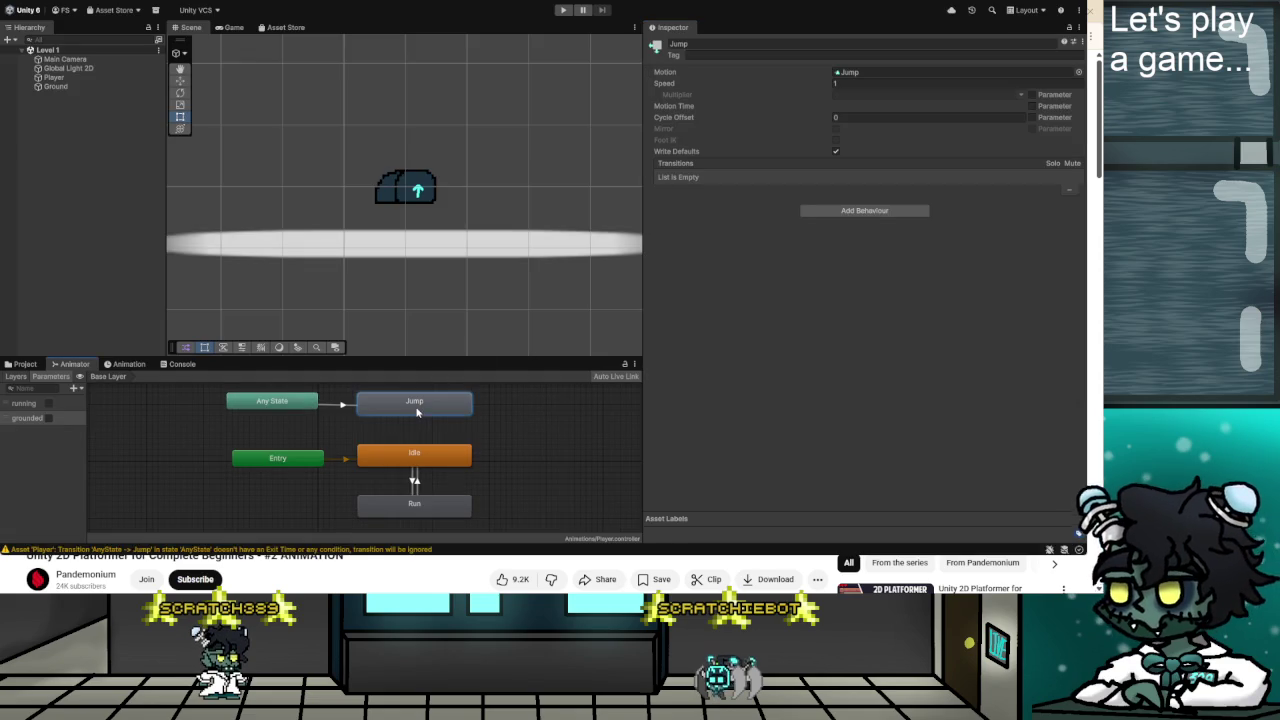
Create a Jump→Idle transition with no exit time, non-fixed 0 duration, and grounded true condition.
click(460, 418)
click(415, 455)
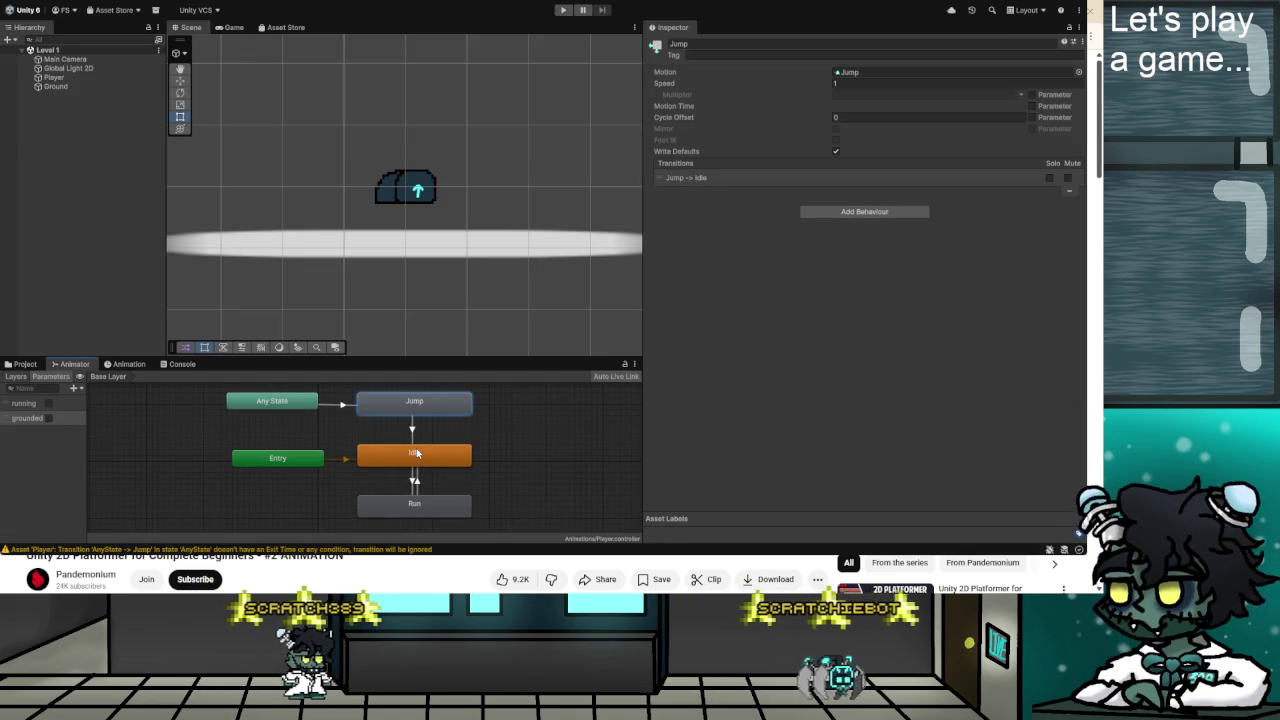
click(412, 428)
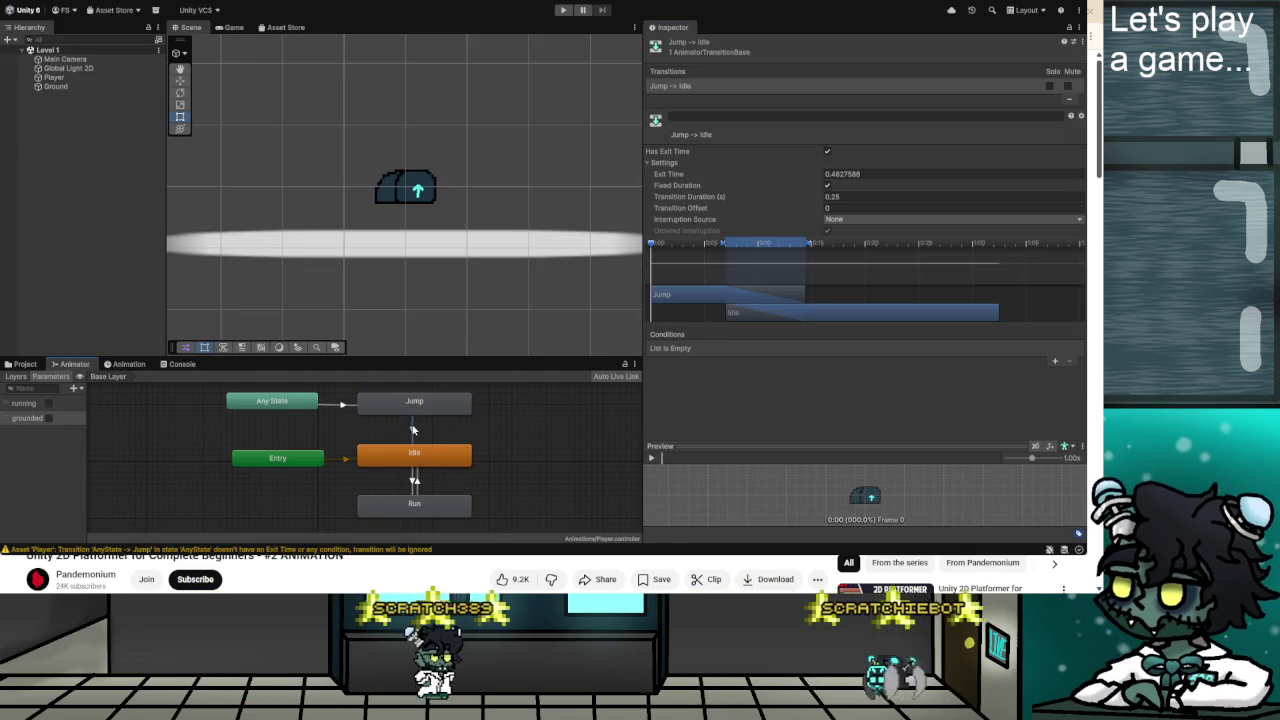
click(827, 151)
click(827, 185)
drag(721, 244, 764, 244)
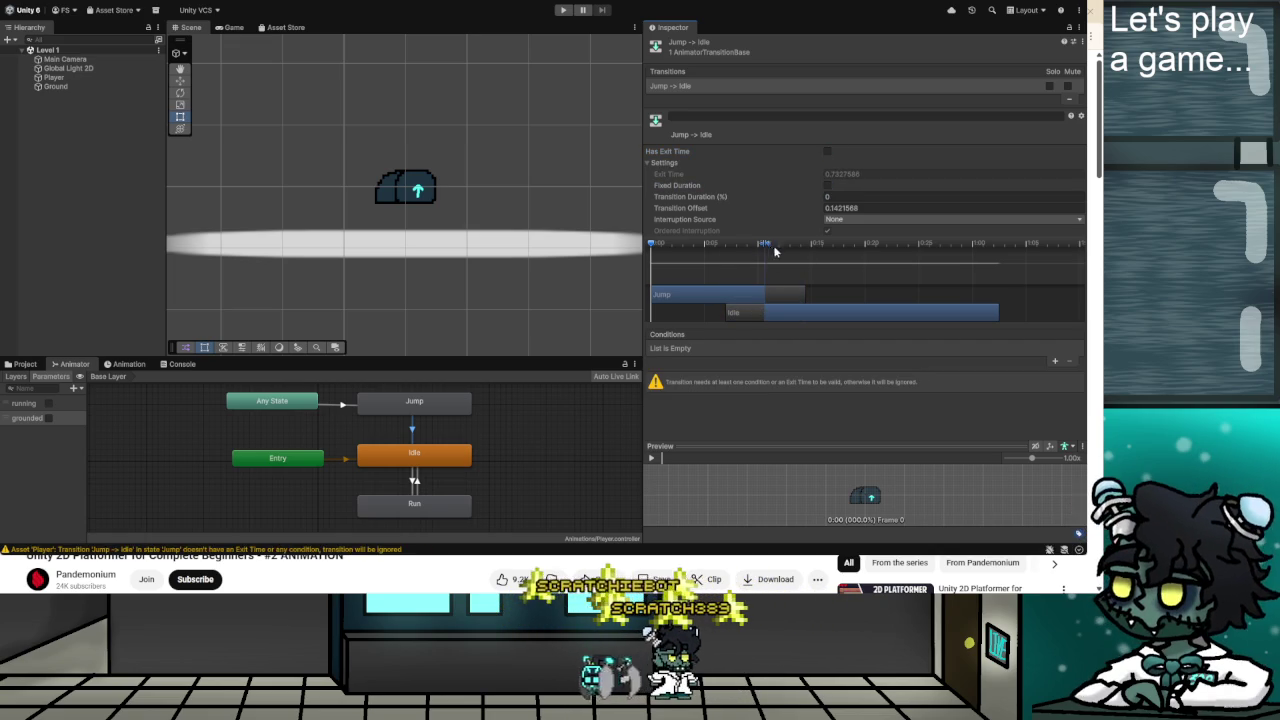
click(1055, 362)
click(790, 348)
click(825, 361)
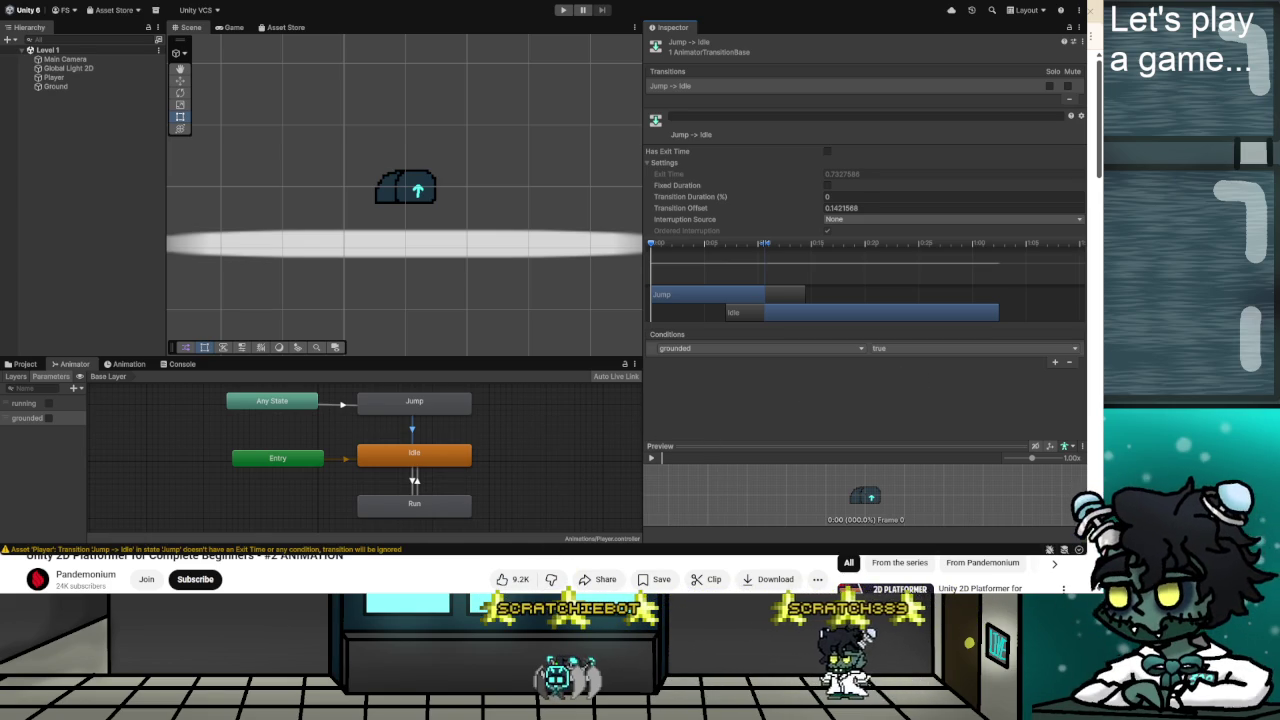
key(alt+Tab)
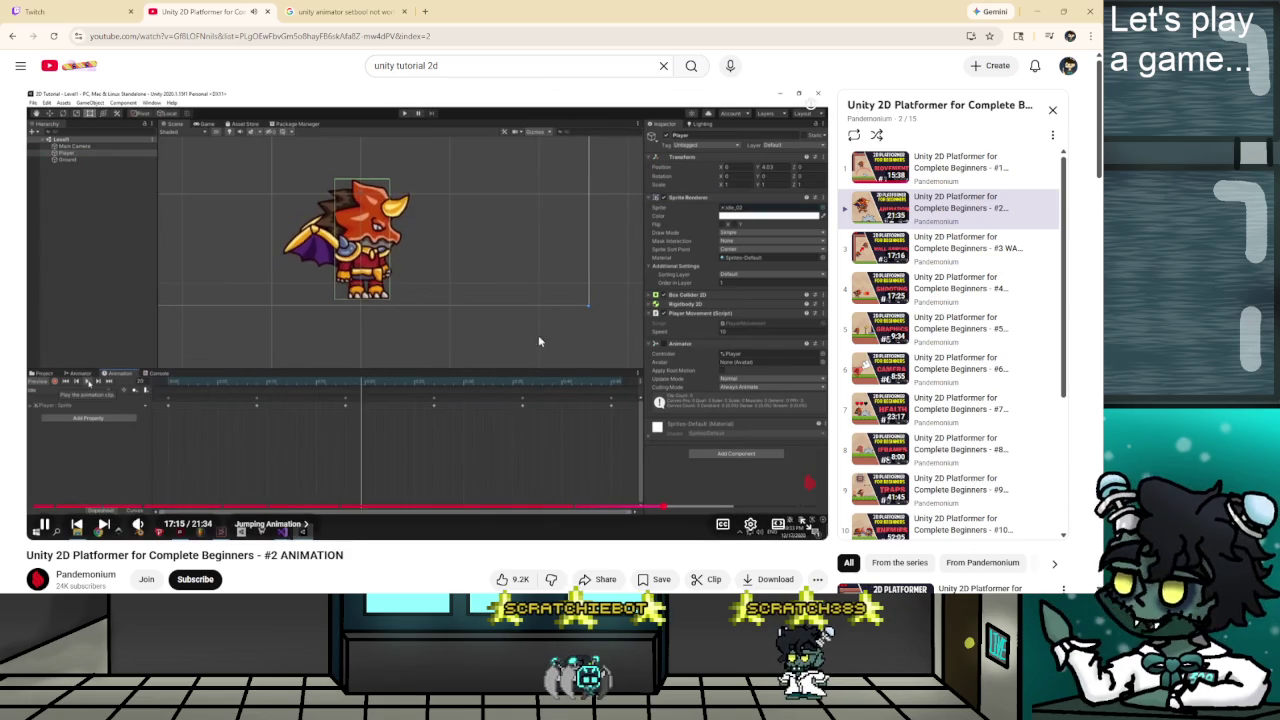
Pause the tutorial at 17:16 and switch back to Unity.
key(space)
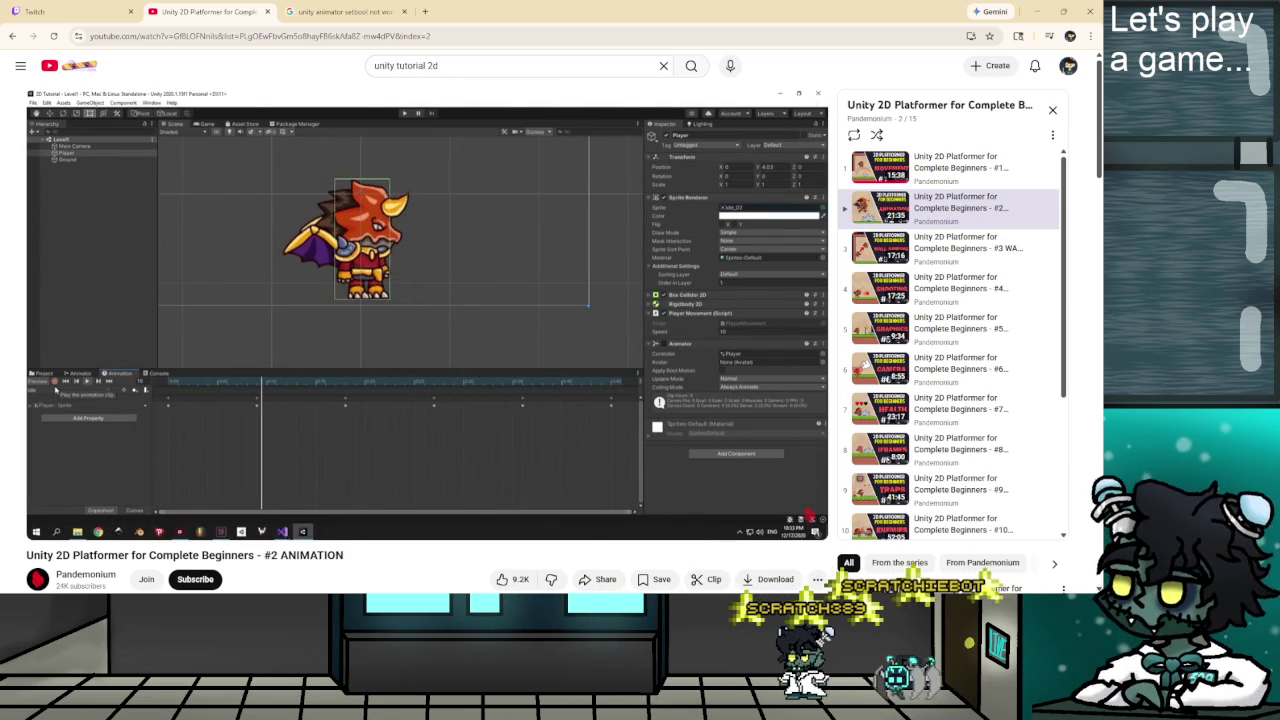
key(alt+Tab)
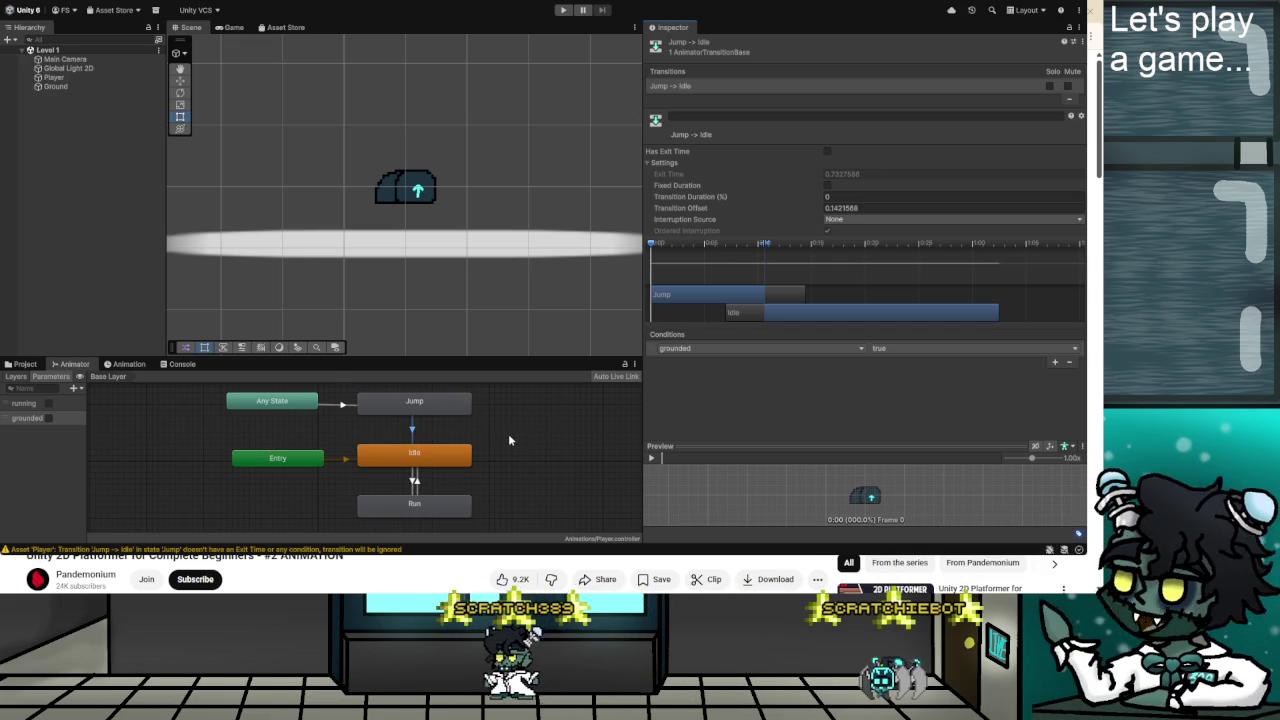
Check the Jump clip and the Jump→Idle and Any State→Jump grounded conditions, then return to the video.
double_click(448, 405)
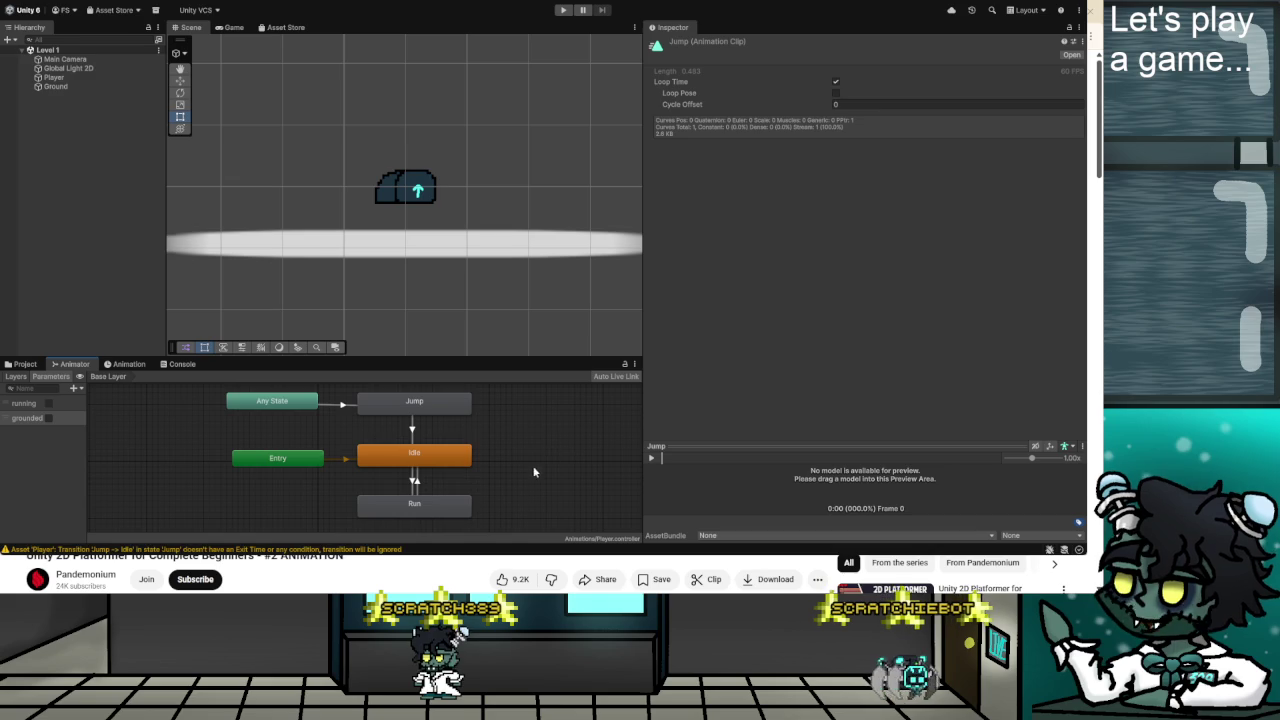
click(538, 440)
click(410, 428)
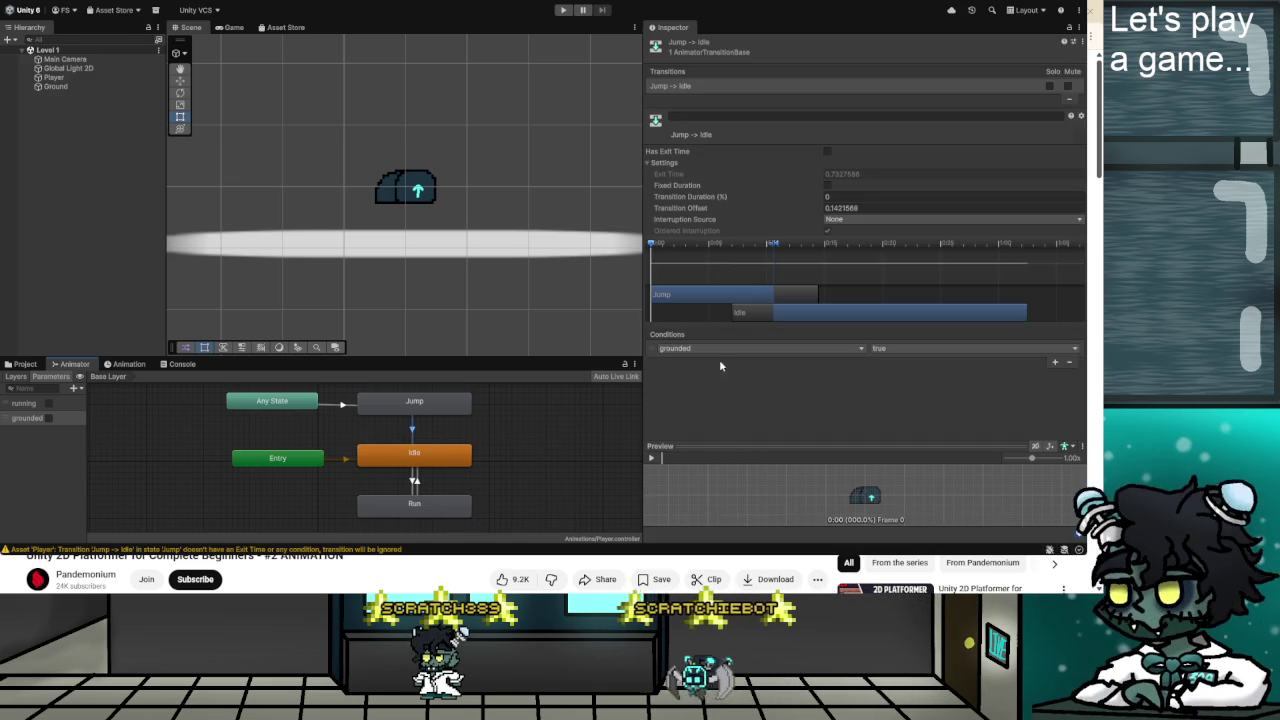
click(346, 405)
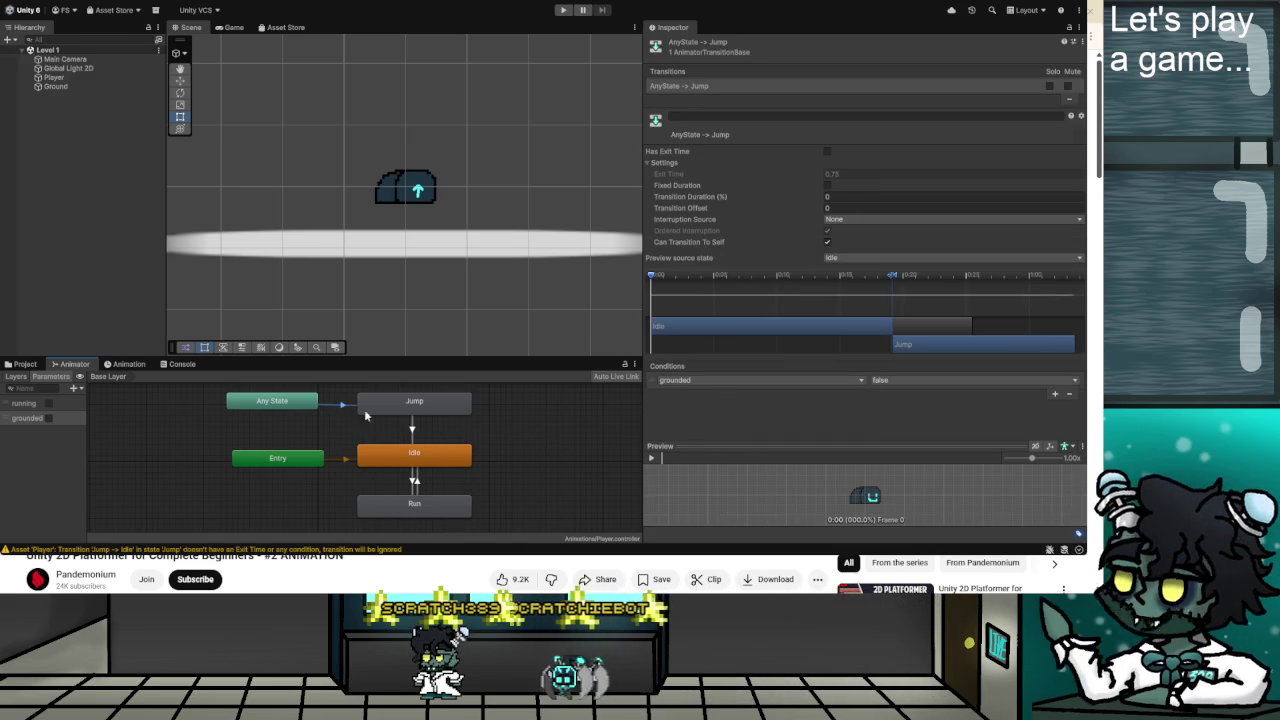
click(479, 429)
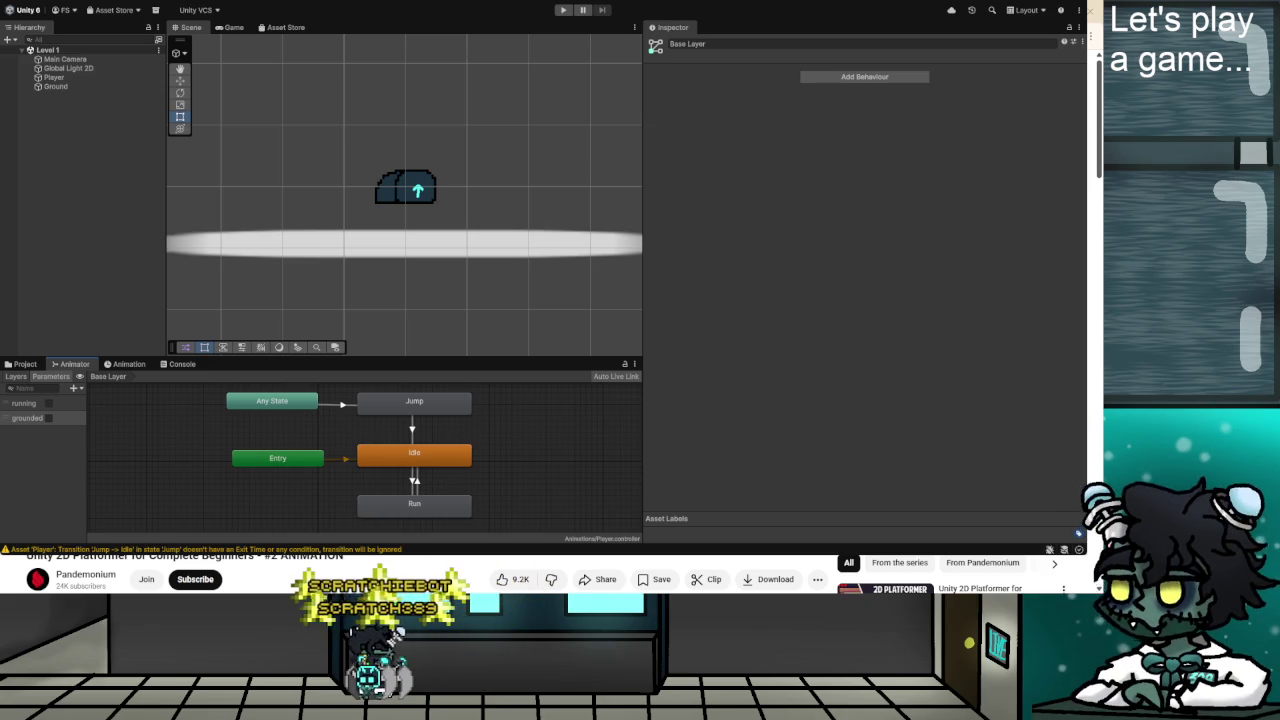
key(alt+Tab)
key(space)
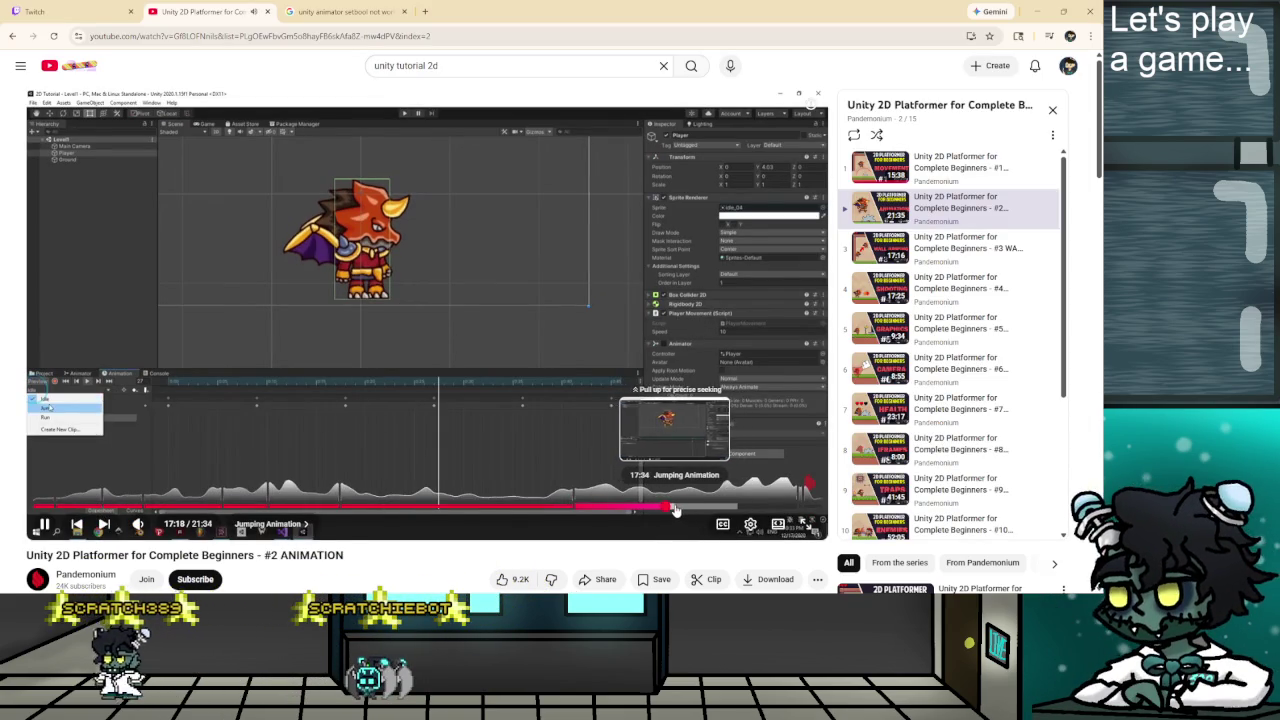
Skip the tutorial to about 17:35, pause on its Jump() code, and return to Visual Studio.
click(677, 510)
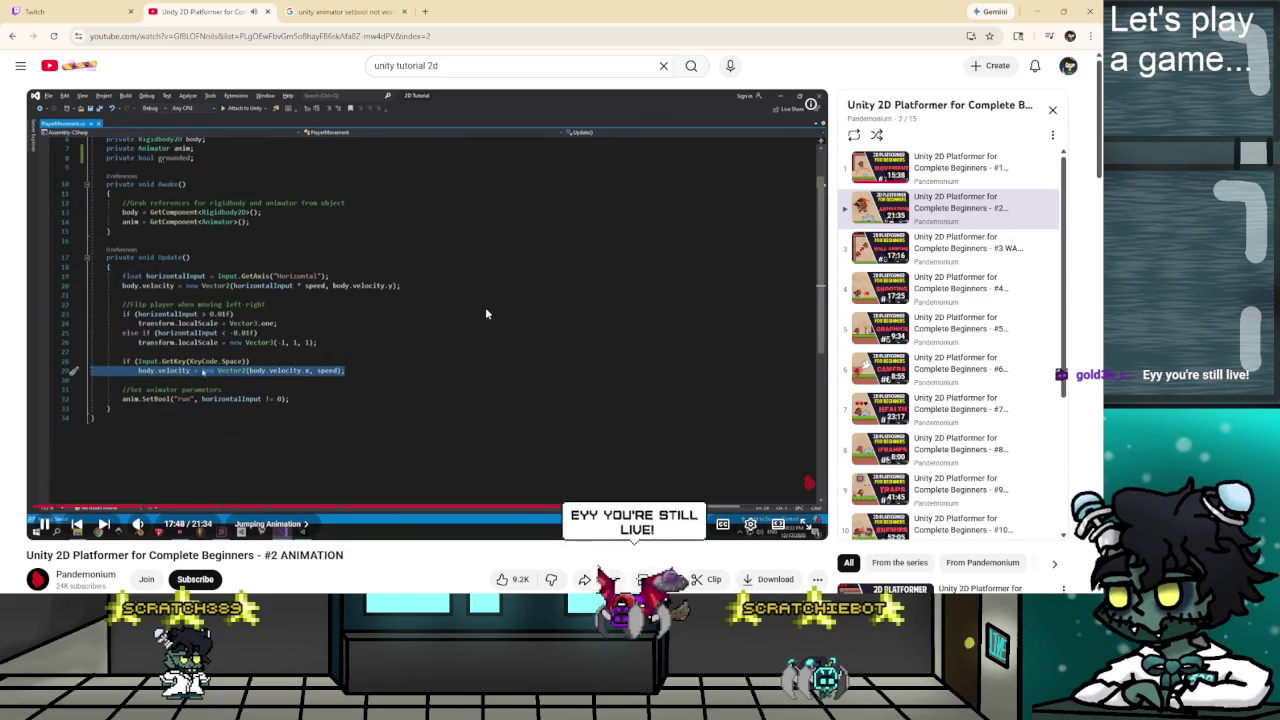
click(489, 365)
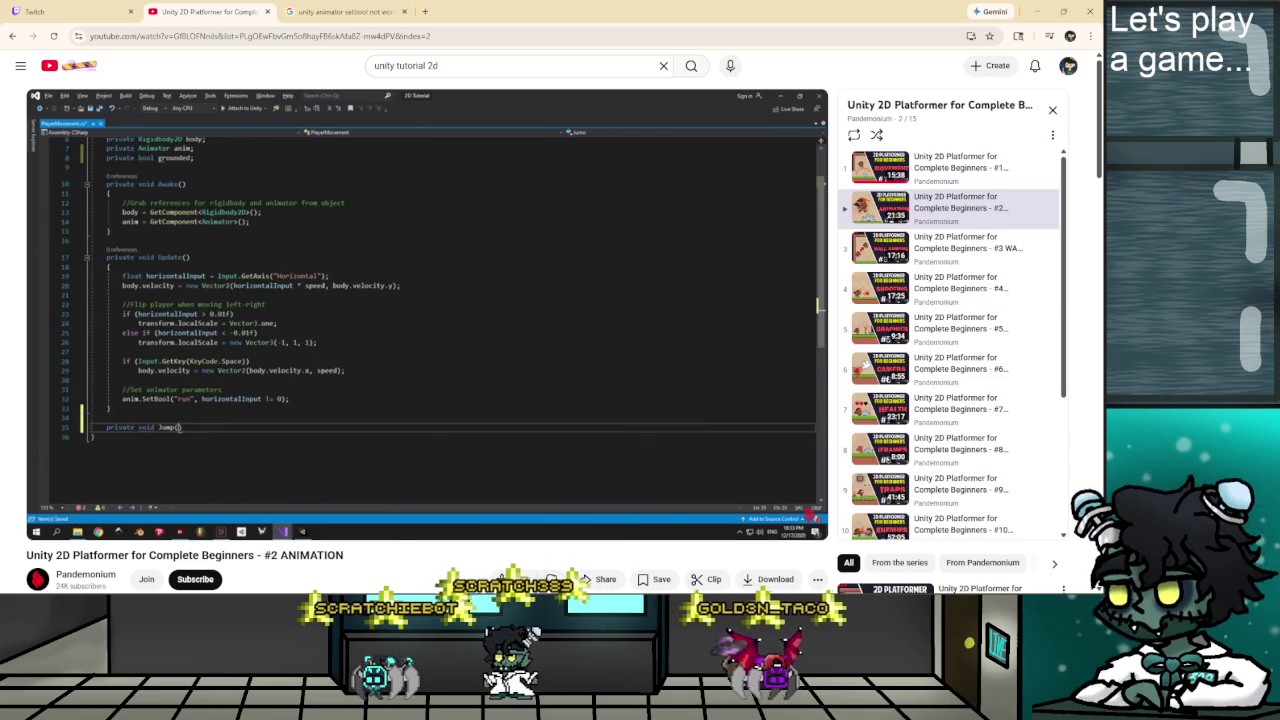
key(alt+Tab)
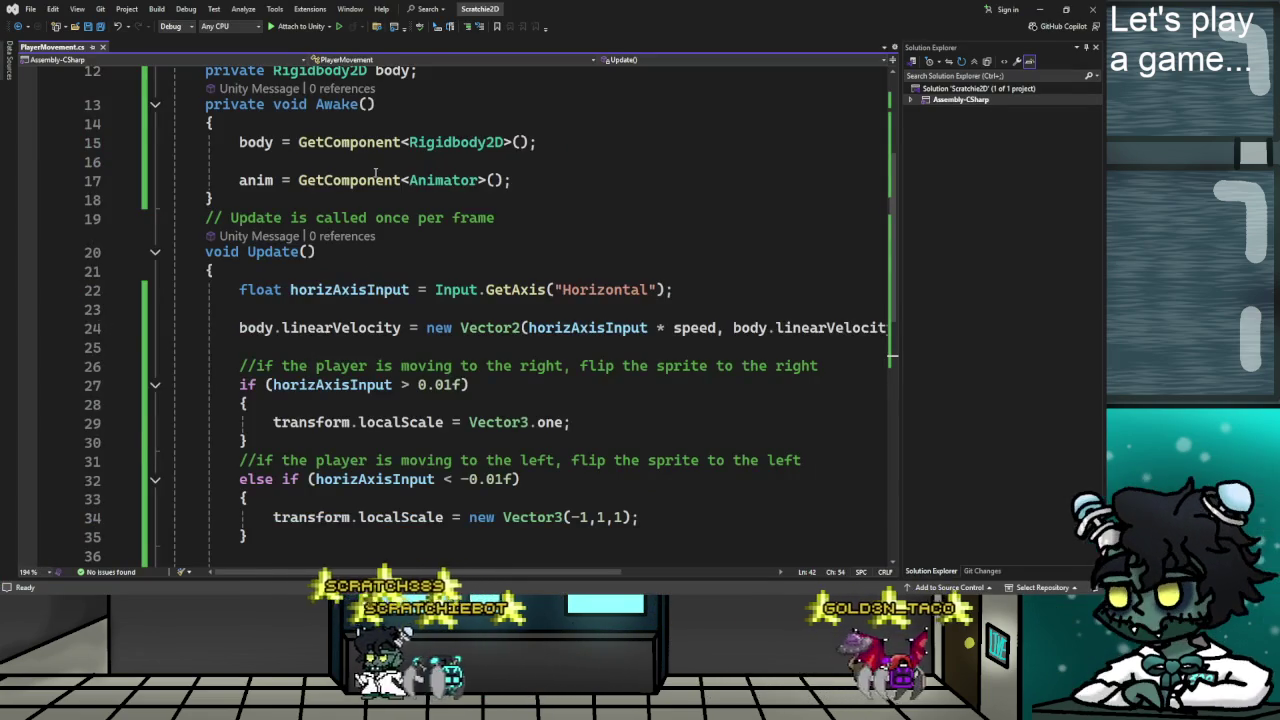
Declare 'private bool grounded;' below the body field and leave a blank line after Update().
scroll(461, 246, up, 3)
click(480, 244)
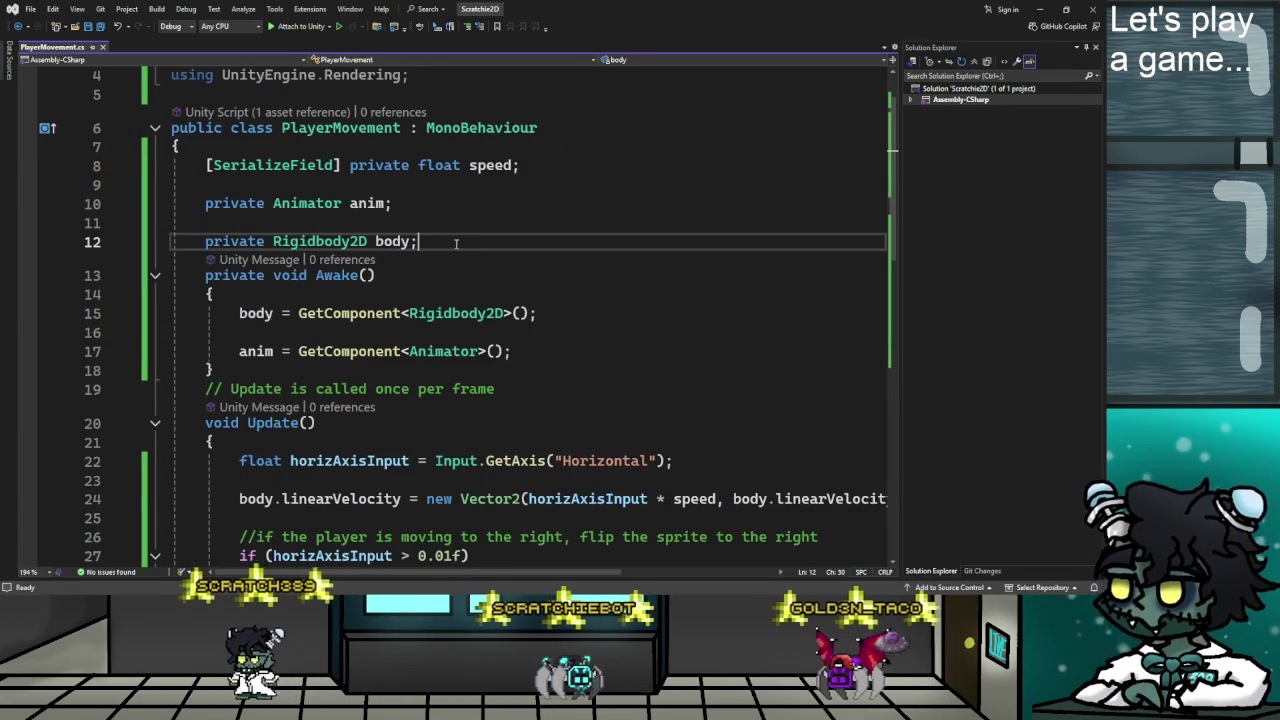
key(Return)
key(Return)
text(private bool grounded;)
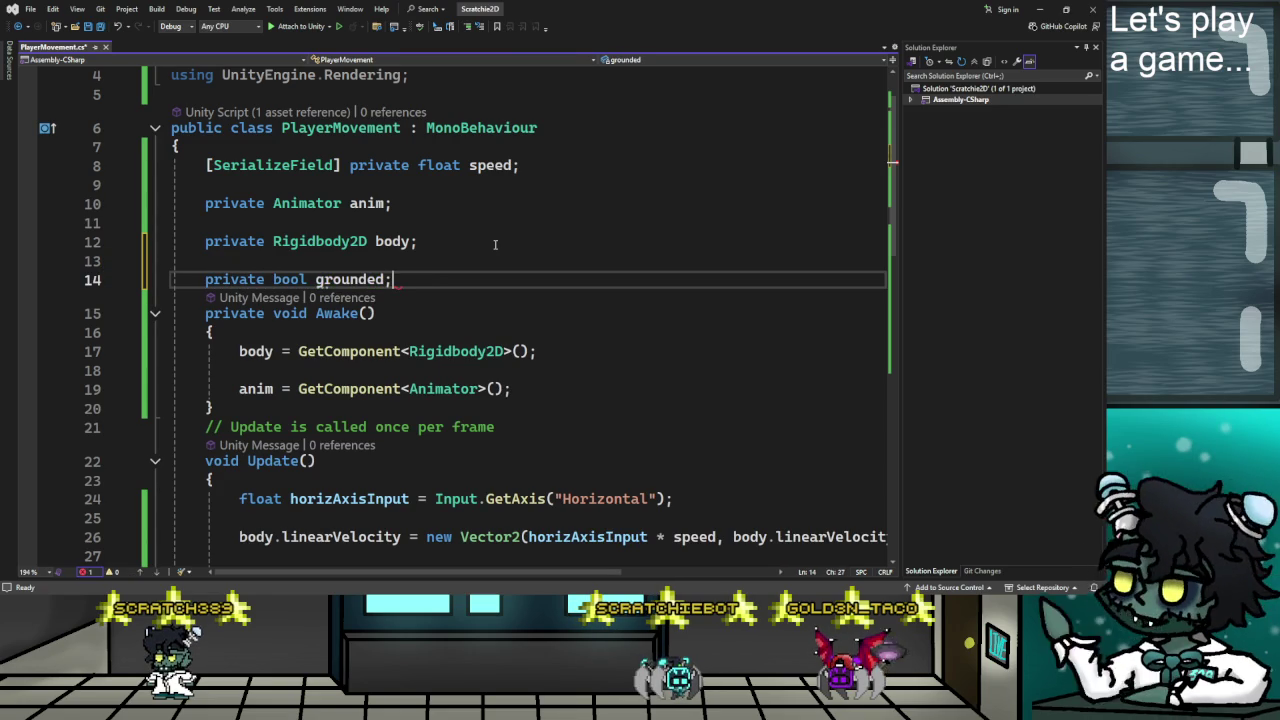
scroll(480, 244, down, 9)
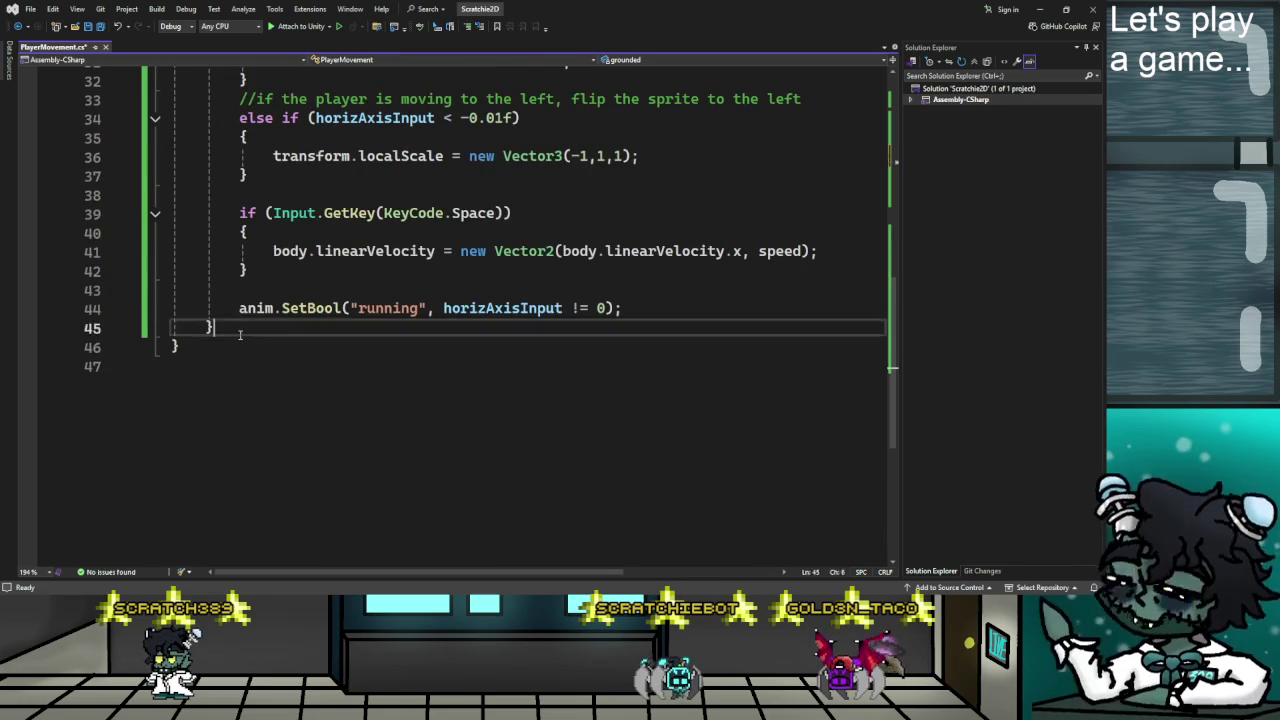
key(Return)
key(Return)
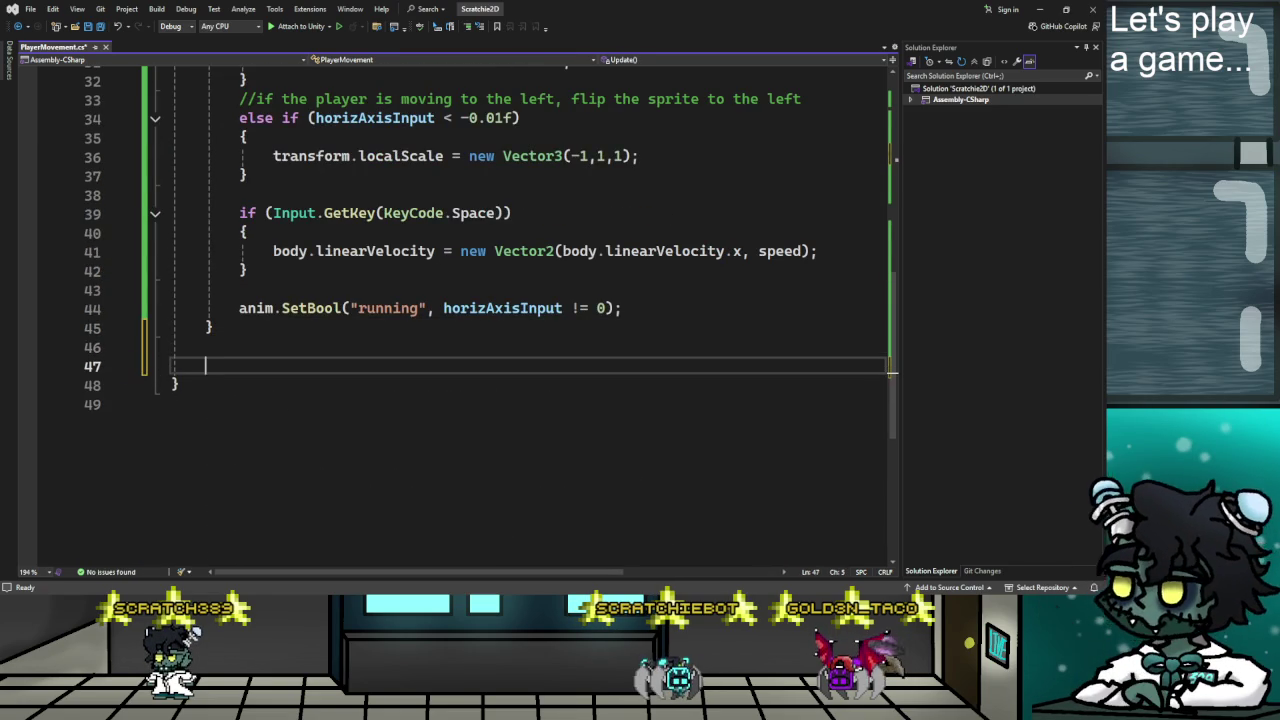
key(alt+Tab)
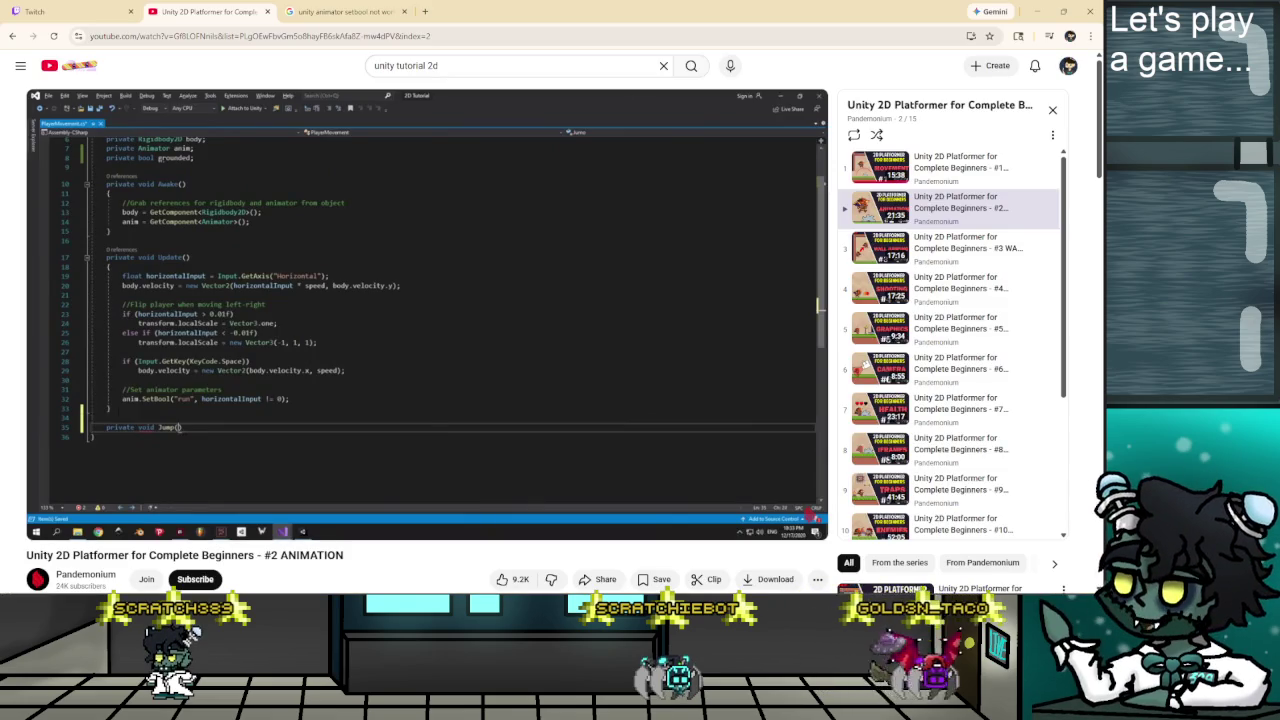
Play the tutorial to about 18:02–18:04, where the velocity line moves into a Jump() call.
click(425, 347)
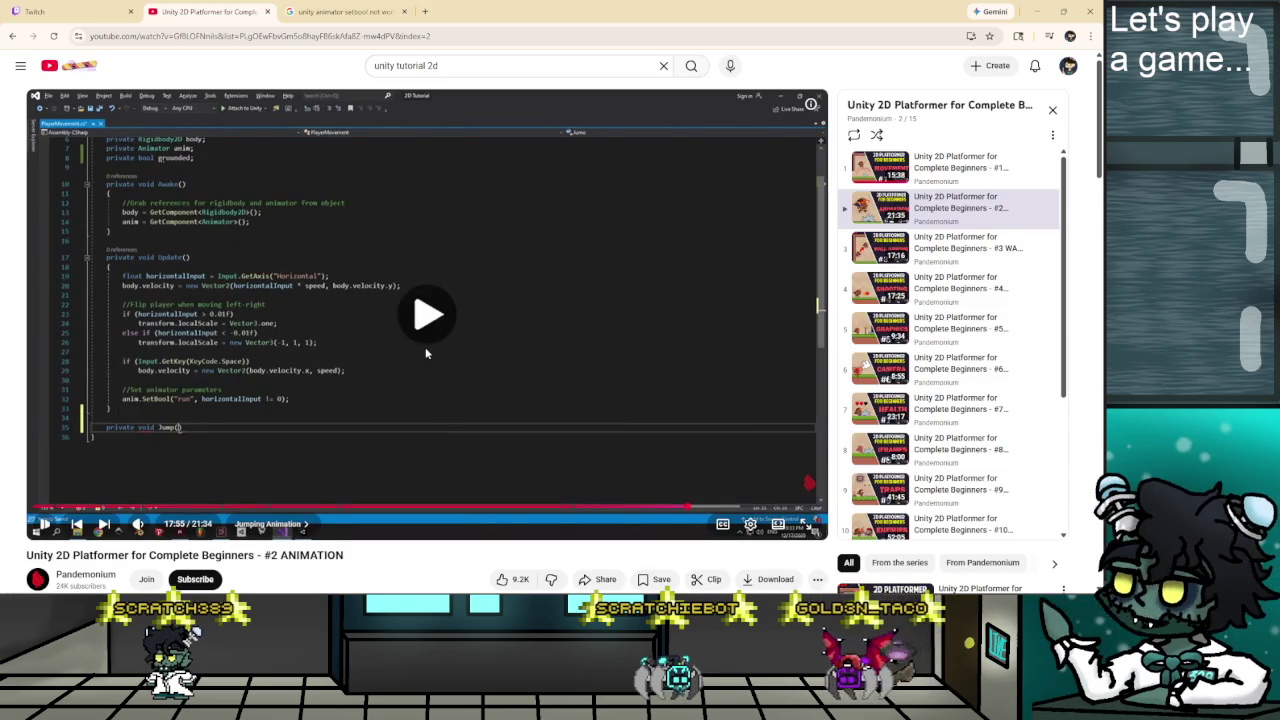
click(371, 354)
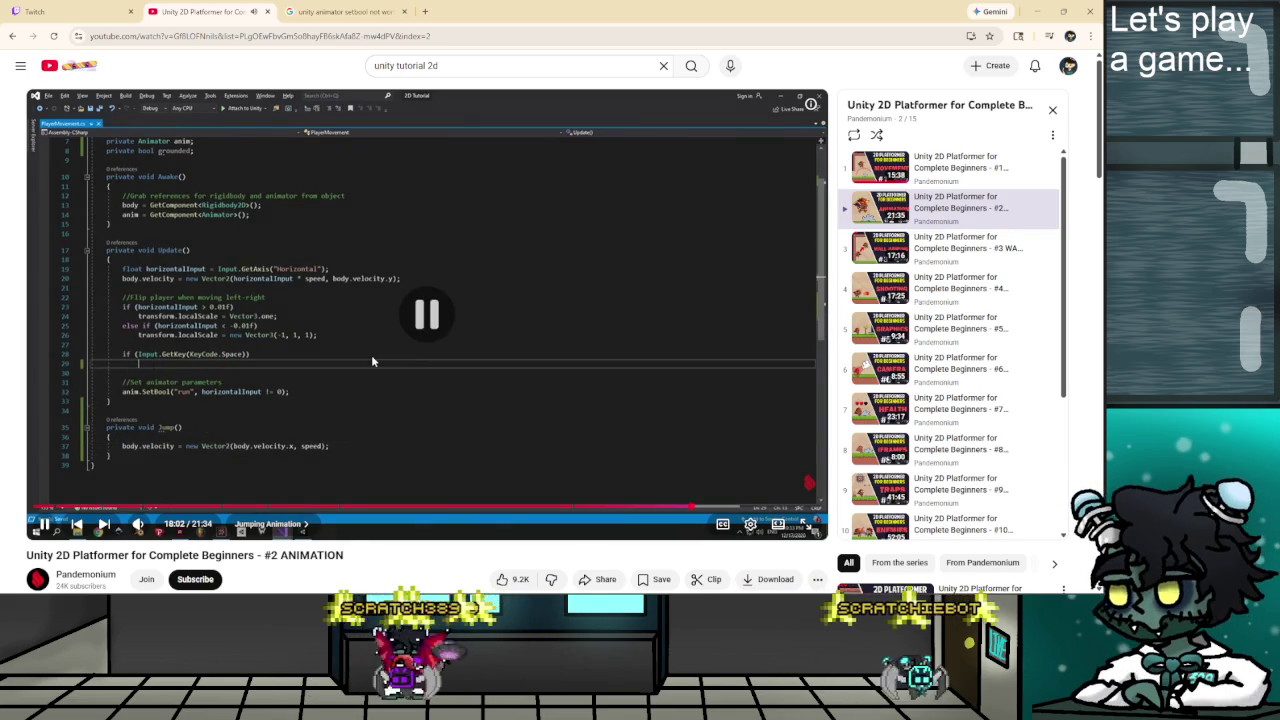
click(409, 375)
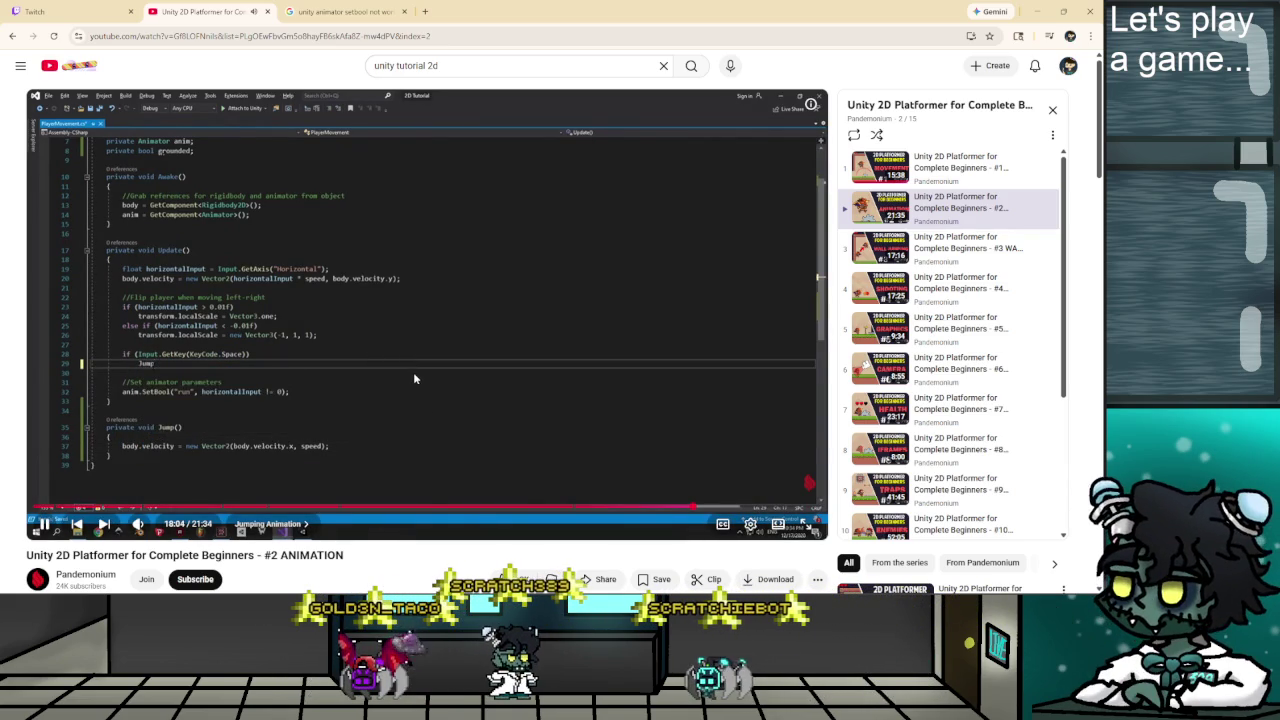
click(413, 371)
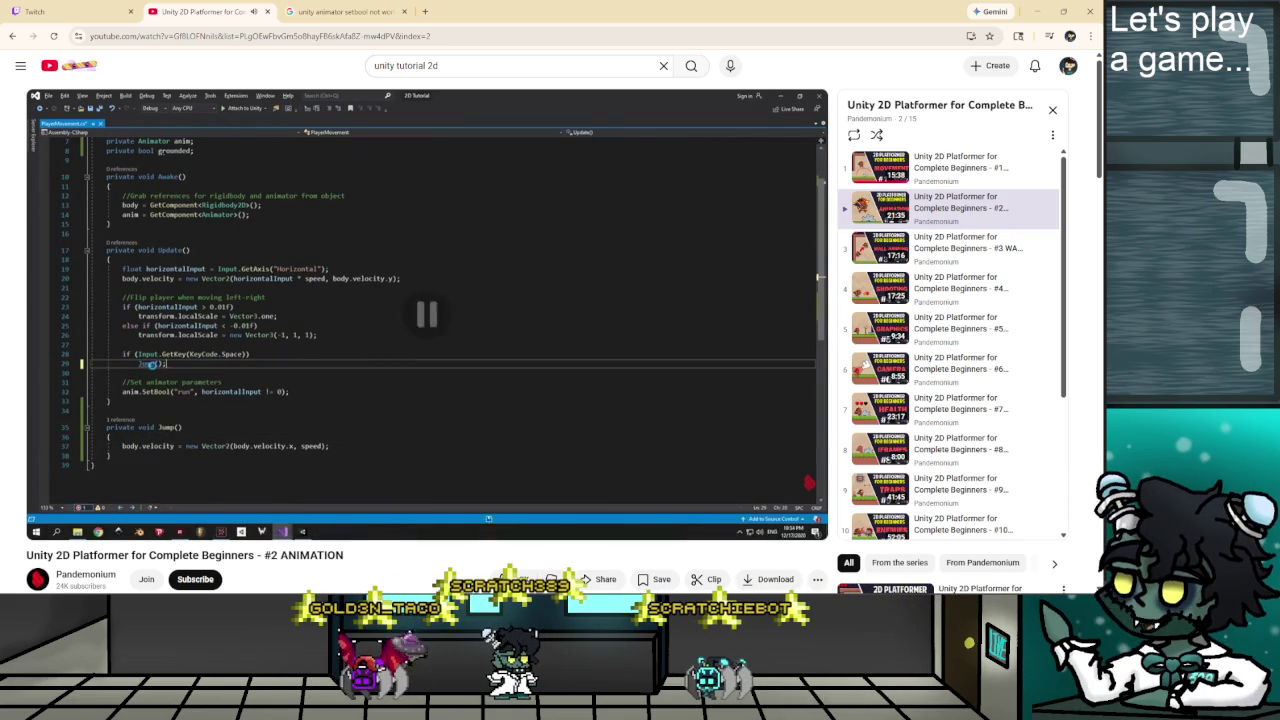
key(alt+Tab)
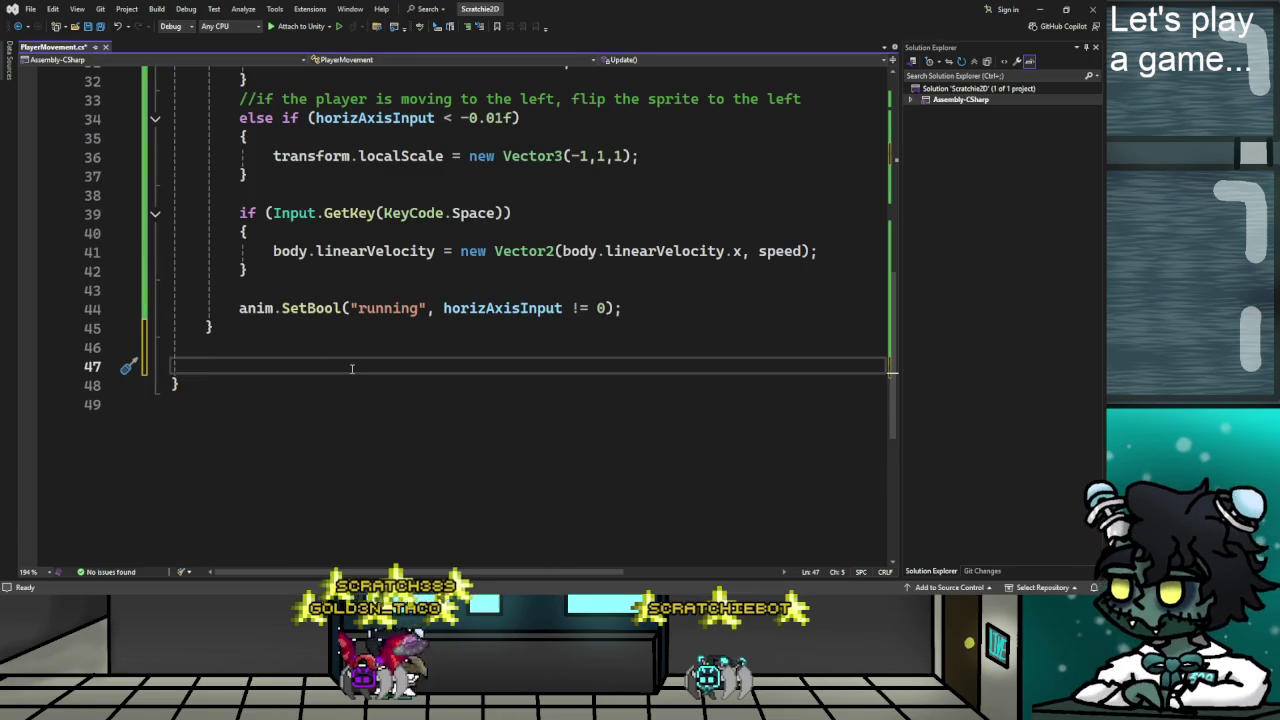
Write an empty 'void Jump()' method with braces and a blank body line.
text(void Jump()
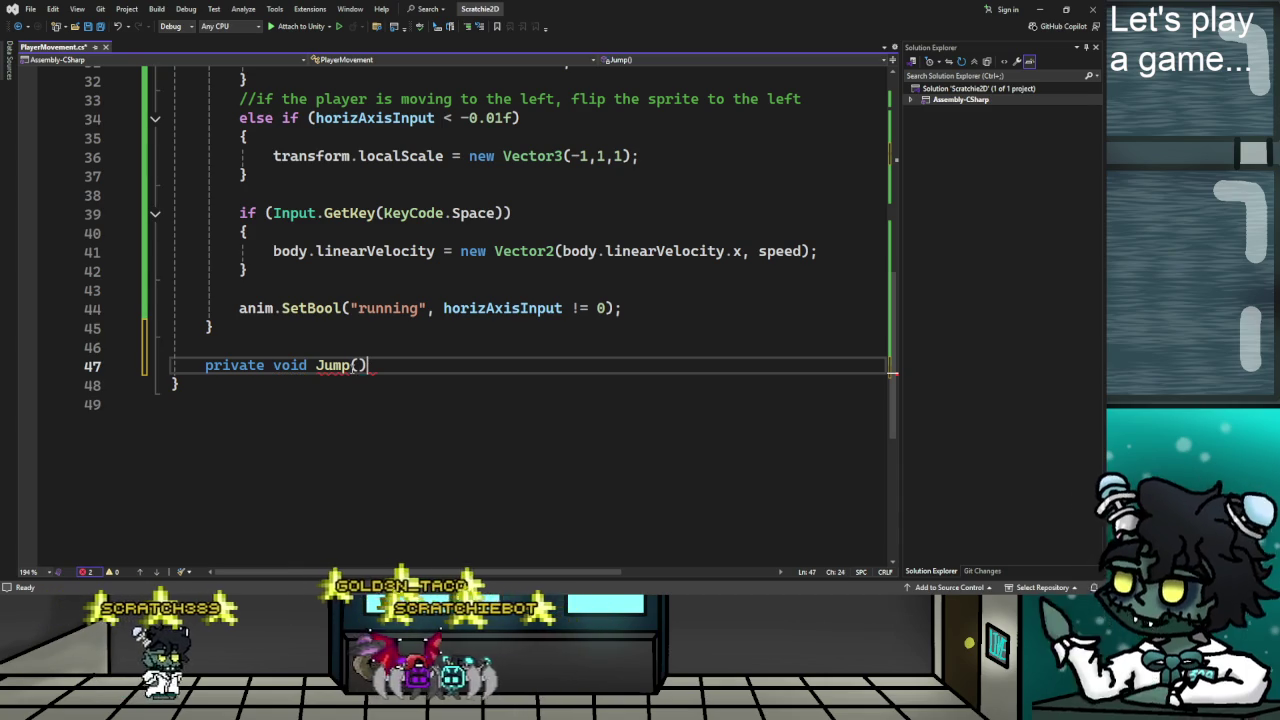
text();)
key(Return)
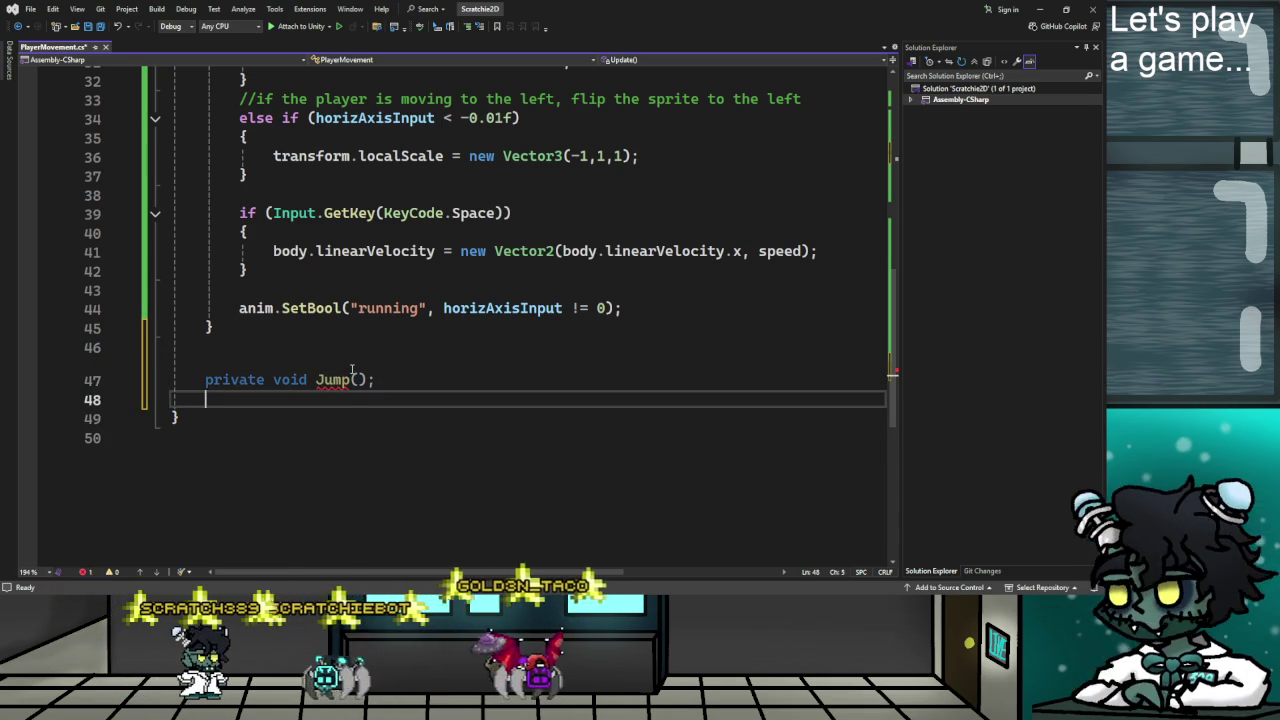
text({)
key(Return)
text(})
key(Up)
key(Return)
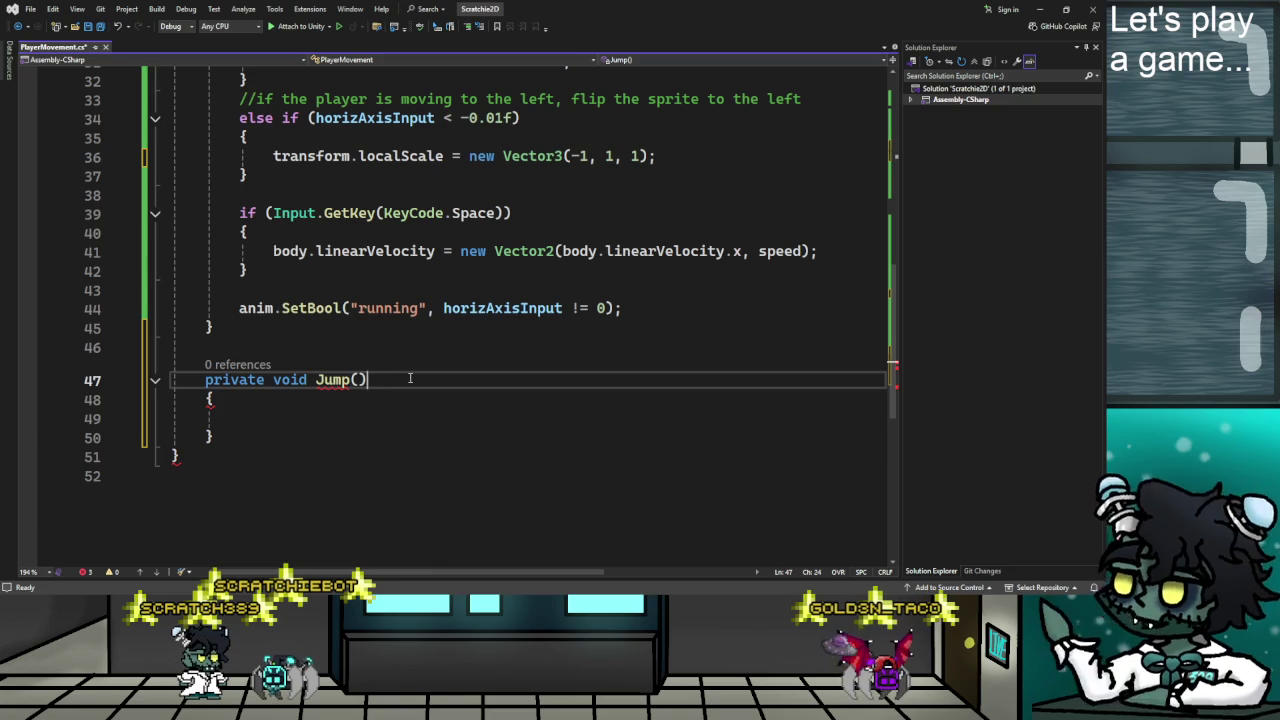
click(297, 419)
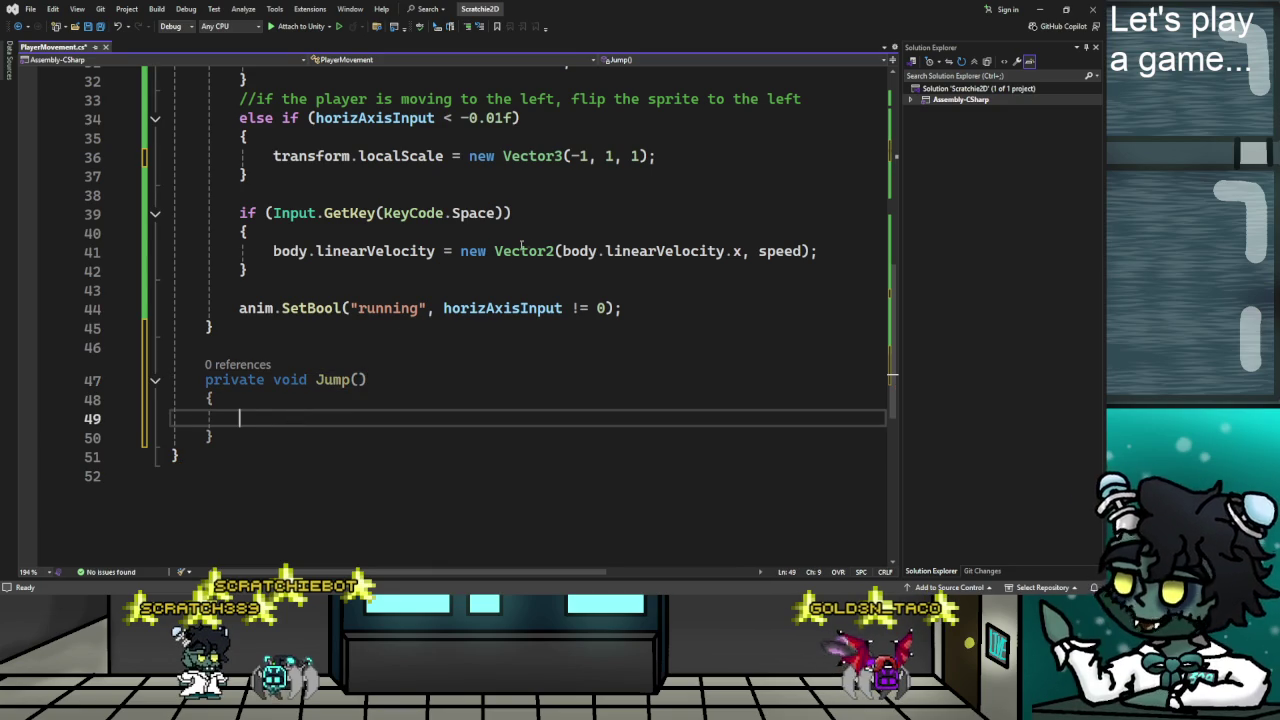
Move the jump velocity statement from Update into Jump() and call 'Jump();' in its place.
scroll(293, 253, up, 1)
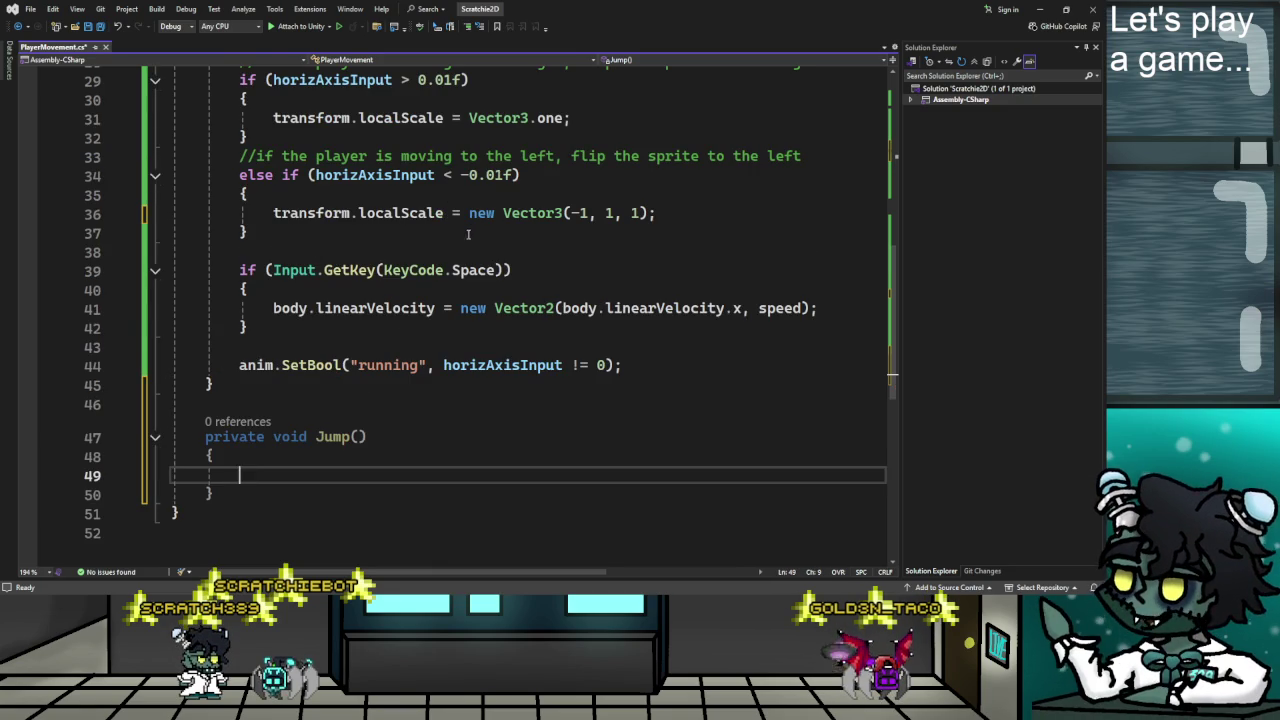
scroll(473, 228, up, 2)
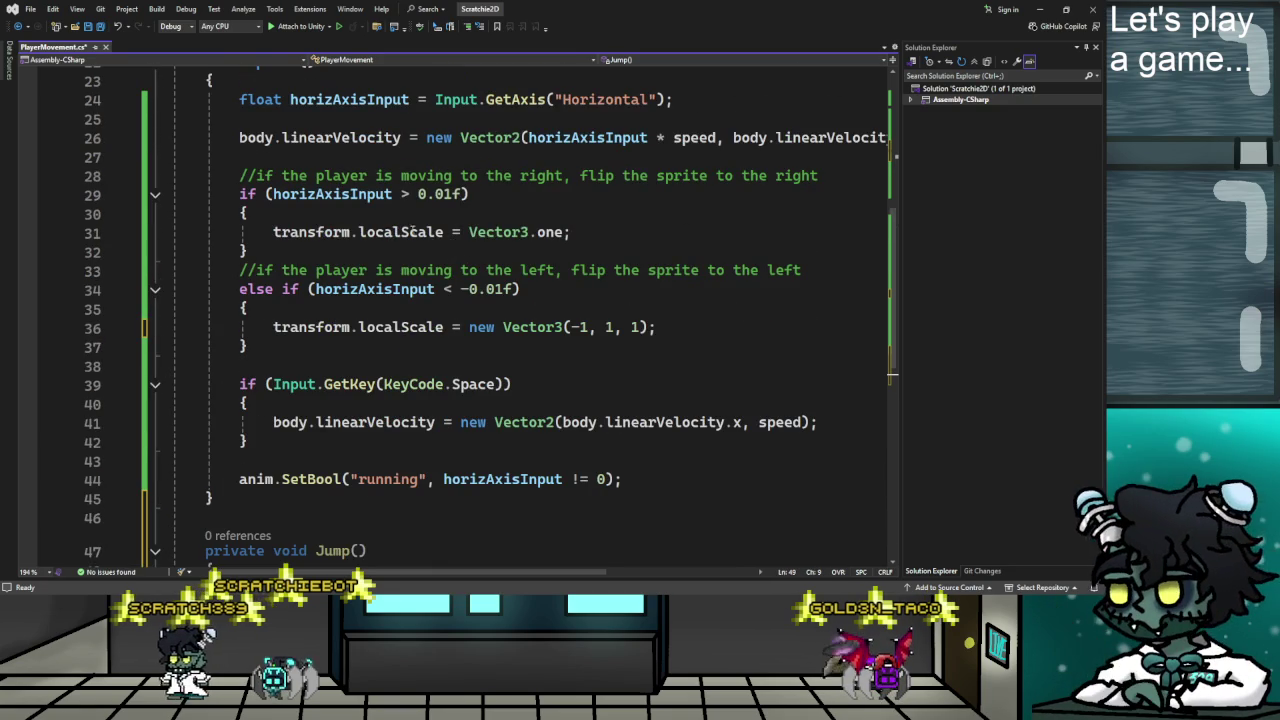
scroll(366, 342, down, 2)
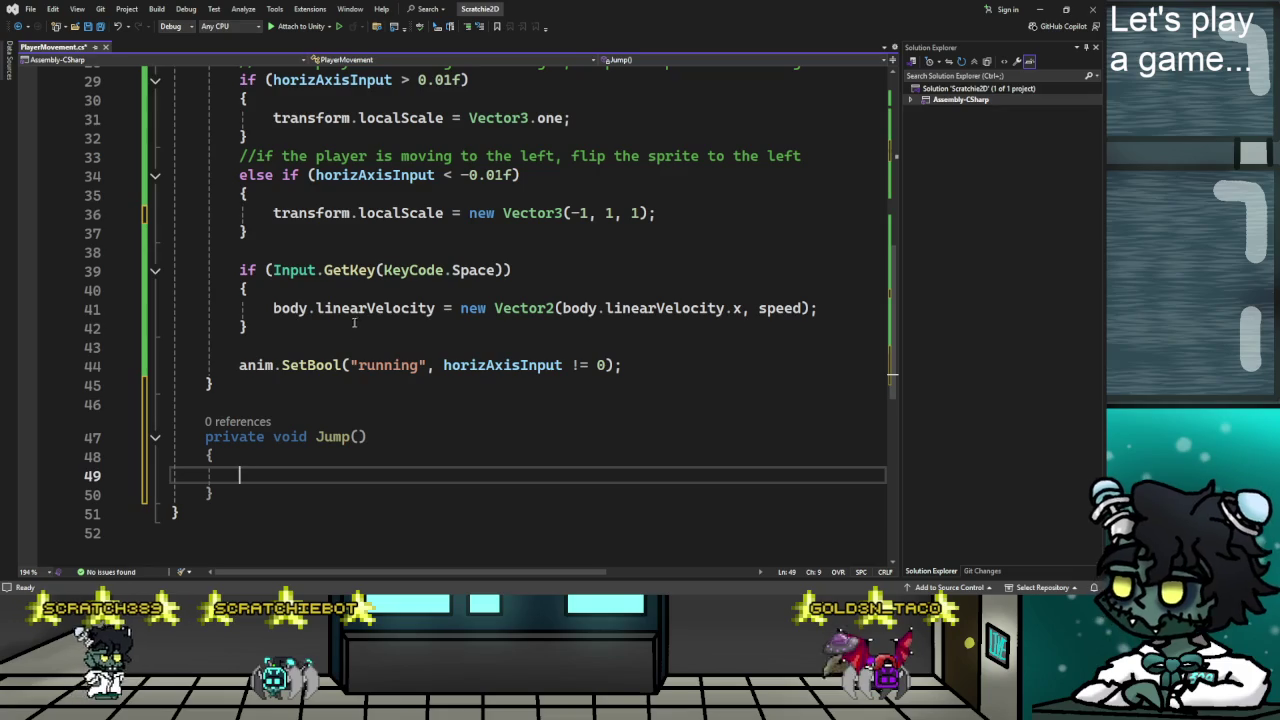
drag(271, 308, 818, 308)
key(ctrl+x)
click(282, 478)
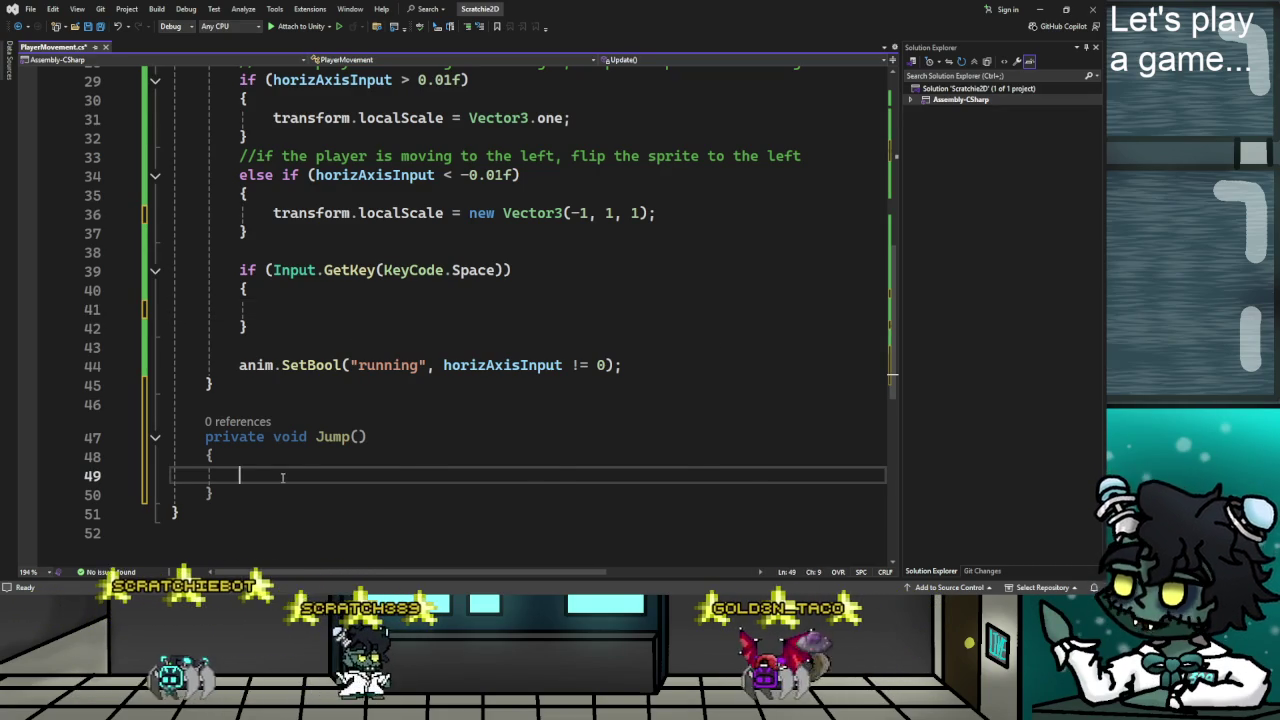
key(ctrl+v)
click(319, 306)
text(Jump()
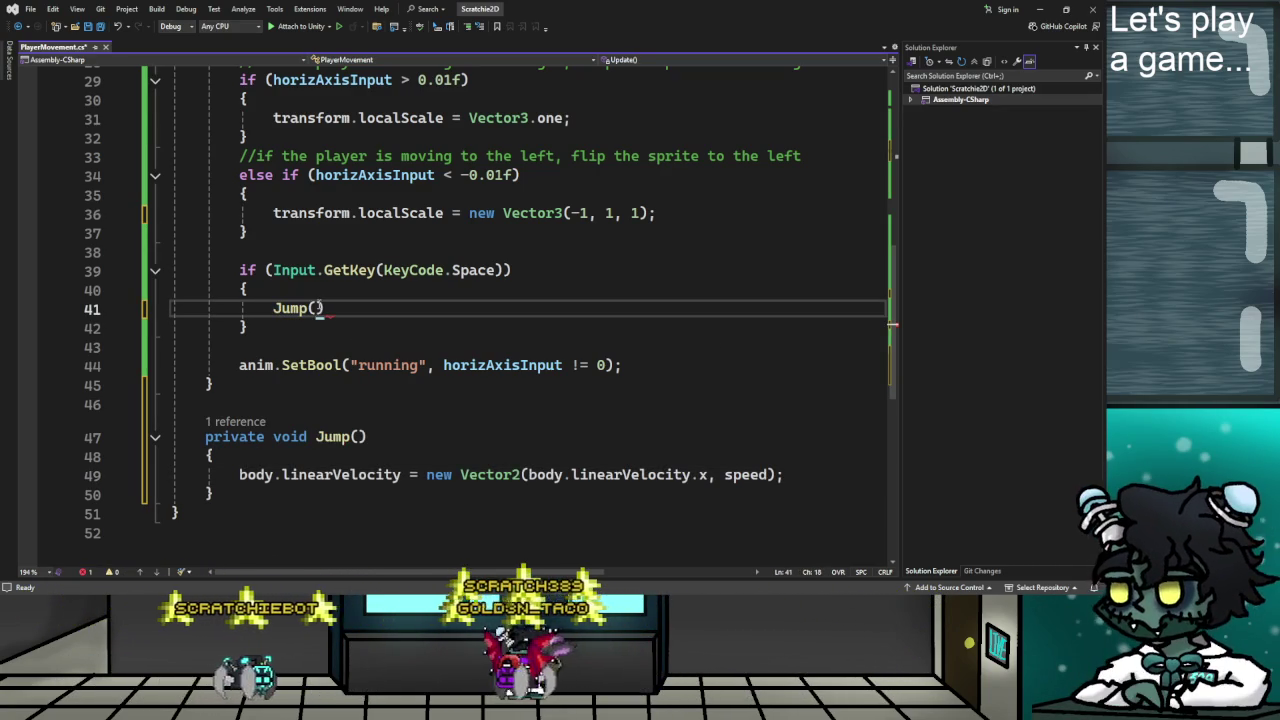
text();)
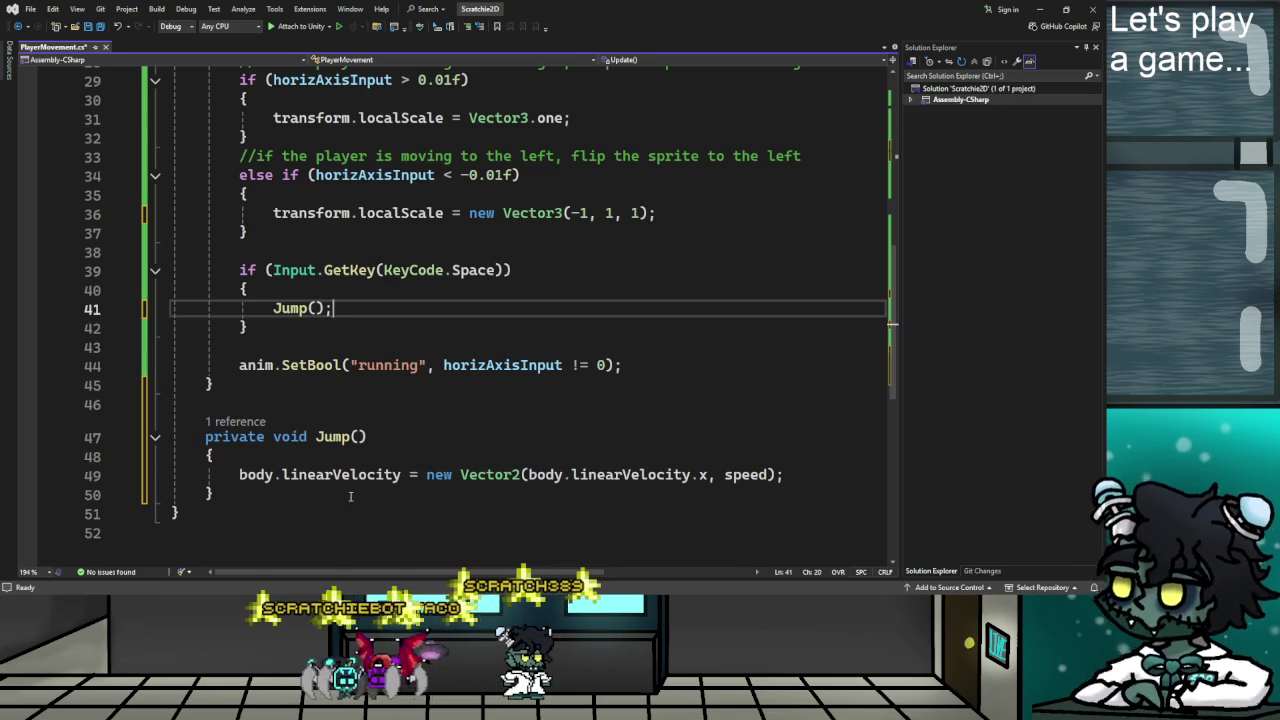
click(395, 500)
click(808, 478)
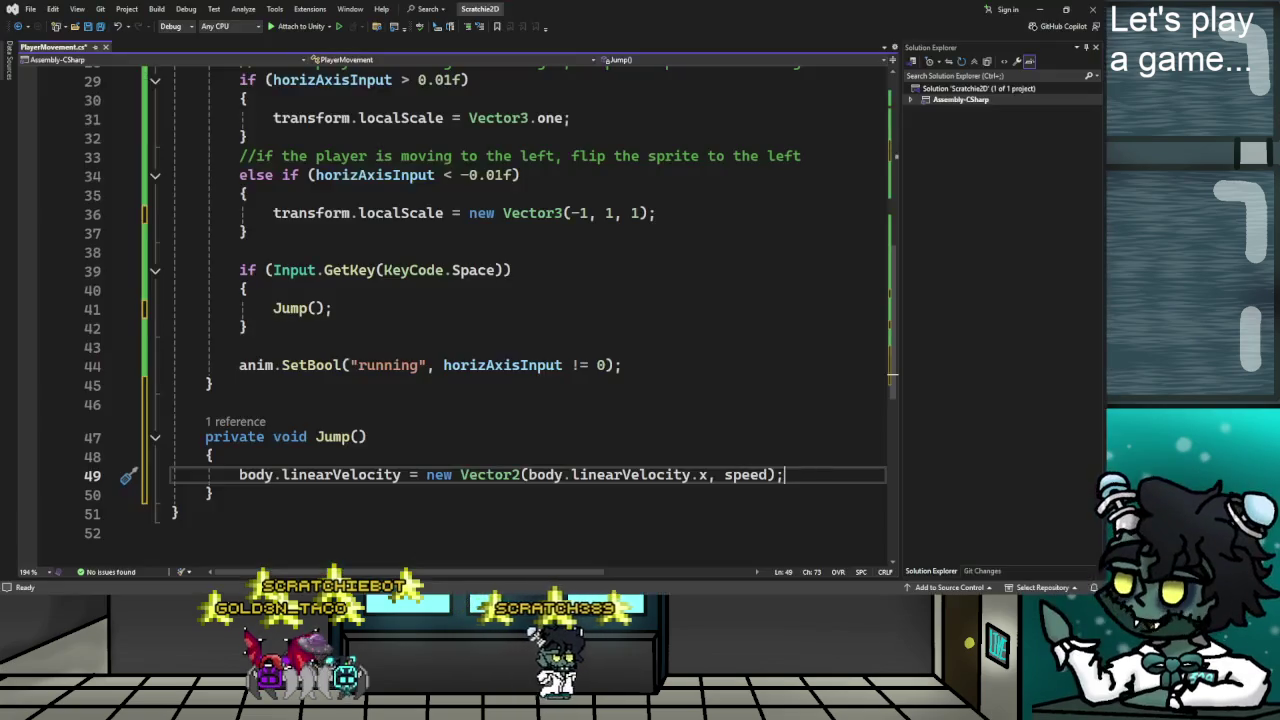
Check the tutorial's Jump code, then add a new line after the velocity statement.
key(alt+Tab)
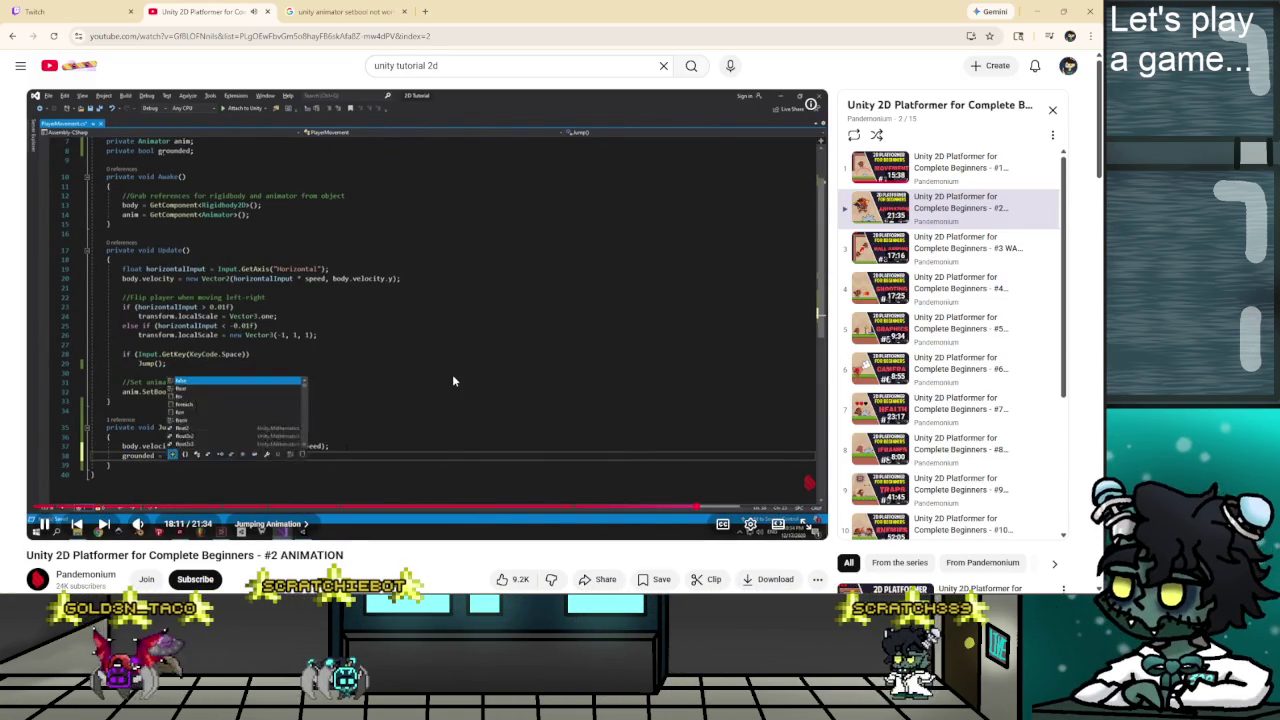
click(457, 371)
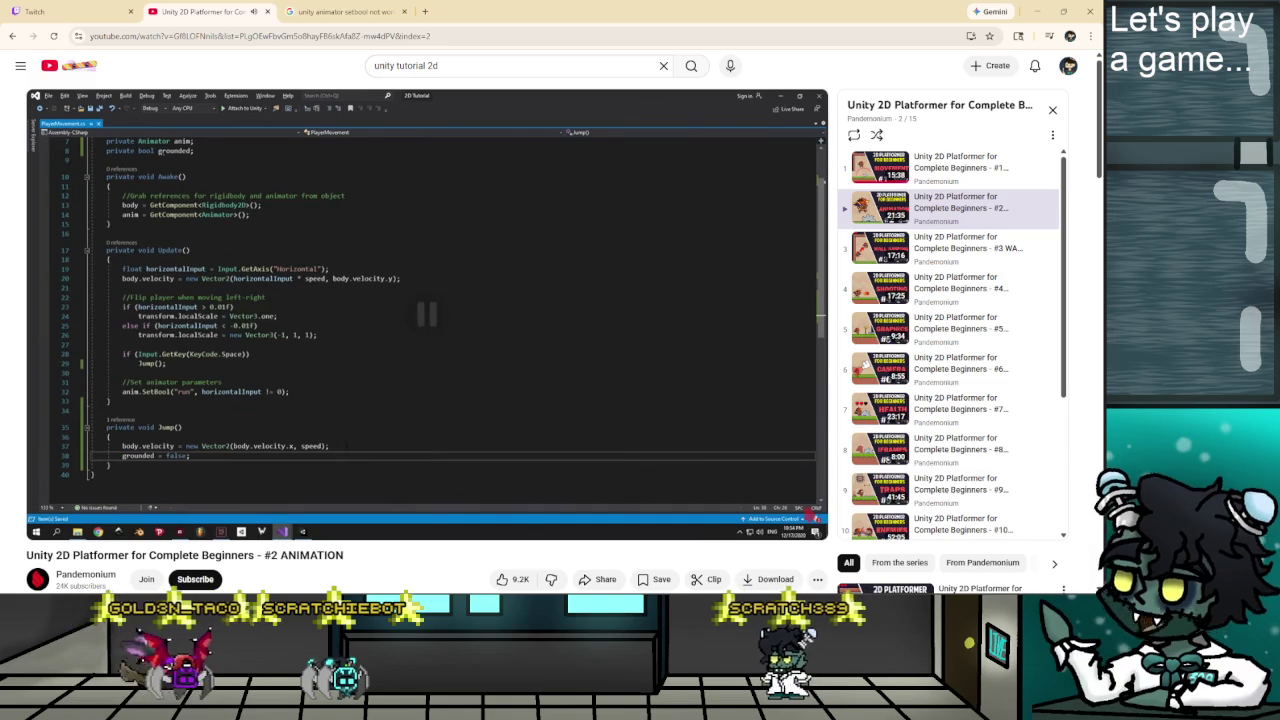
key(alt+Tab)
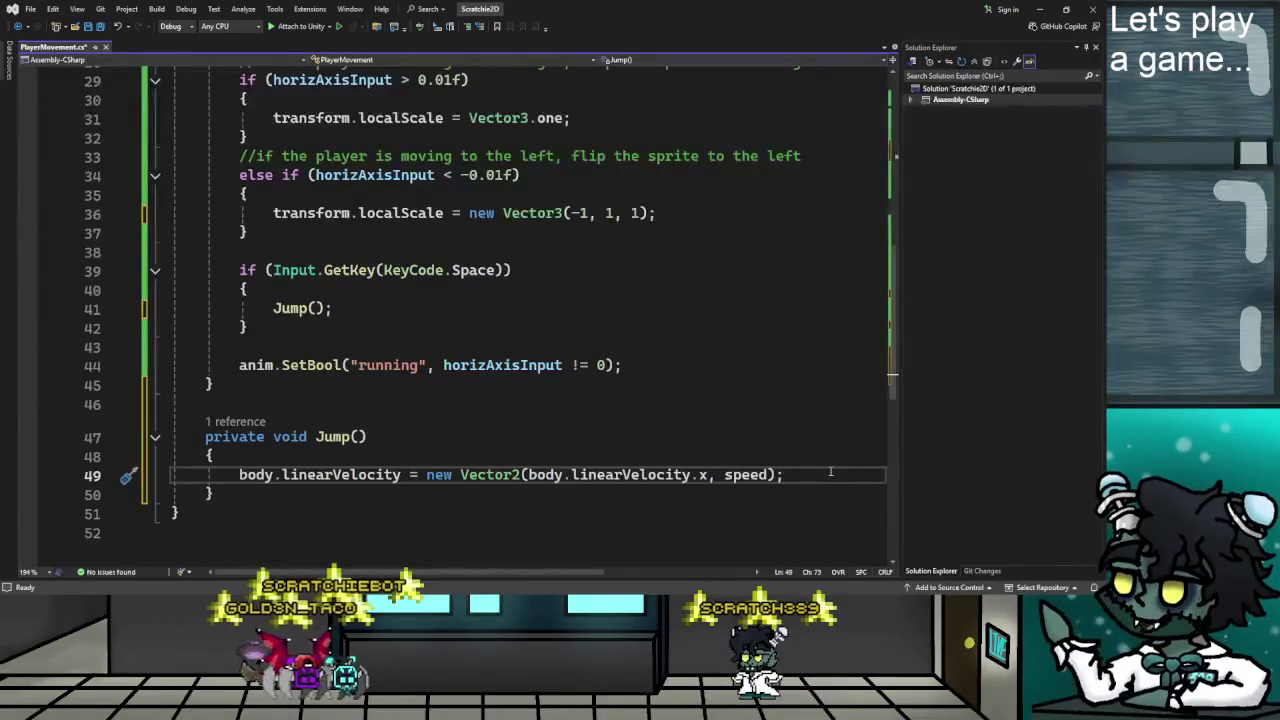
key(Return)
text(grounded = false)
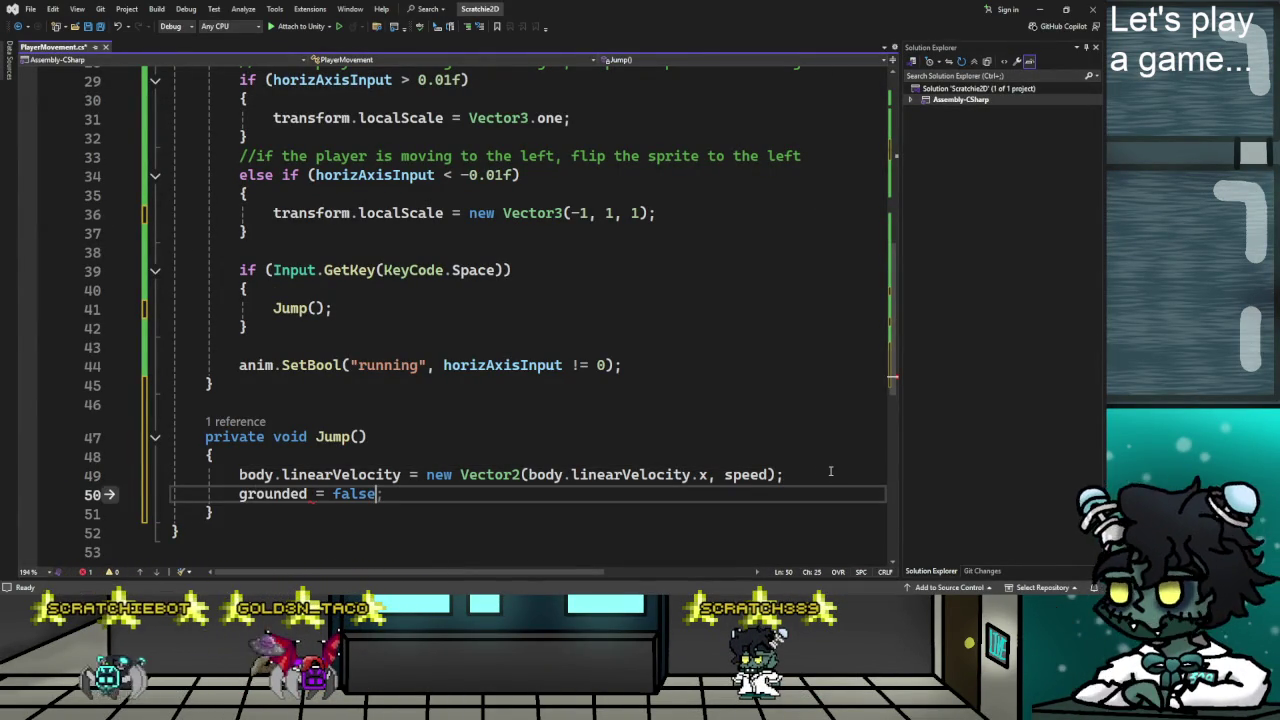
Finish the 'grounded = false;' line inside Jump() and bring up the tutorial.
text(;)
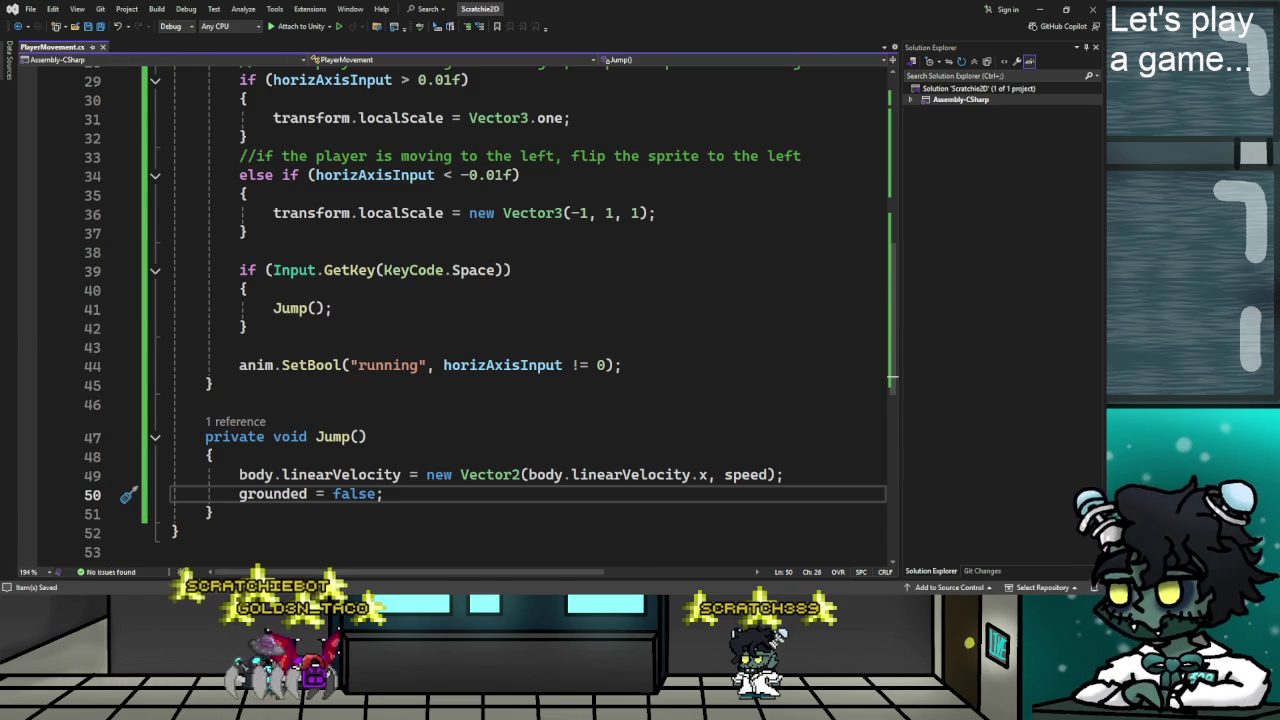
key(alt+Tab)
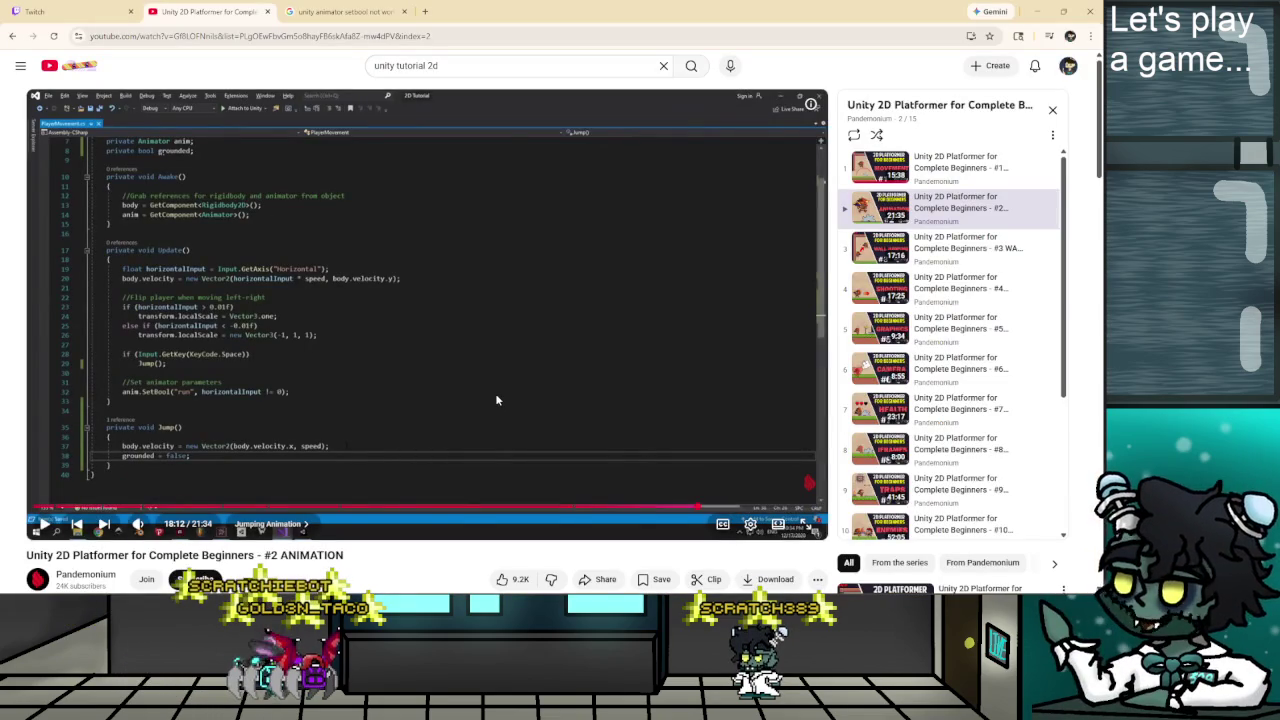
Watch the tutorial write OnCollisionEnter2D checking collision.gameObject, pausing to read the condition.
click(497, 399)
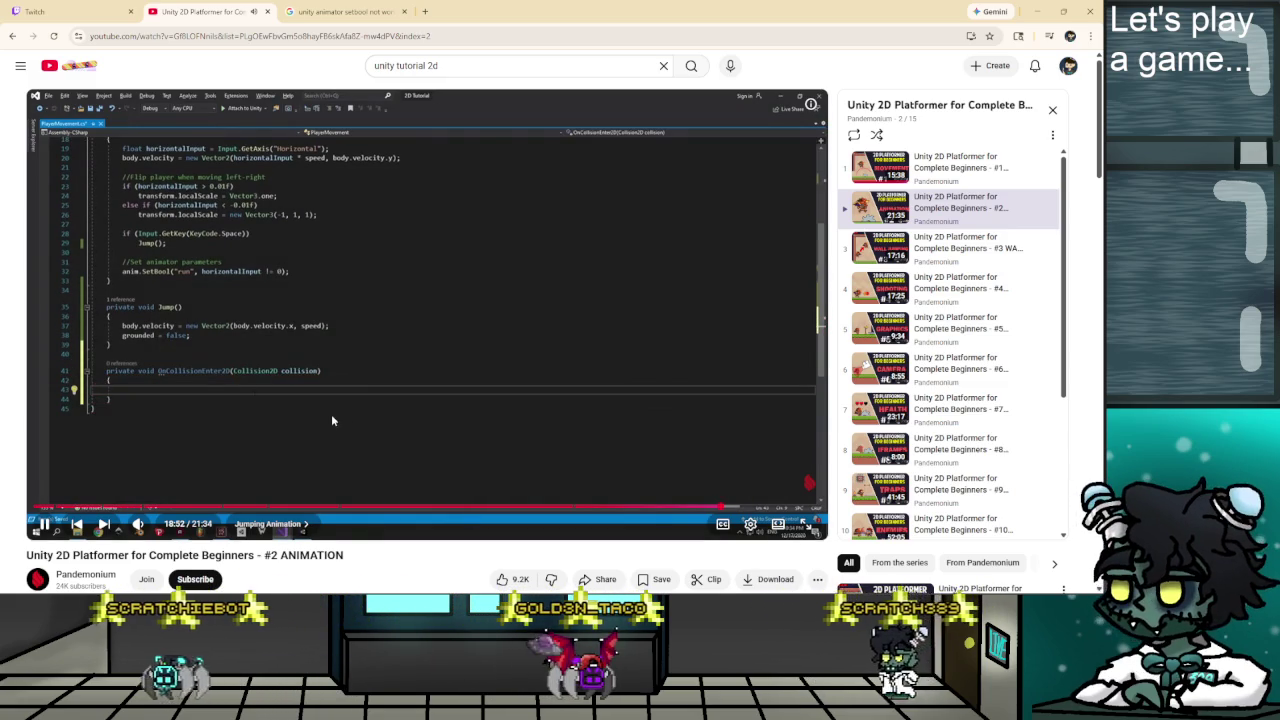
click(336, 416)
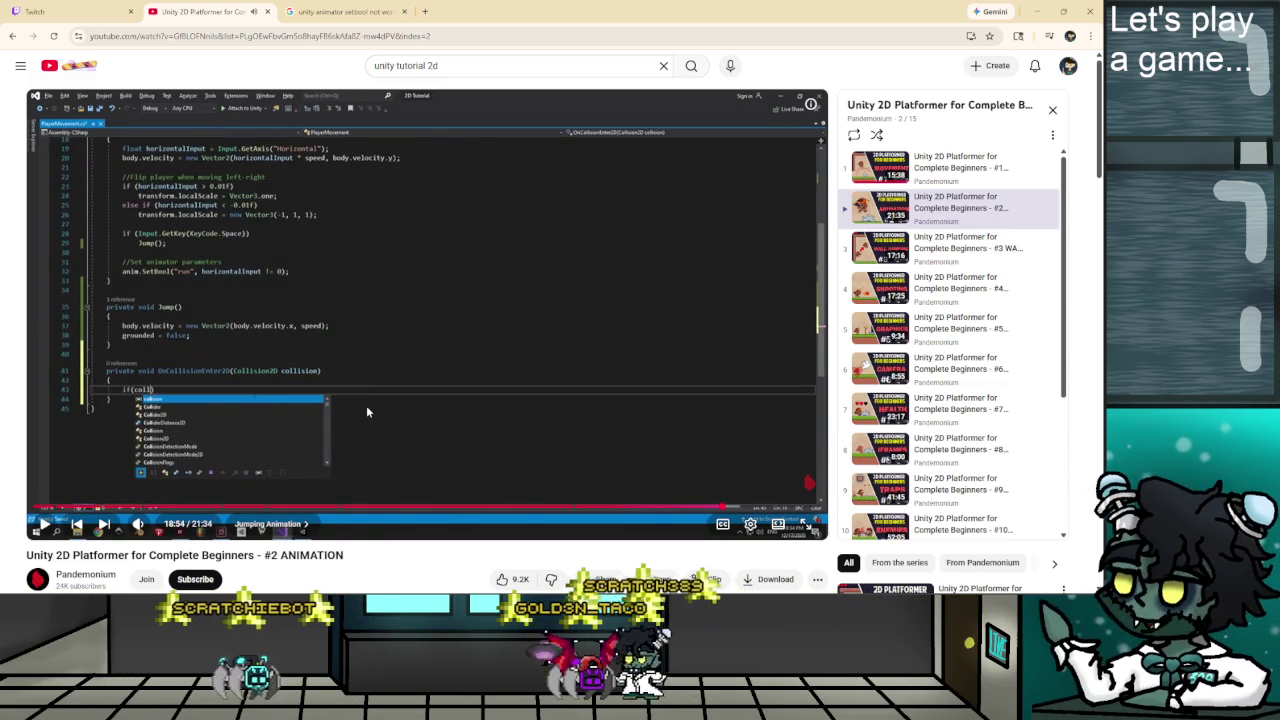
click(367, 408)
click(366, 411)
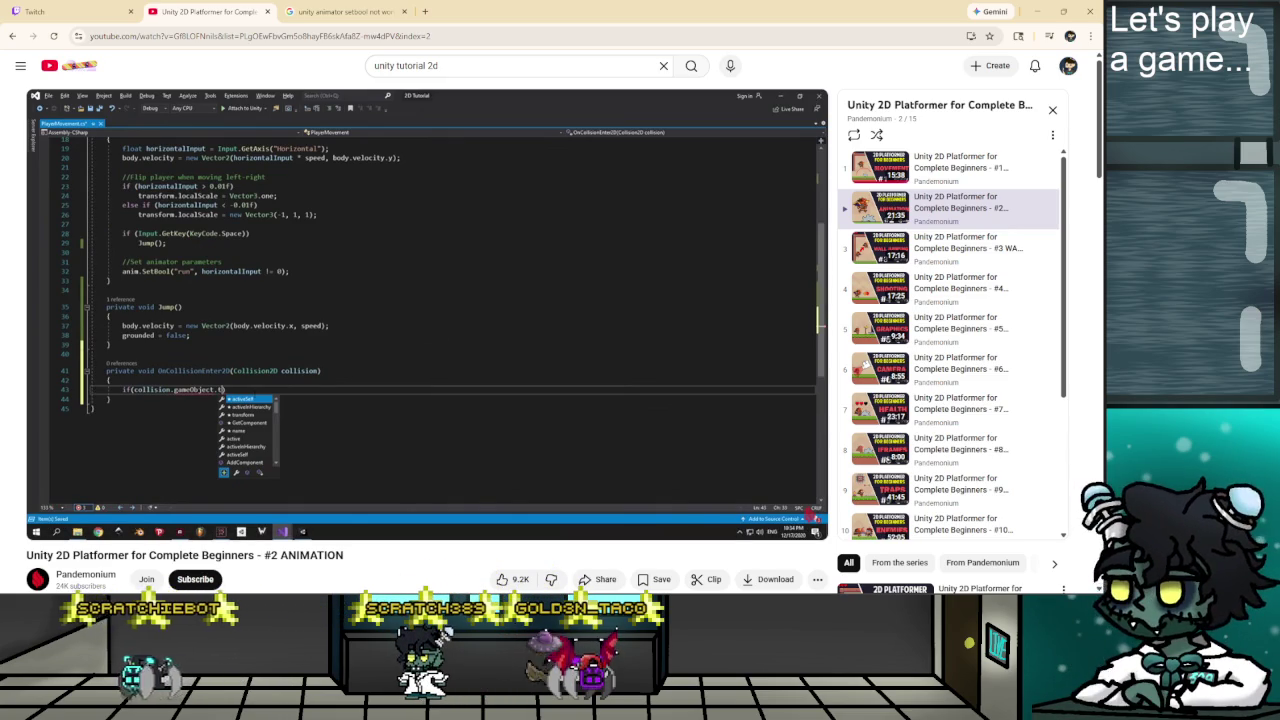
key(alt+Tab)
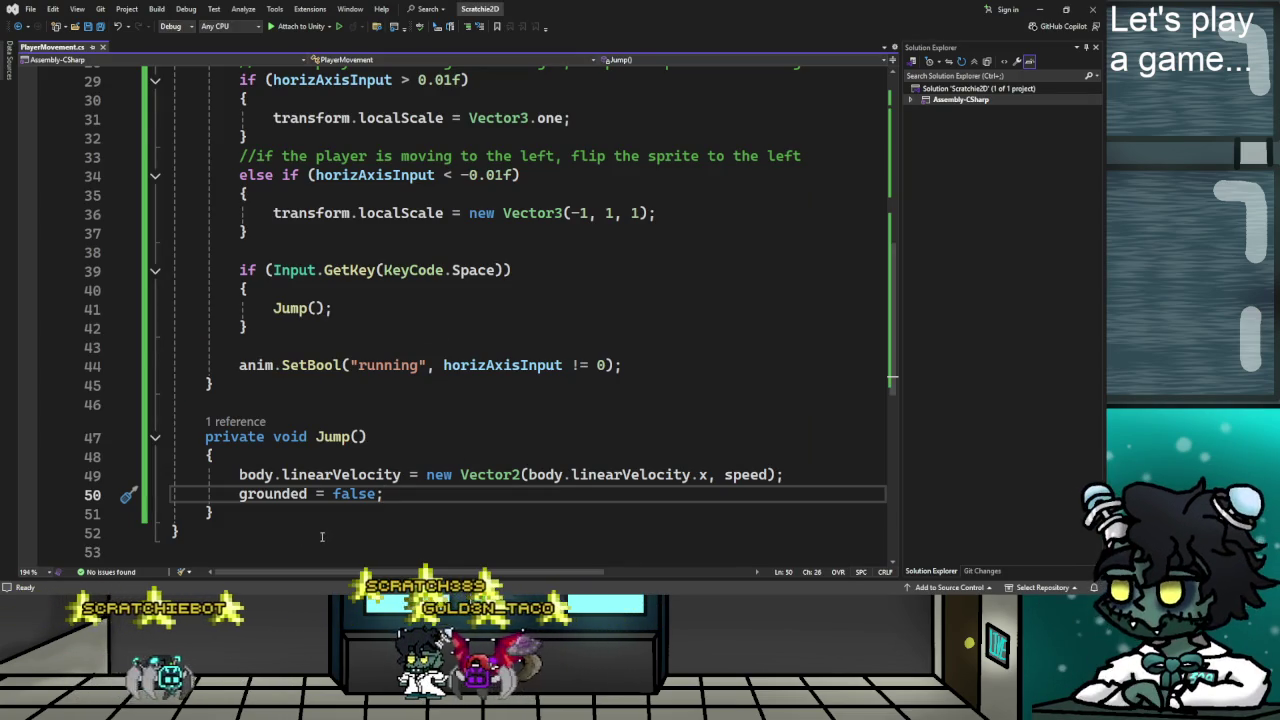
Insert an OnCollisionEnter2D(Collision2D collision) method below Jump() using the 'oncoll' completion.
click(322, 537)
key(Return)
key(Return)
scroll(326, 525, down, 3)
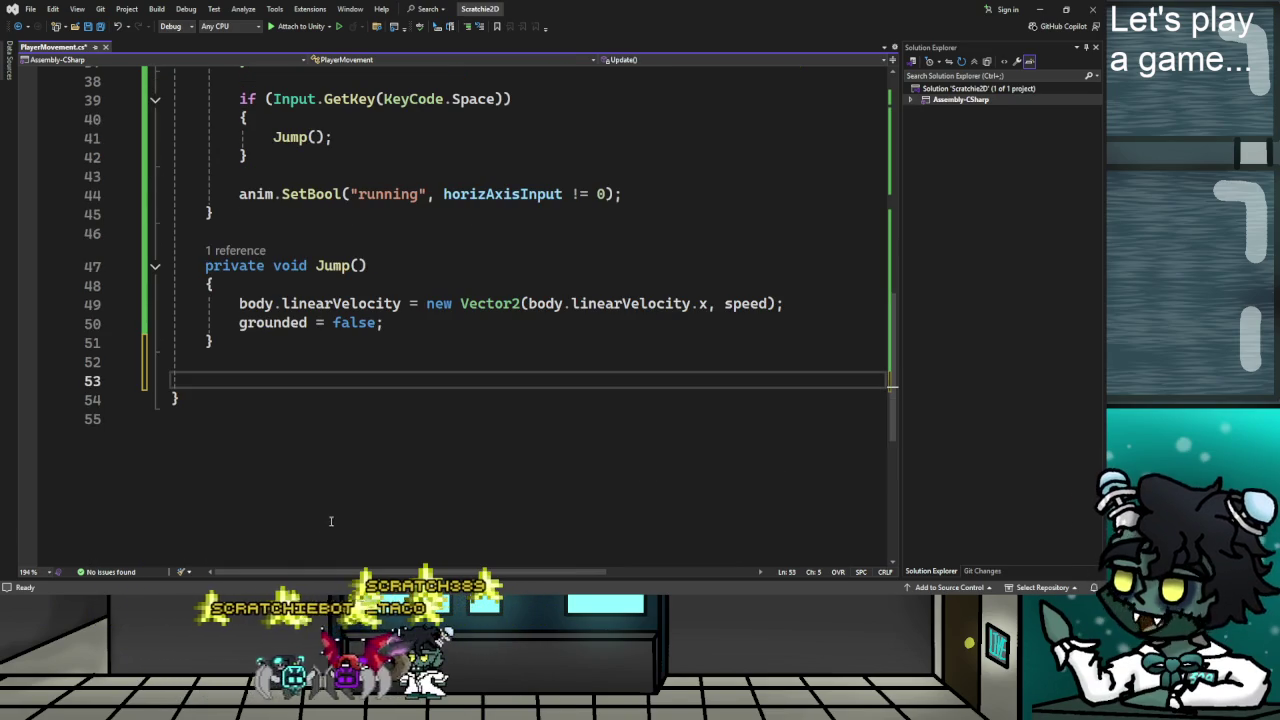
text(onc)
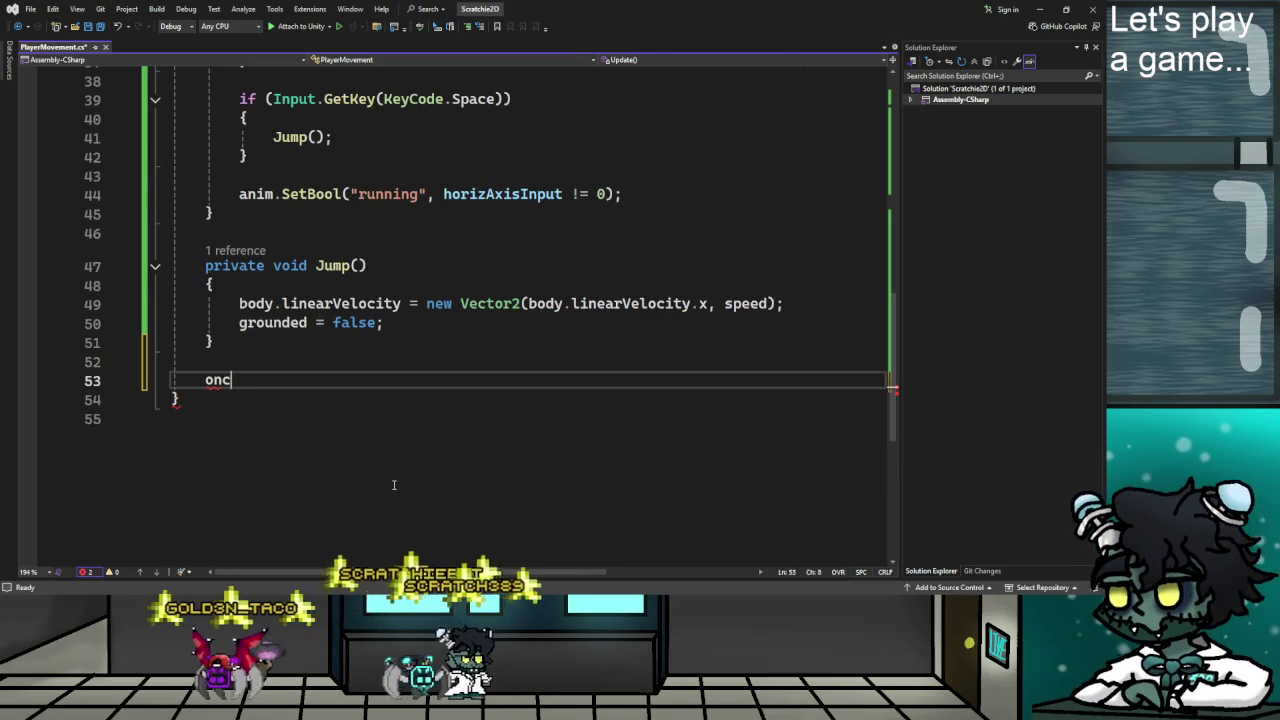
text(oll)
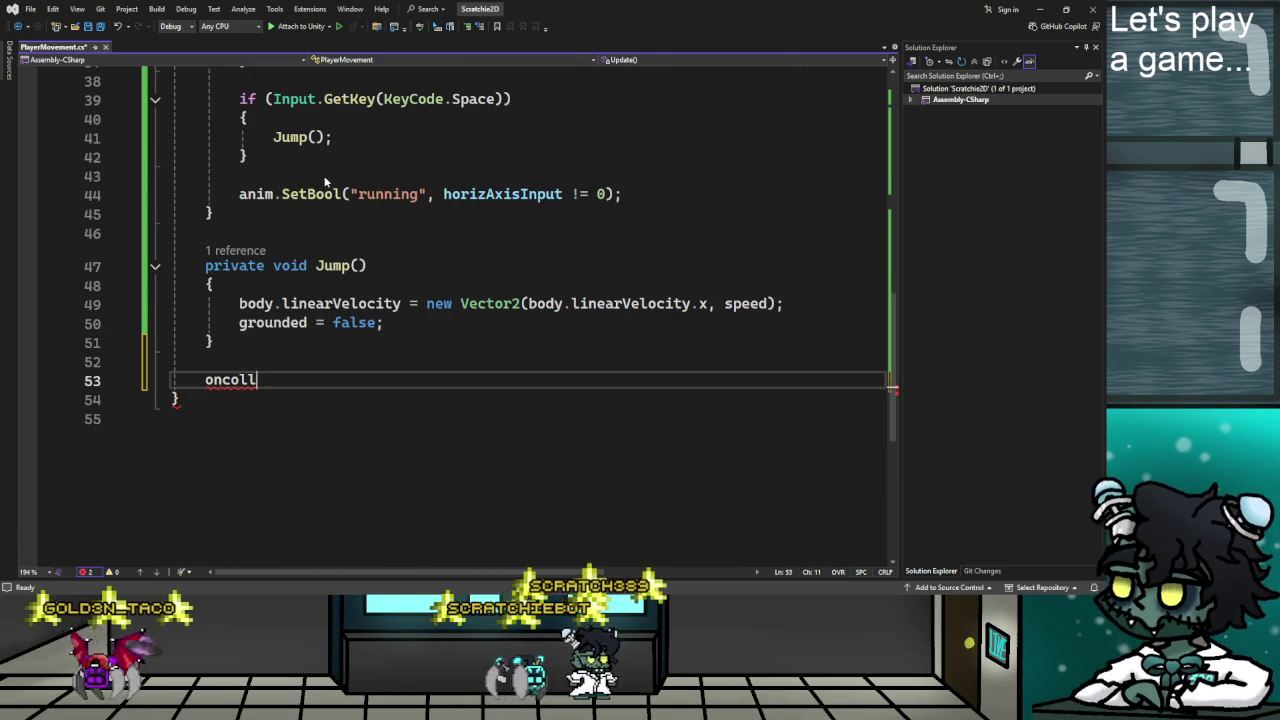
key(Tab)
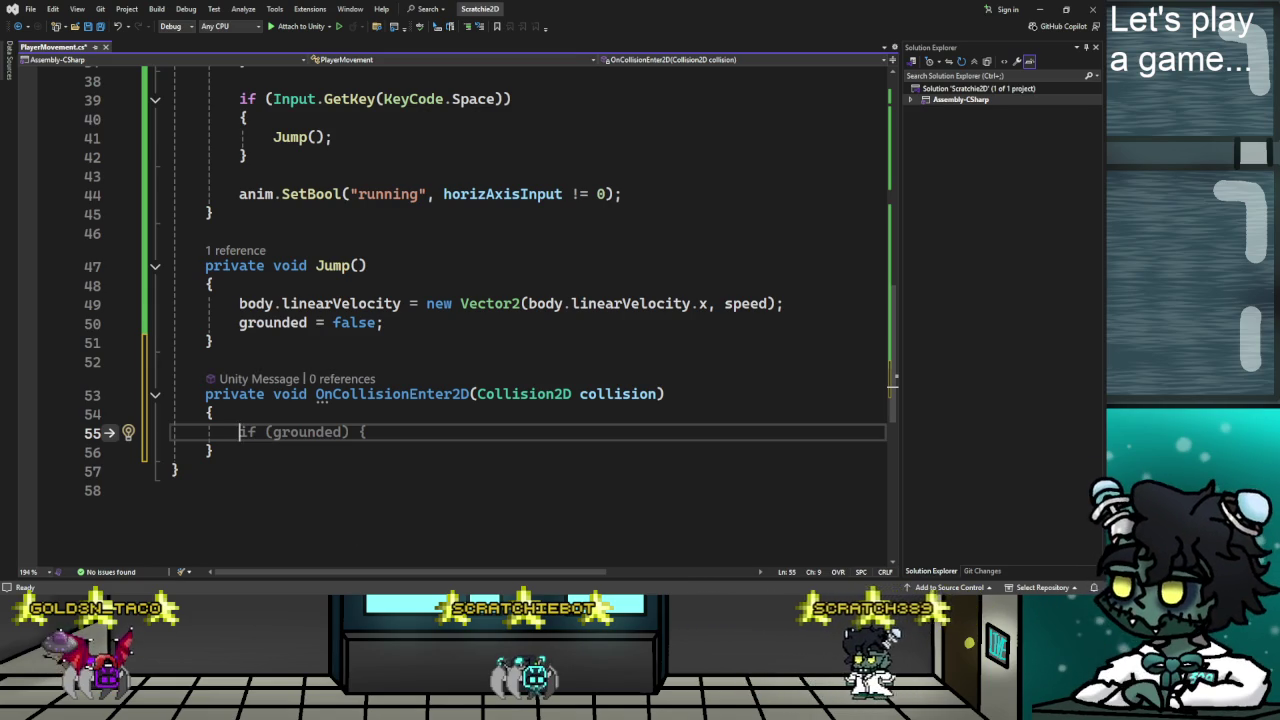
key(alt+Tab)
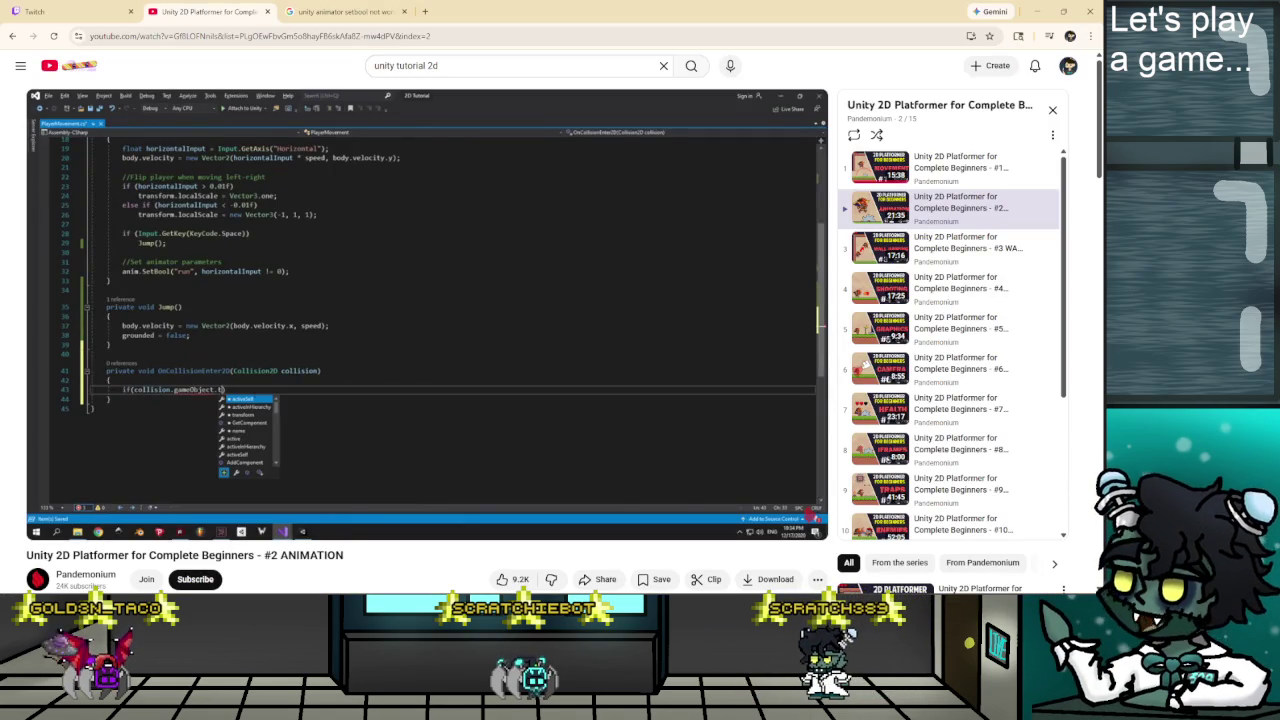
Watch the tutorial add a new 'Ground' tag in the tag settings.
click(490, 460)
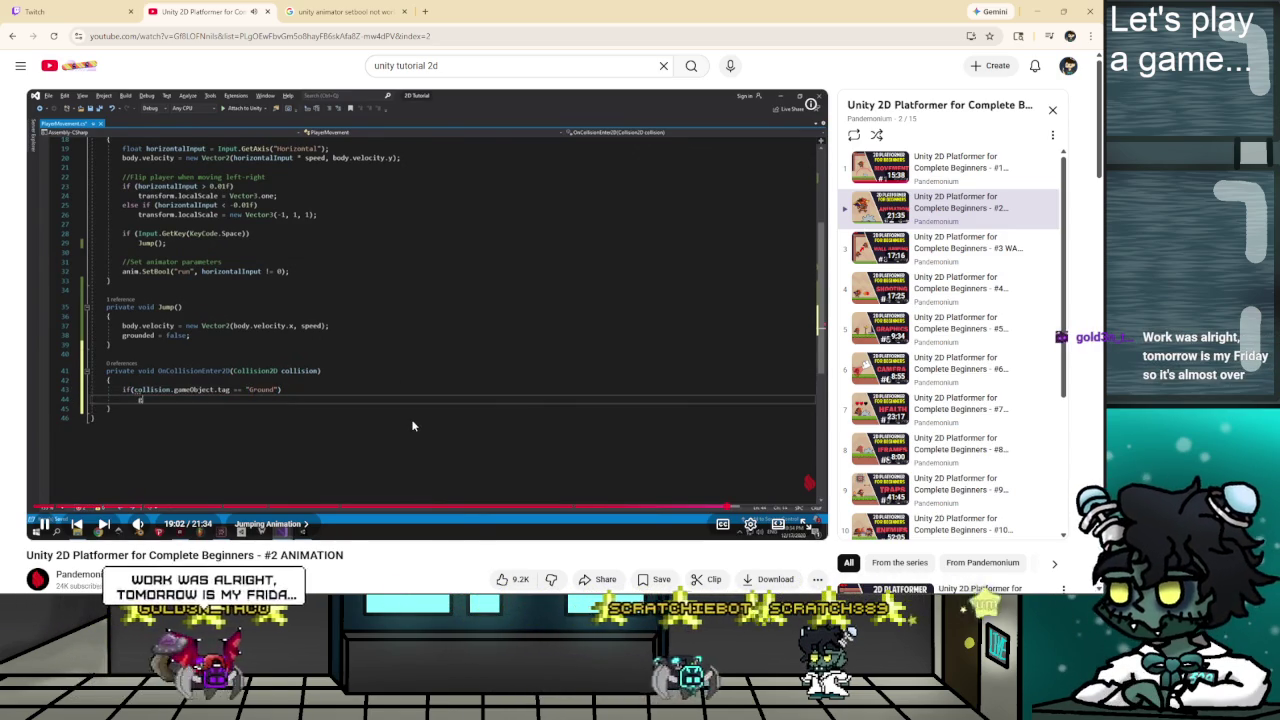
mouse_move(409, 425)
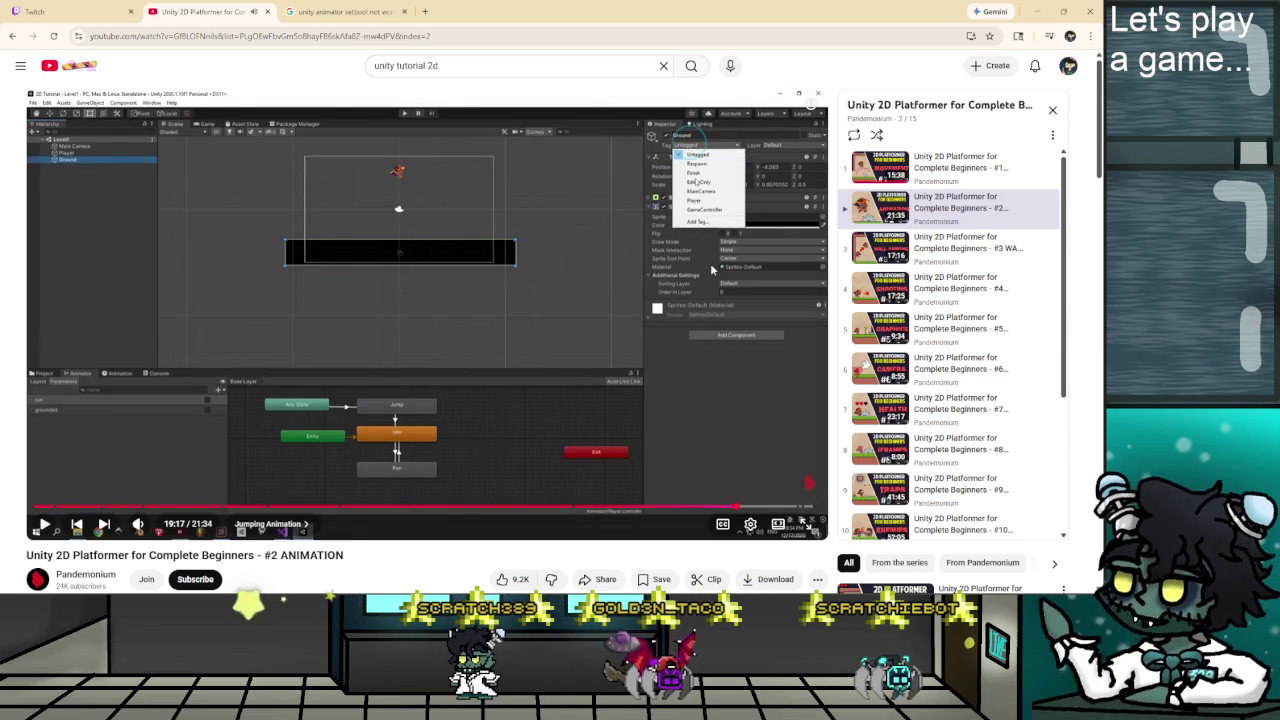
key(Left)
key(space)
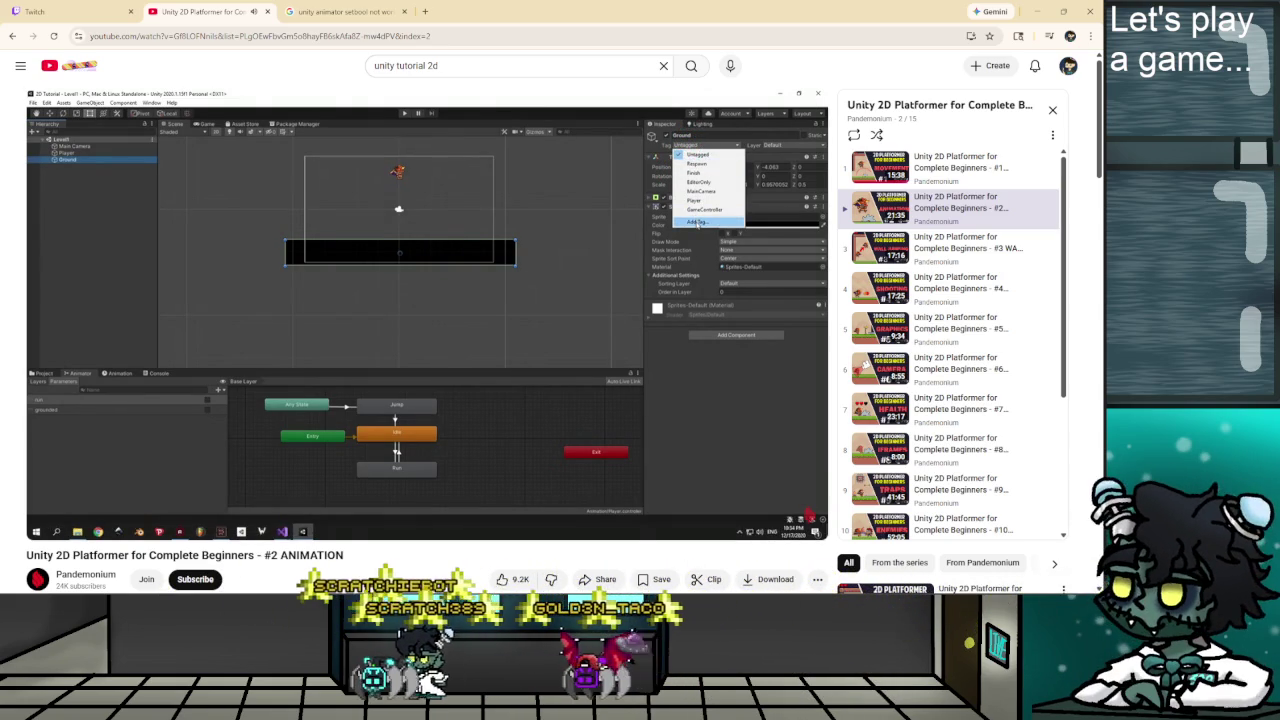
click(525, 266)
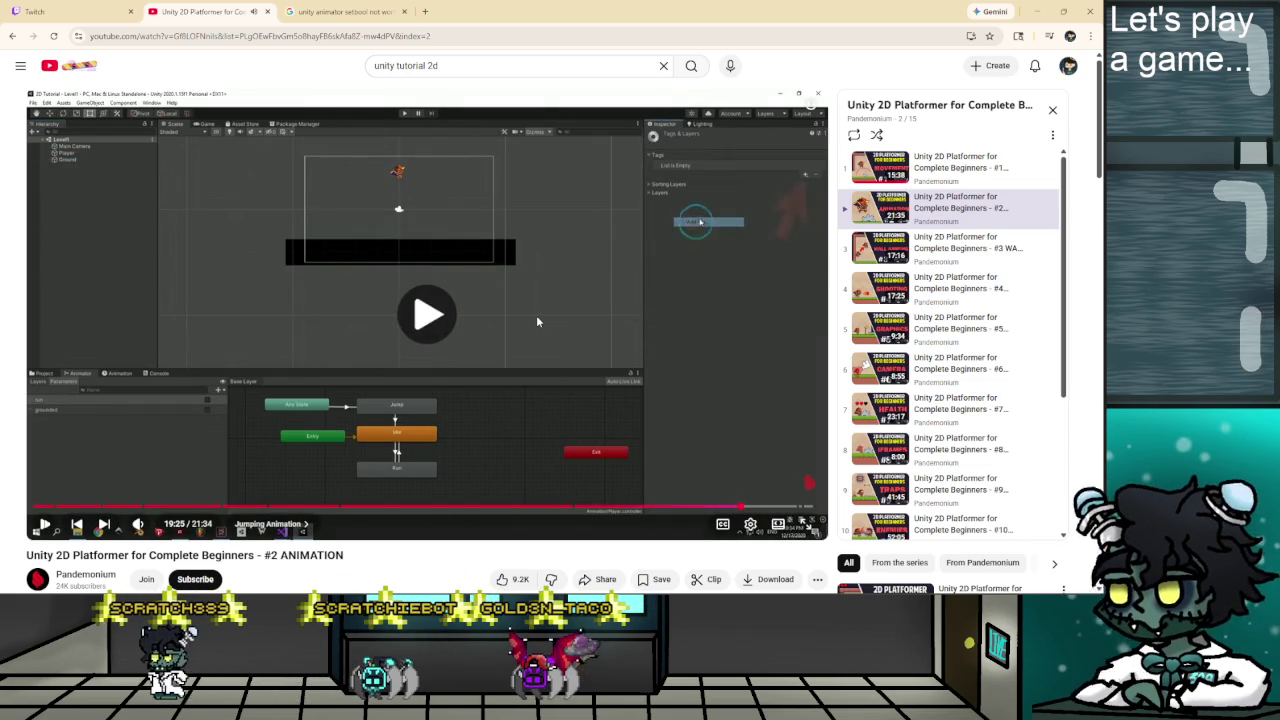
click(534, 314)
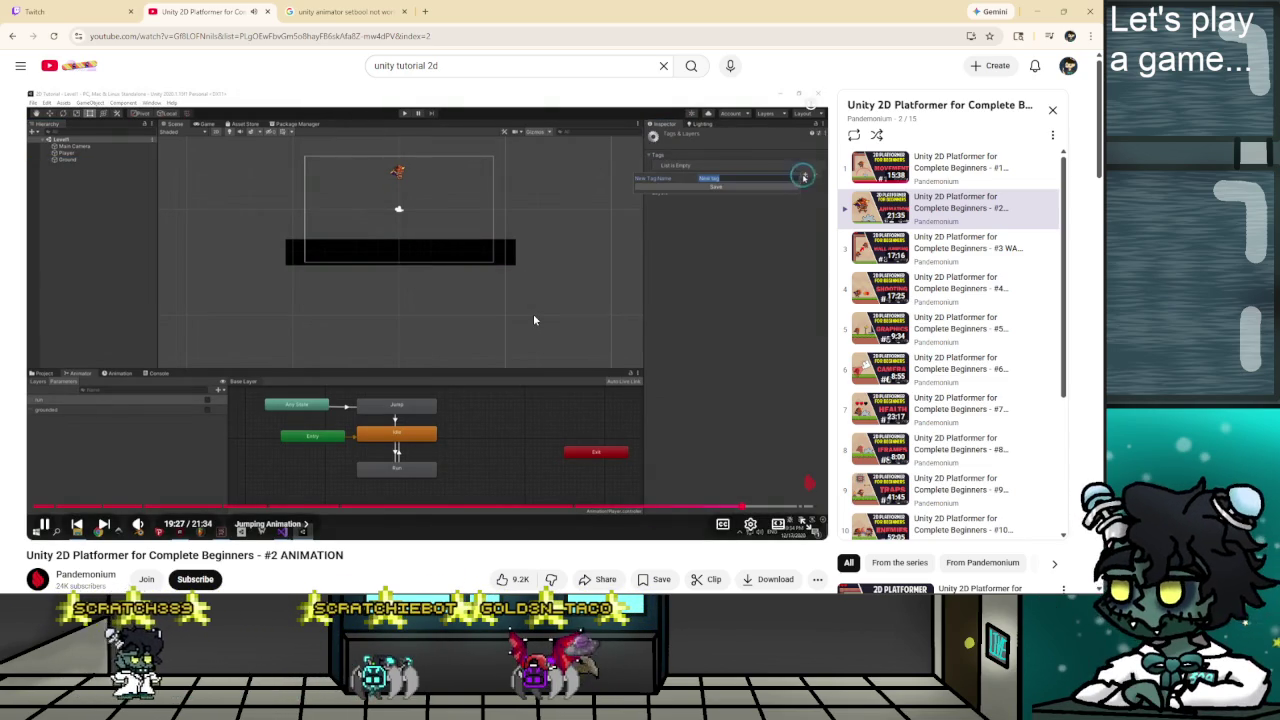
click(529, 264)
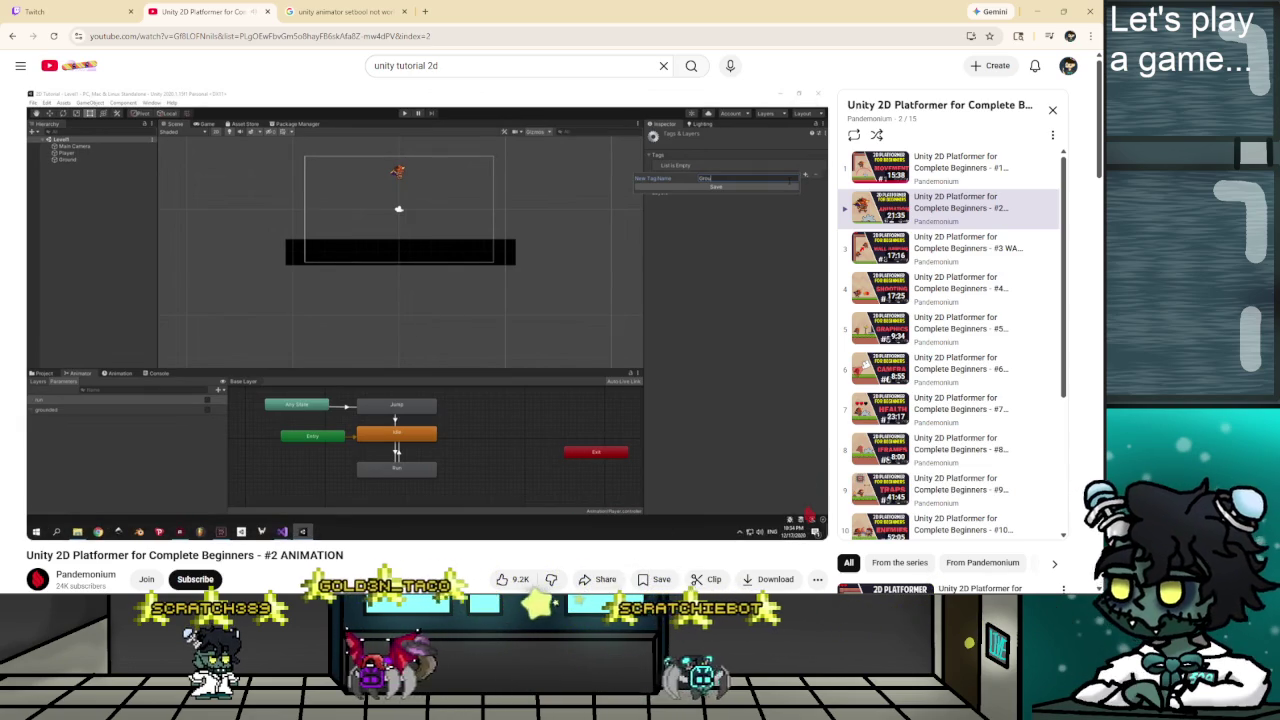
Rewind the tutorial to its Ground tag check code, replay it, and return to the editor.
mouse_move(639, 452)
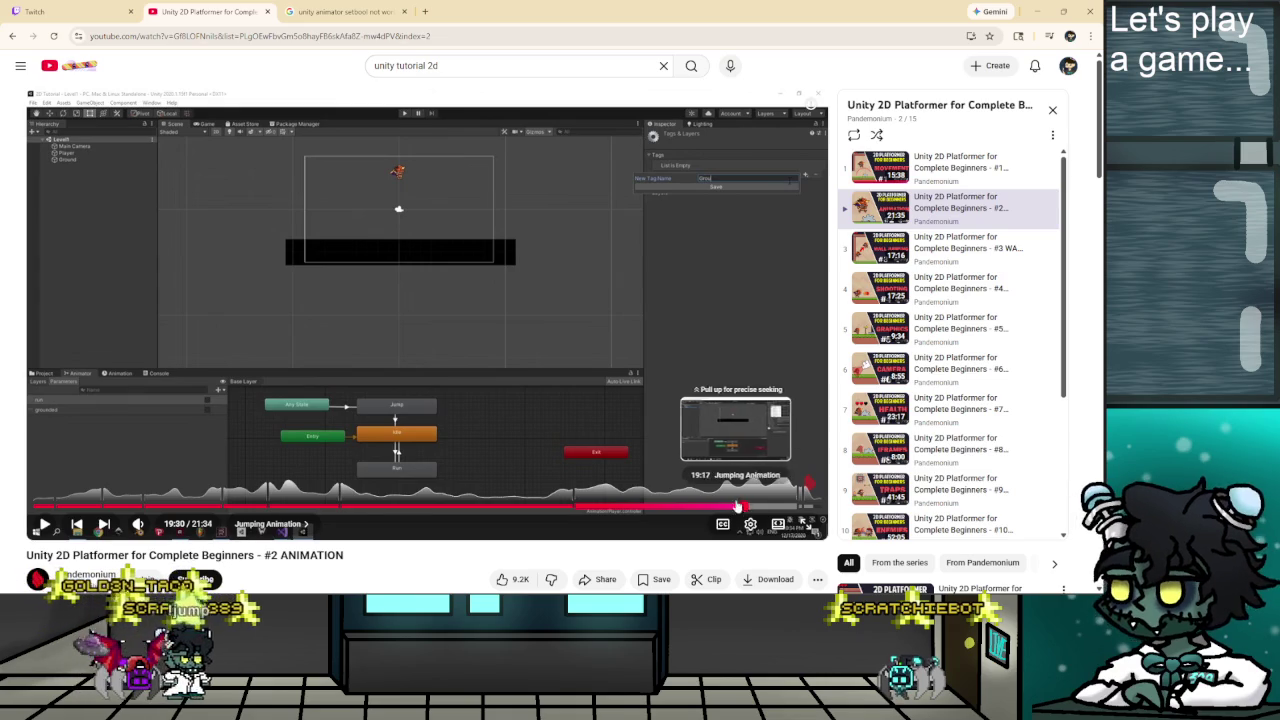
key(Left)
key(Left)
key(Left)
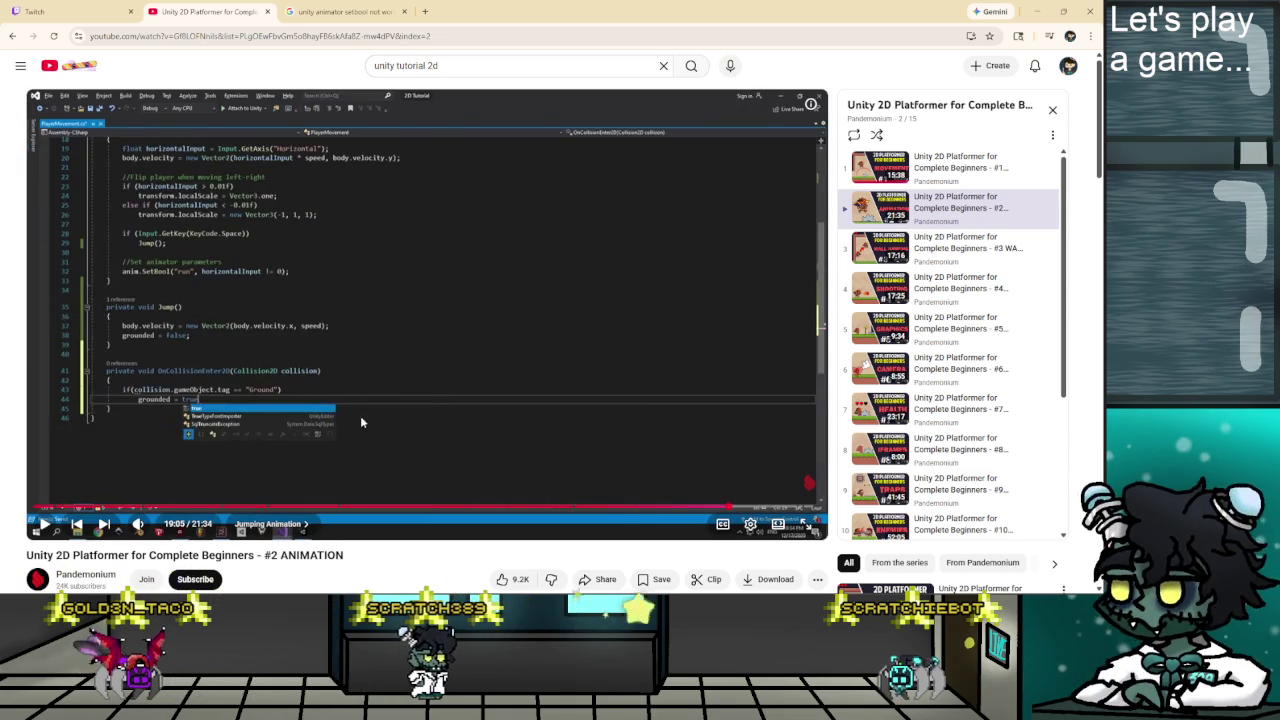
click(437, 395)
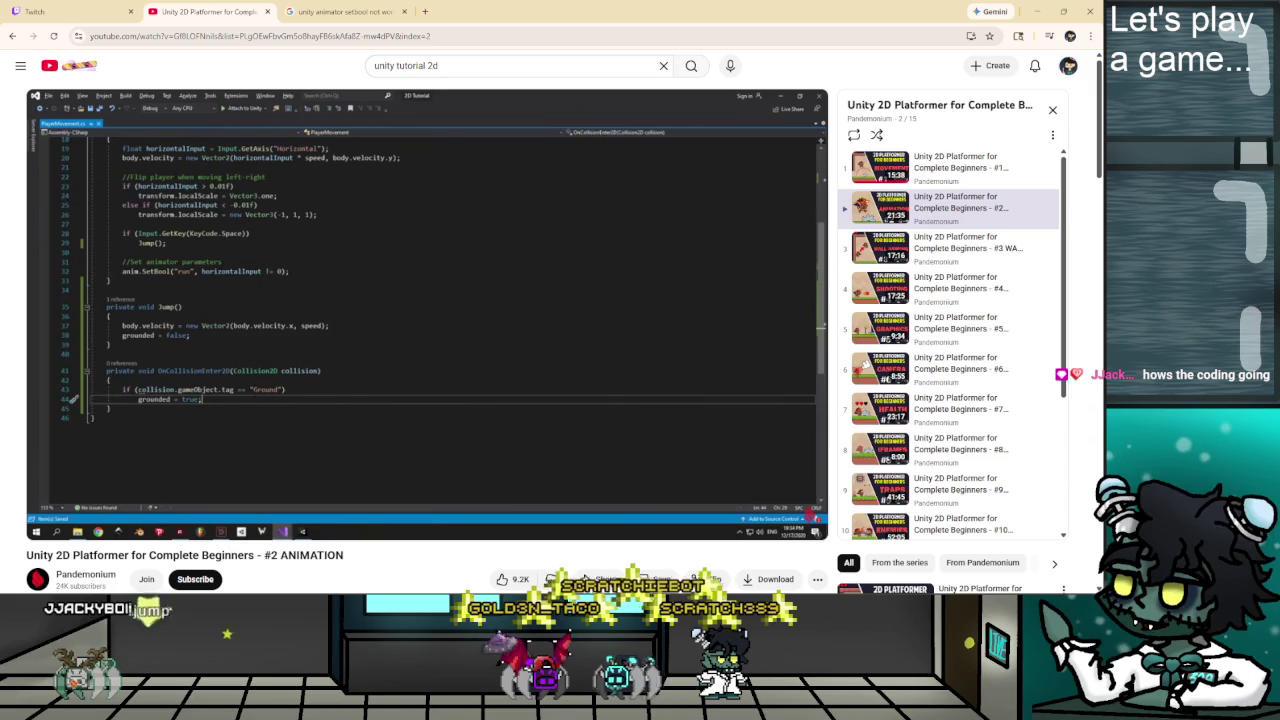
key(alt+Tab)
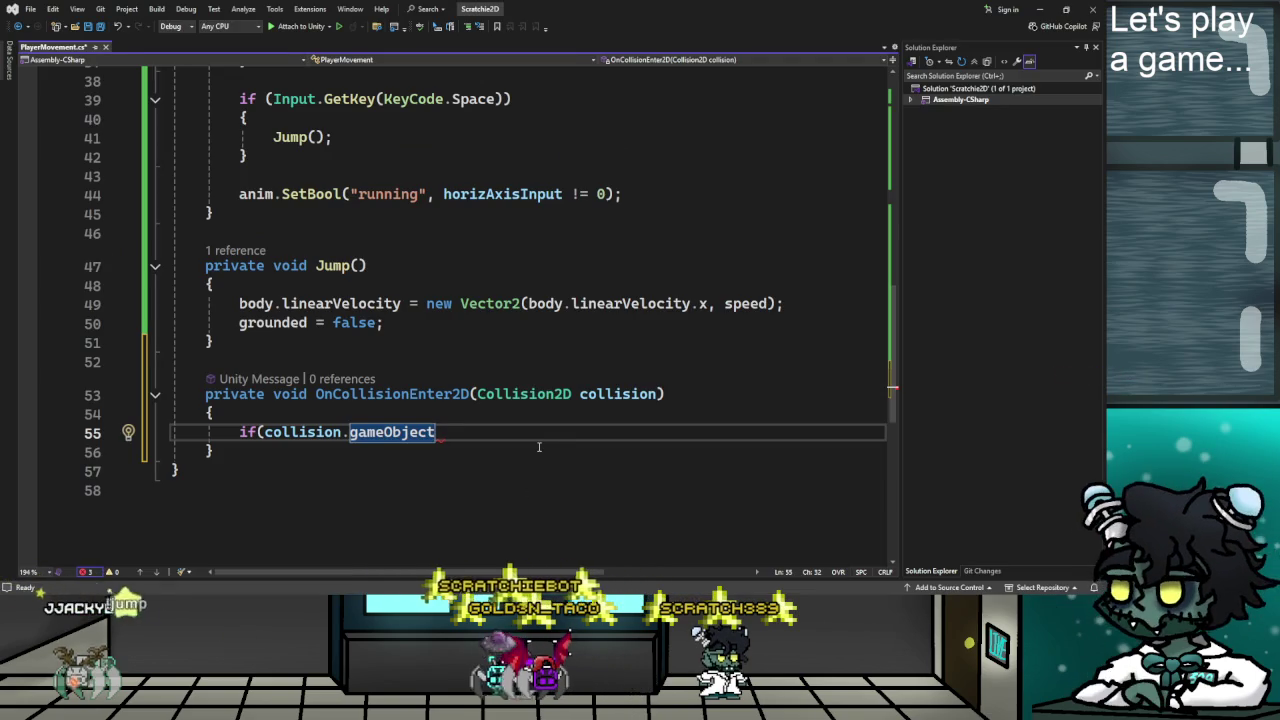
Complete the if check against "Ground" and set grounded = true inside its braces.
text(.tag == )
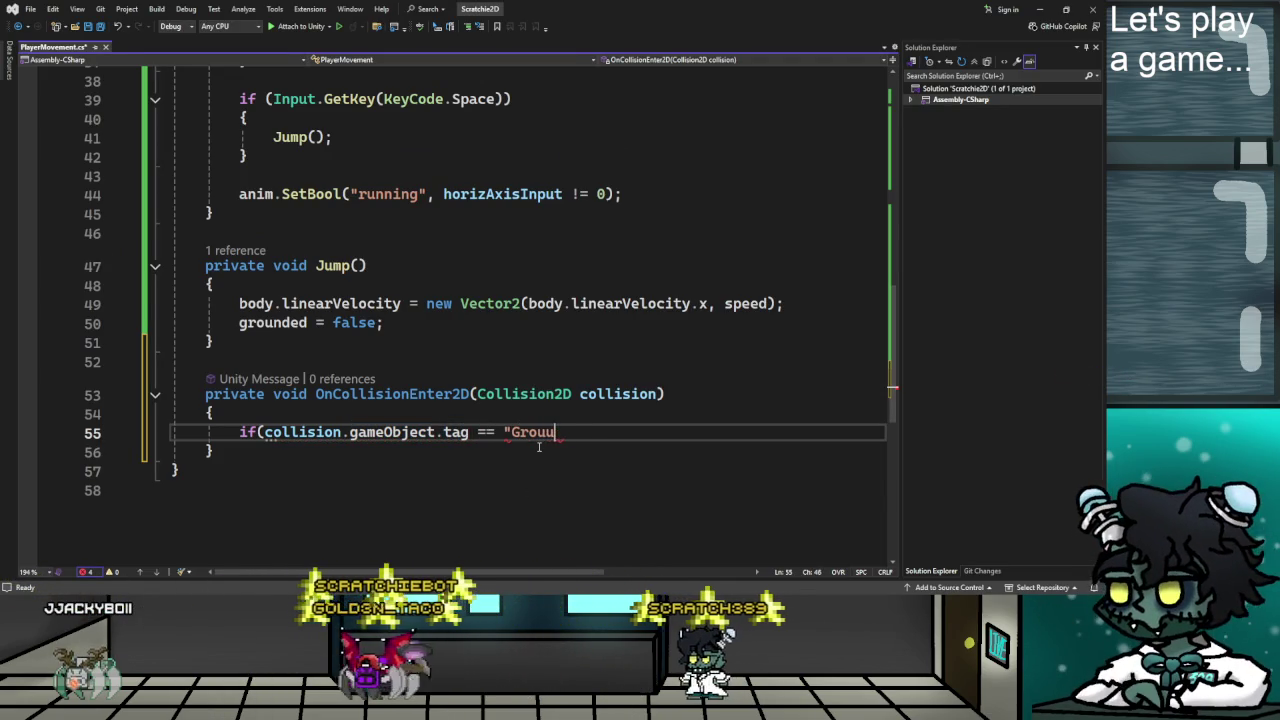
text(")
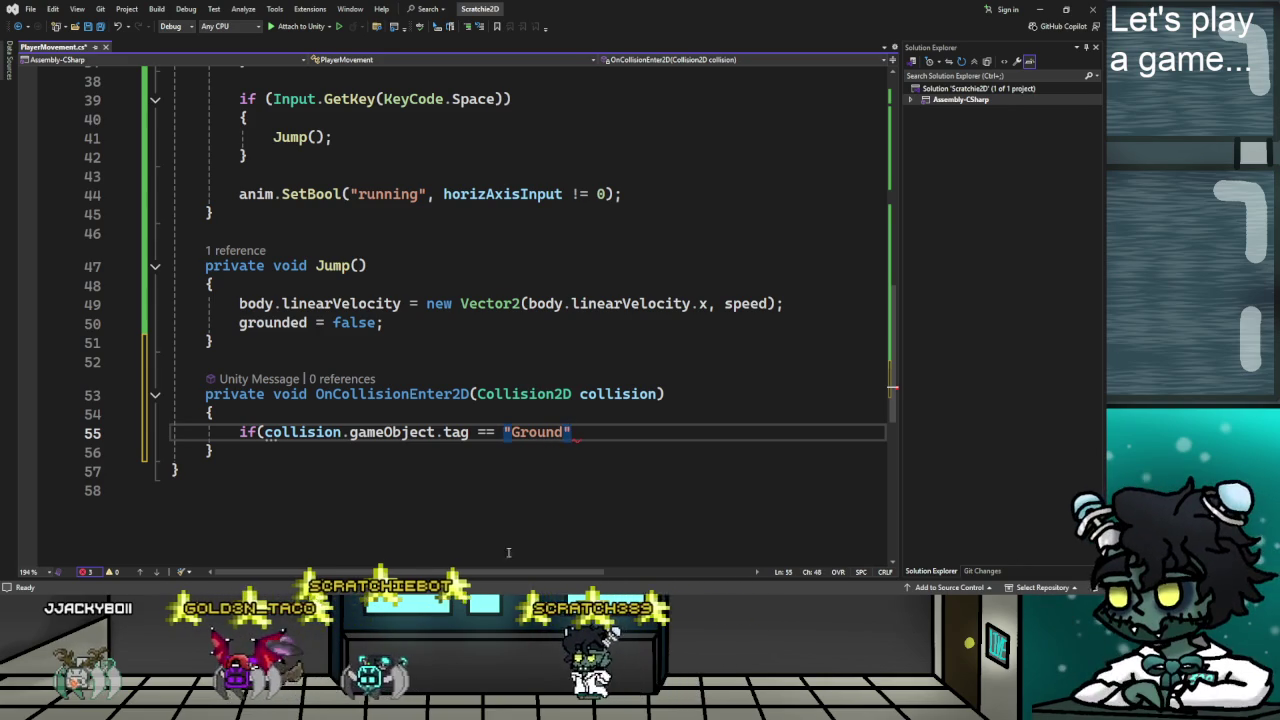
text())
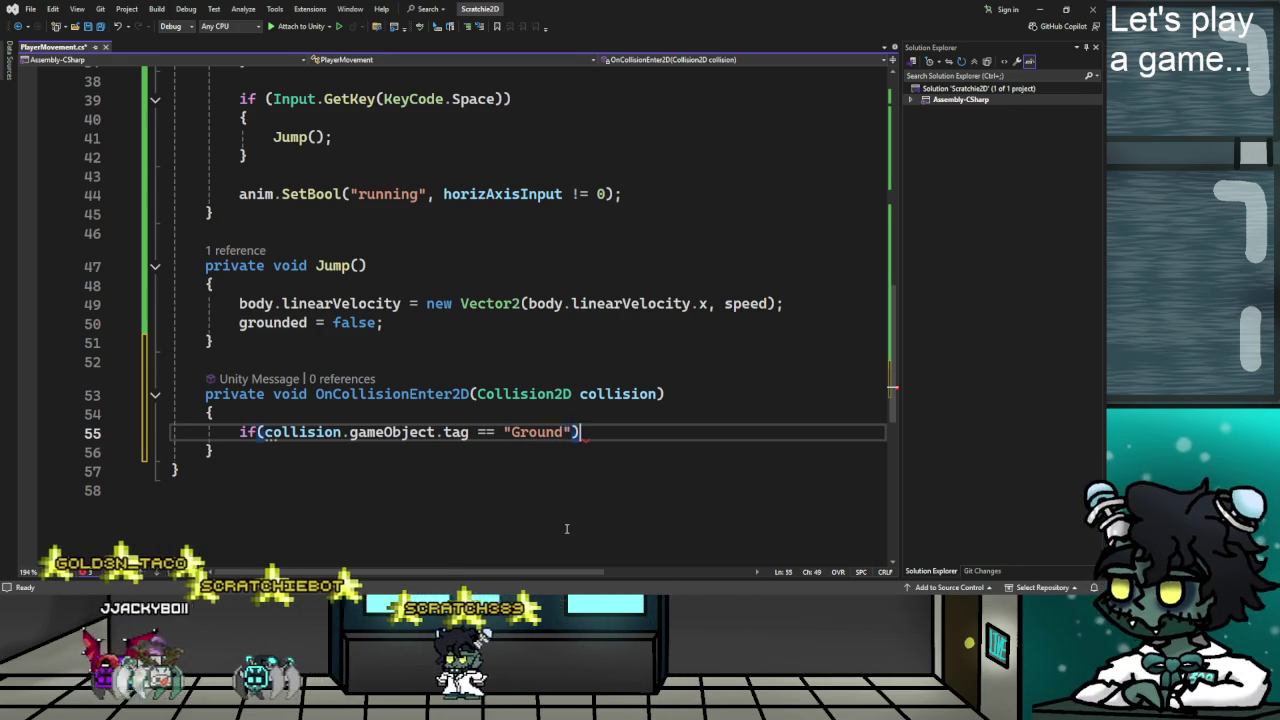
key(Return)
text({)
key(Return)
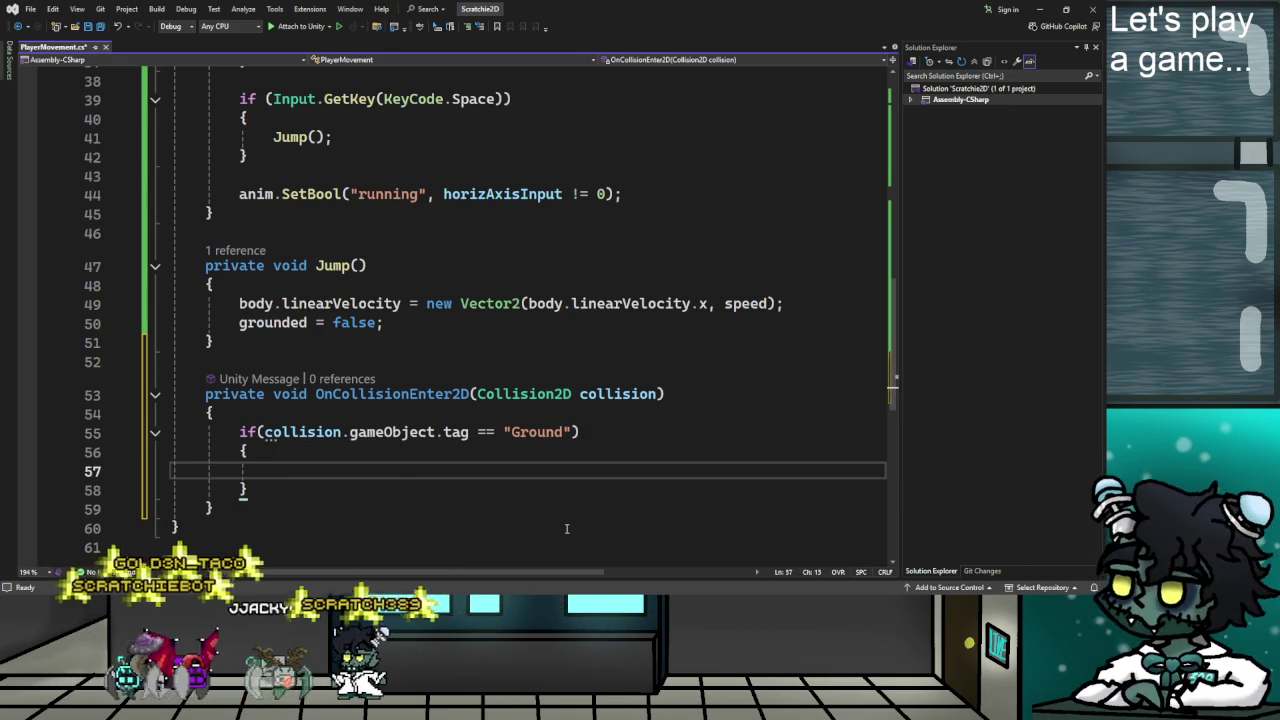
text(gr9)
key(BackSpace)
text(unded = true;)
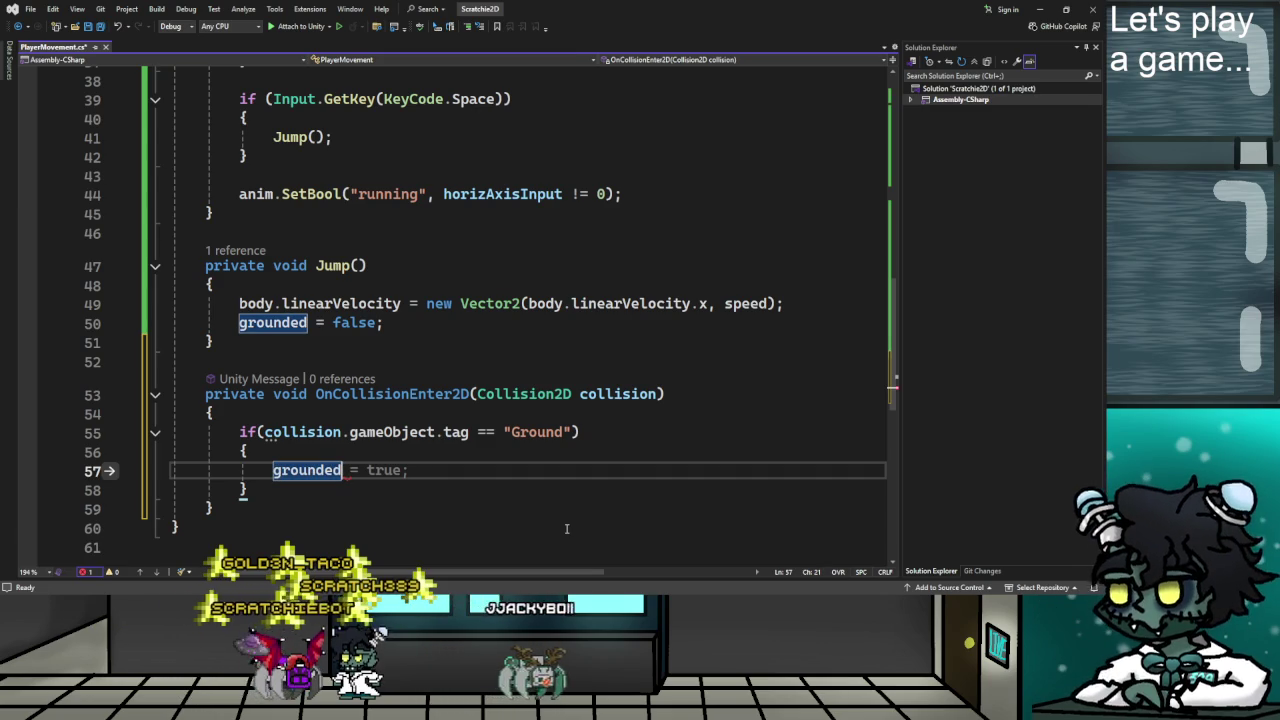
key(Tab)
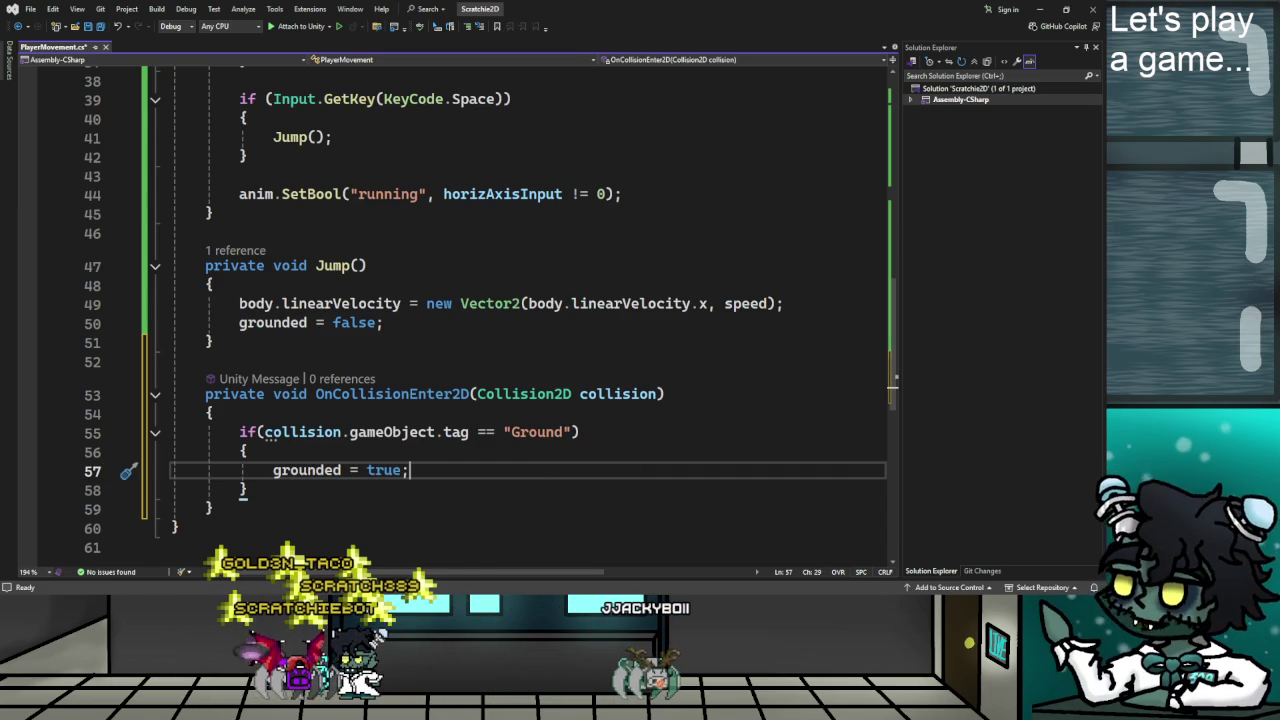
Compare with the tutorial, save PlayerMovement.cs, and switch to Unity.
key(alt+Tab)
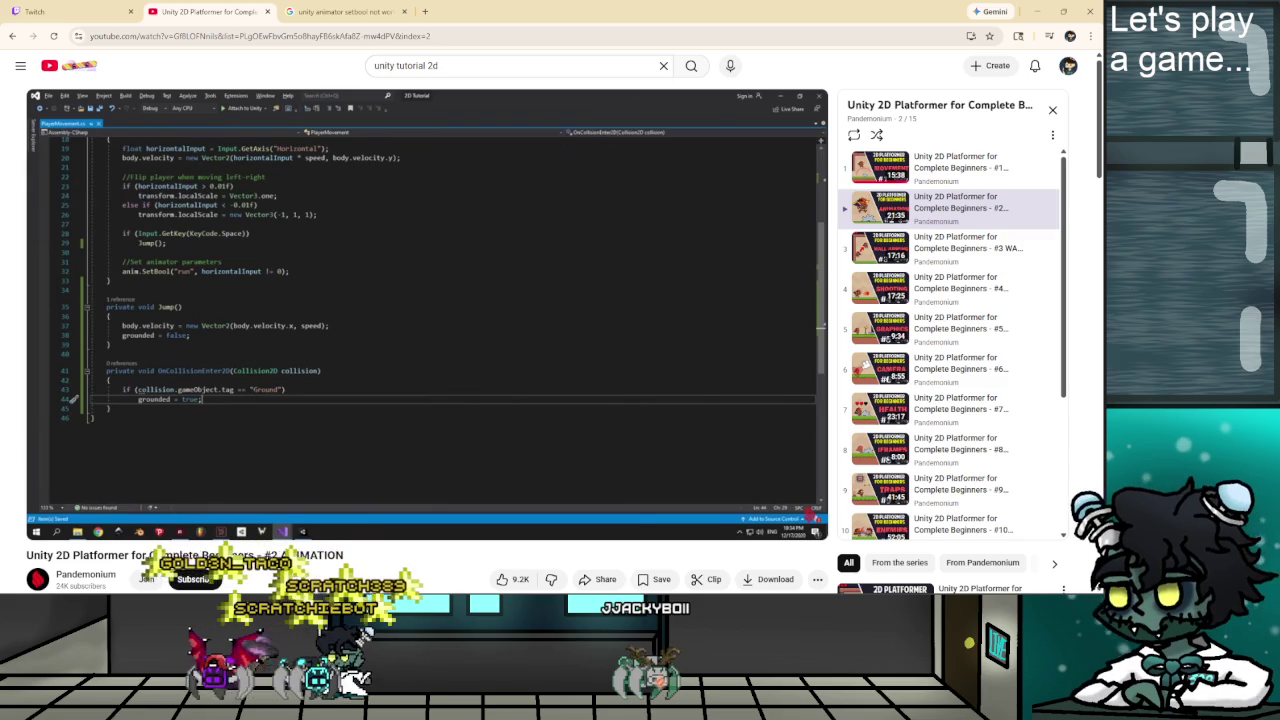
key(alt+Tab)
key(ctrl+s)
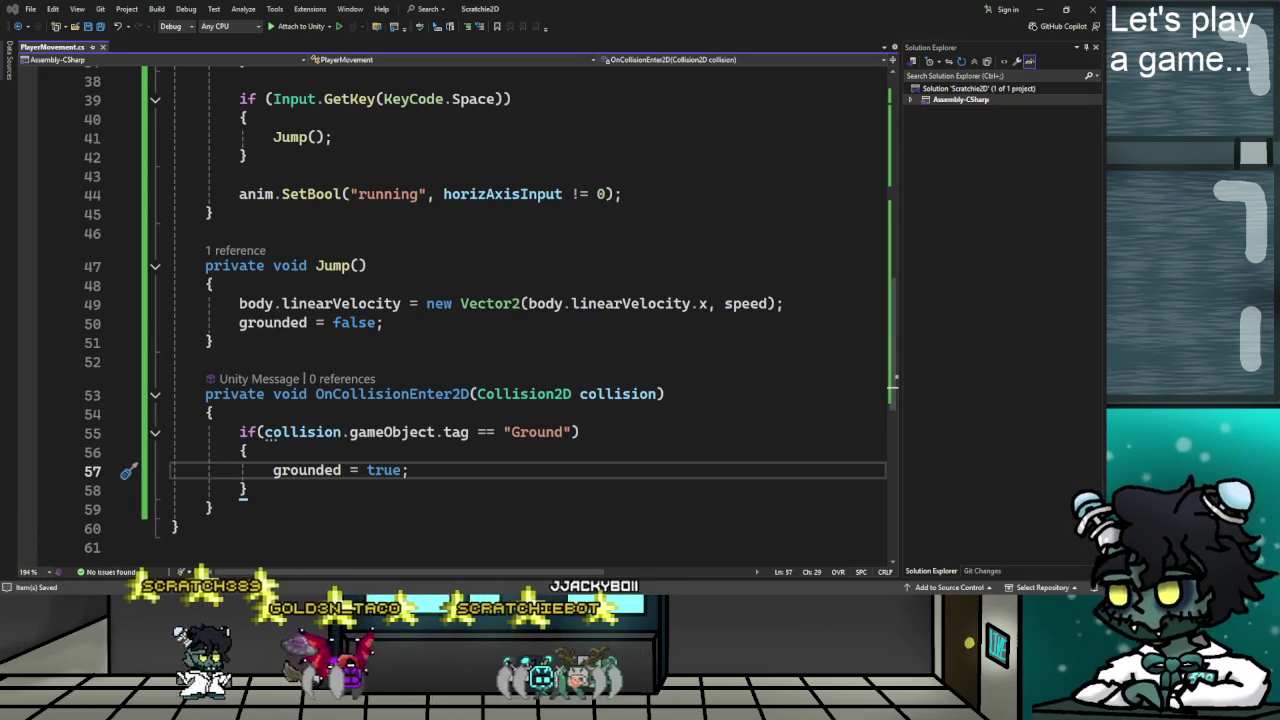
key(alt+Tab)
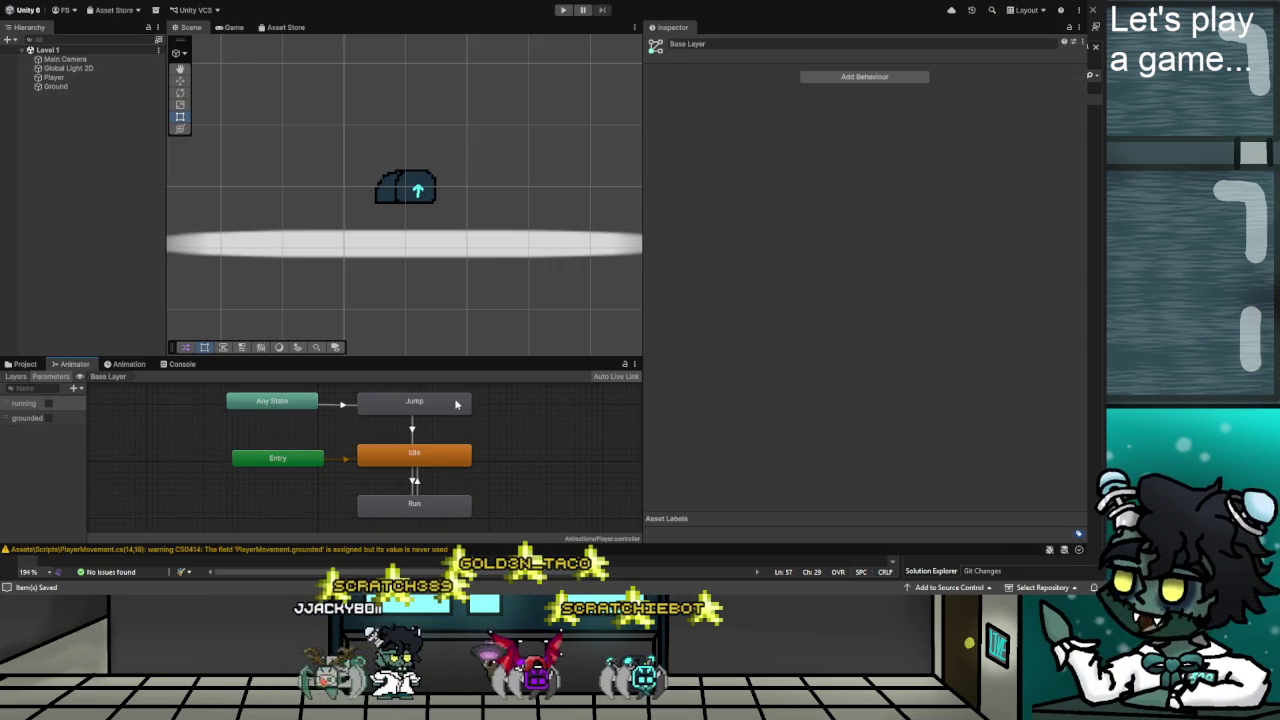
Create a 'Ground' tag and assign it to the Ground object.
click(57, 86)
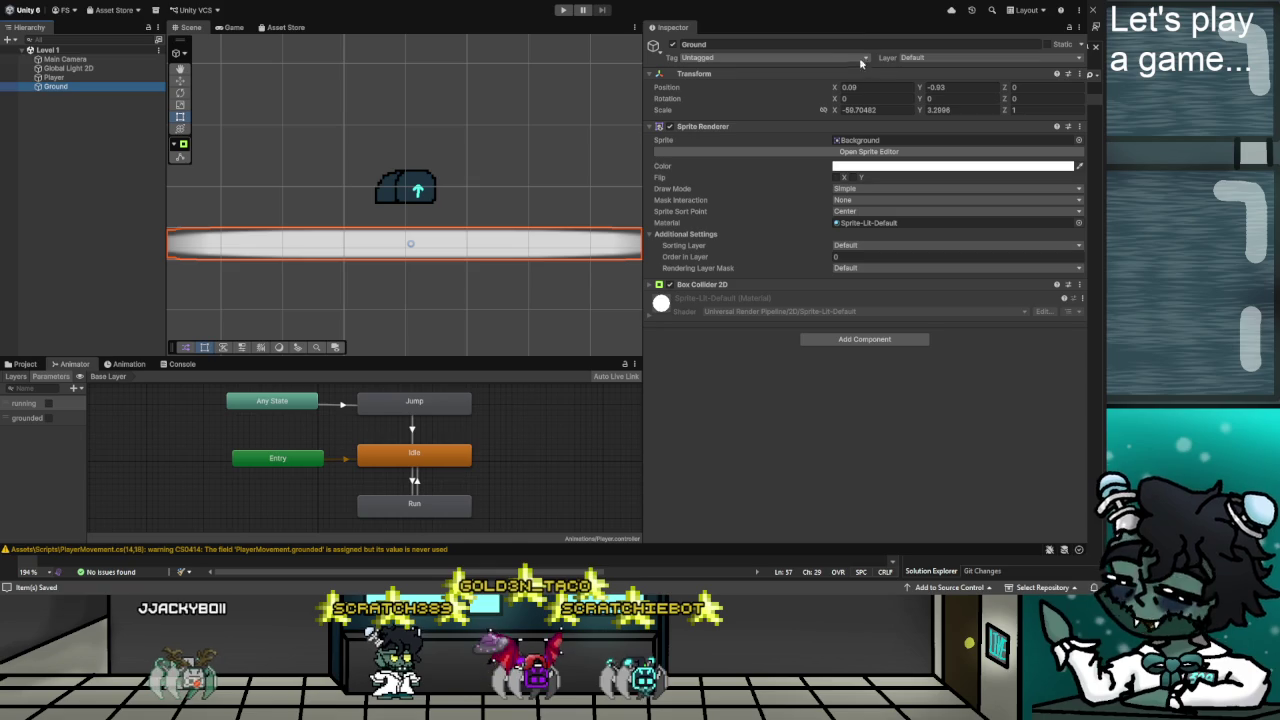
click(729, 159)
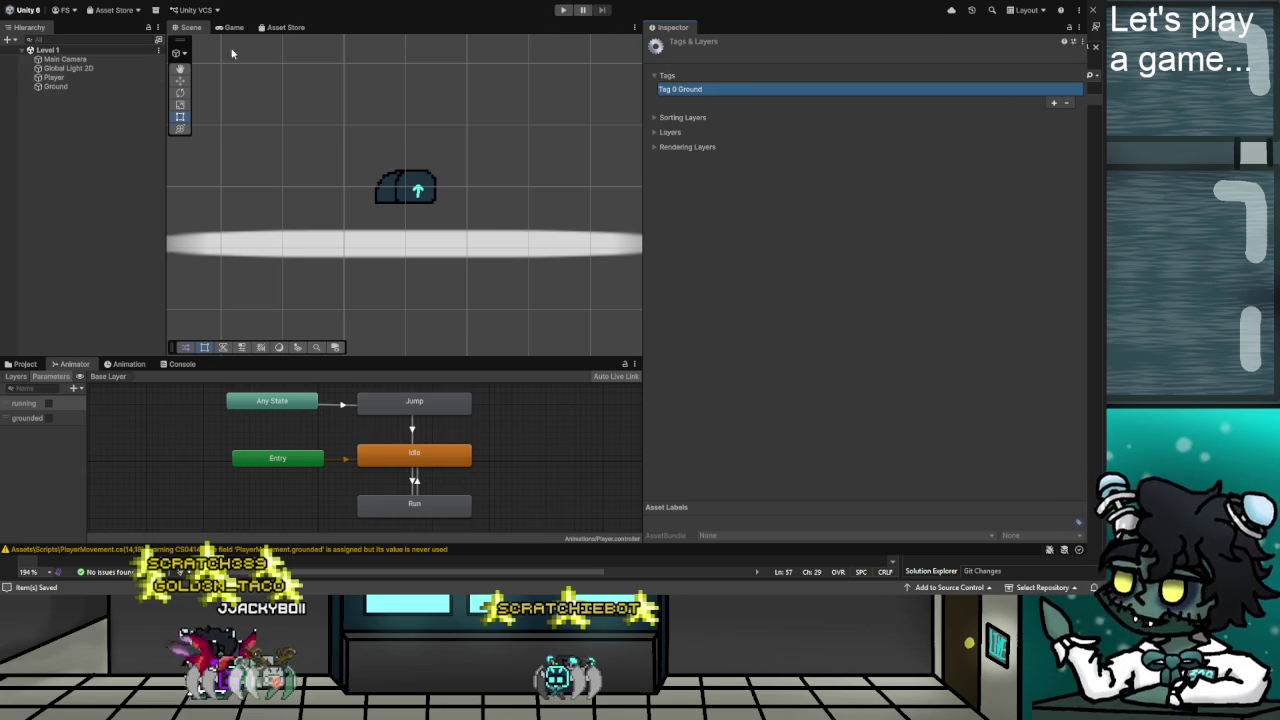
click(54, 87)
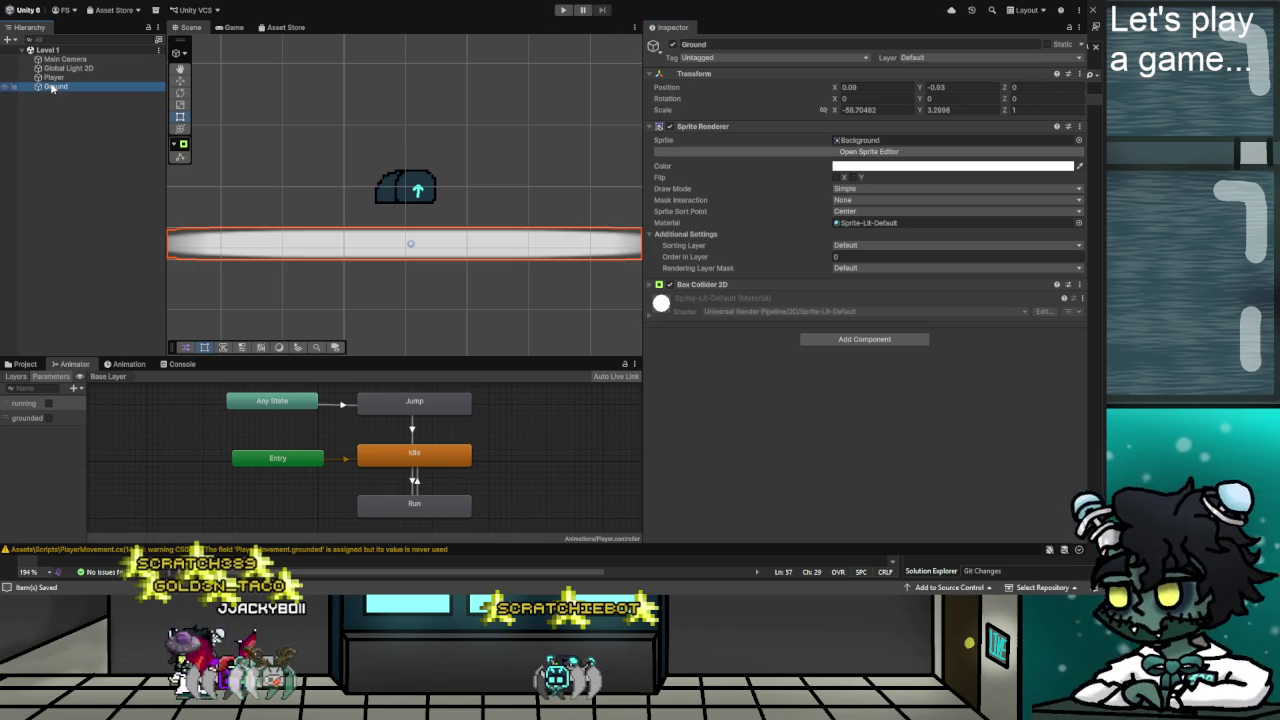
click(720, 57)
click(718, 152)
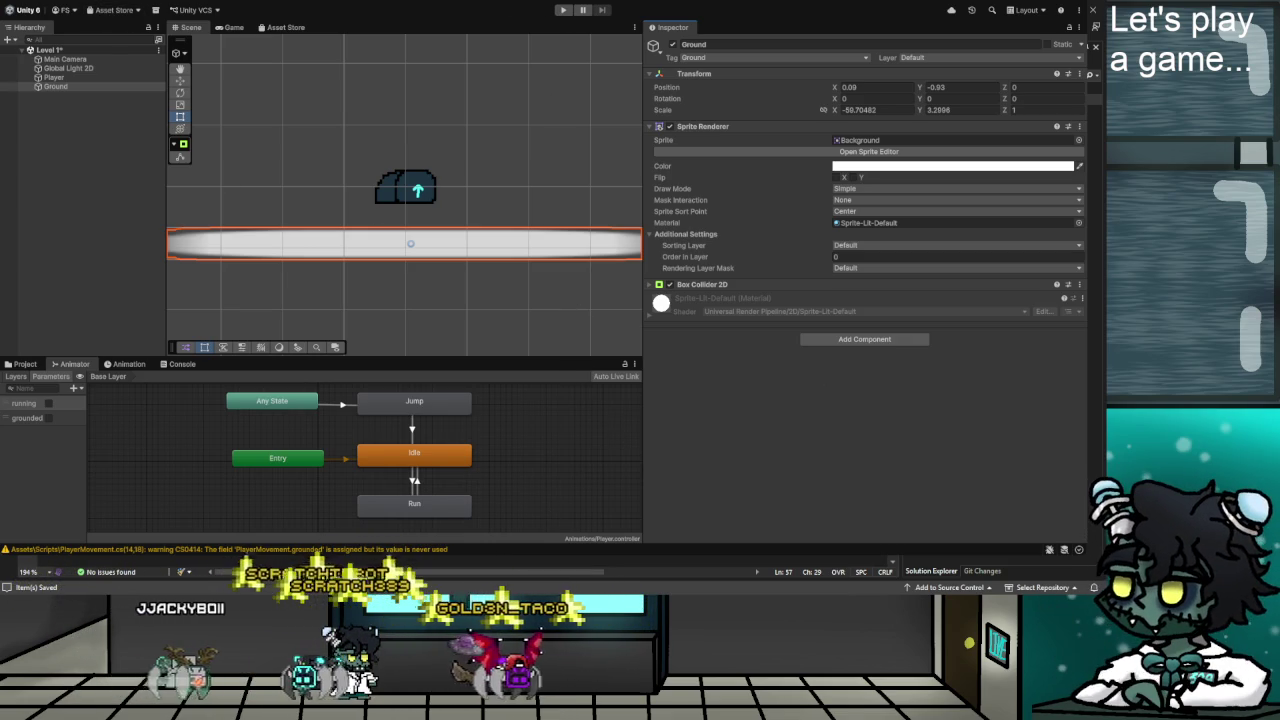
Play-test the level by running the player right, then stop and return to Visual Studio.
click(561, 11)
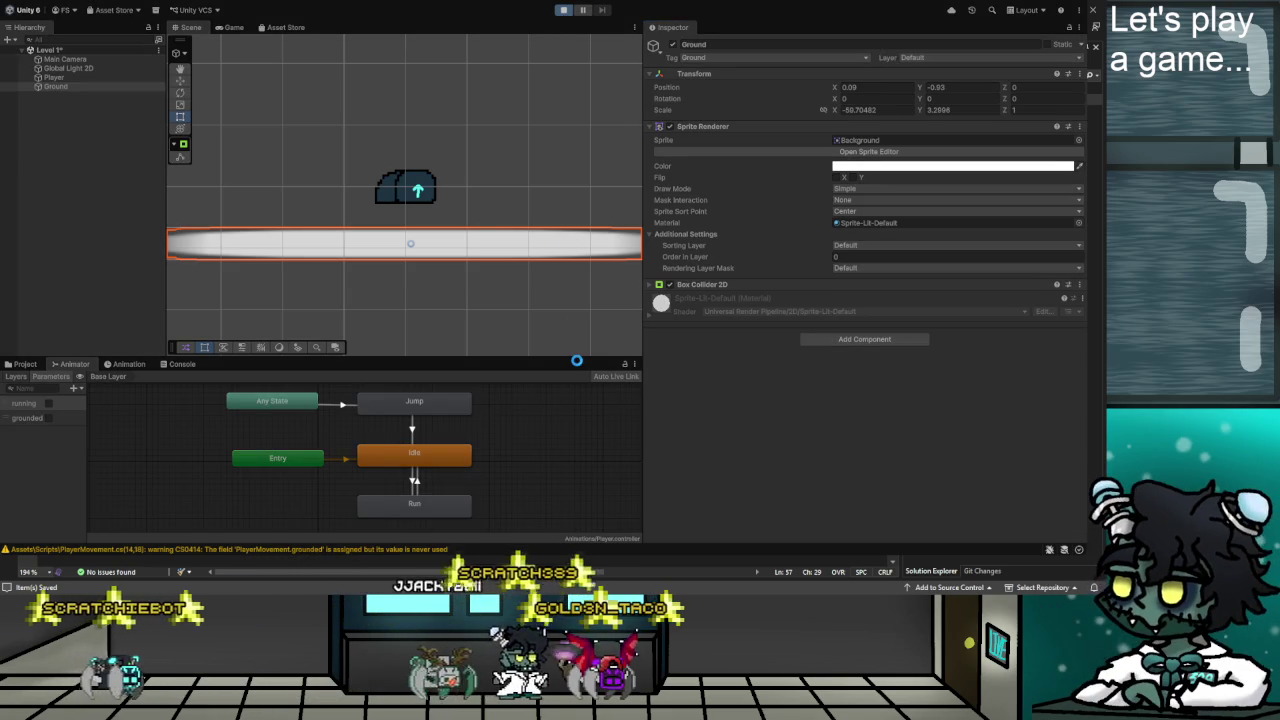
key(d)
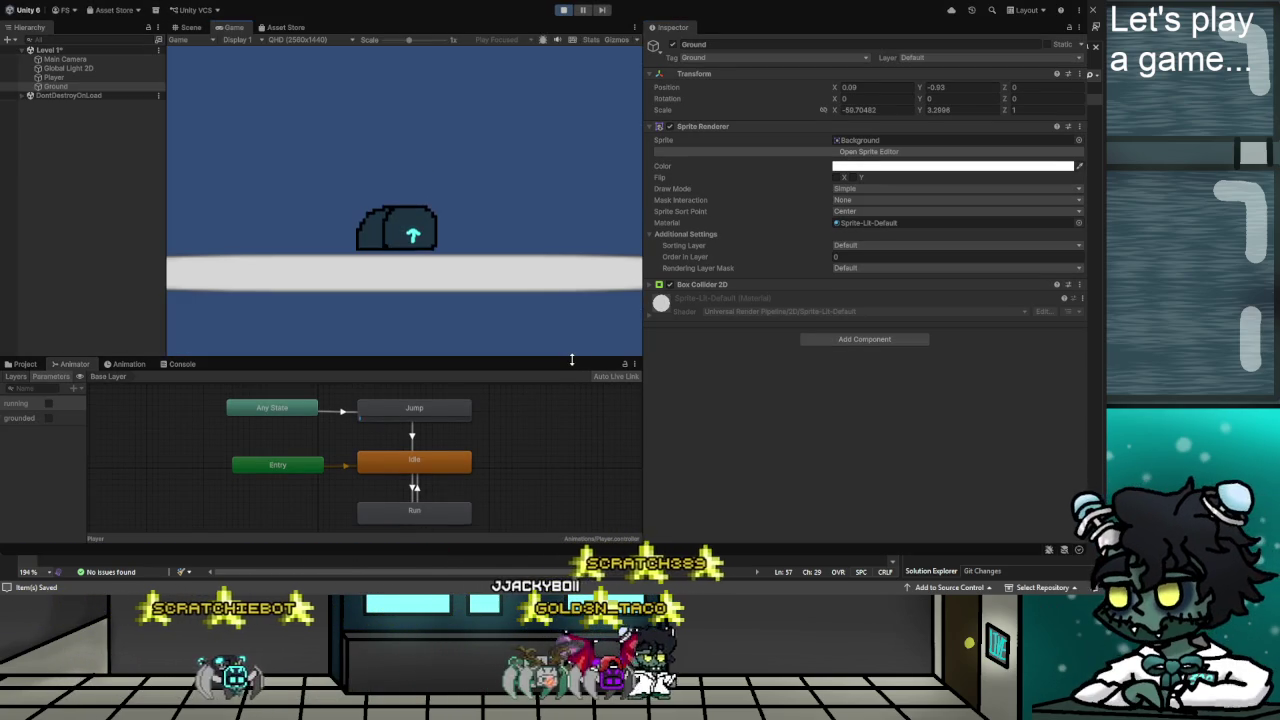
click(561, 11)
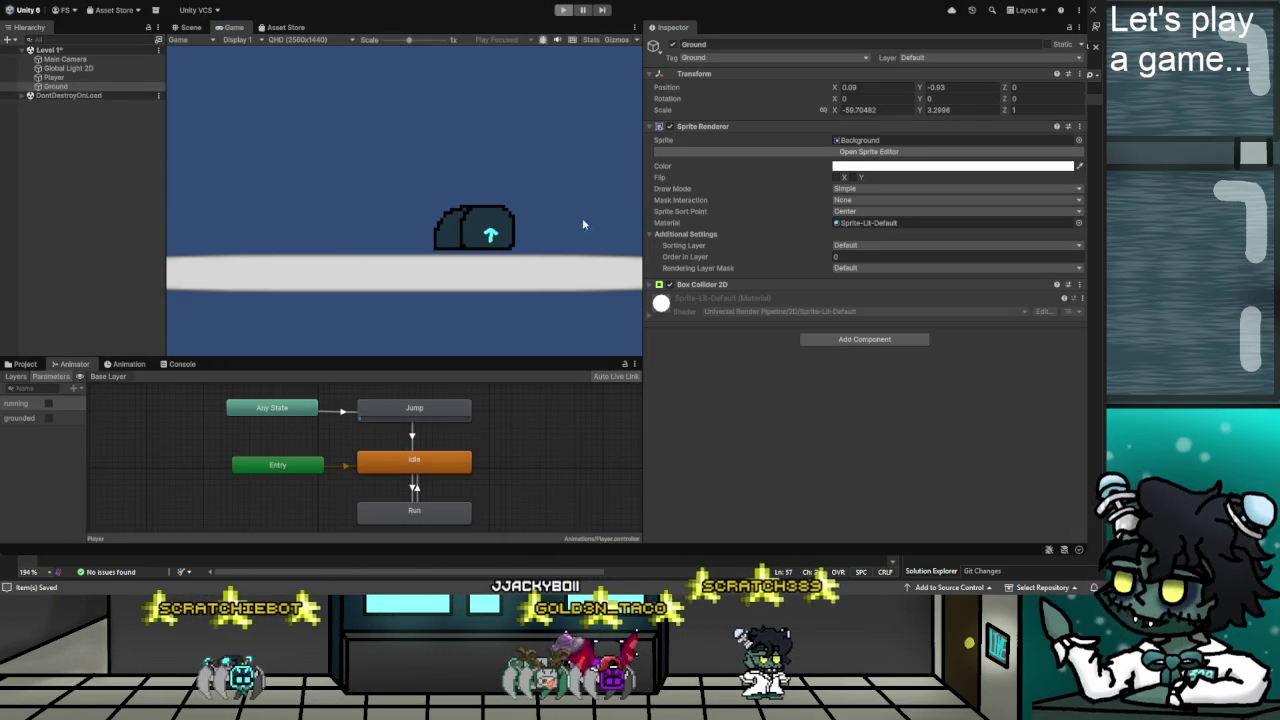
key(alt+Tab)
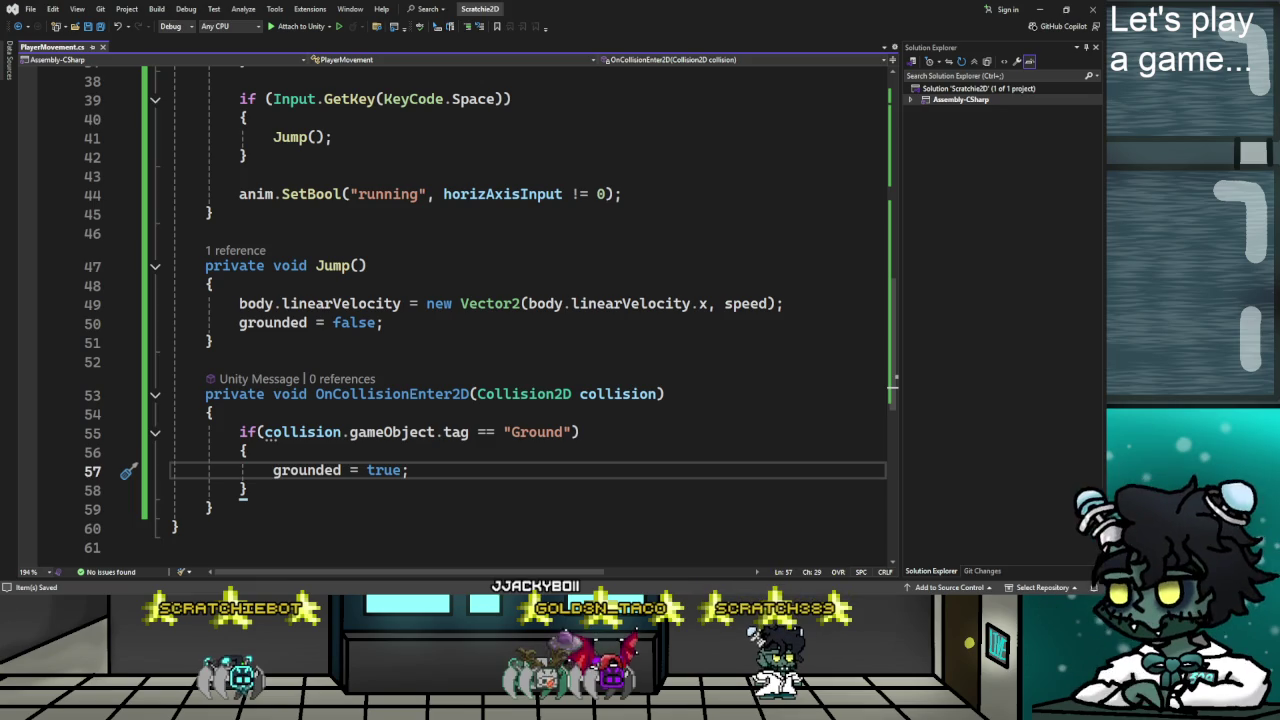
Seek through the YouTube tutorial to its grounded-check code and study it, pausing and resuming.
key(alt+Tab)
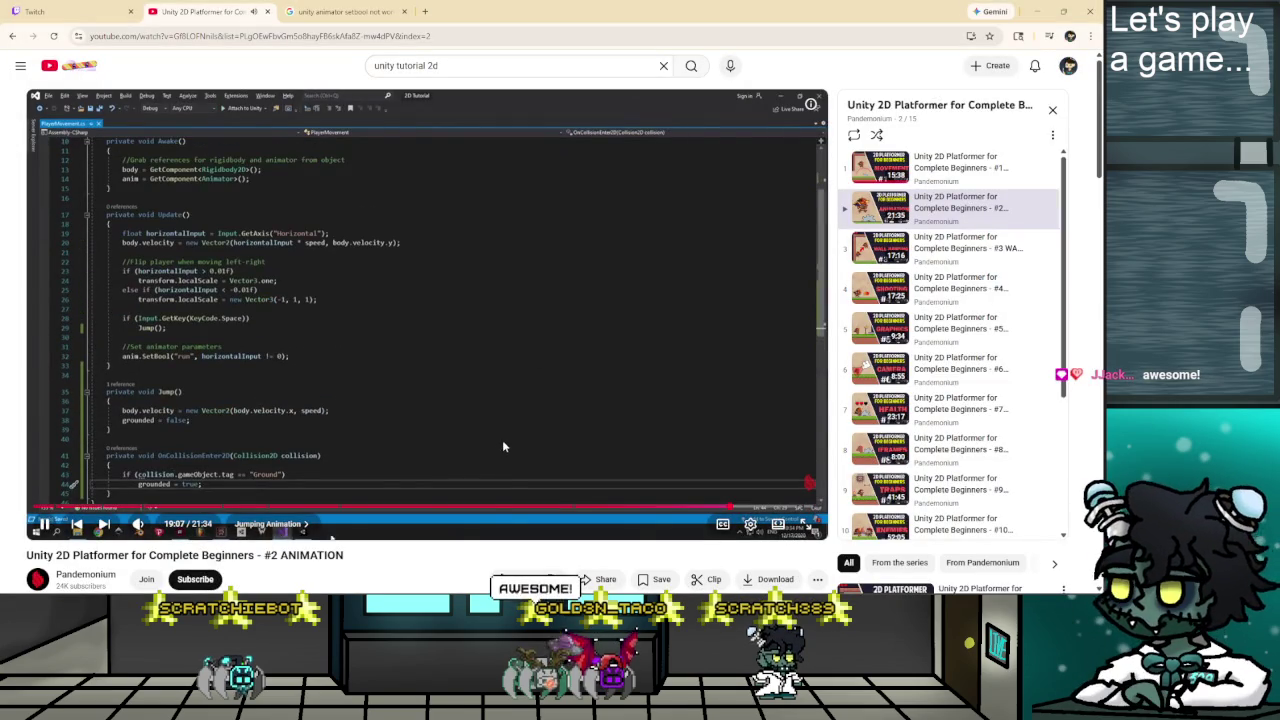
key(l)
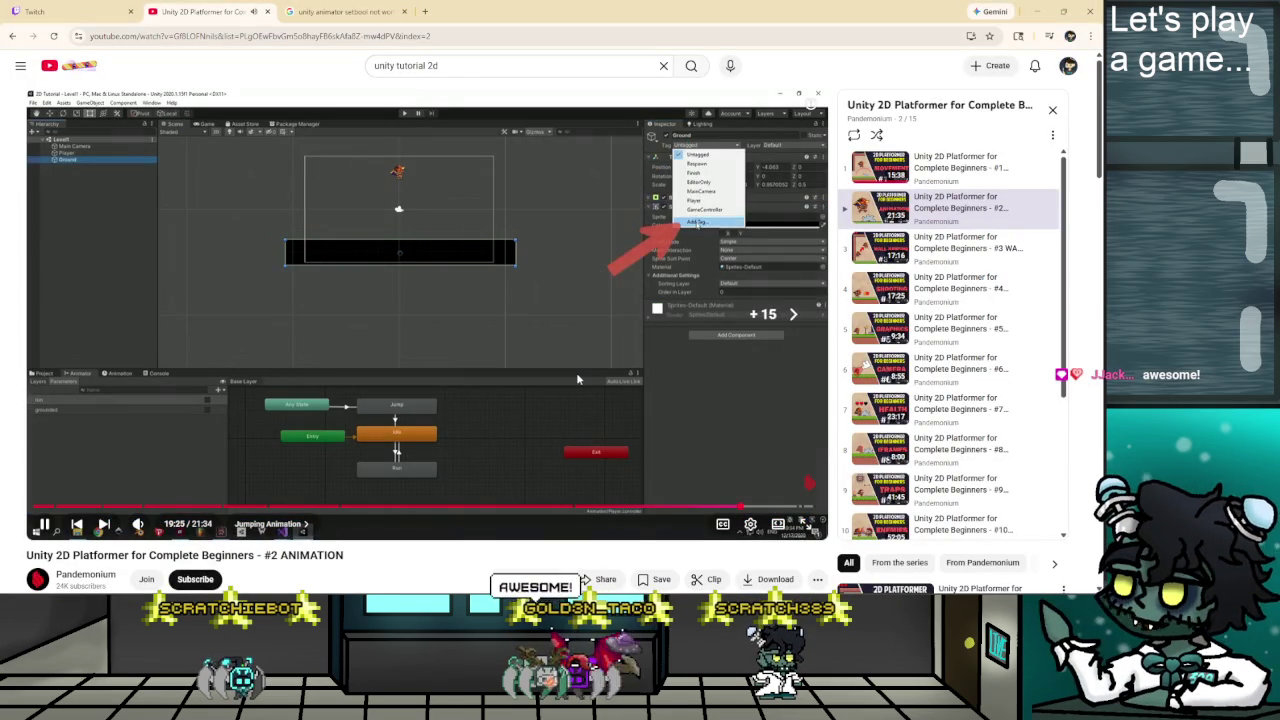
key(Right)
key(Right)
key(Right)
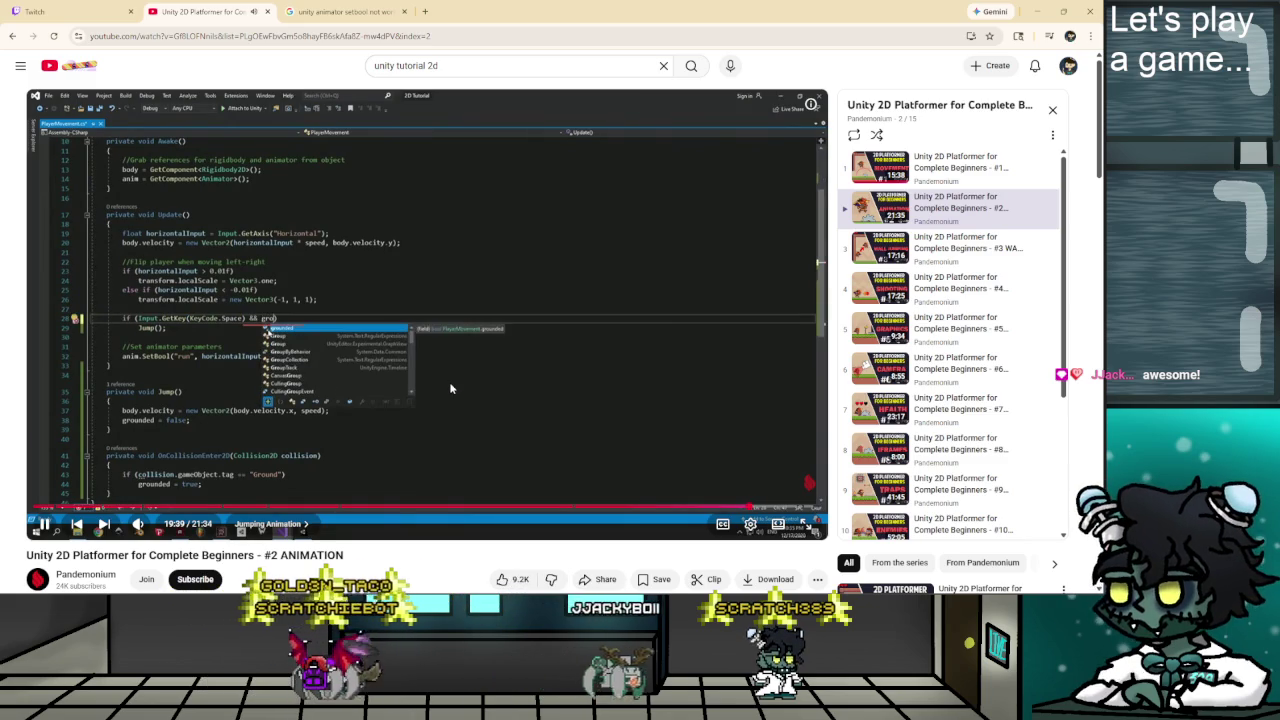
key(Left)
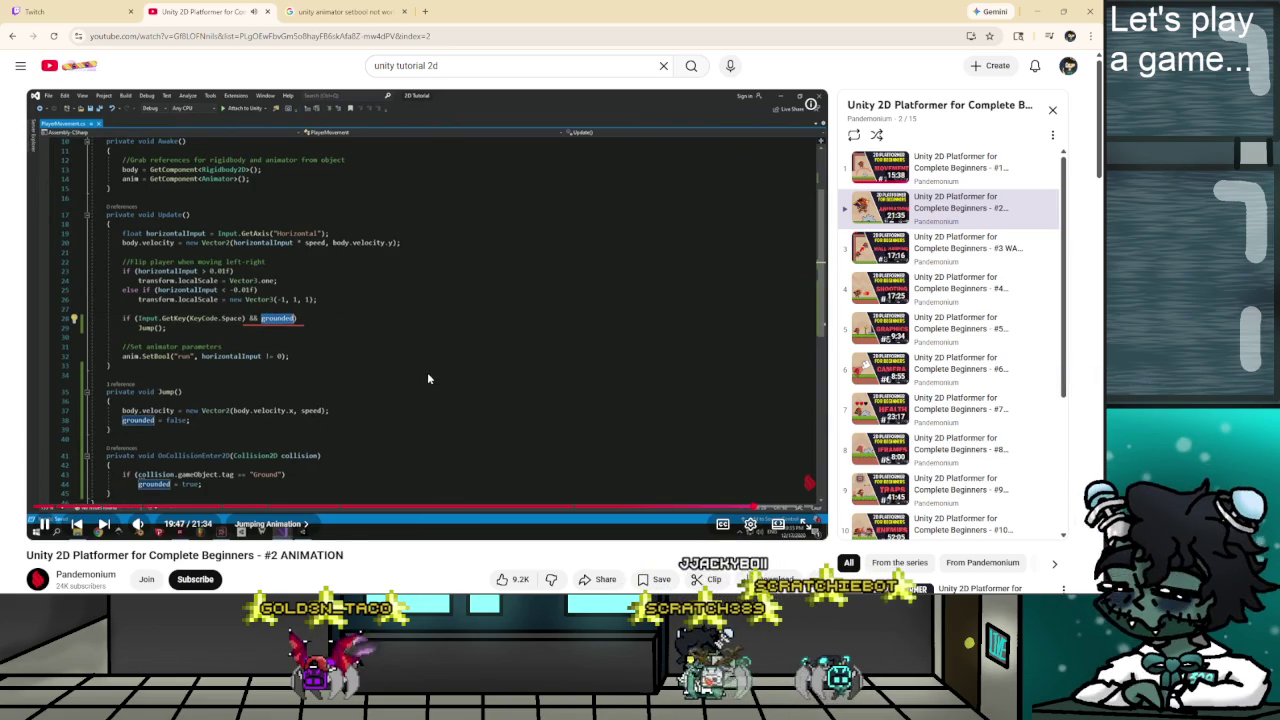
click(508, 429)
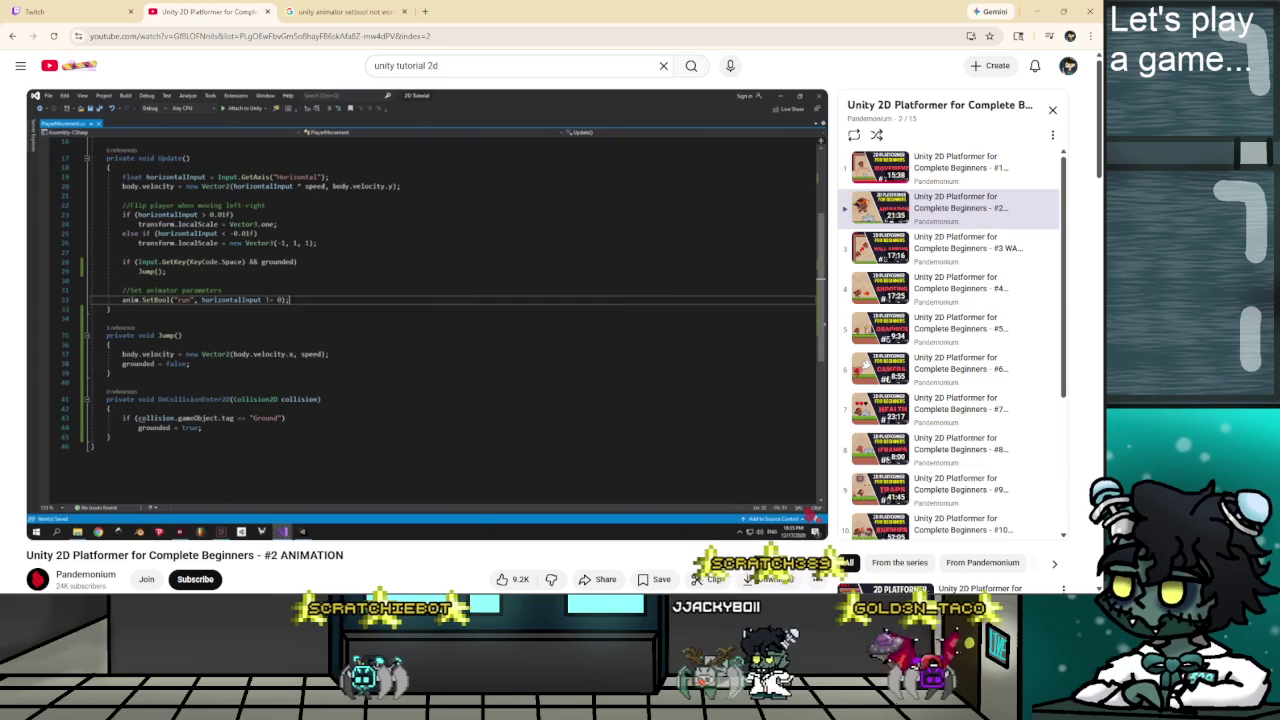
click(333, 382)
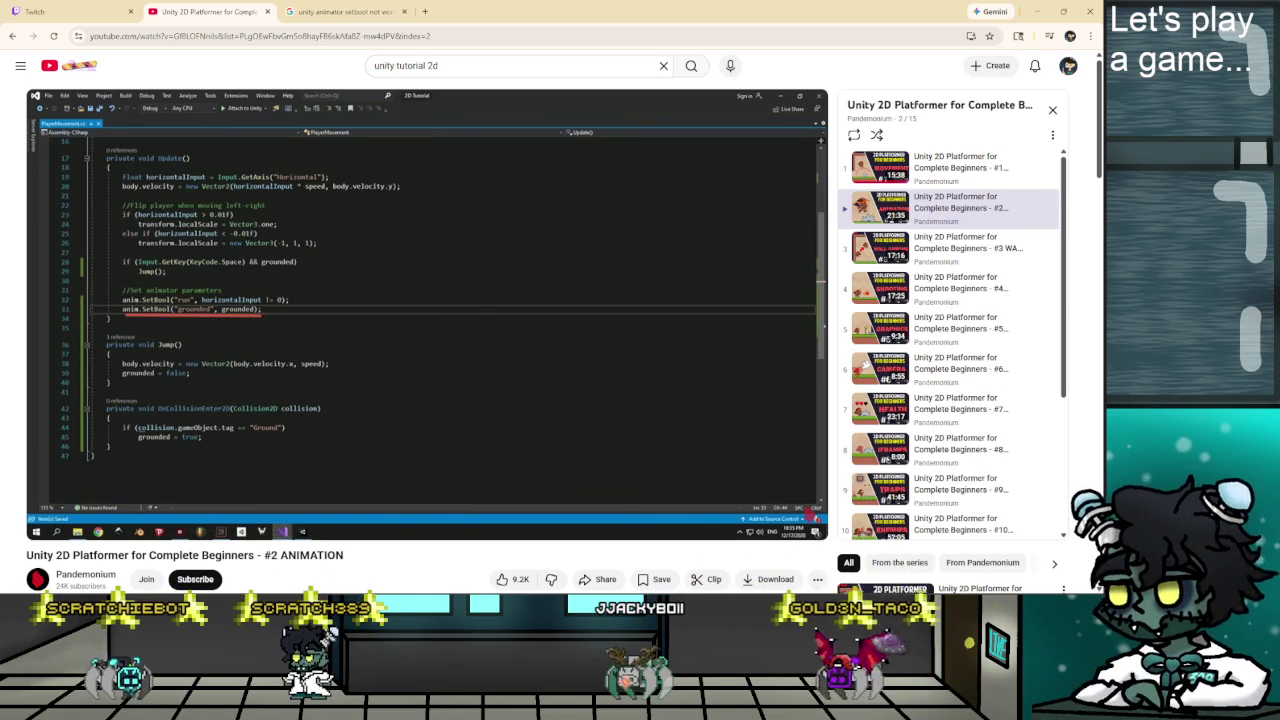
Back in Visual Studio, place the cursor at the end of the running SetBool line in Update().
key(alt+Tab)
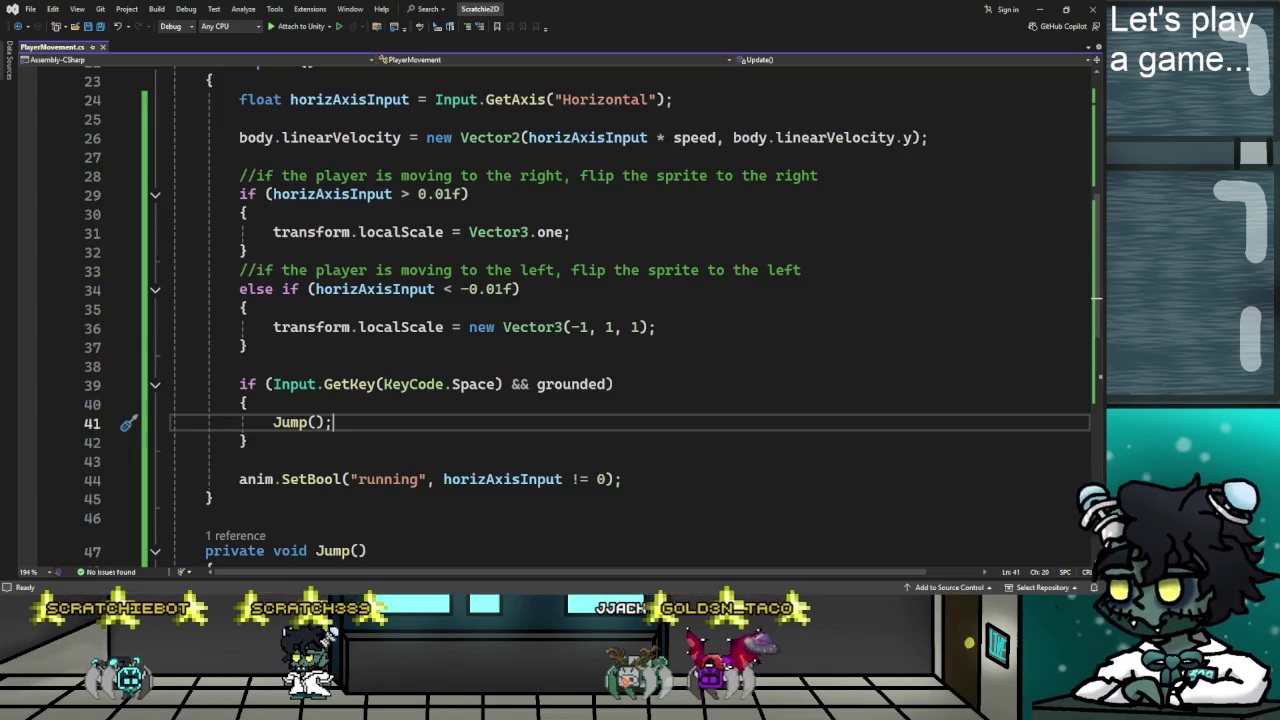
scroll(337, 366, up, 3)
scroll(337, 366, down, 8)
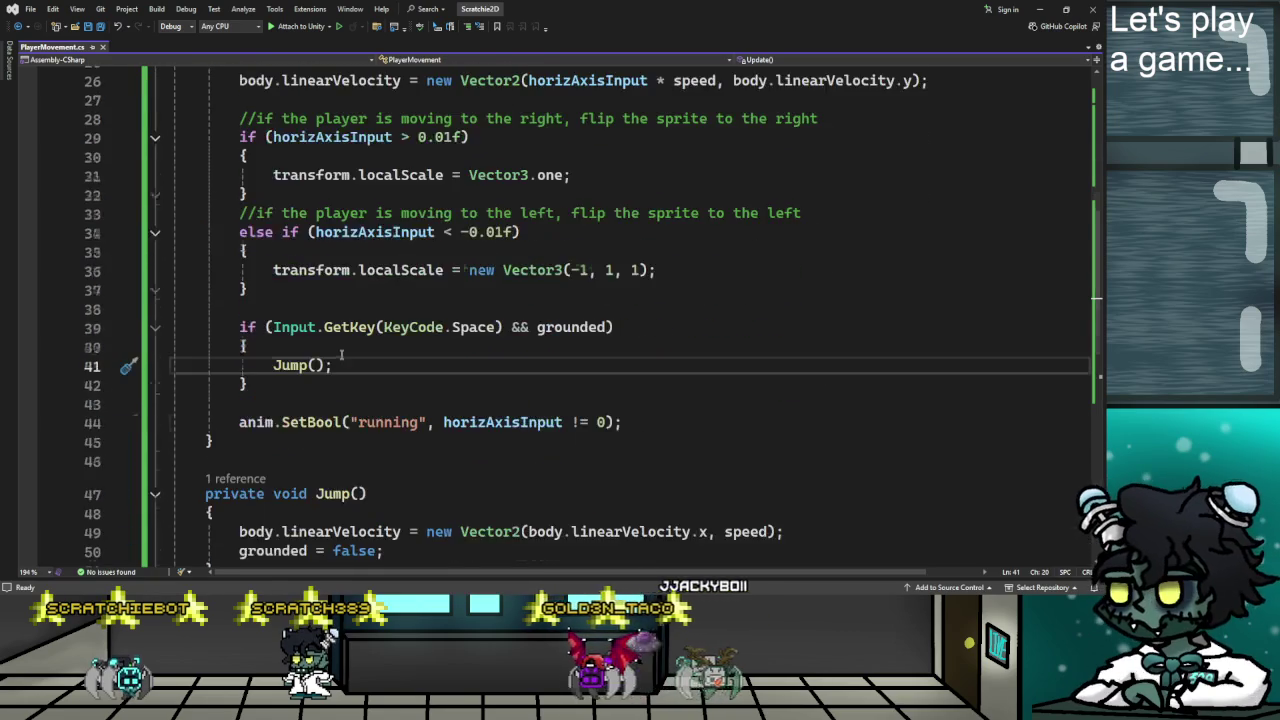
scroll(337, 366, up, 2)
click(674, 308)
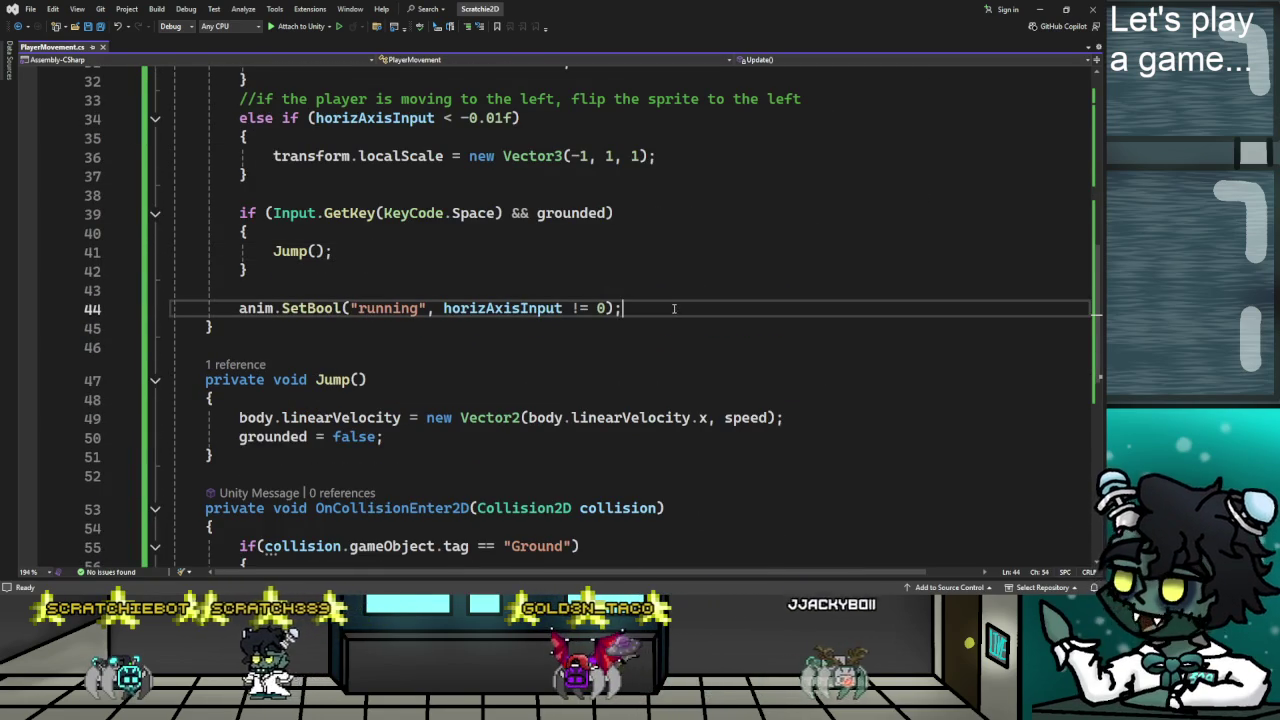
Add anim.SetBool("grounded", grounded); to Update(), save the script, and resume the tutorial.
key(Return)
text(an)
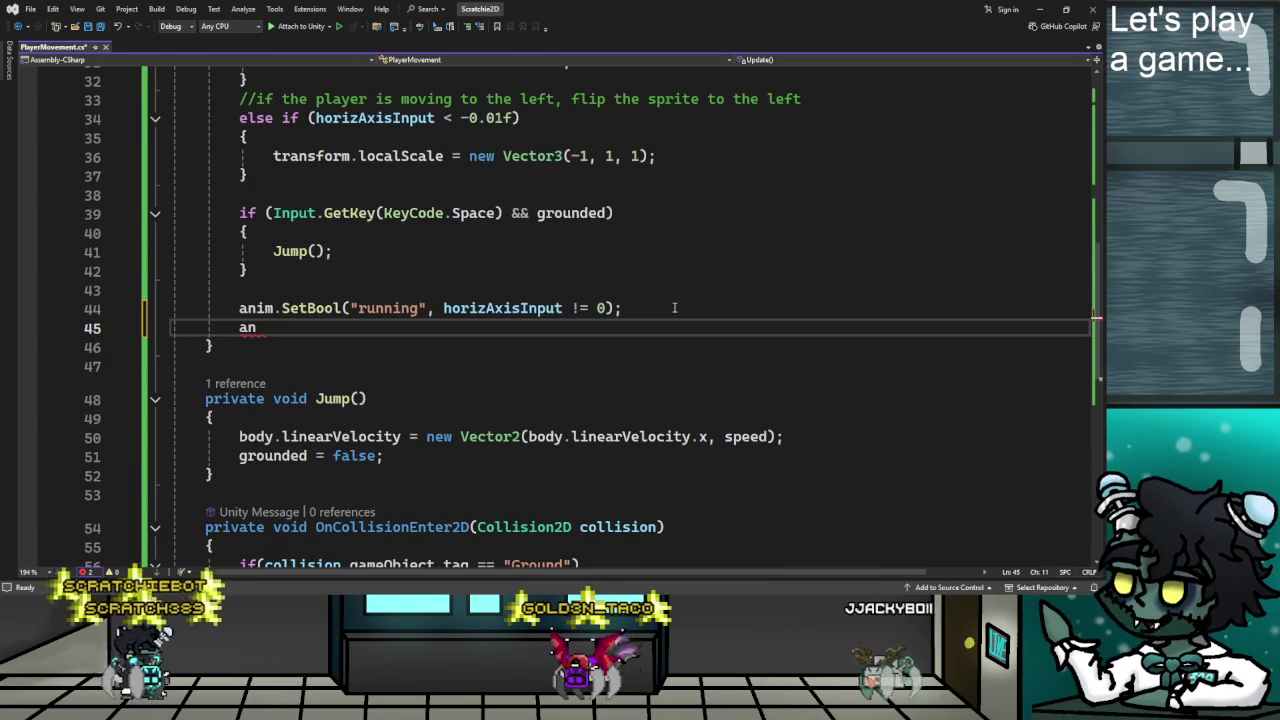
text(im.Set)
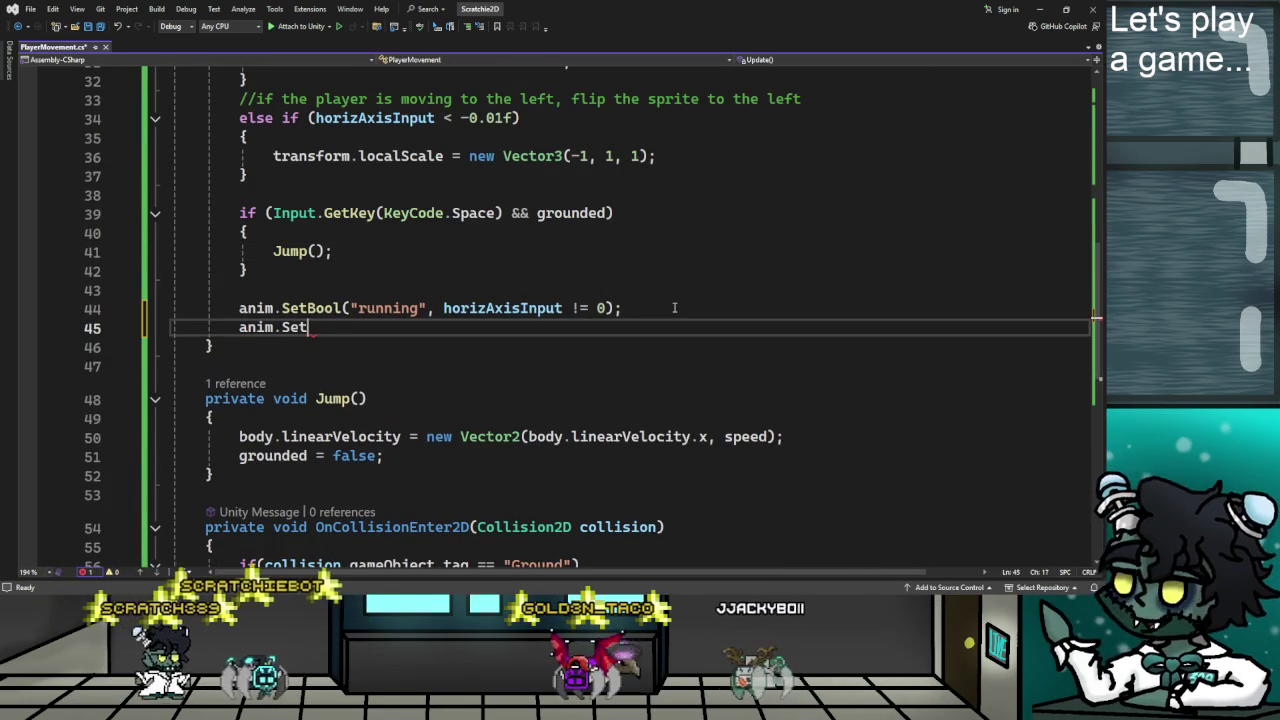
text(Bool()
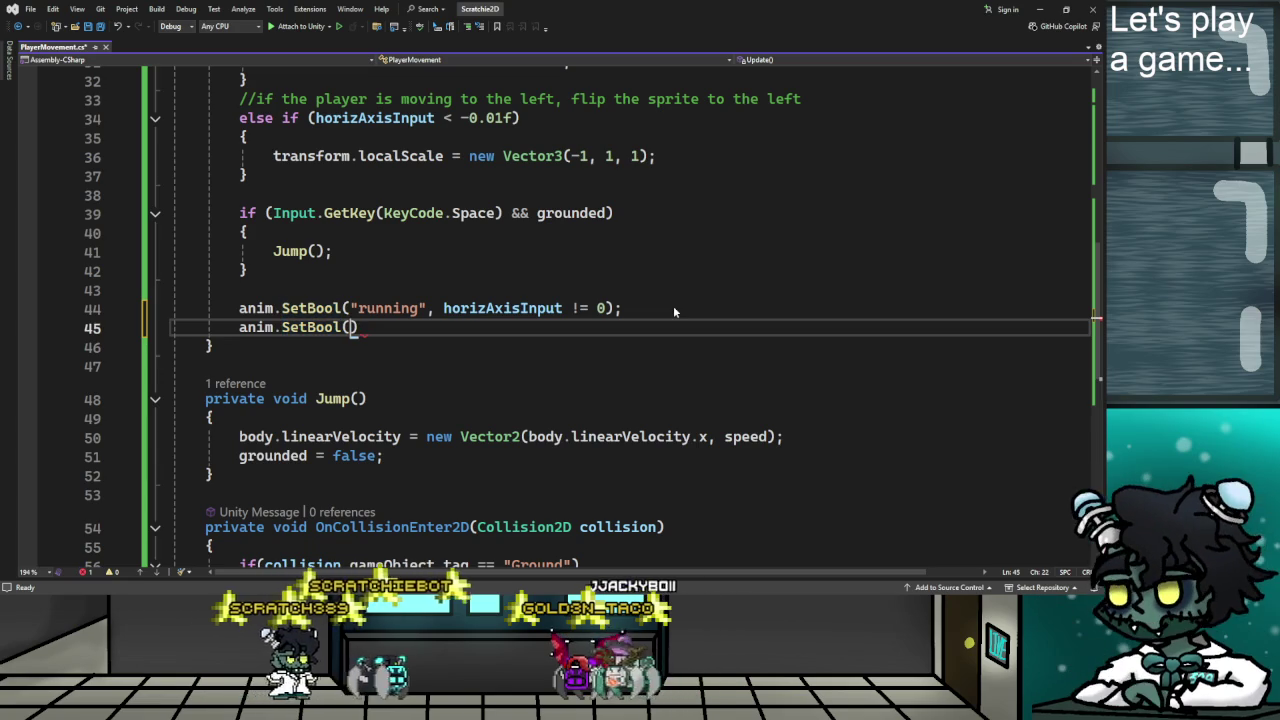
text("grounded")
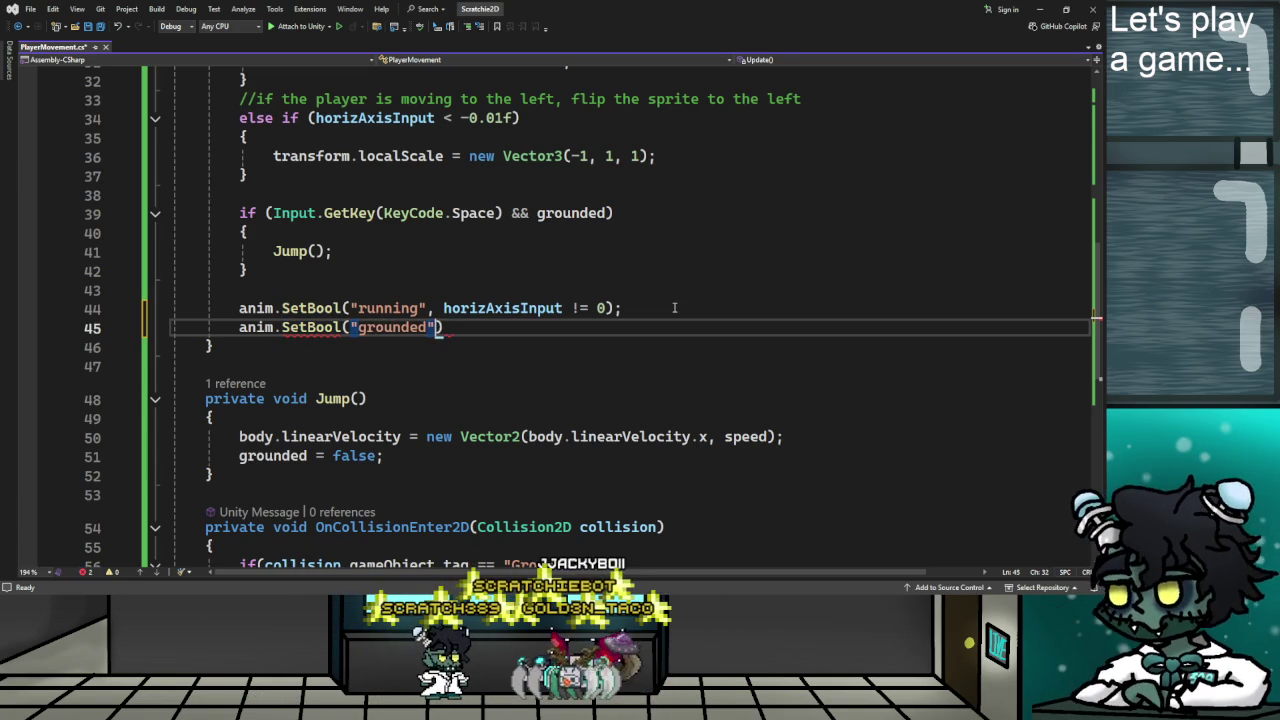
text(, grounded)
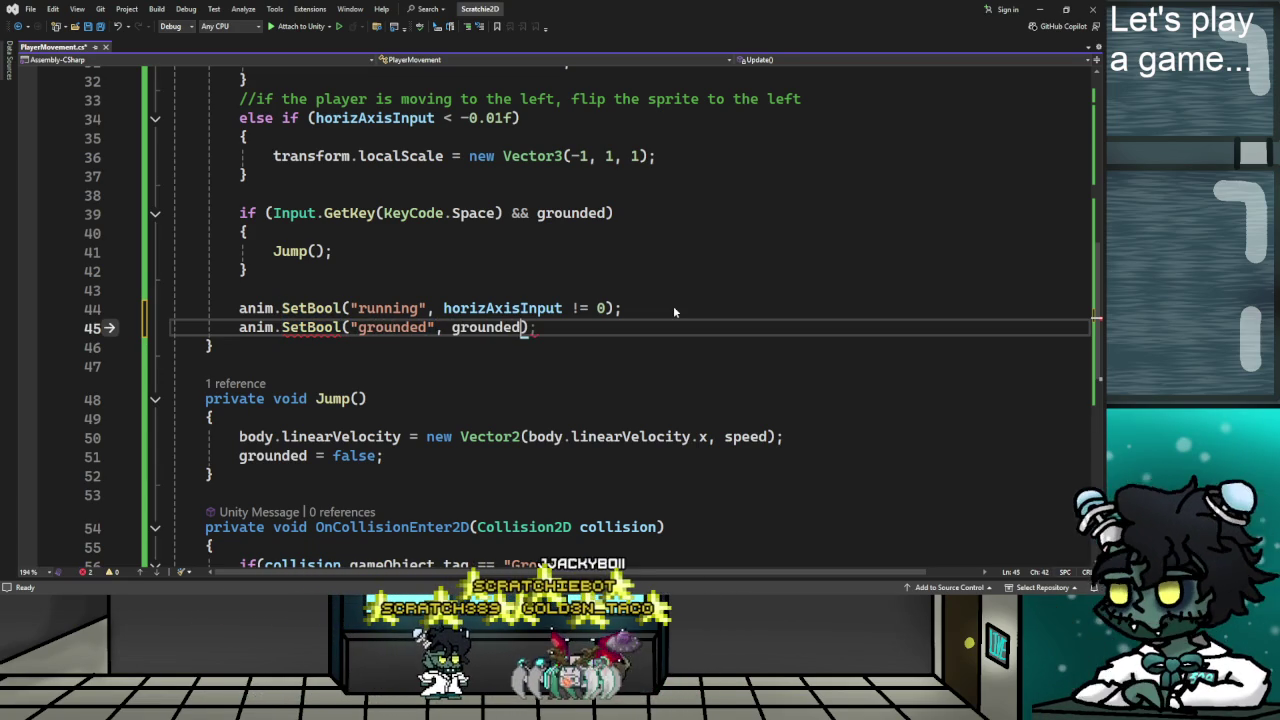
text();)
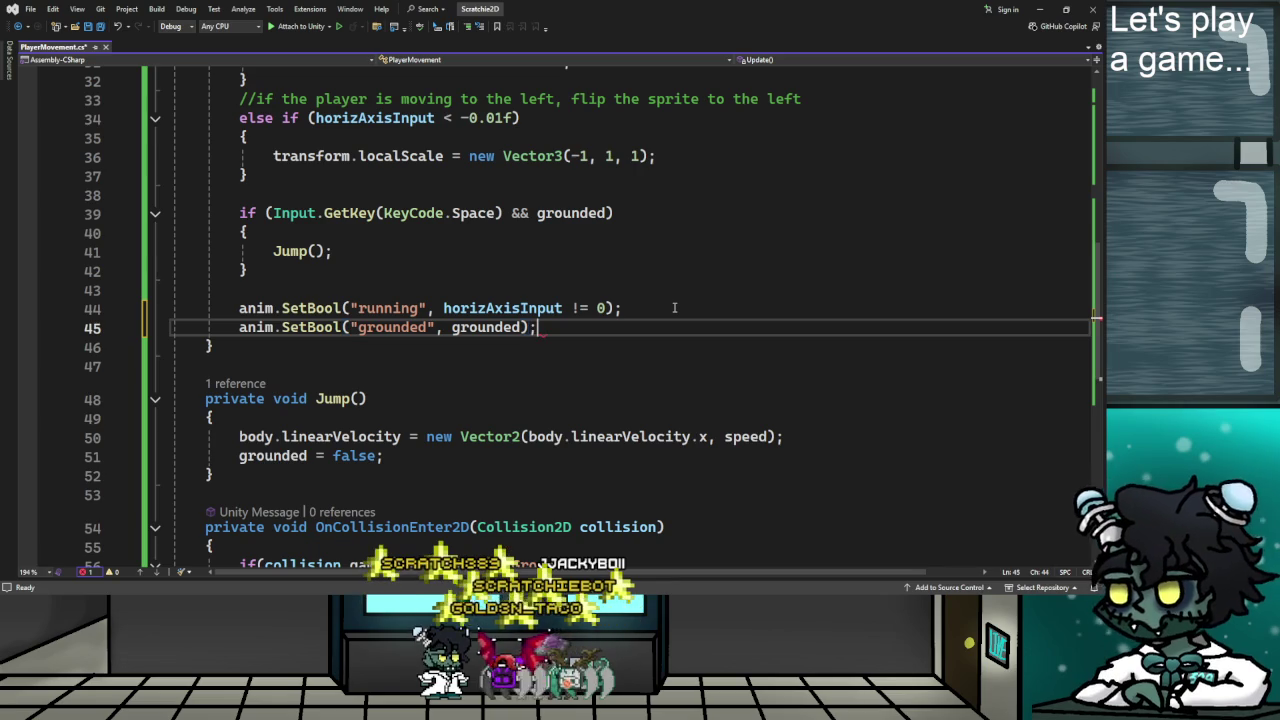
key(ctrl+s)
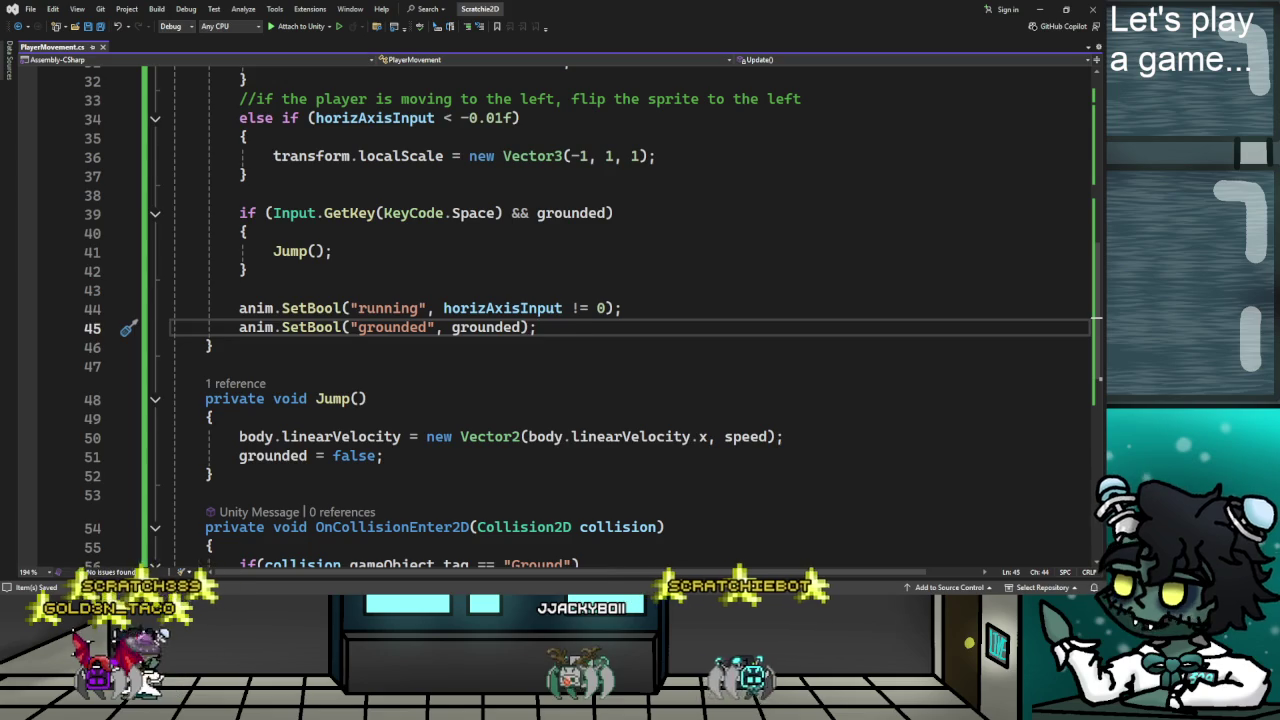
scroll(640, 501, down, 2)
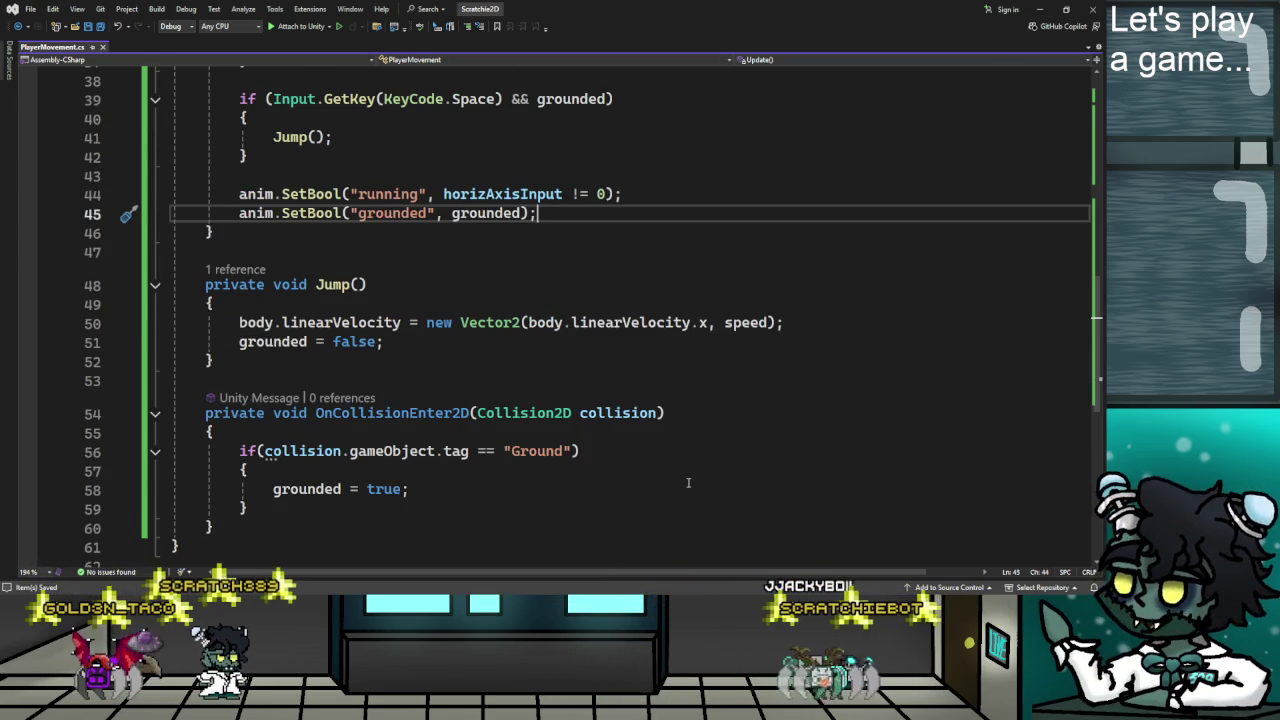
key(alt+Tab)
click(462, 382)
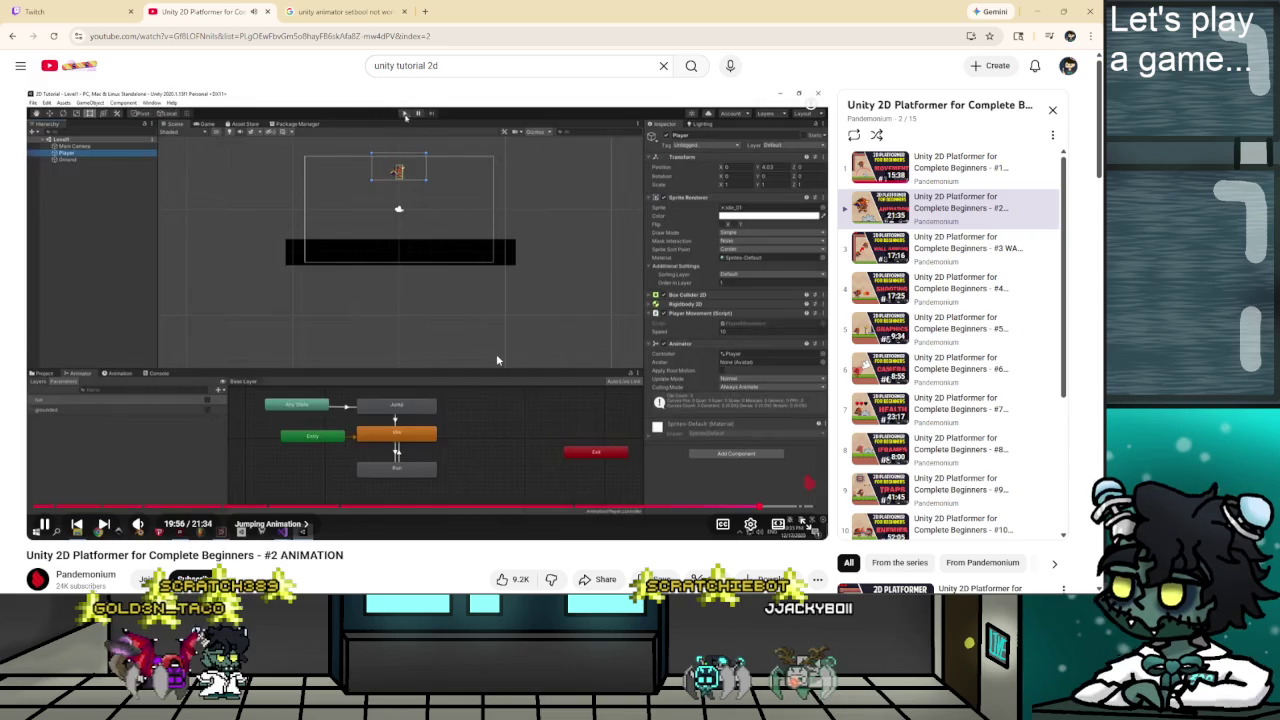
Pause the '#2 ANIMATION' tutorial at its jump play test and return to Unity.
click(503, 356)
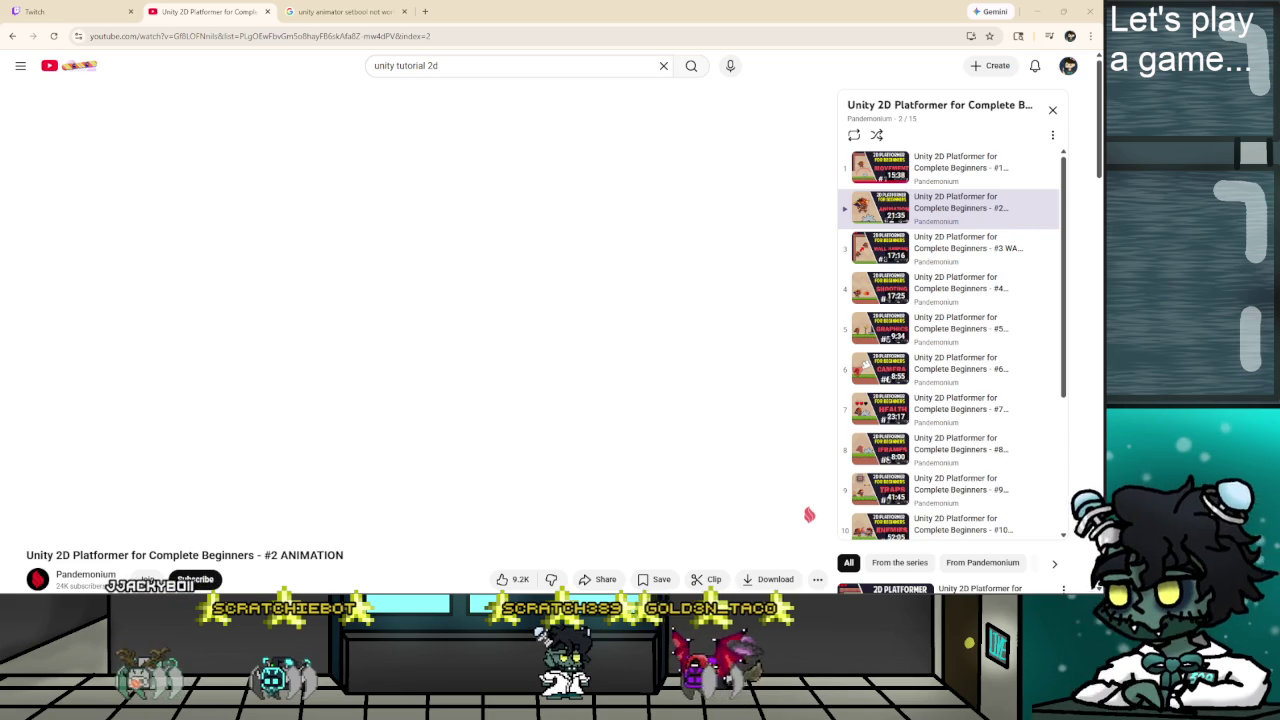
key(alt+Tab)
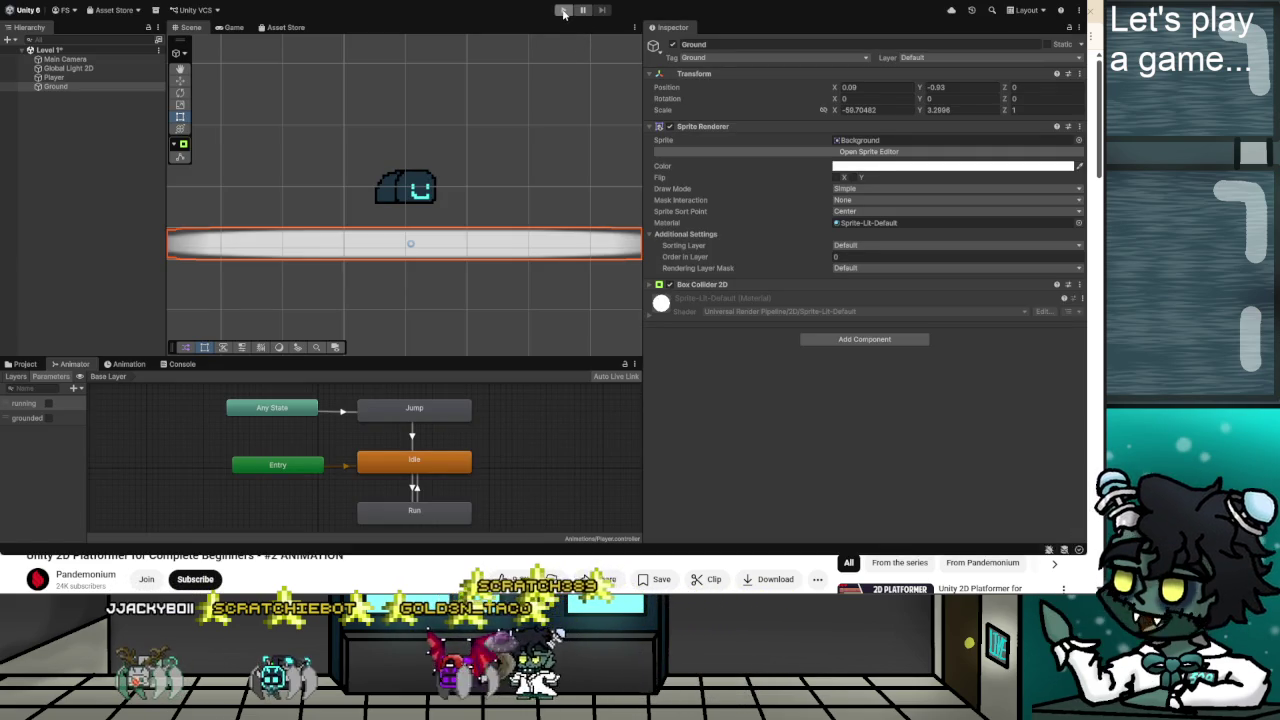
click(563, 10)
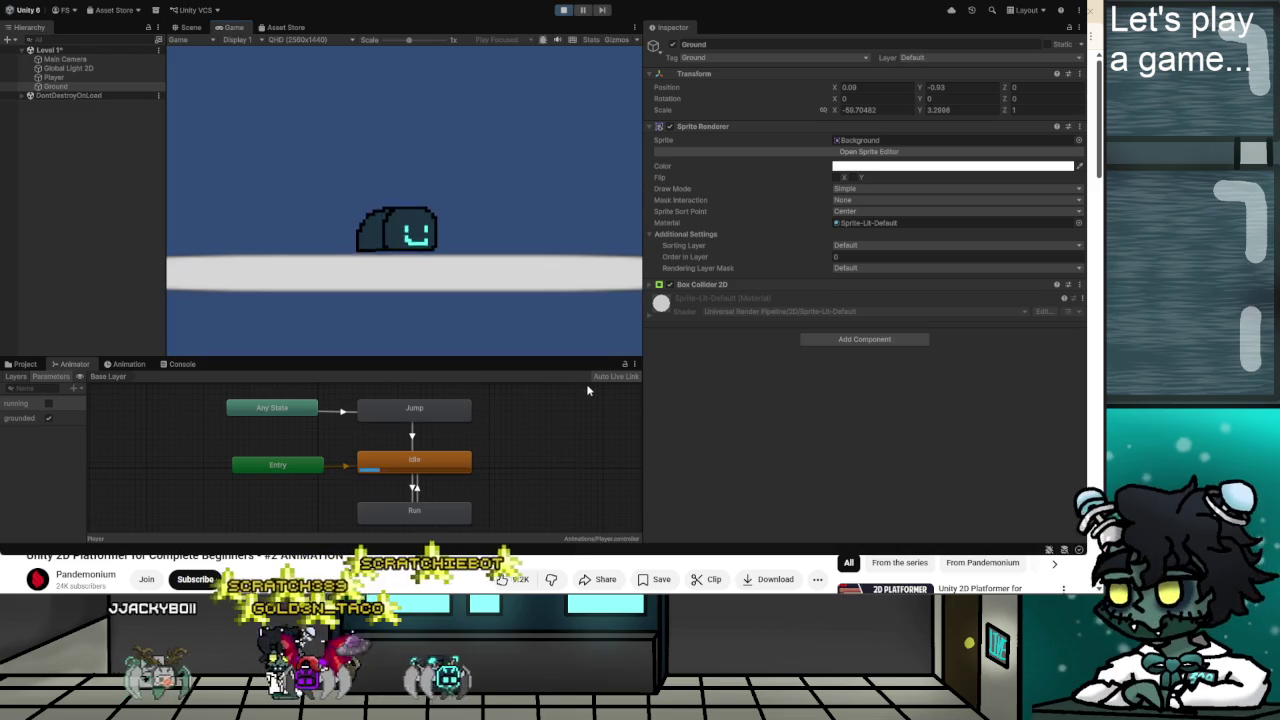
key(Left)
key(Right)
key(Left)
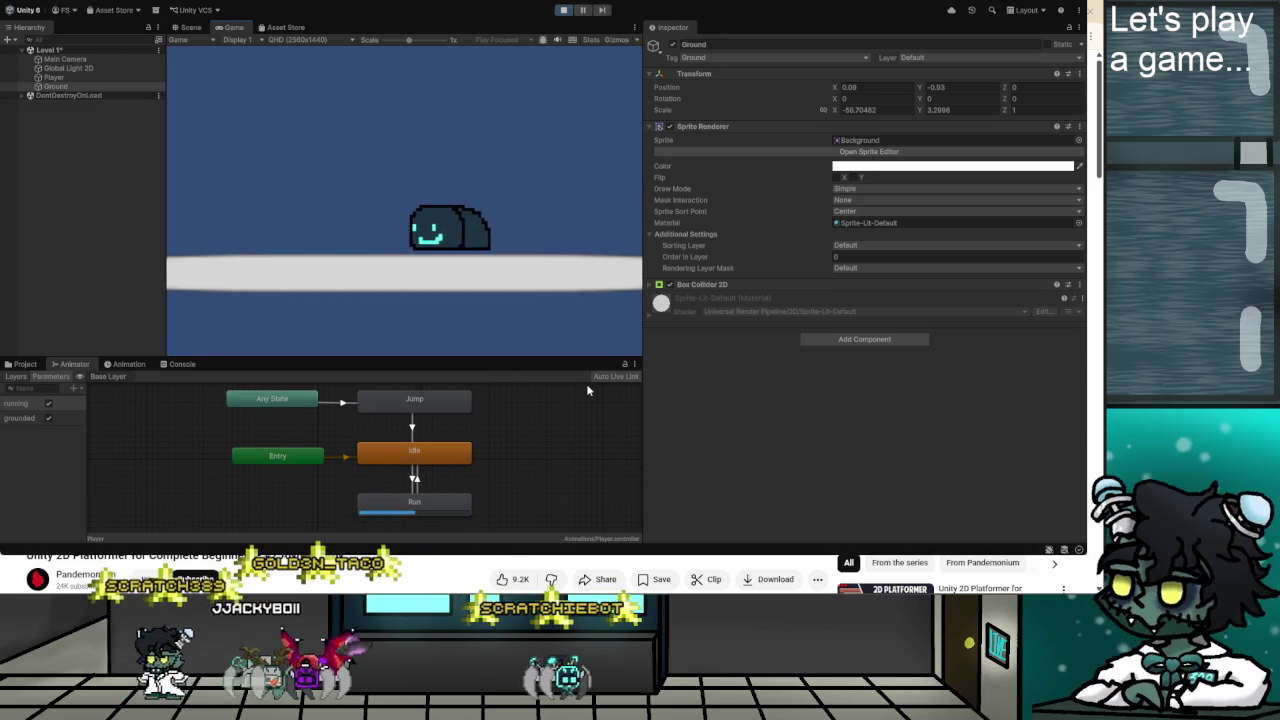
key(space)
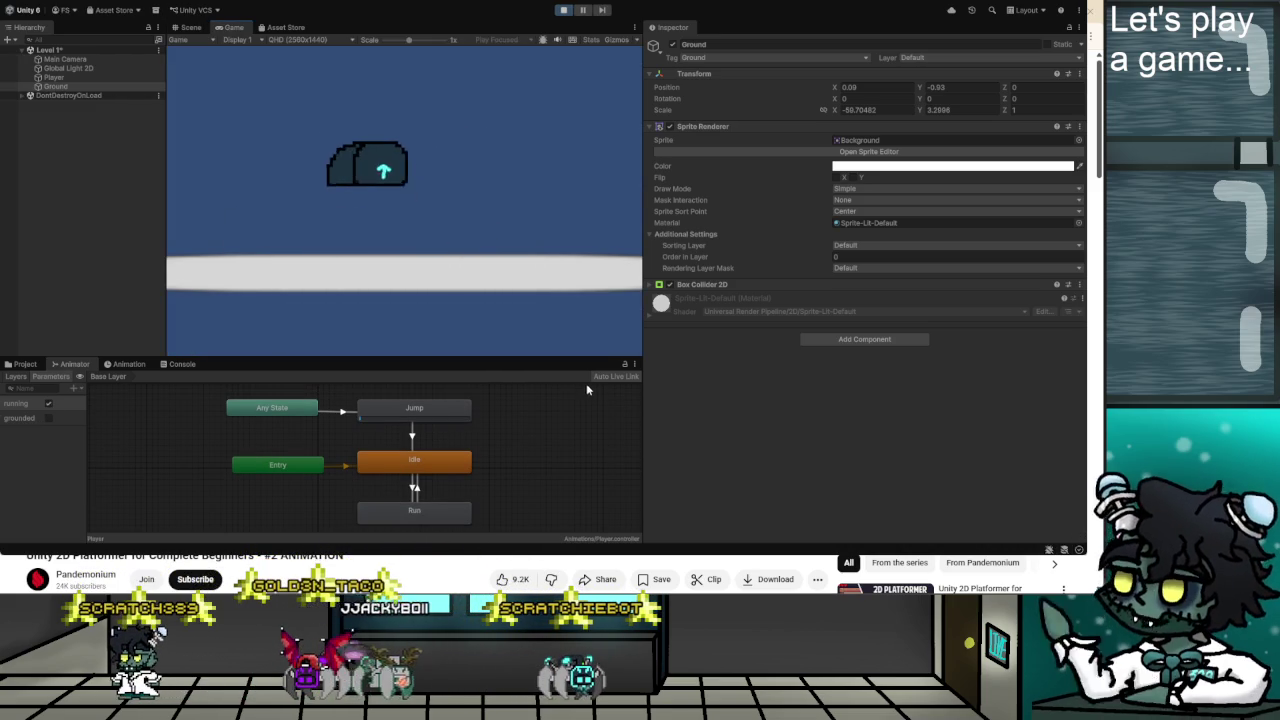
key(Right)
key(space)
key(Right)
key(space)
key(Right)
key(space)
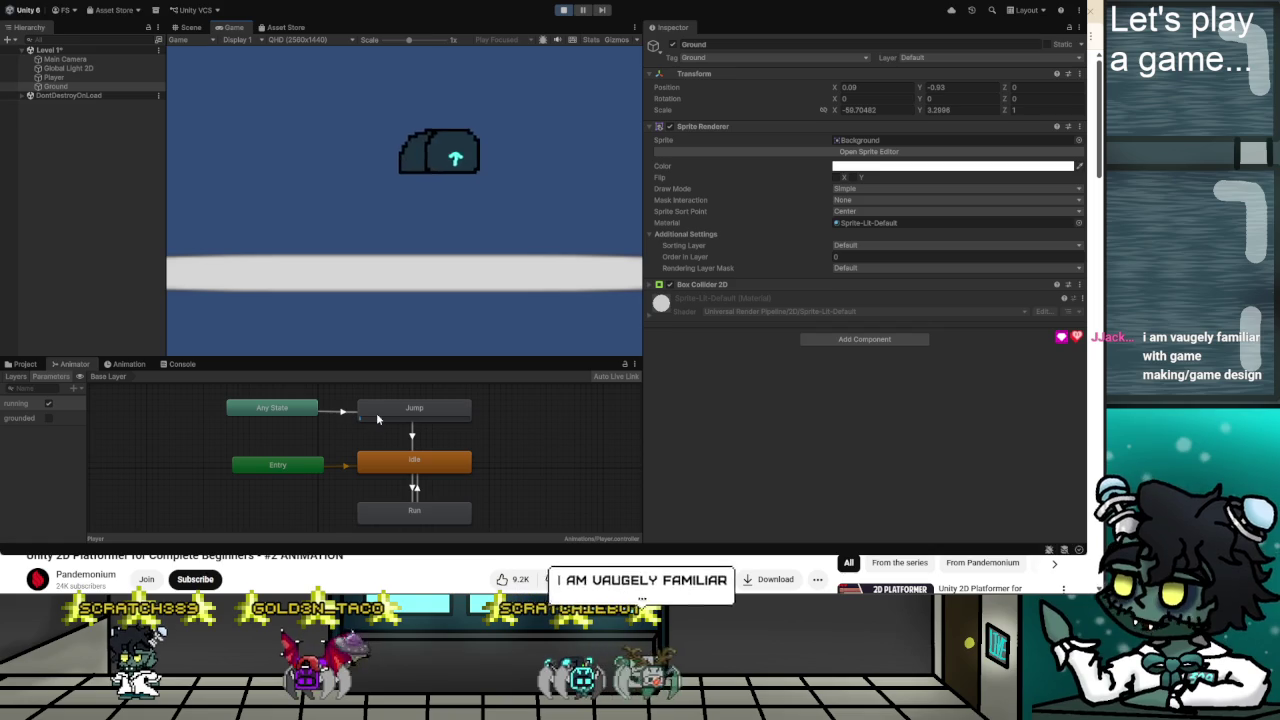
key(Left)
key(space)
key(space)
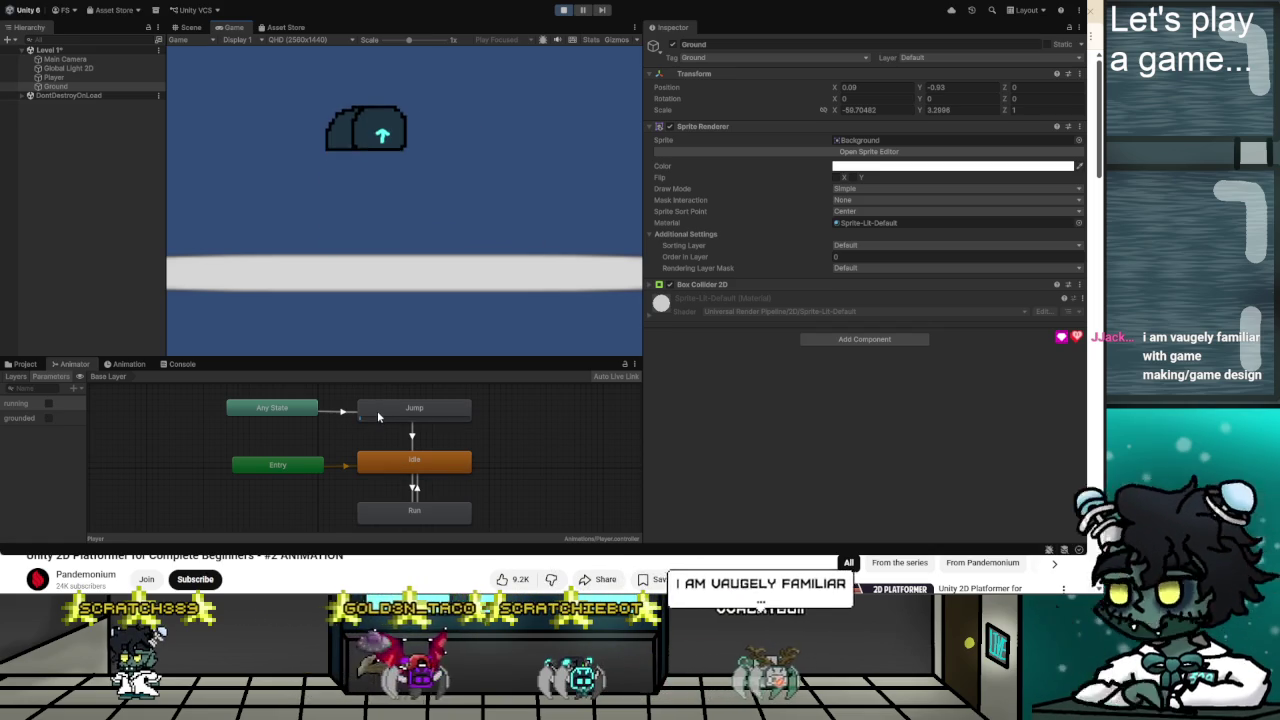
key(space)
key(Right)
key(Left)
key(space)
key(Left)
key(space)
key(Right)
key(space)
key(Left)
key(Right)
key(space)
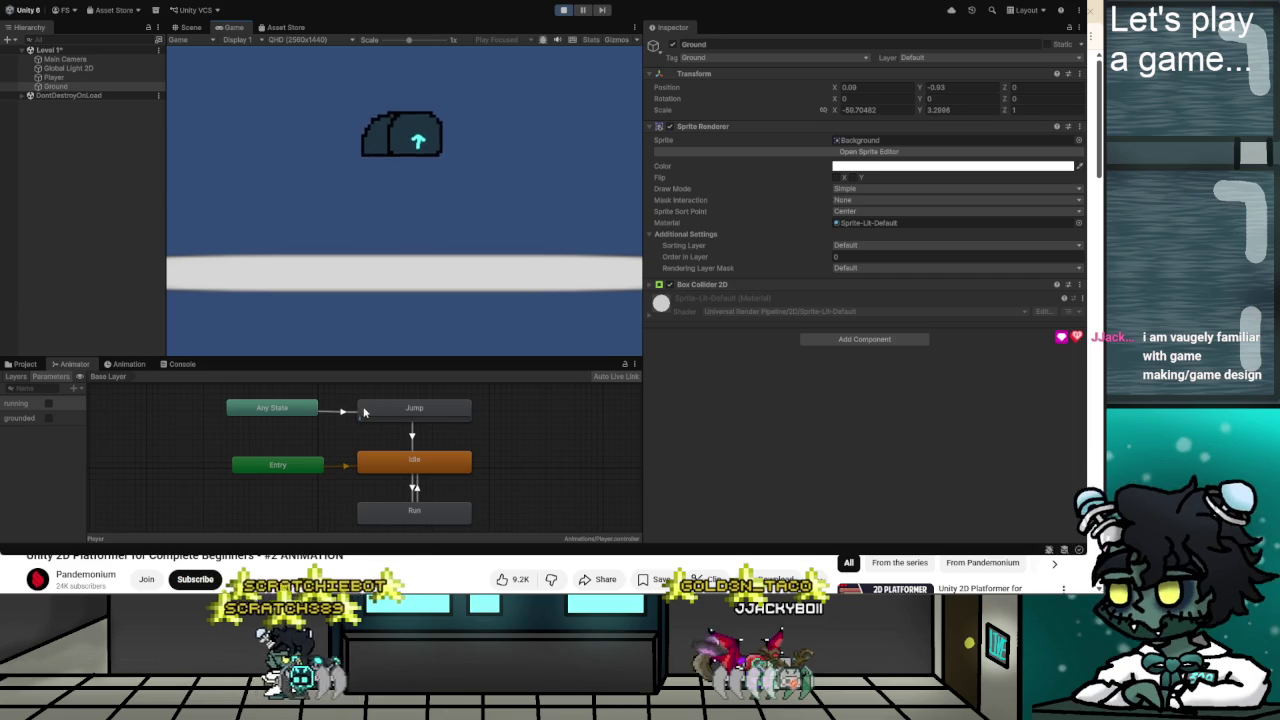
key(space)
key(space)
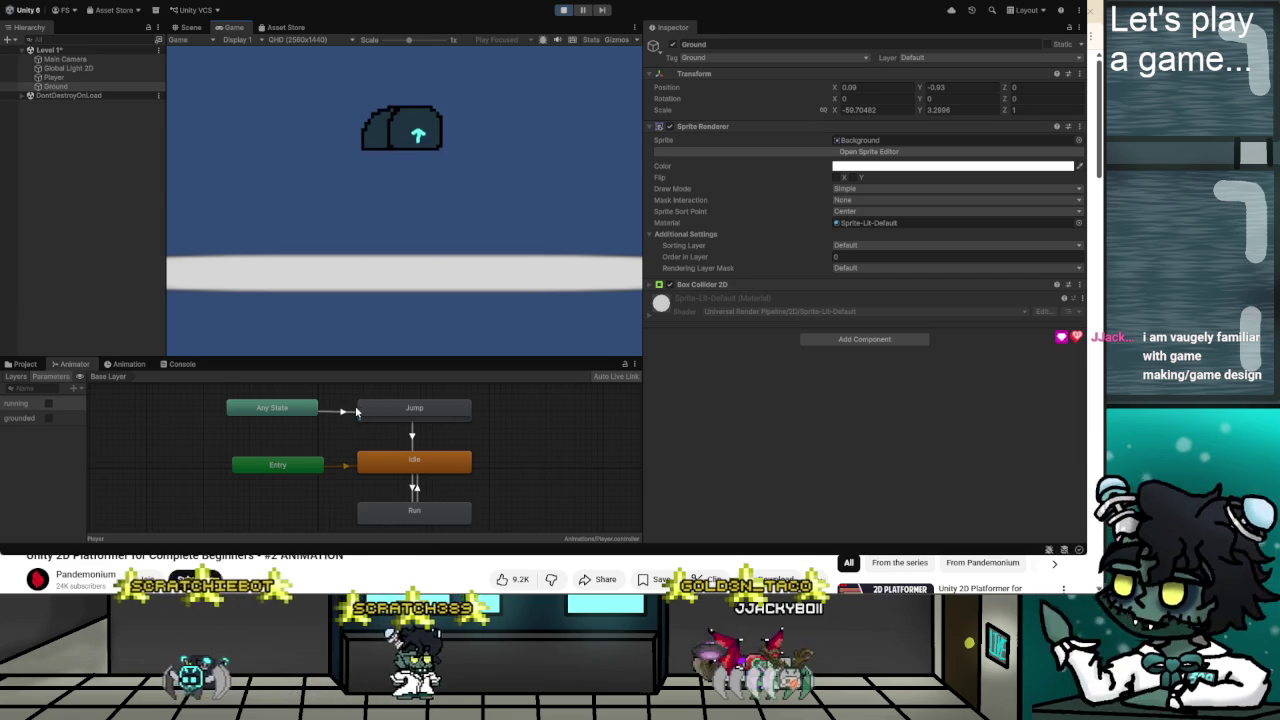
key(space)
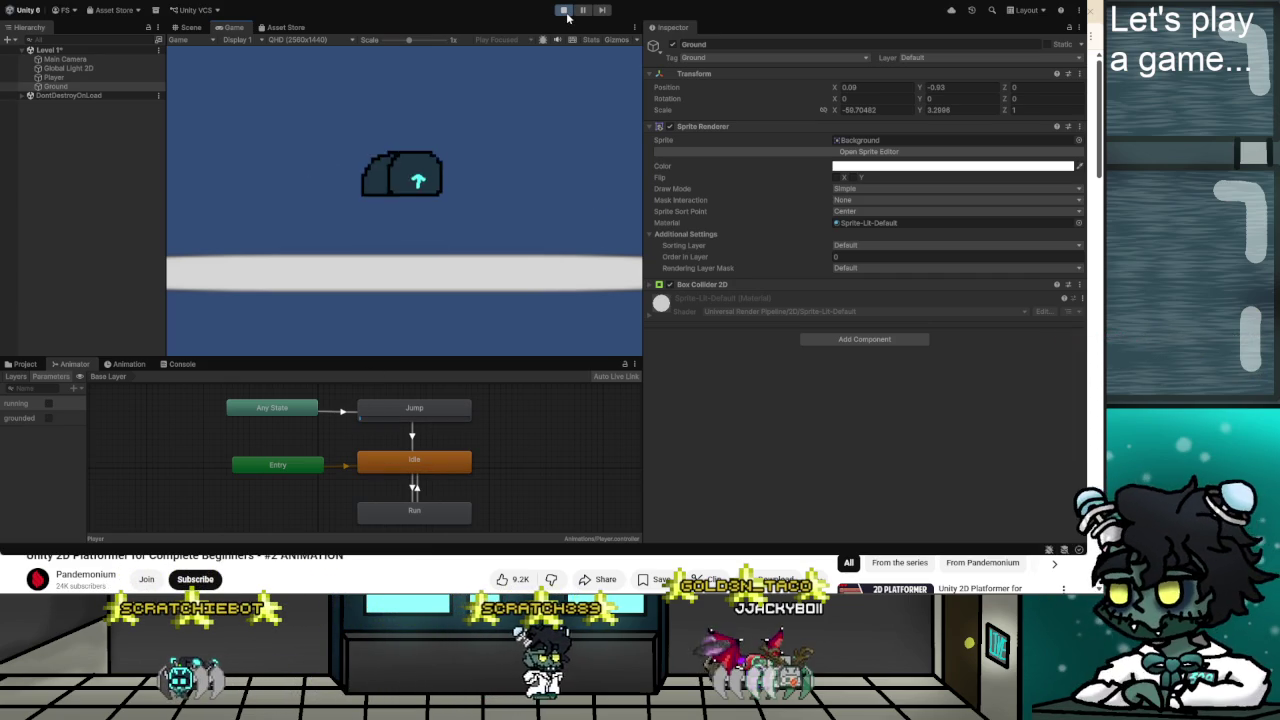
key(space)
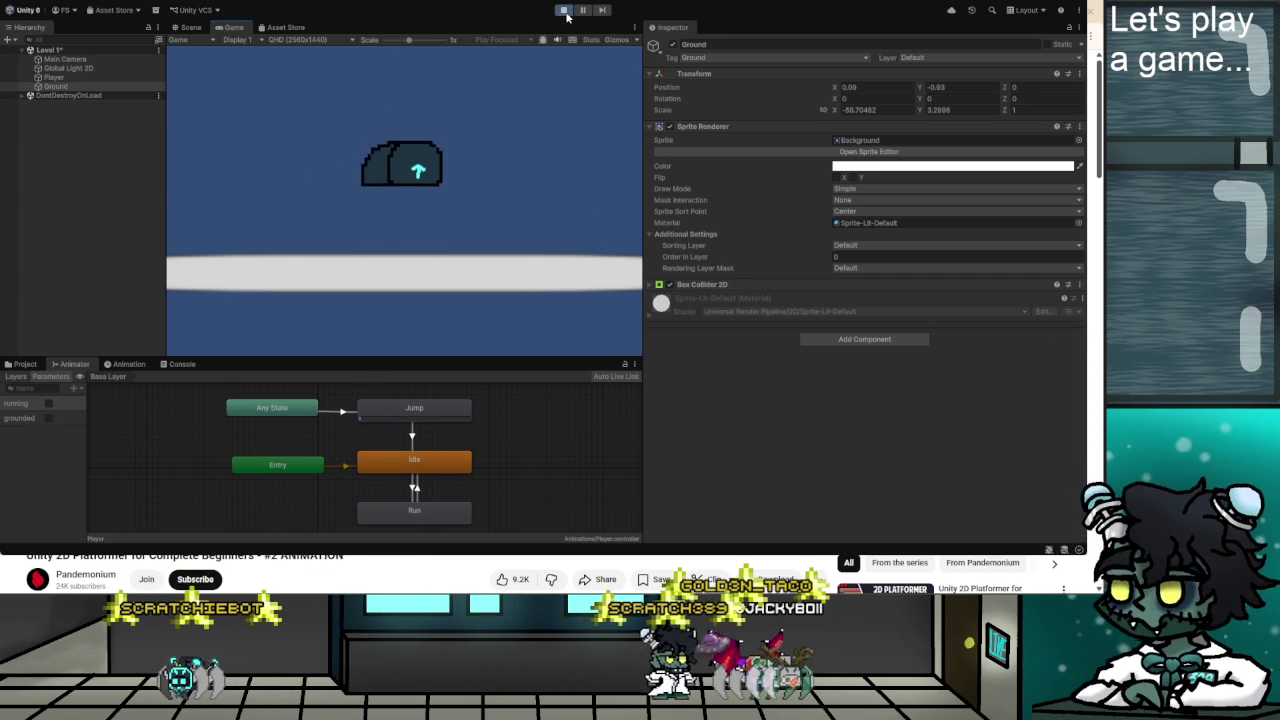
click(565, 12)
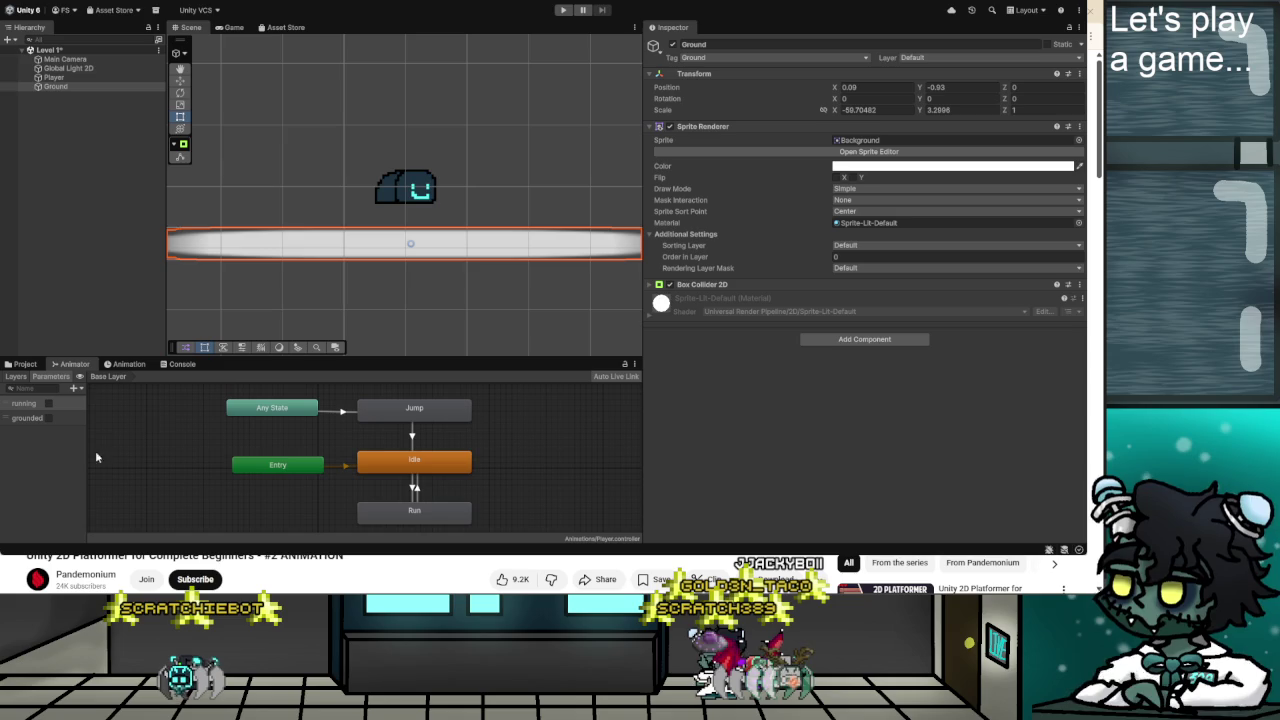
Select the Player's Jump clip in the Animation window and play its preview.
click(413, 411)
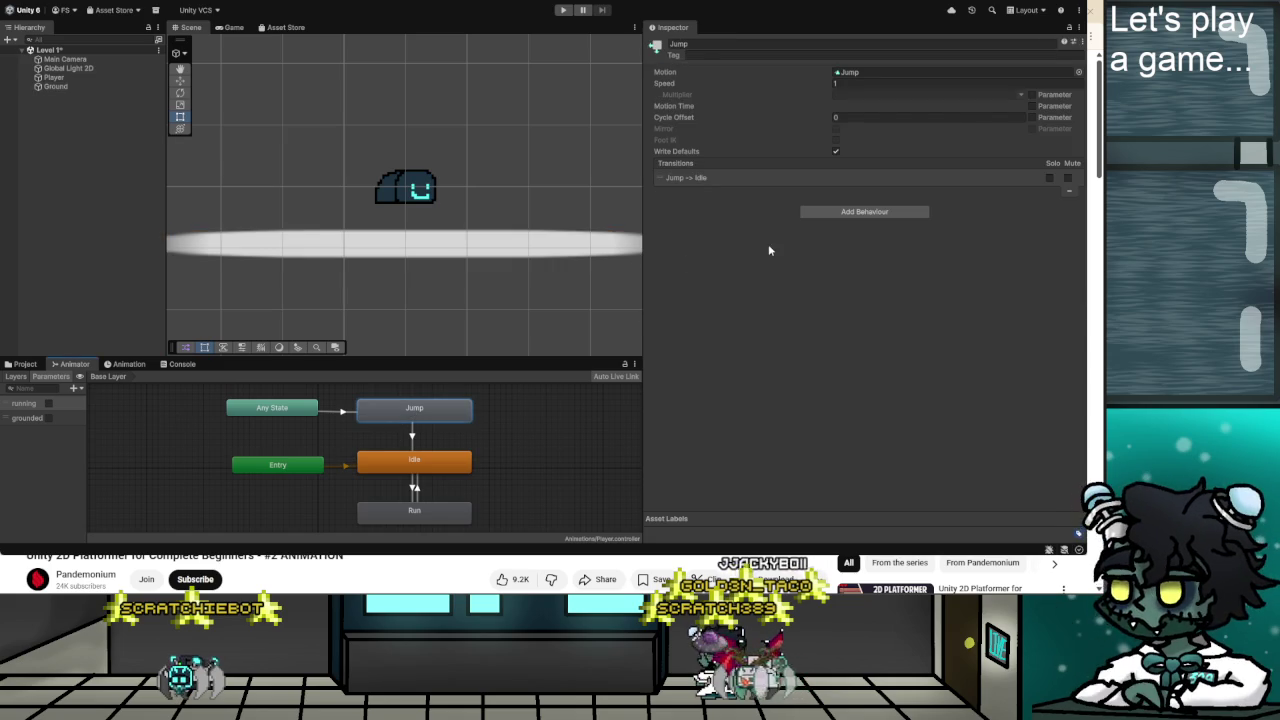
click(127, 365)
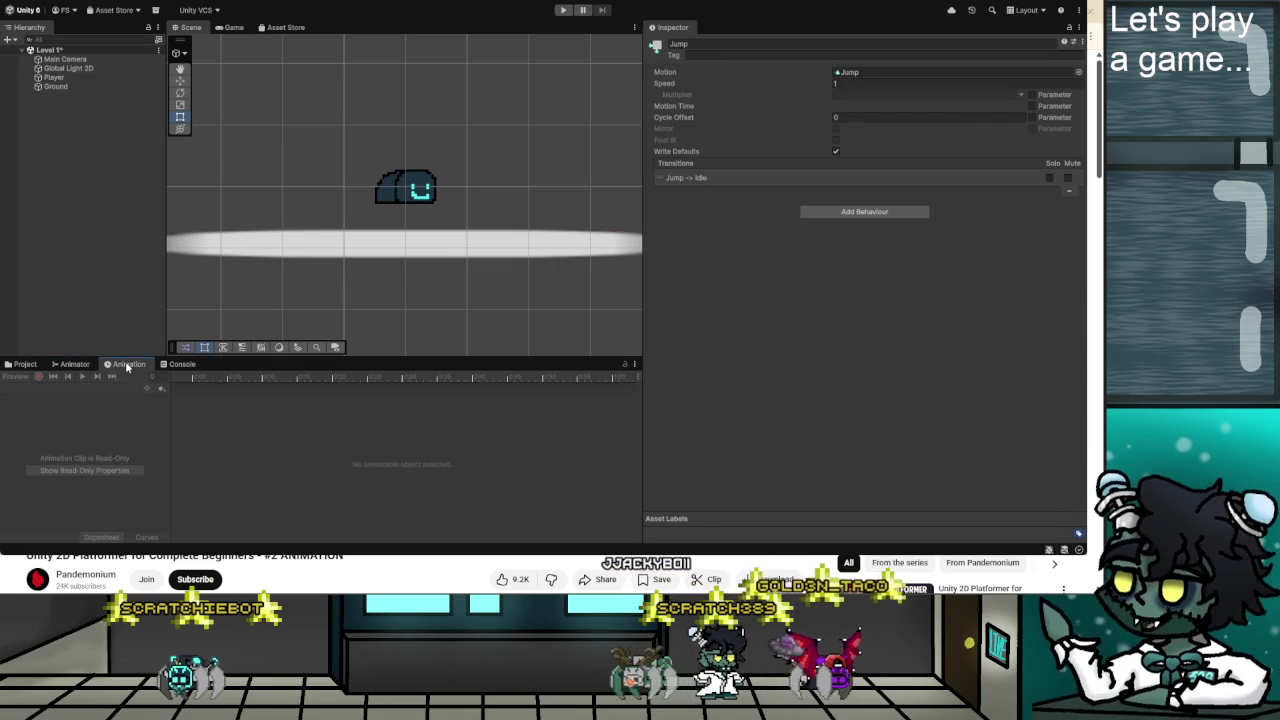
click(55, 77)
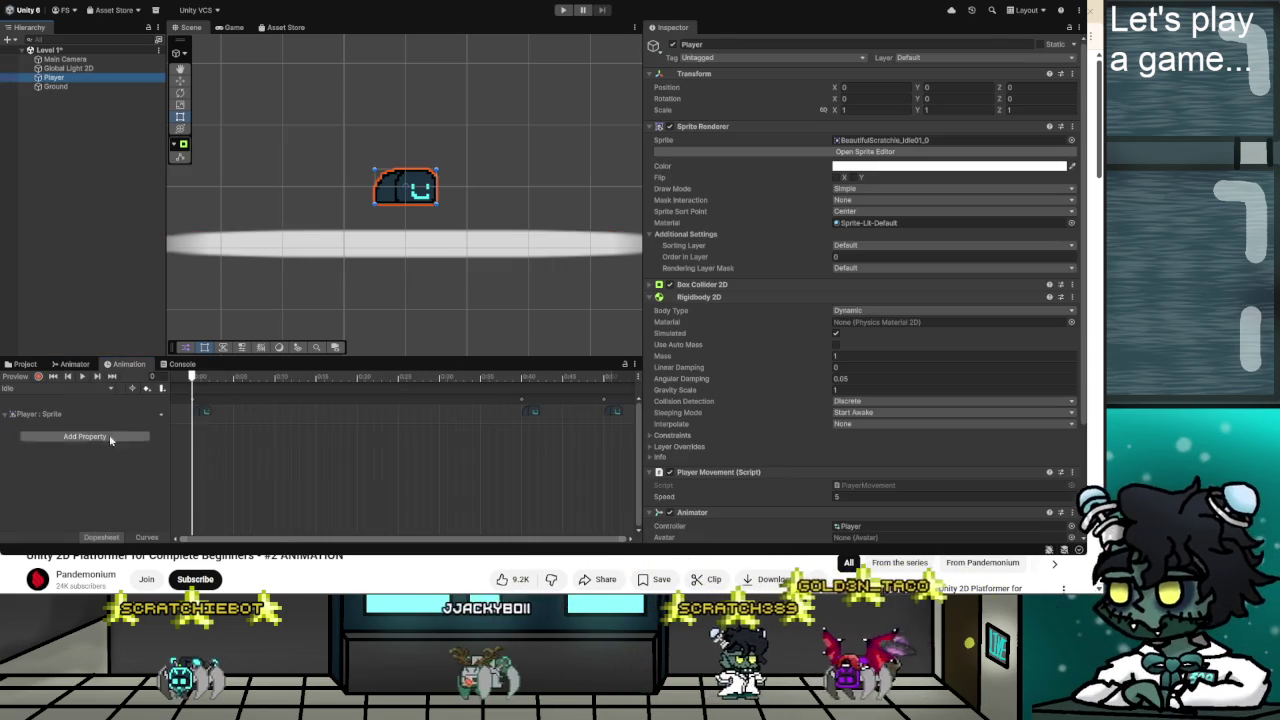
click(55, 388)
click(41, 411)
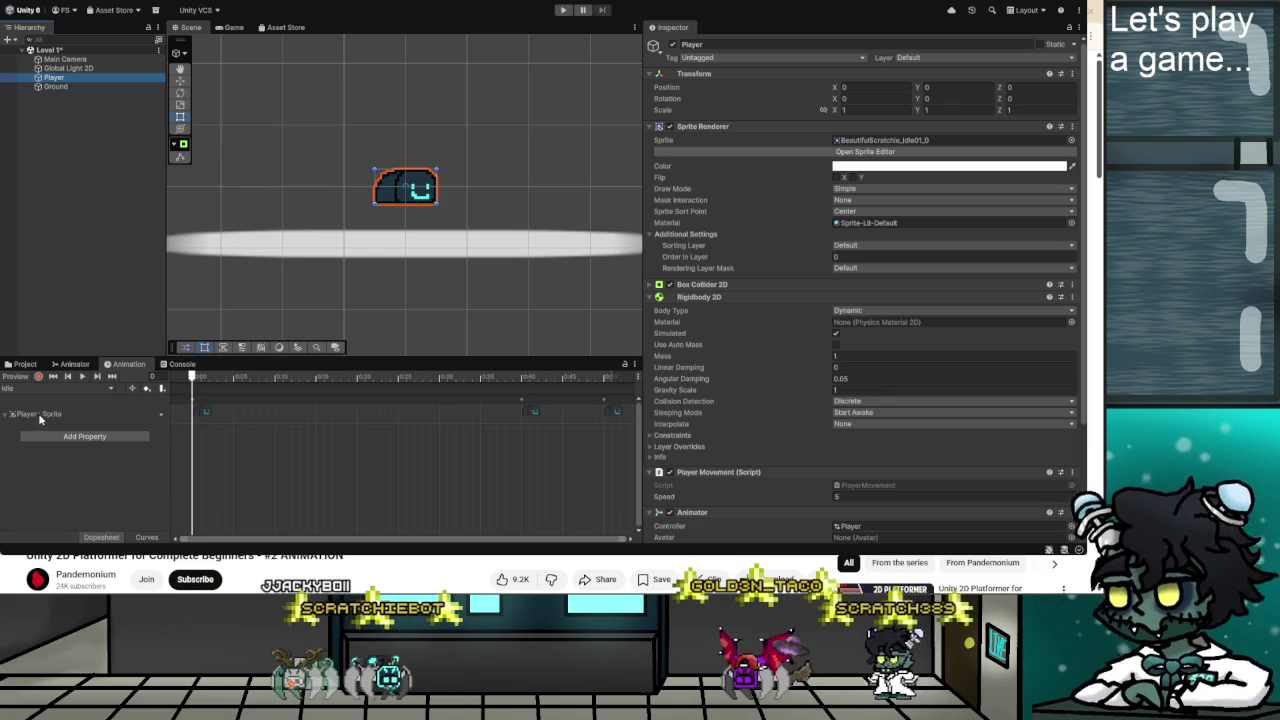
click(82, 377)
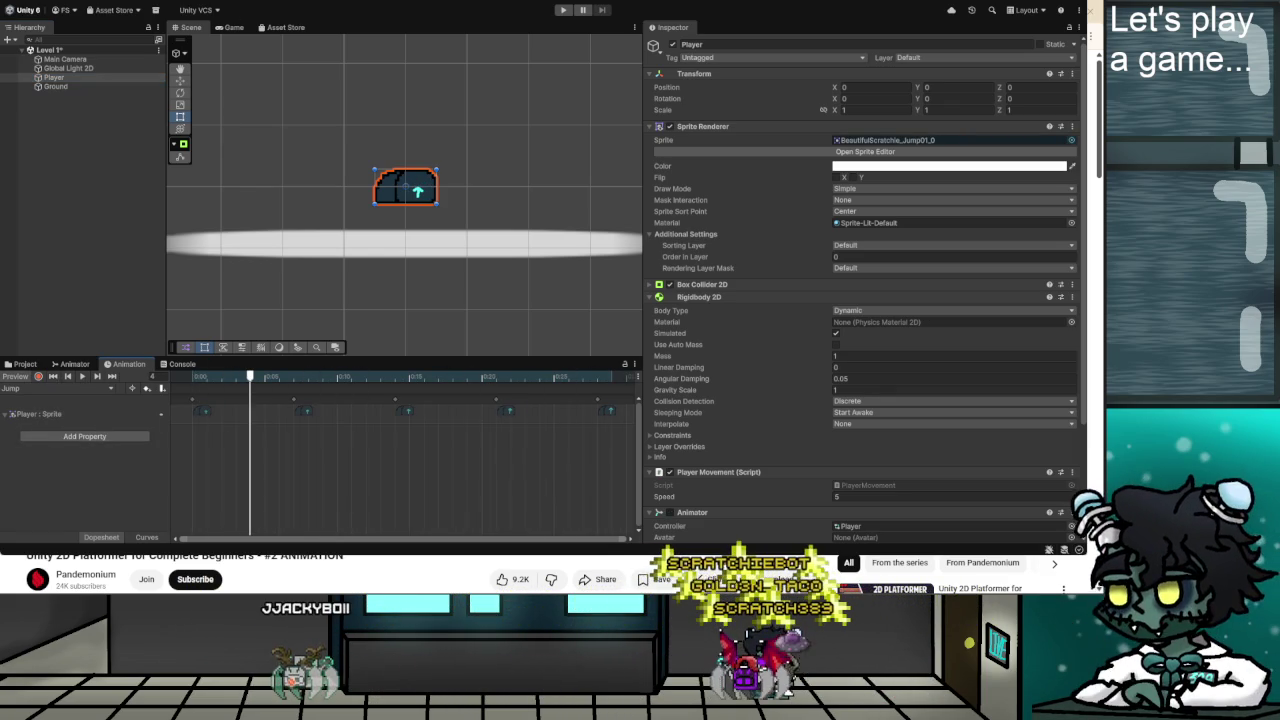
key(alt+Tab)
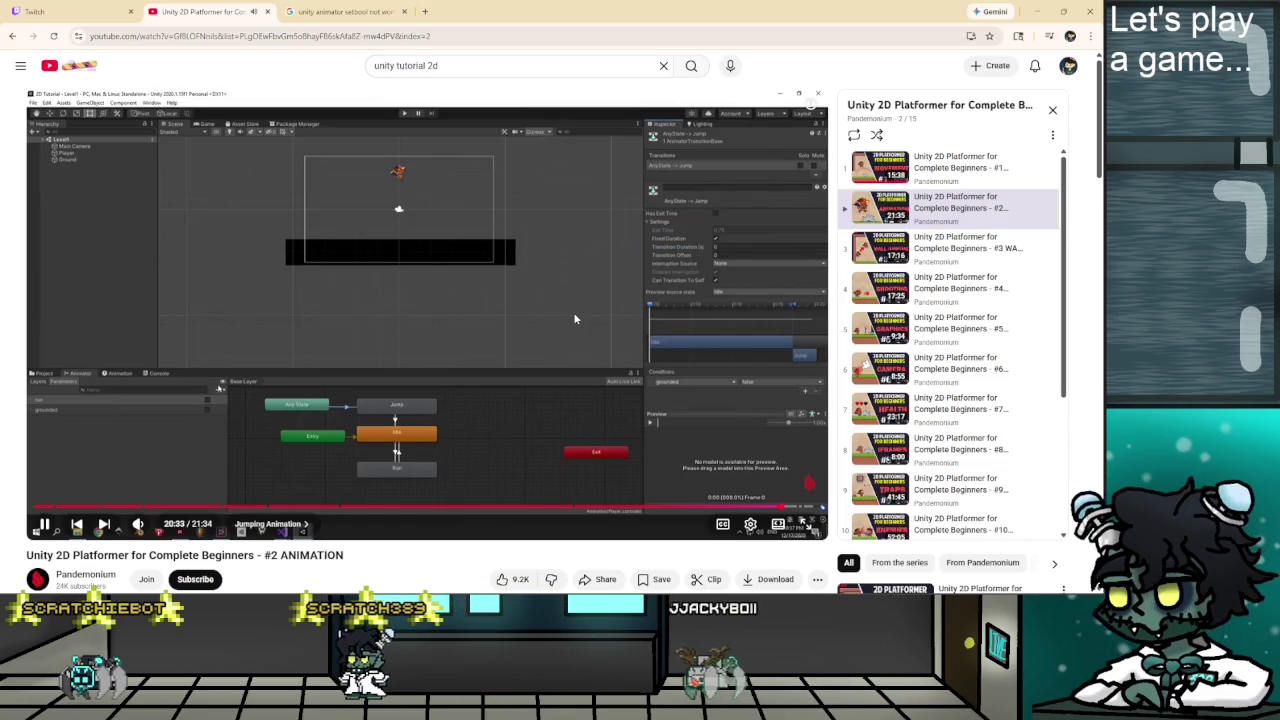
Pause the tutorial at its Any State to Jump transition step, then return to Unity.
click(575, 319)
click(575, 319)
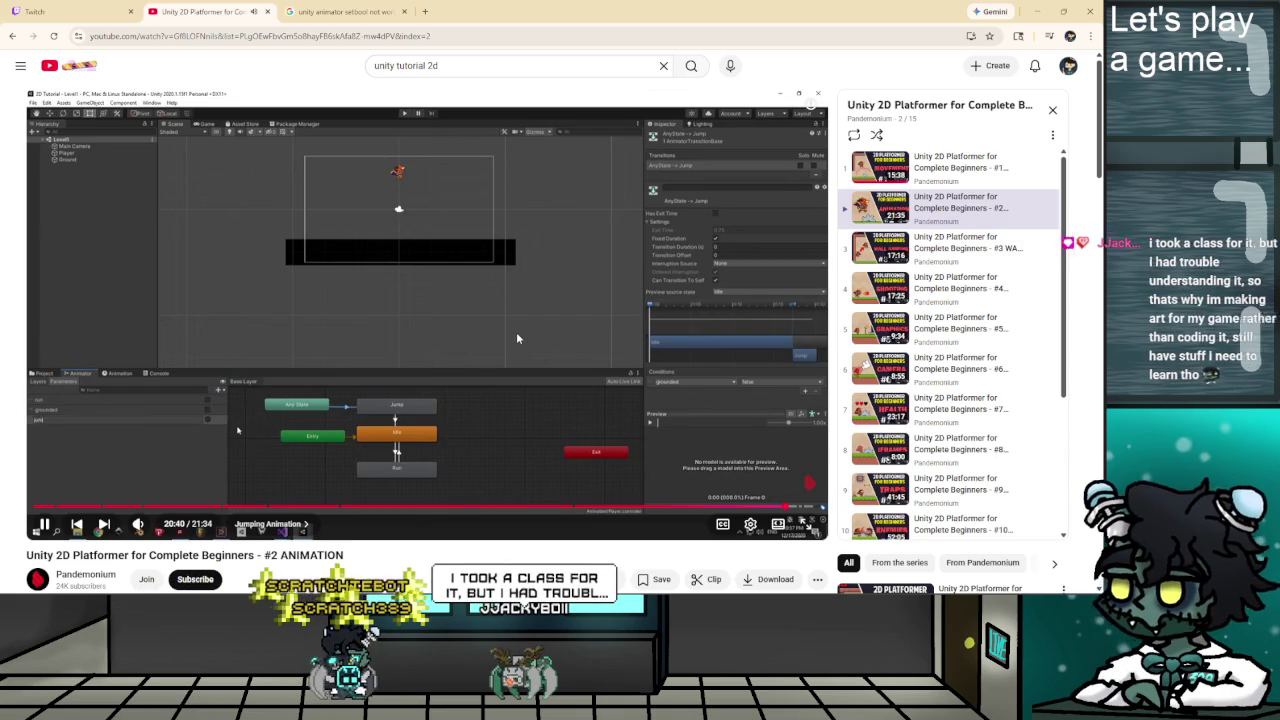
click(449, 334)
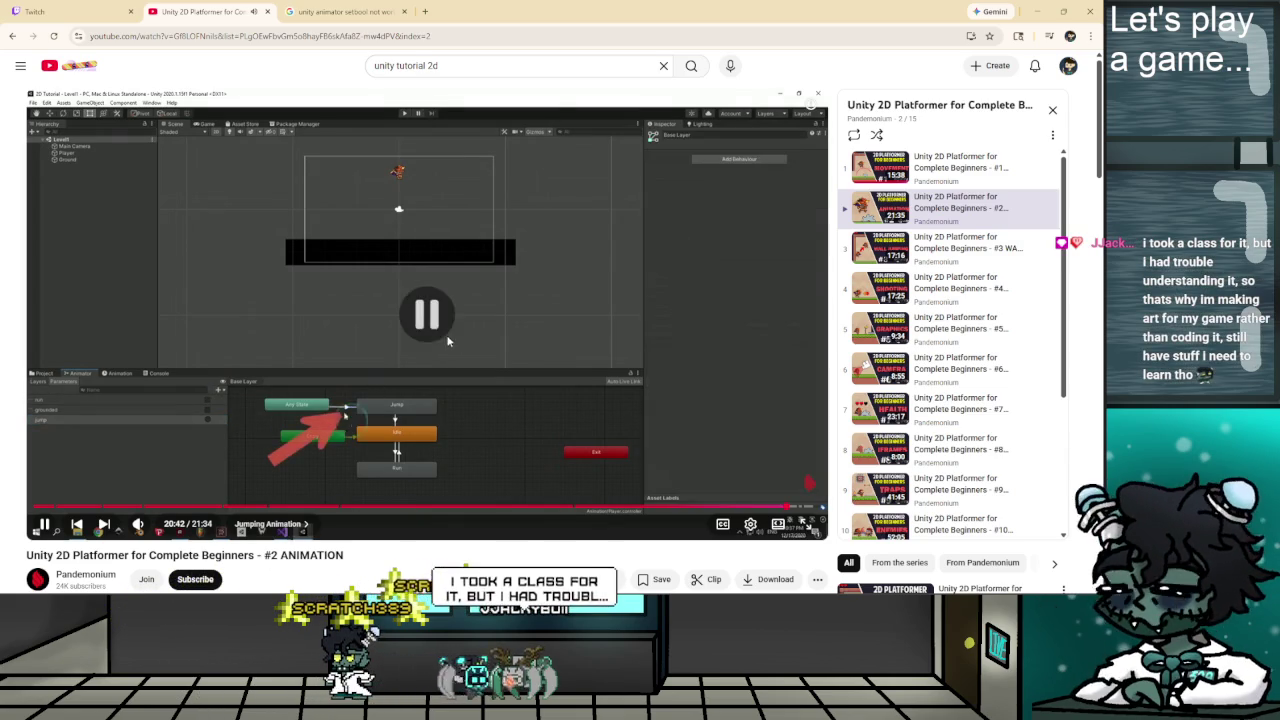
key(alt+Tab)
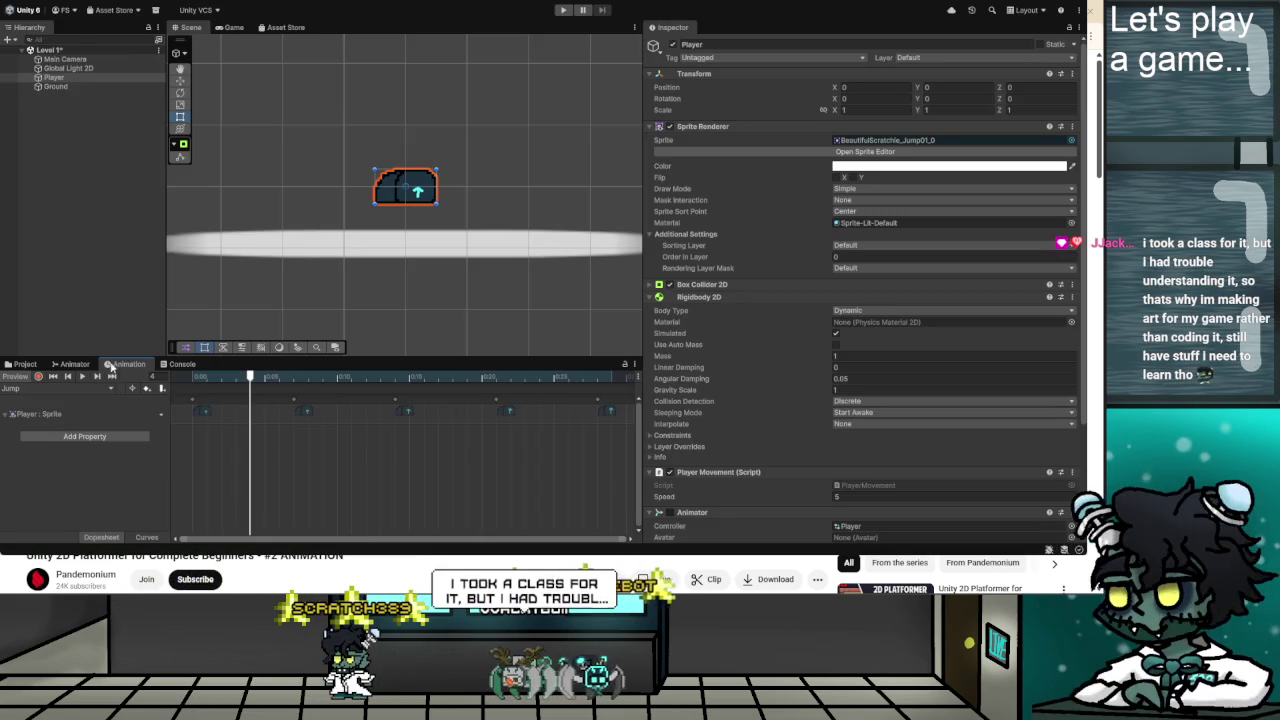
Review the Any State to Jump transition's timing settings in the Animator.
click(79, 365)
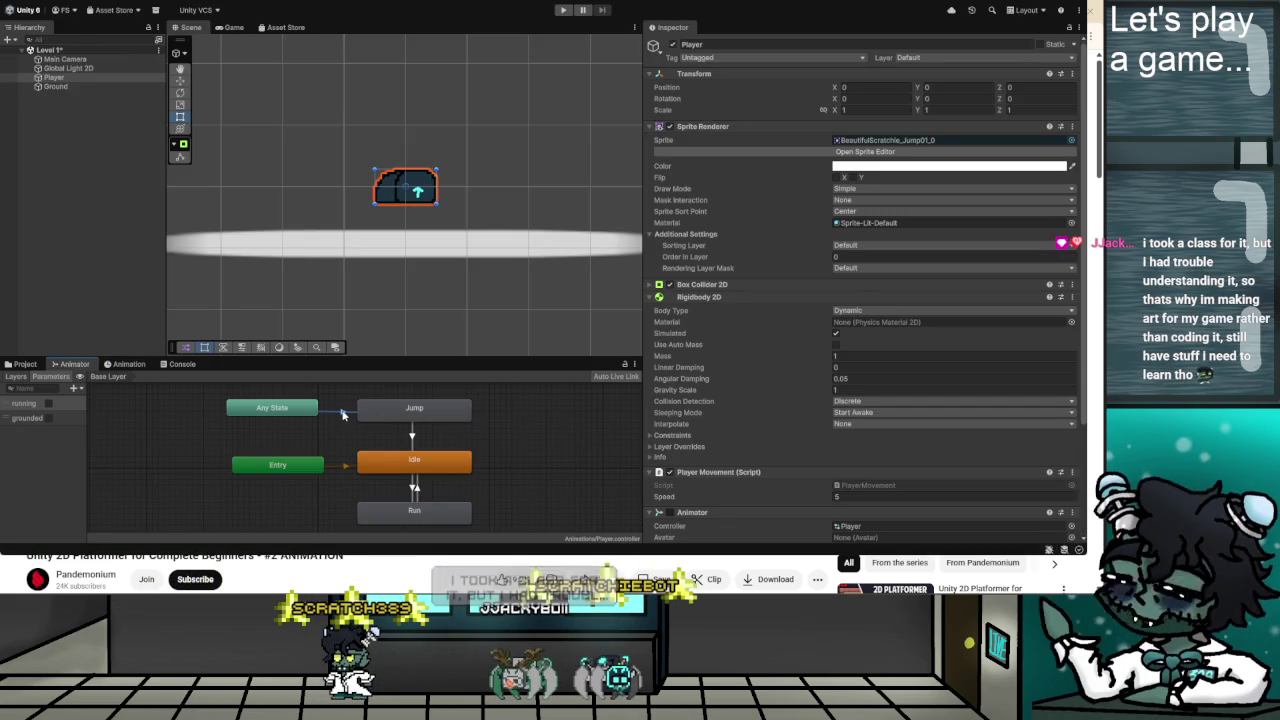
click(342, 414)
click(648, 162)
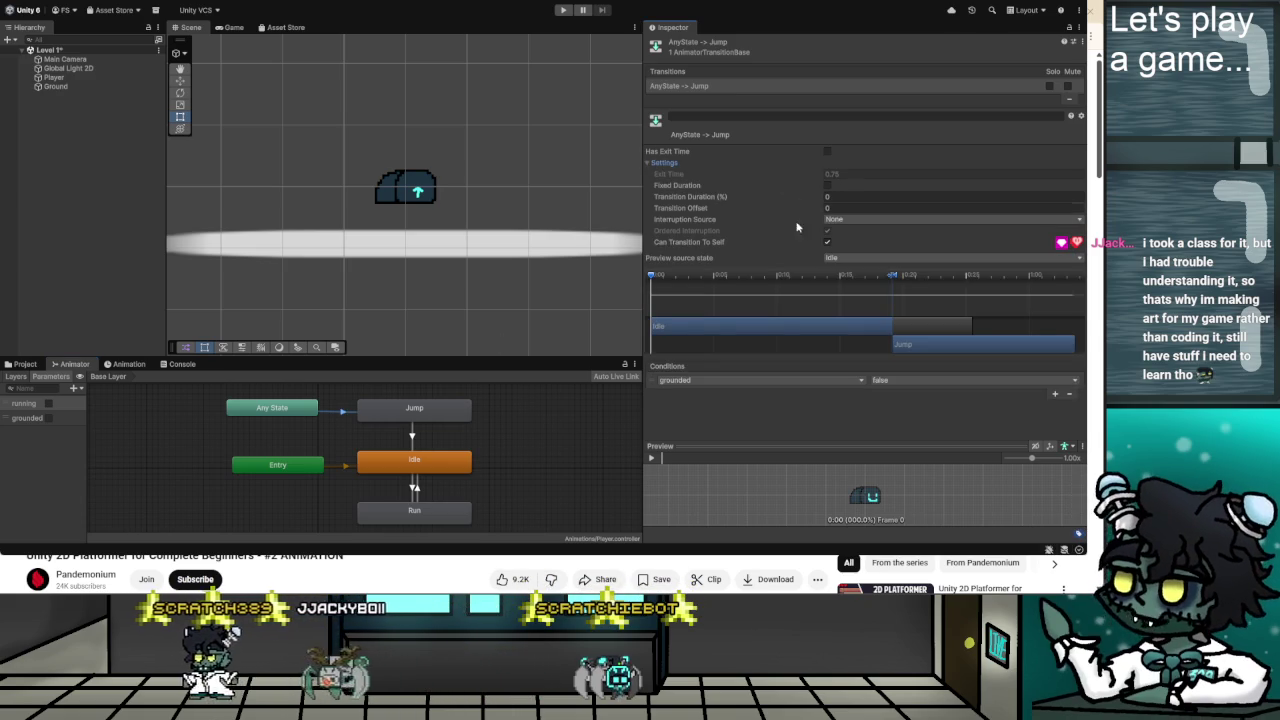
click(401, 412)
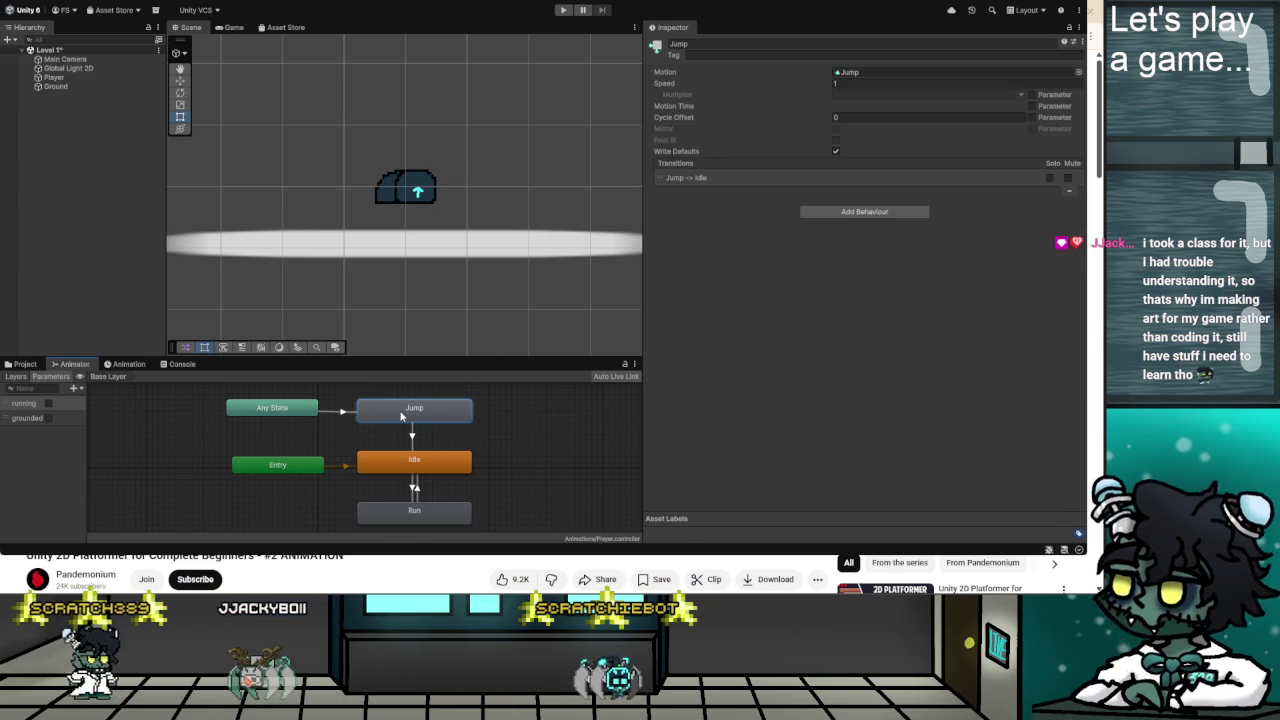
click(279, 418)
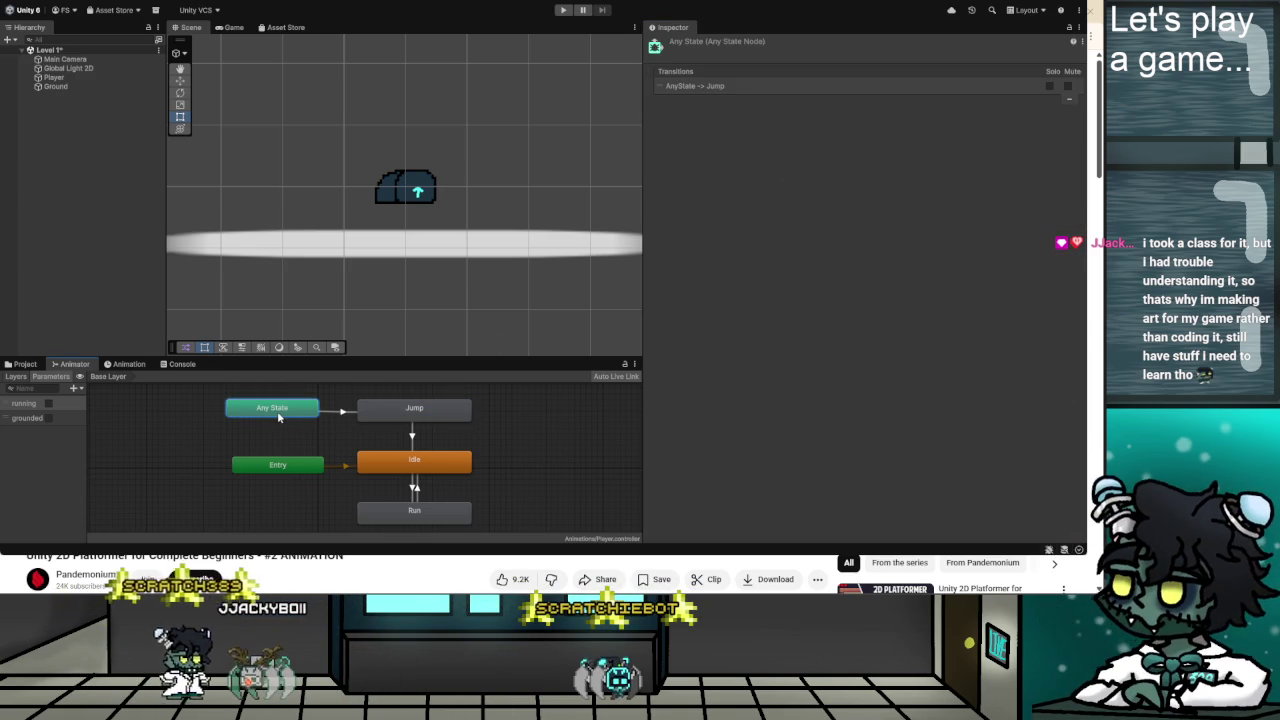
click(342, 411)
Set the Jump to Idle transition offset to 0.
click(412, 435)
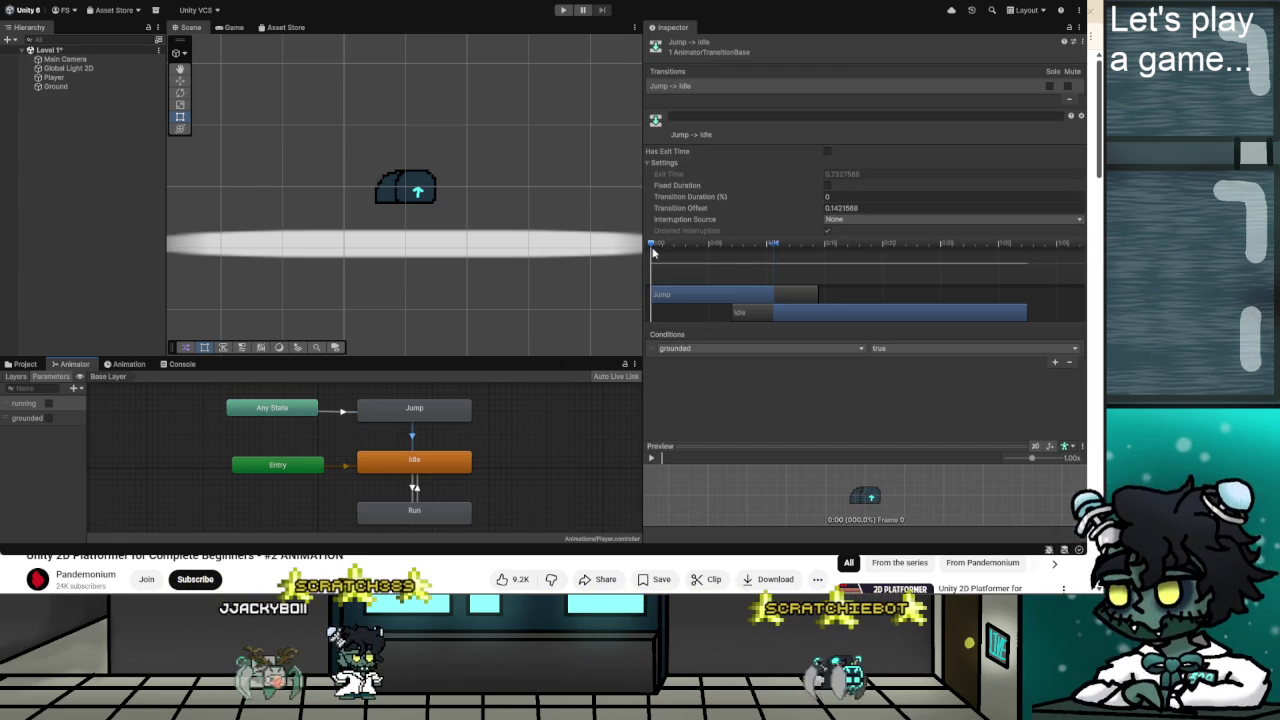
click(835, 196)
click(838, 208)
text(0)
click(843, 196)
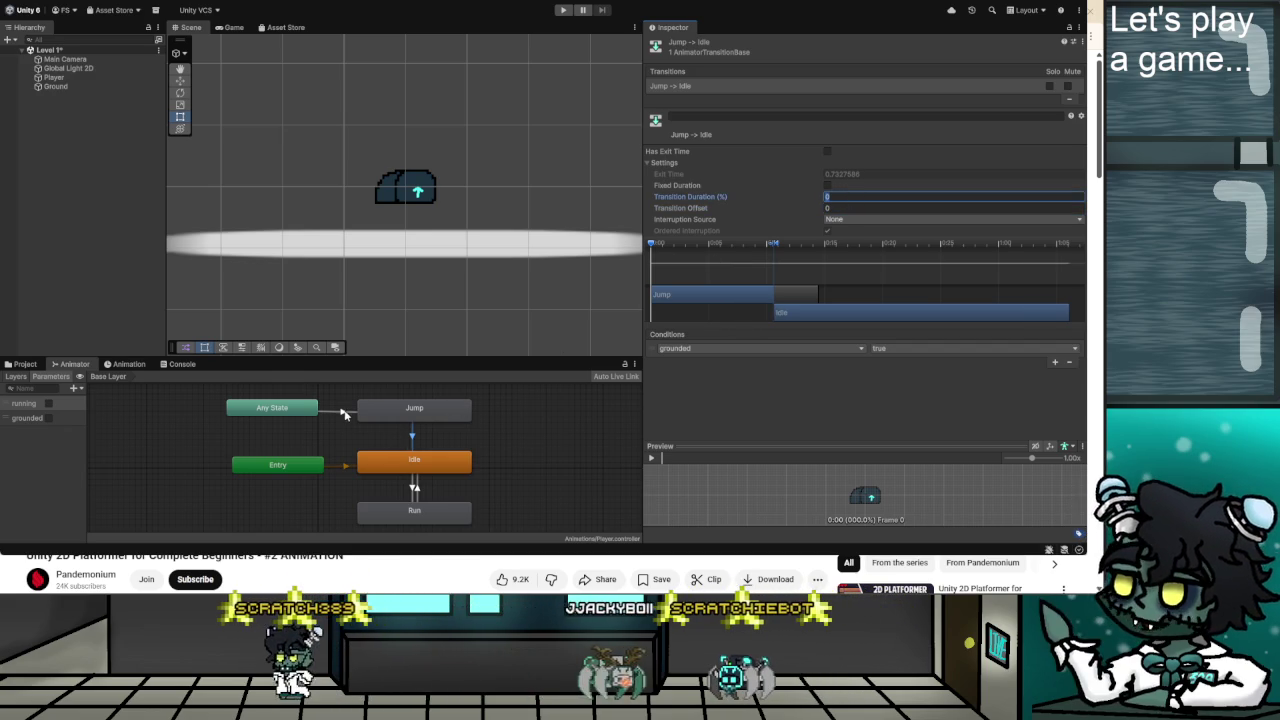
Check the Idle and Run transitions, then reselect the Any State to Jump transition.
click(414, 487)
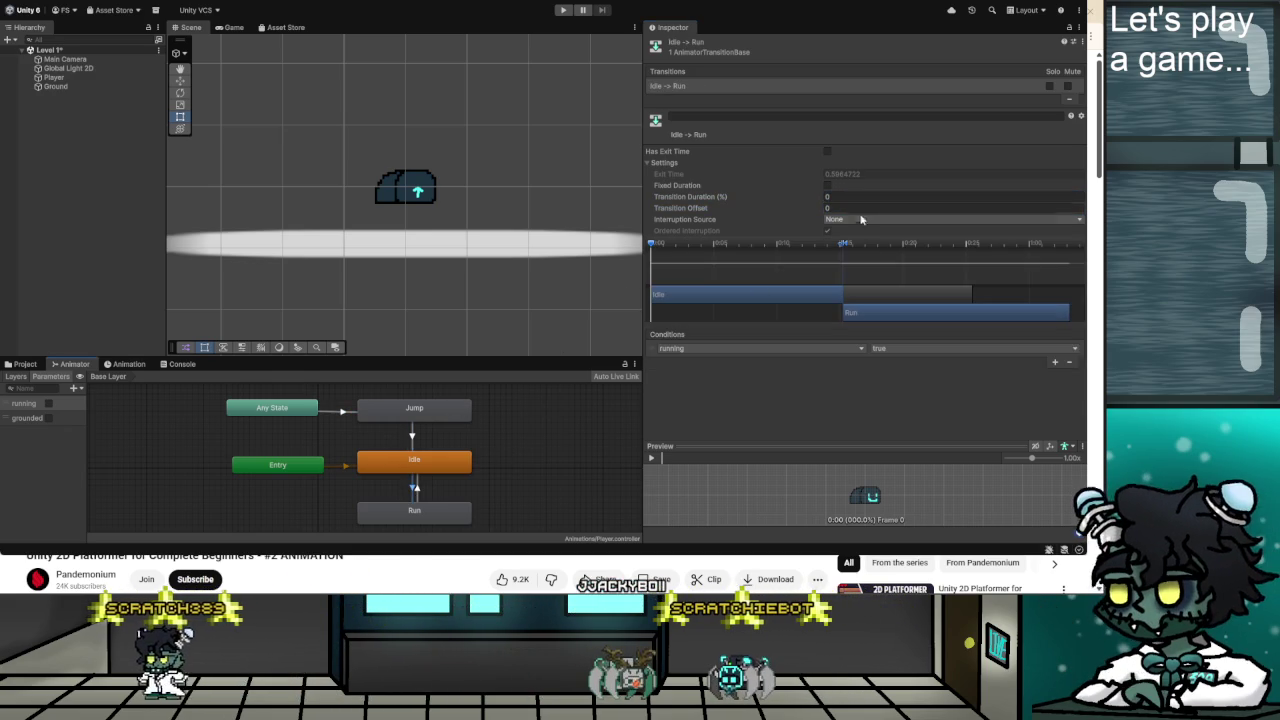
click(417, 487)
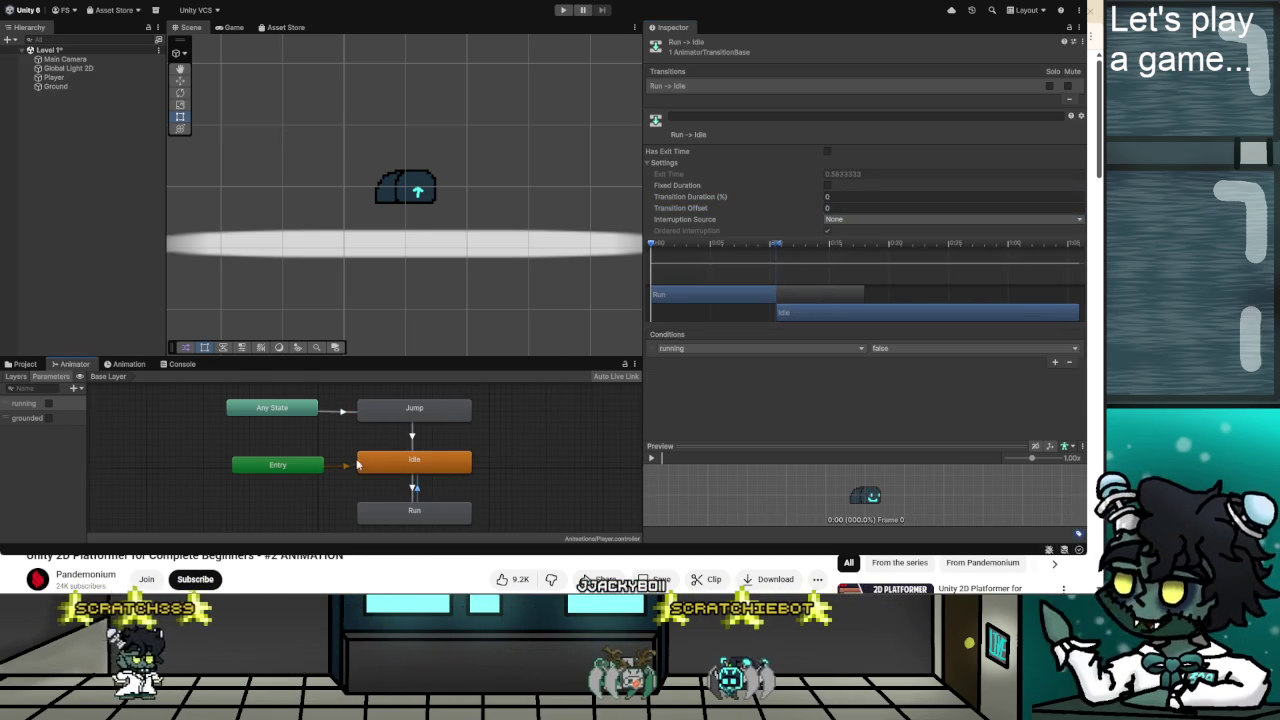
scroll(357, 465, down, 2)
click(334, 415)
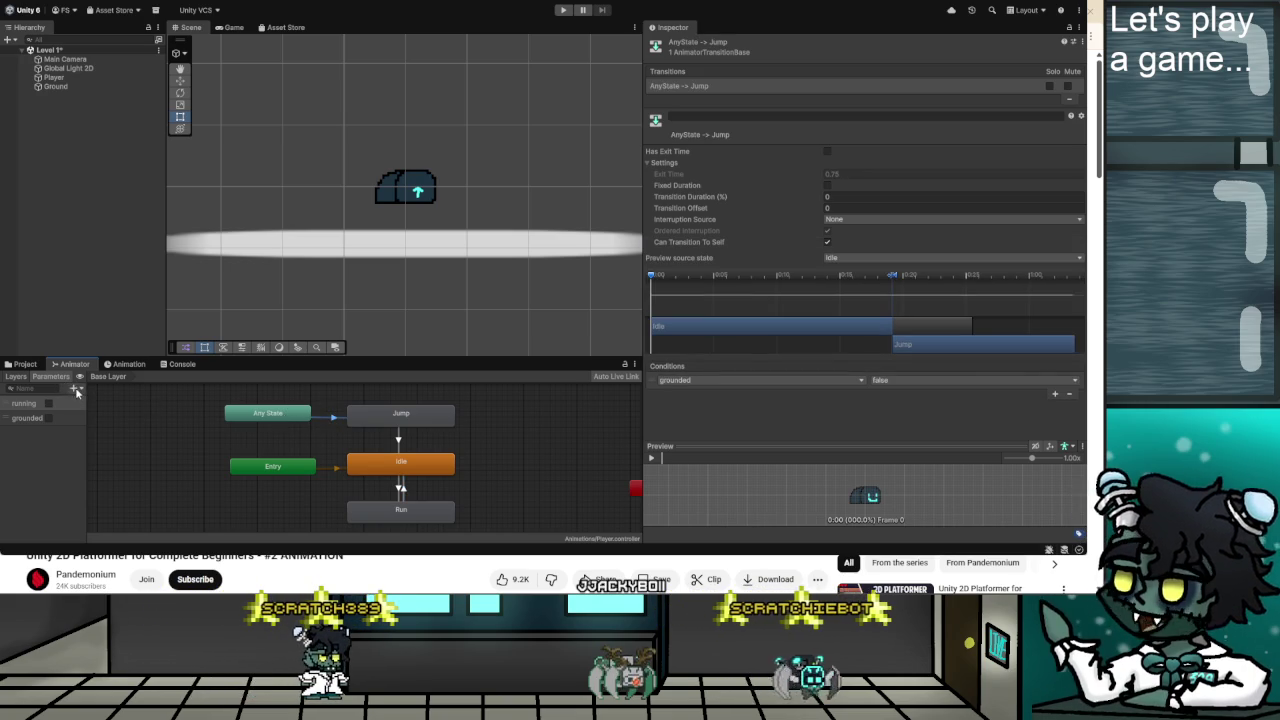
Add a Trigger parameter named Jump and widen the Animator's parameters panel.
click(90, 435)
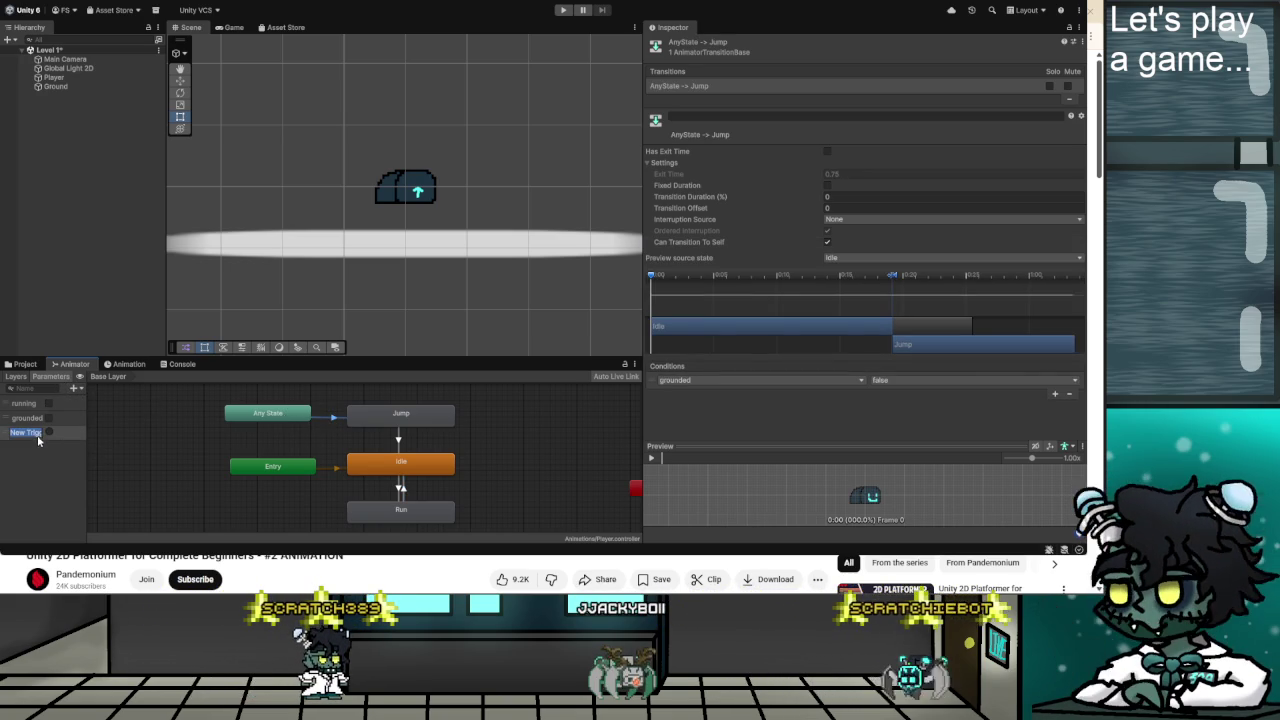
text(Jump)
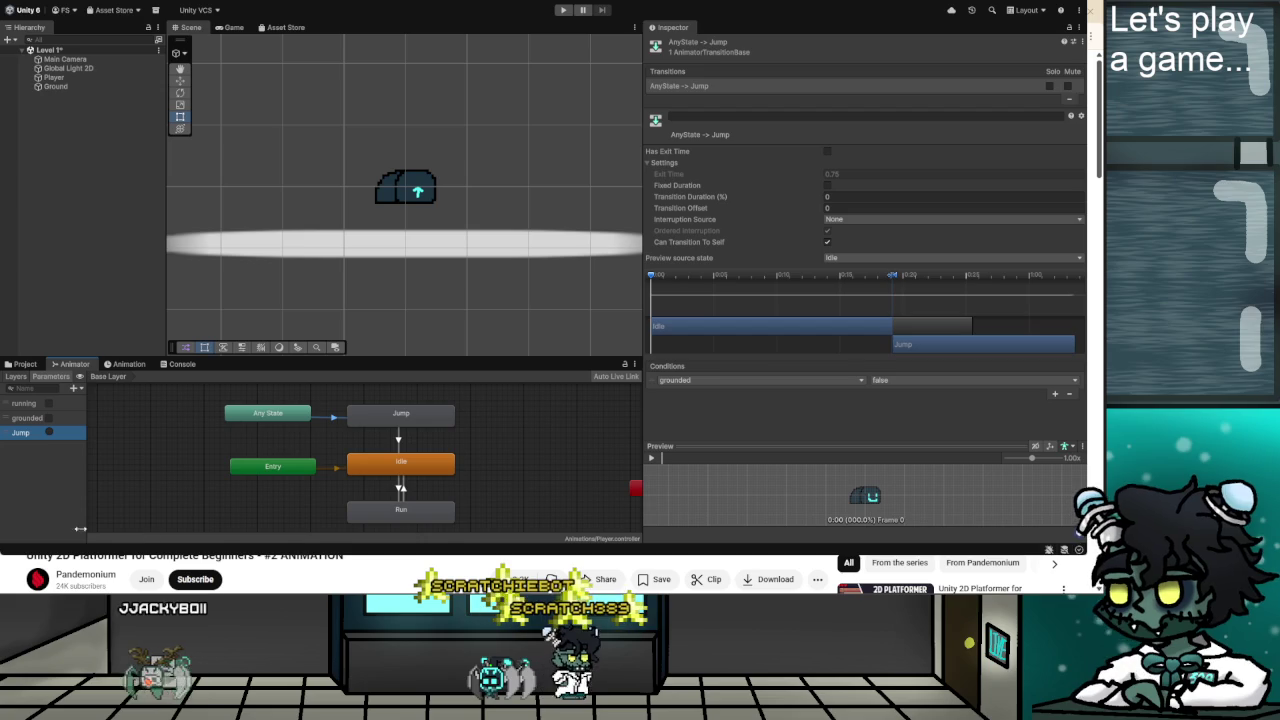
drag(87, 400, 119, 400)
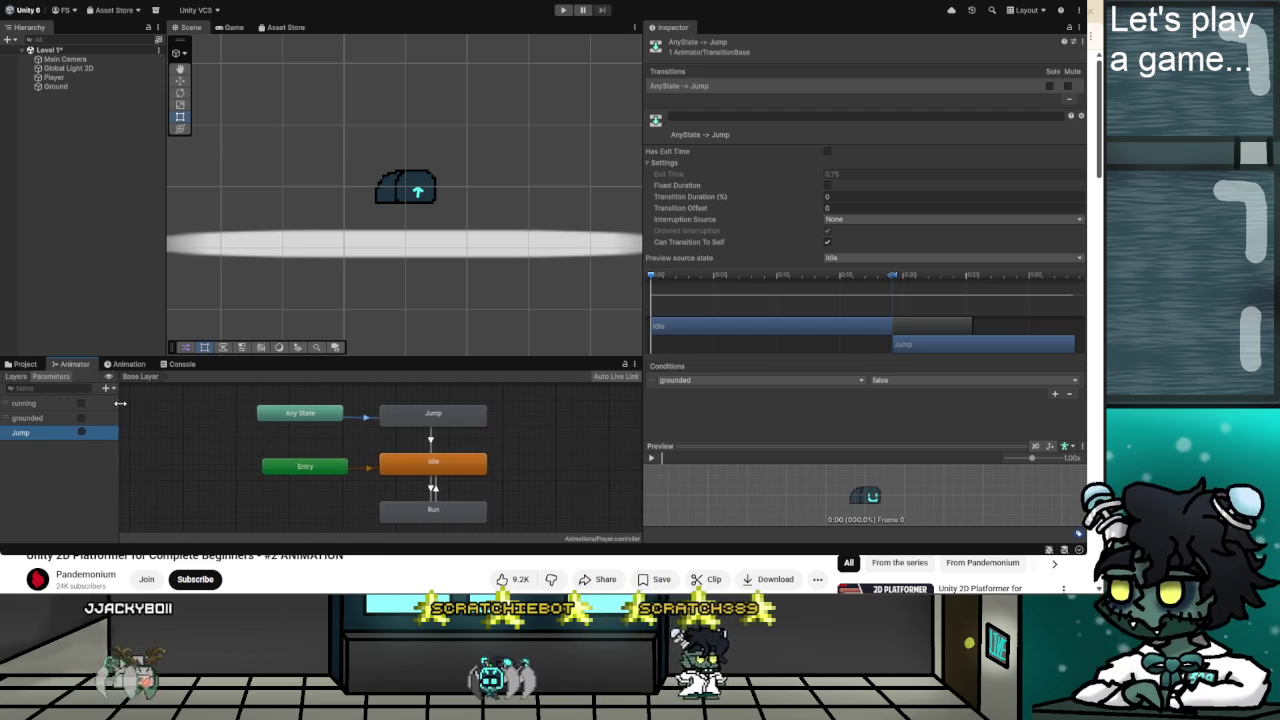
click(148, 478)
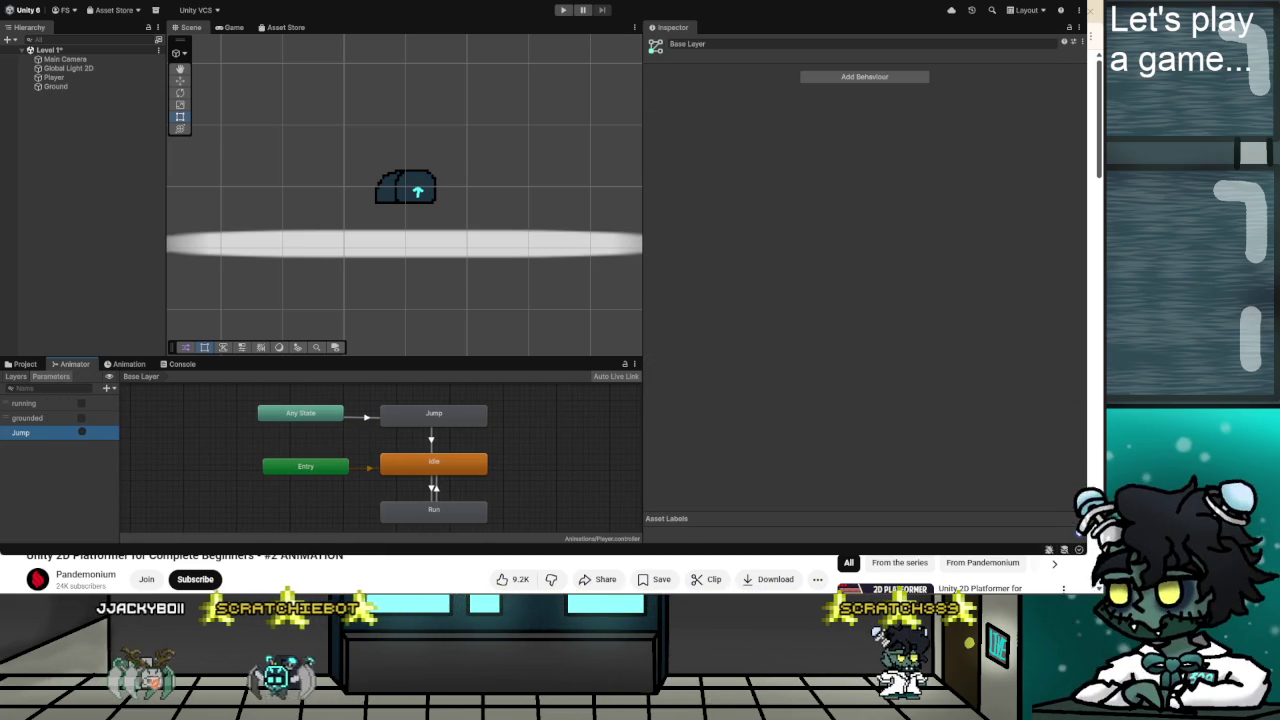
key(alt+Tab)
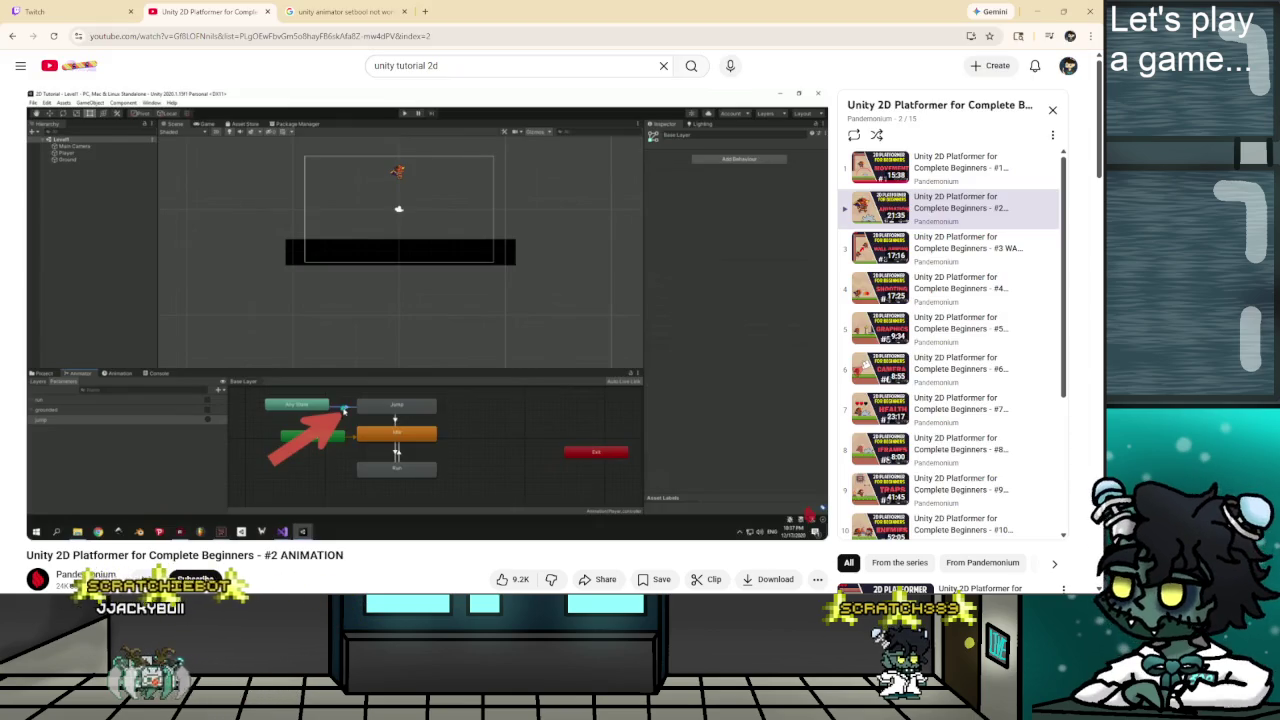
Follow the tutorial and change the Any State to Jump condition from grounded false to the Jump trigger.
click(396, 301)
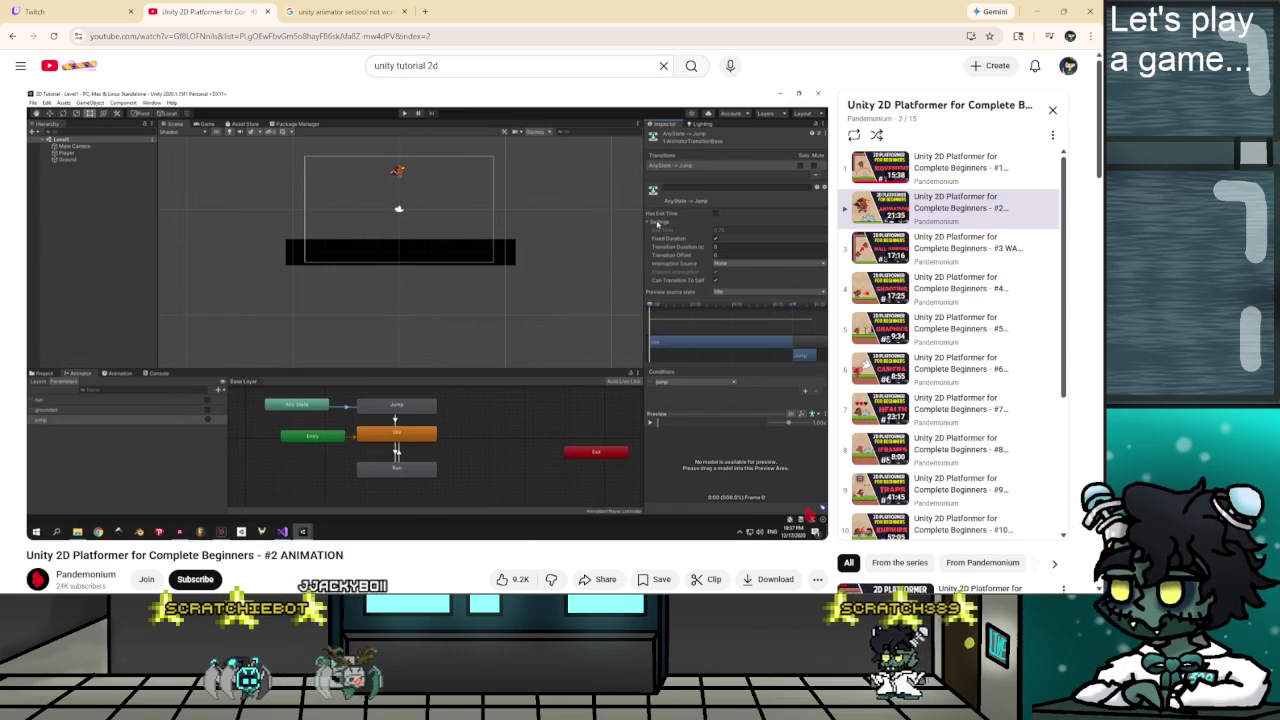
key(alt+Tab)
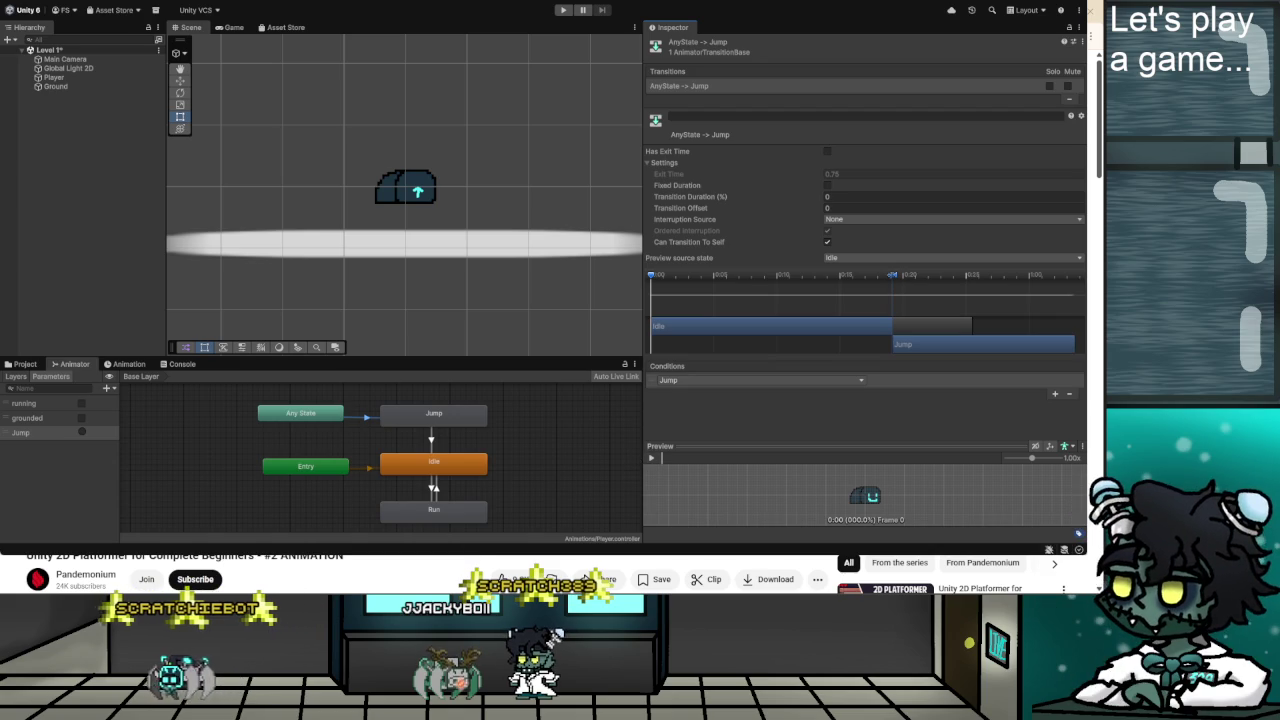
key(Escape)
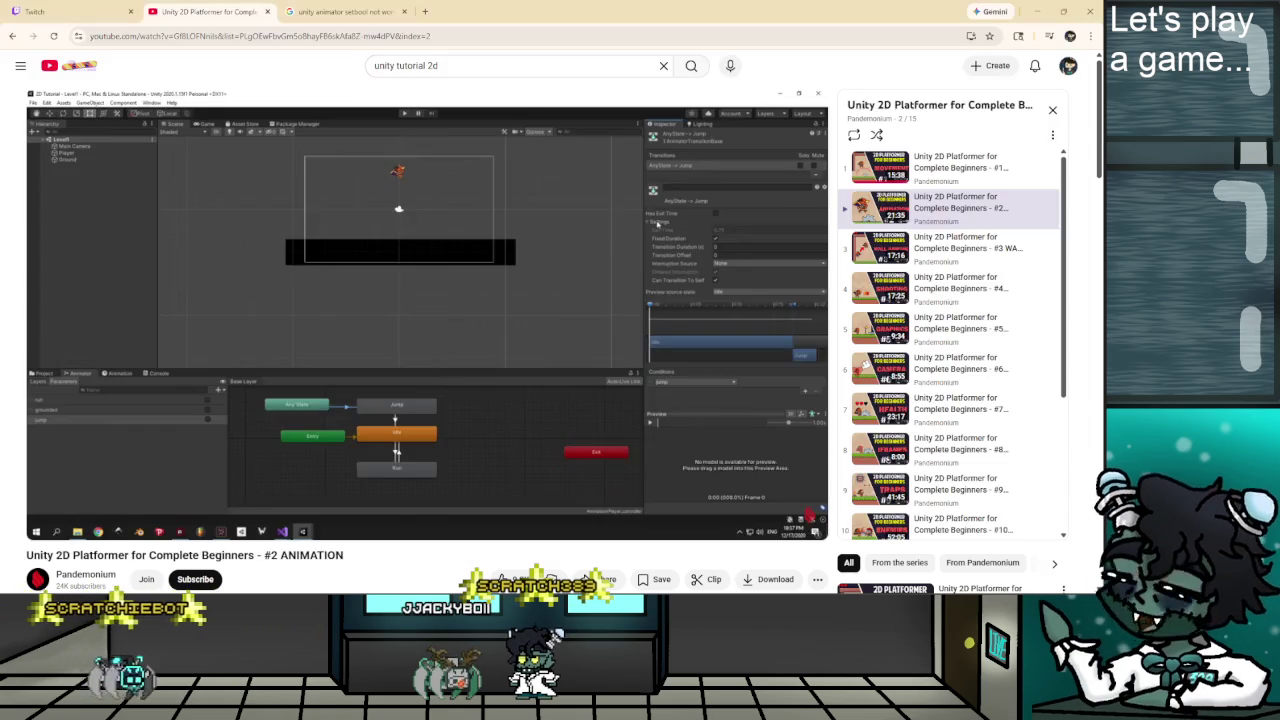
Play the tutorial until Jump() shows anim.SetTrigger("jump"), then pause there.
click(414, 344)
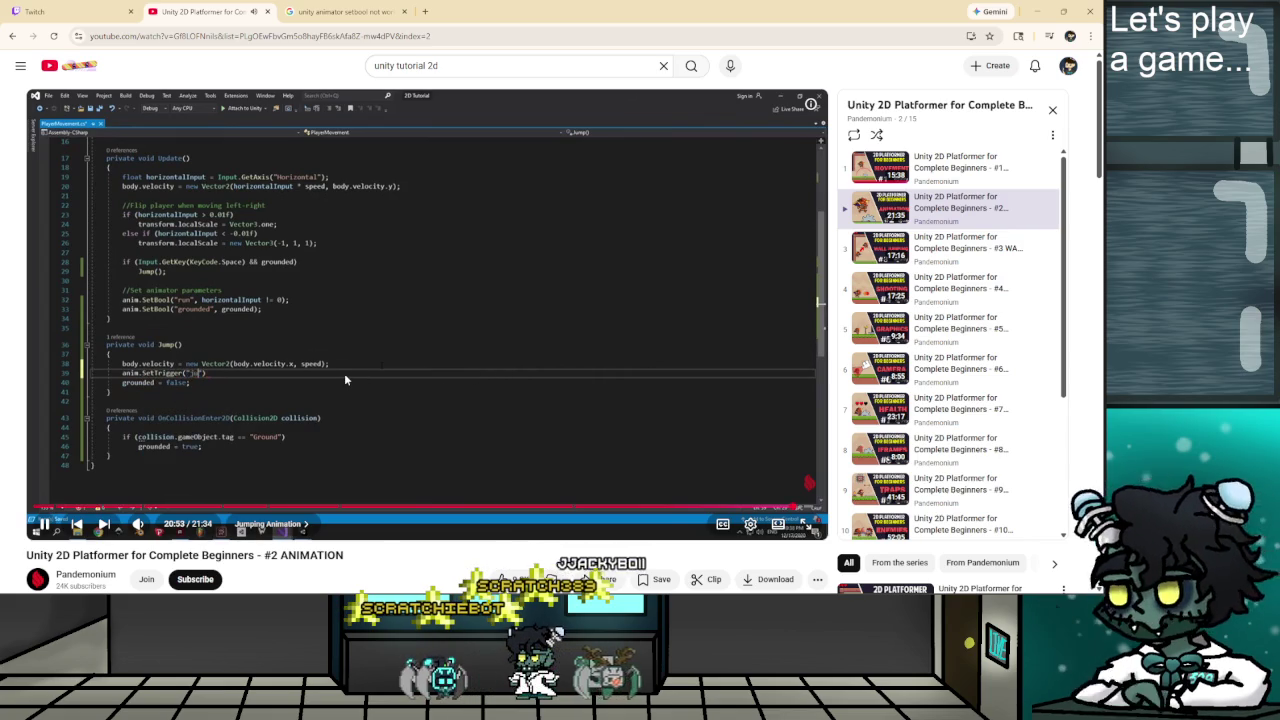
click(433, 374)
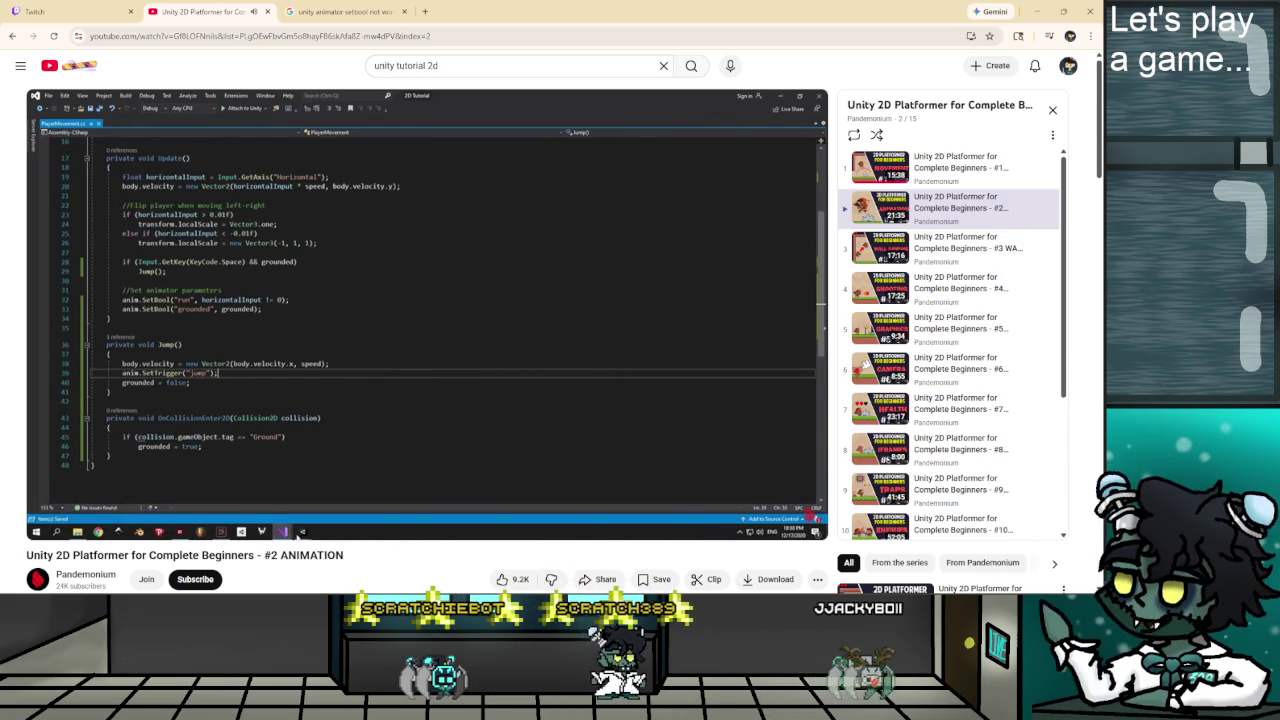
Add anim.SetTrigger("Jump"); below the linearVelocity line in Jump(), then minimize Visual Studio.
key(alt+Tab)
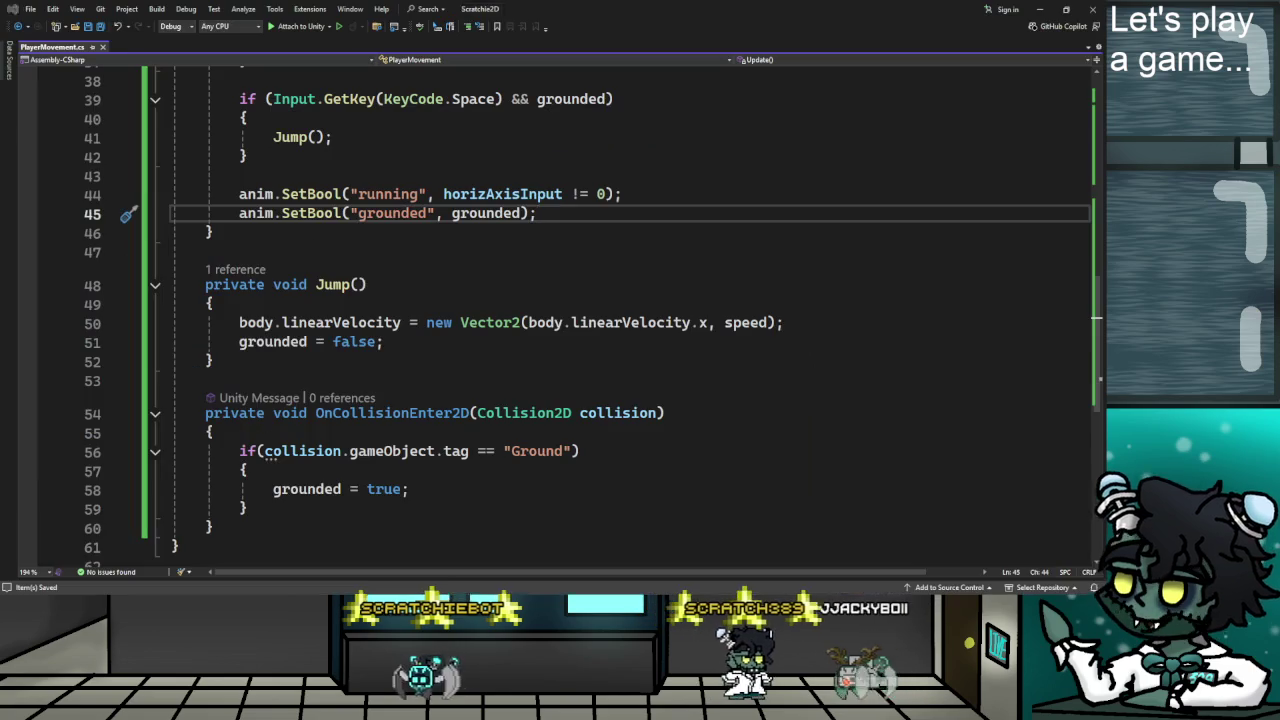
click(828, 323)
key(Return)
text(anim.SetTrigger)
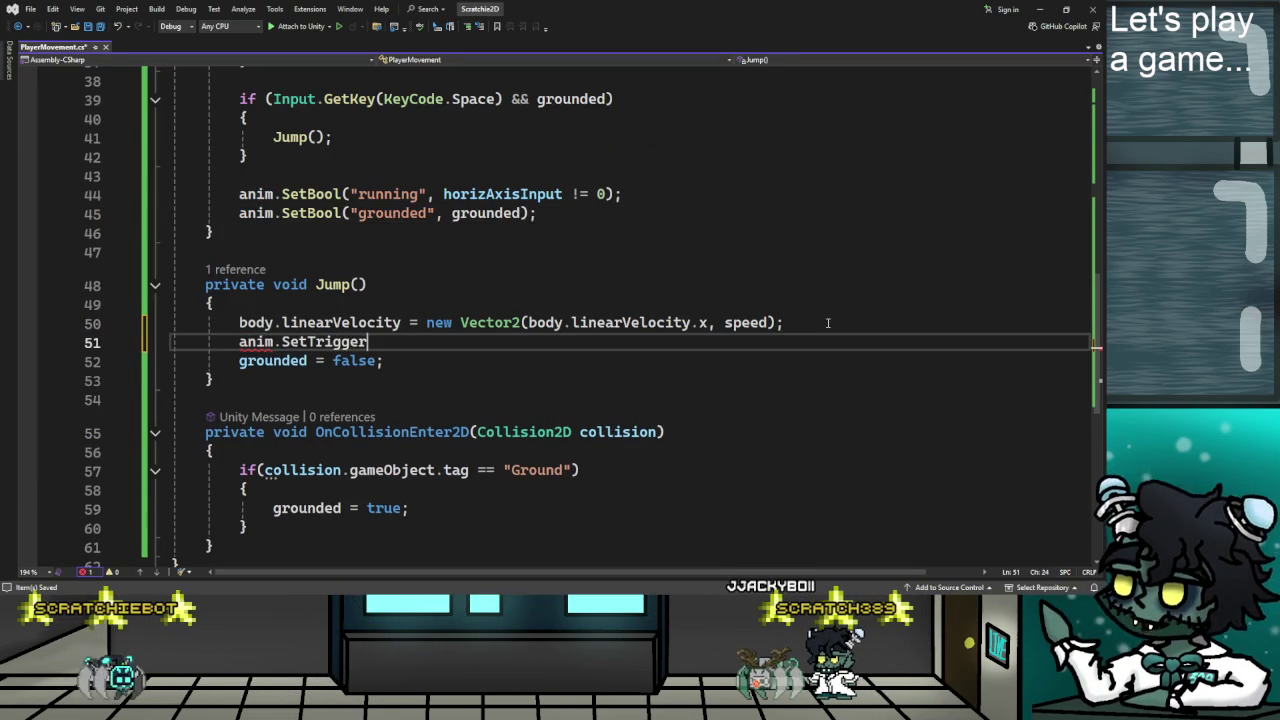
text(("Jump");)
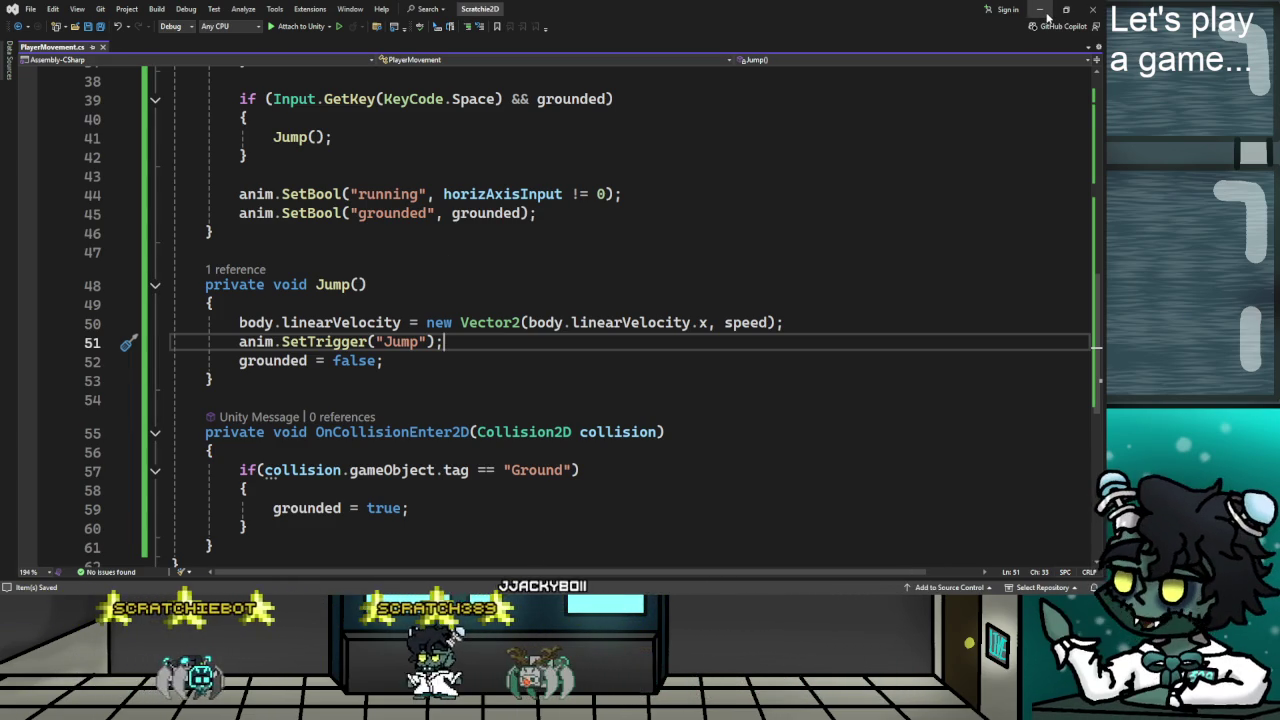
click(1046, 16)
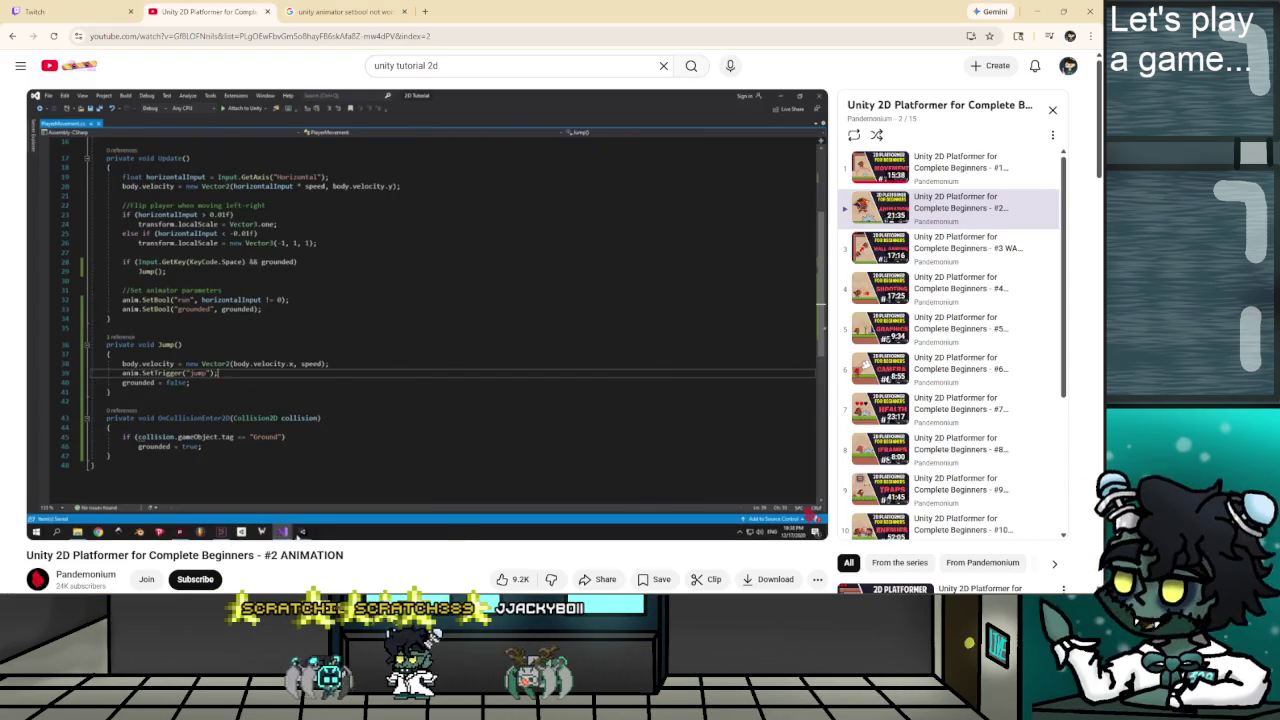
Pause the YouTube tutorial on the finished jump code and return to Unity's Animator.
click(297, 537)
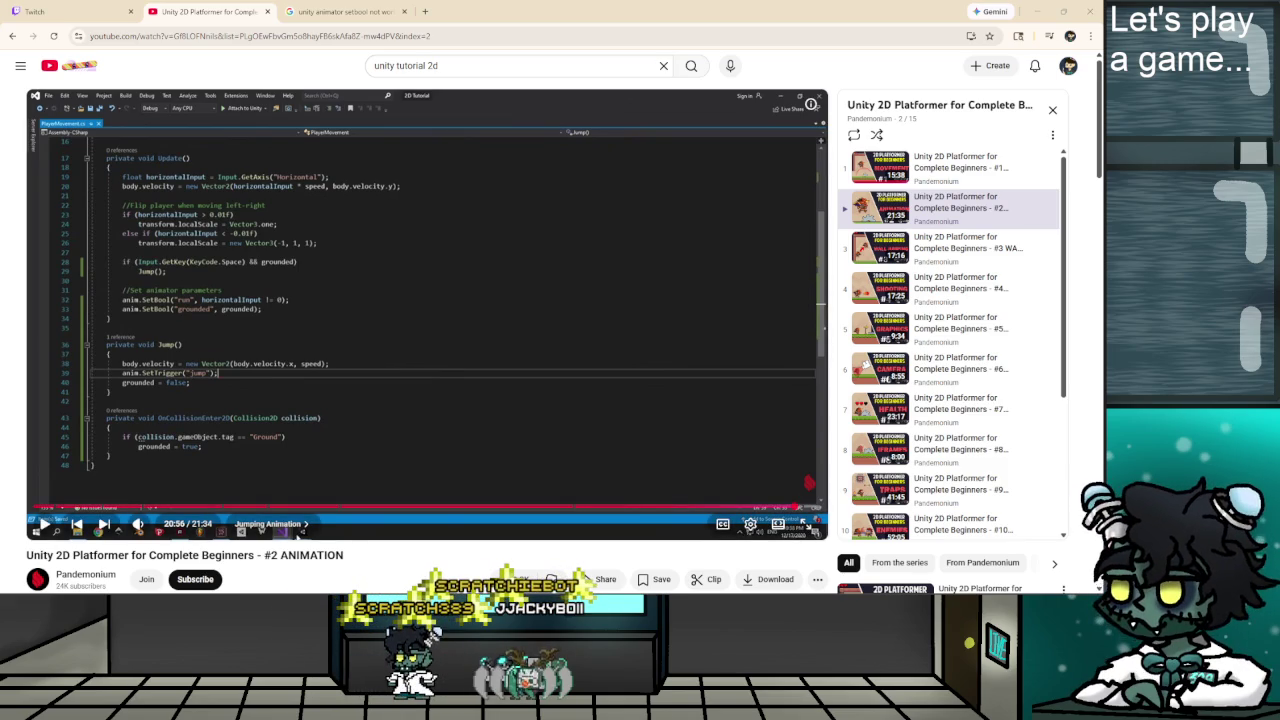
key(alt+Tab)
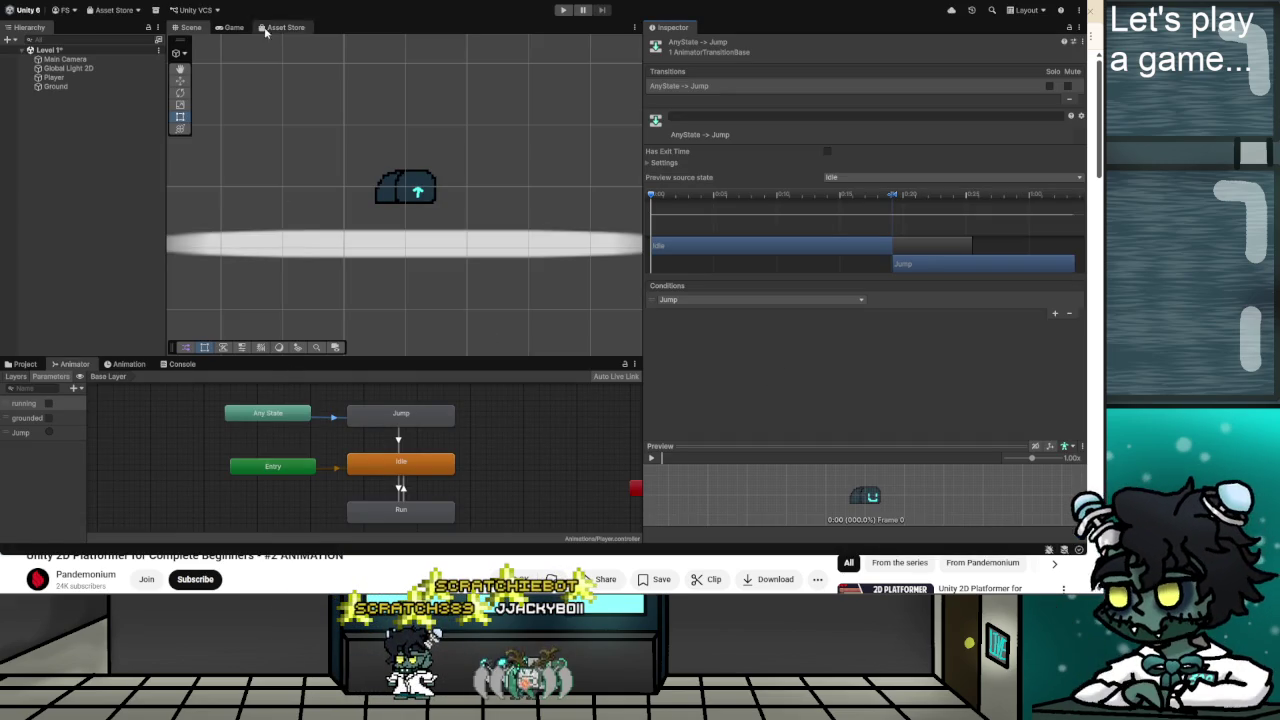
Play-test the level, running with A/D and jumping with space to confirm the Jump animation fires.
click(566, 11)
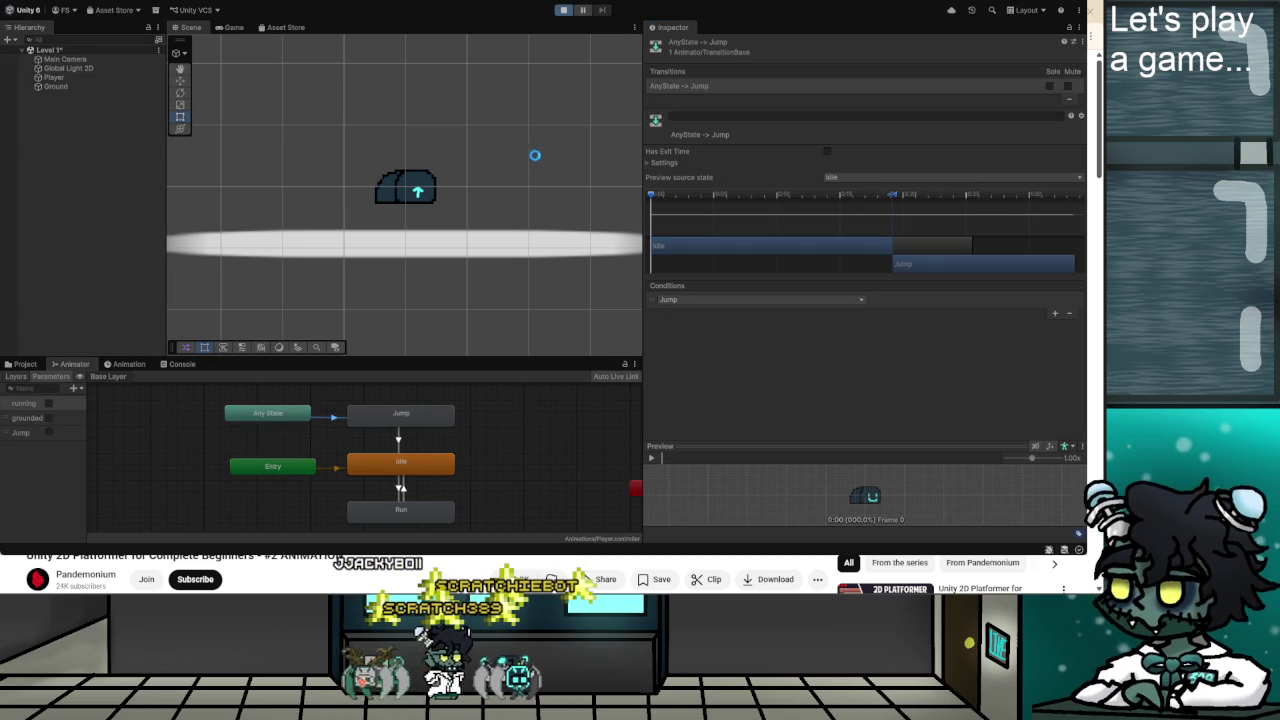
key(space)
key(d)
key(a)
key(space)
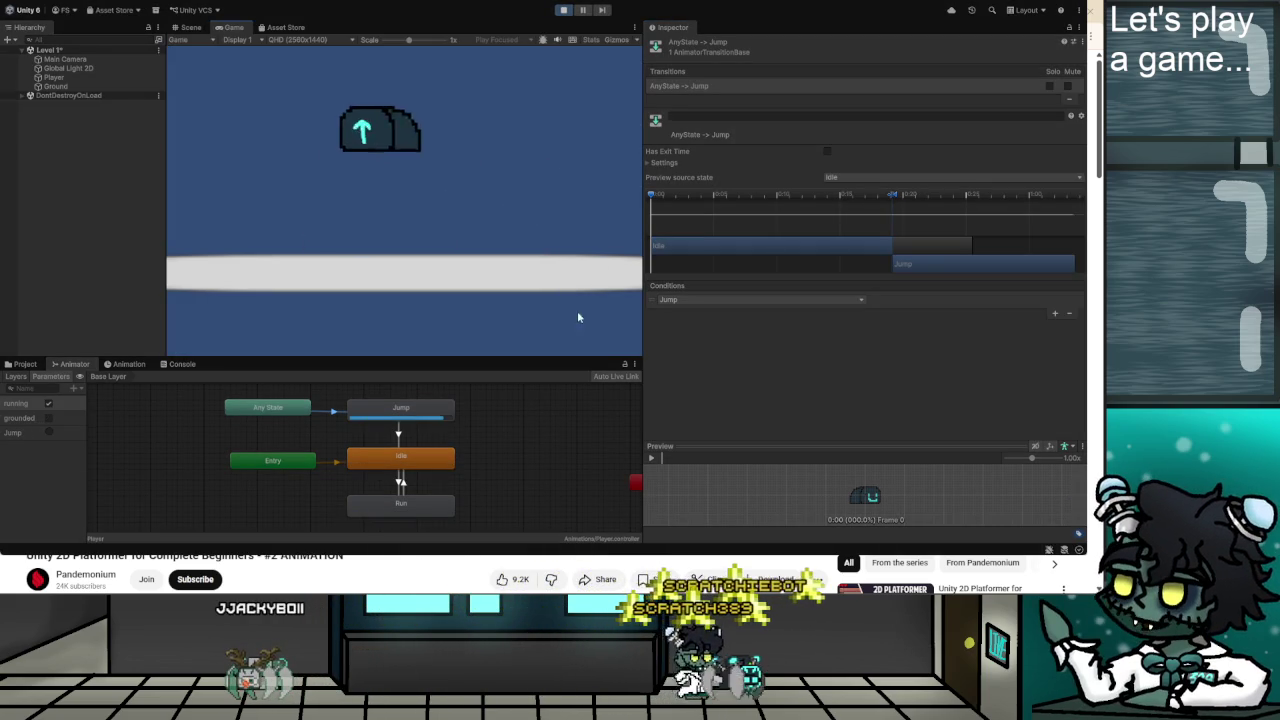
key(d)
key(space)
key(a)
key(space)
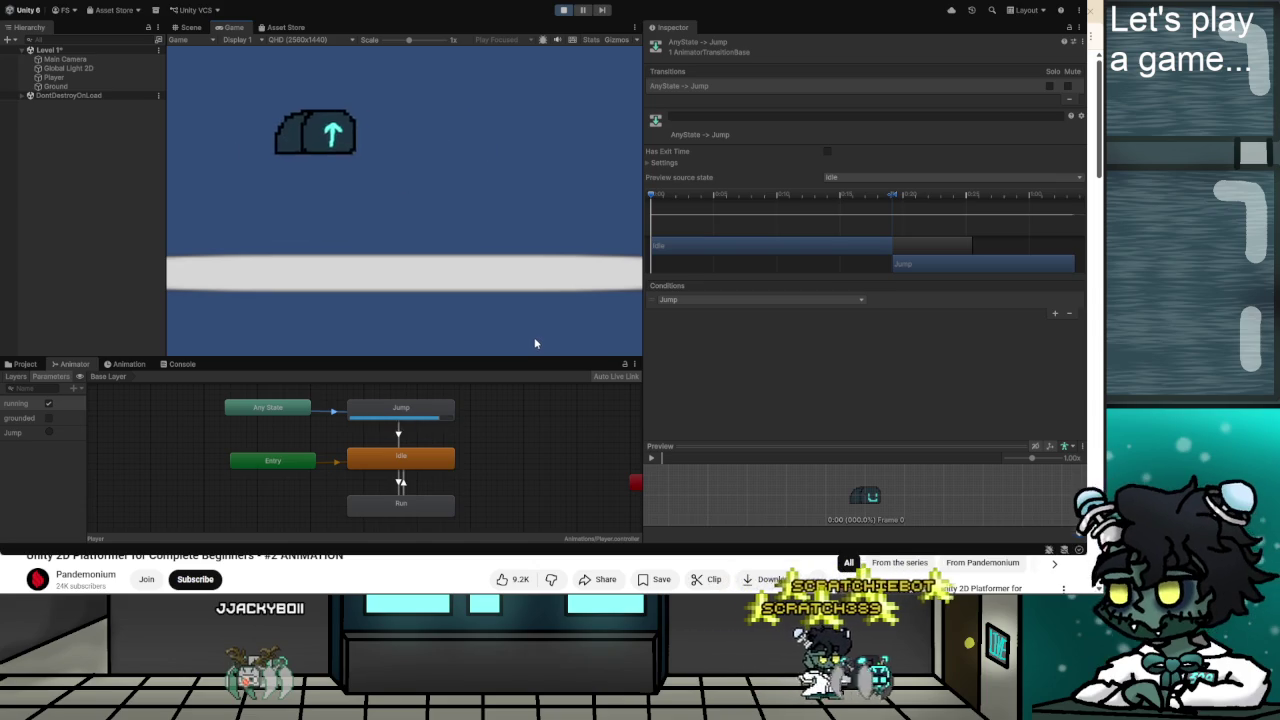
key(d)
key(a)
key(space)
key(d)
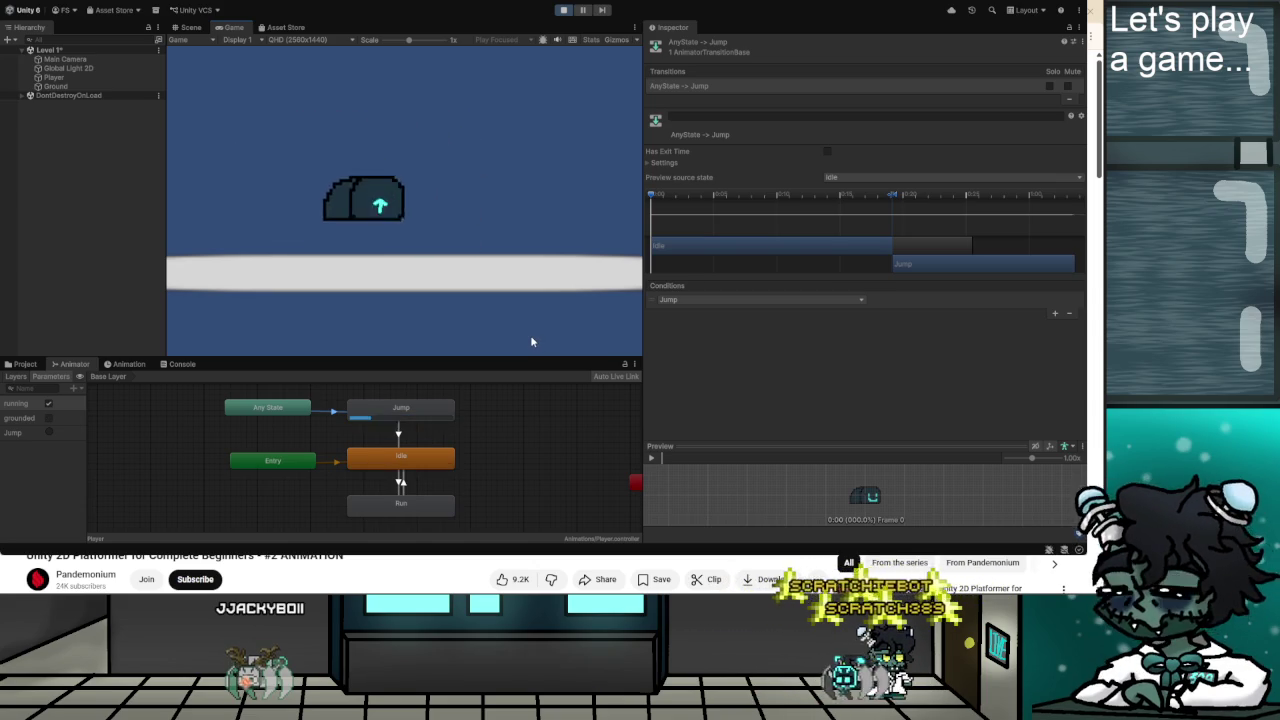
key(space)
key(a)
key(space)
key(d)
key(space)
key(a)
key(space)
key(d)
key(space)
key(a)
key(space)
key(d)
key(d)
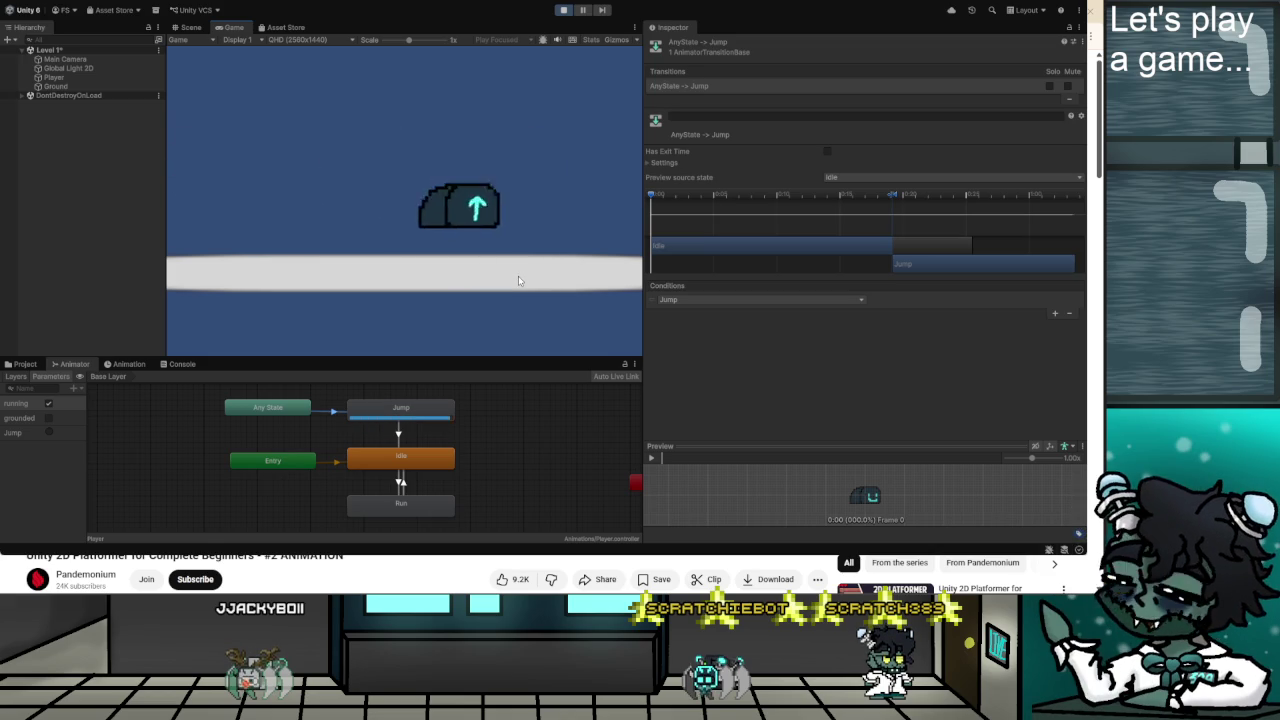
key(a)
key(d)
key(a)
key(a)
key(d)
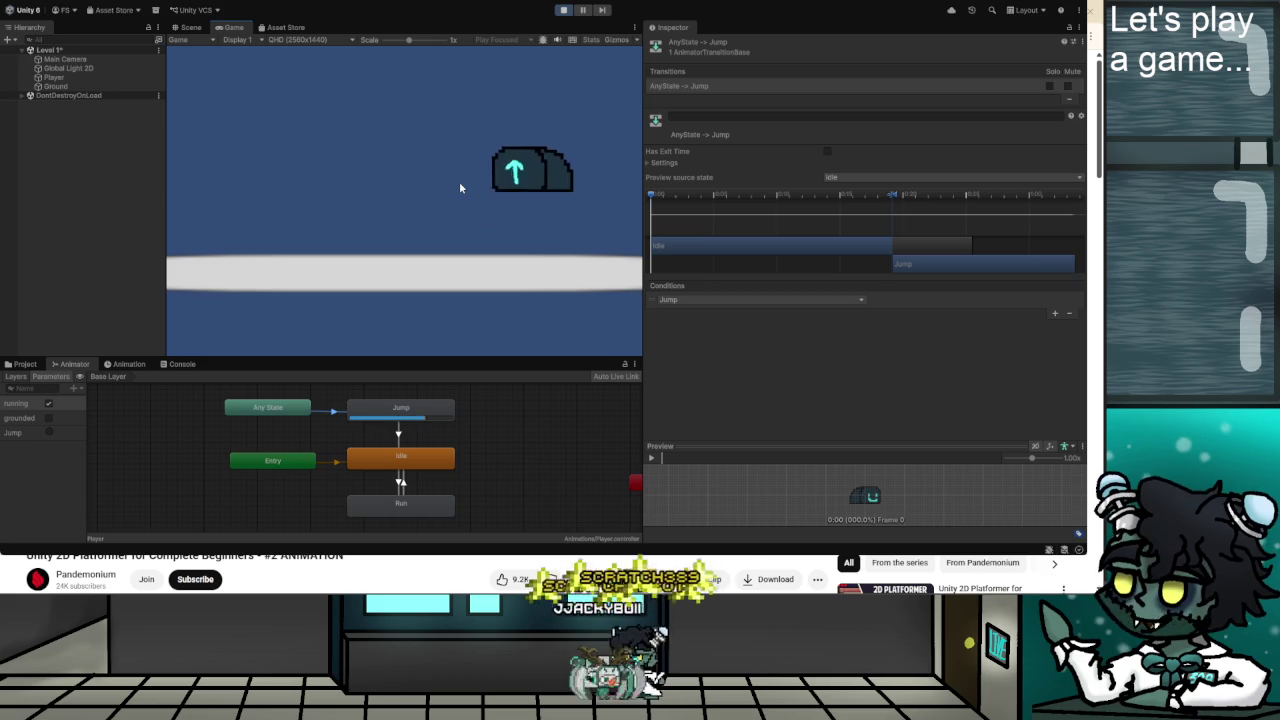
key(a)
key(a)
key(d)
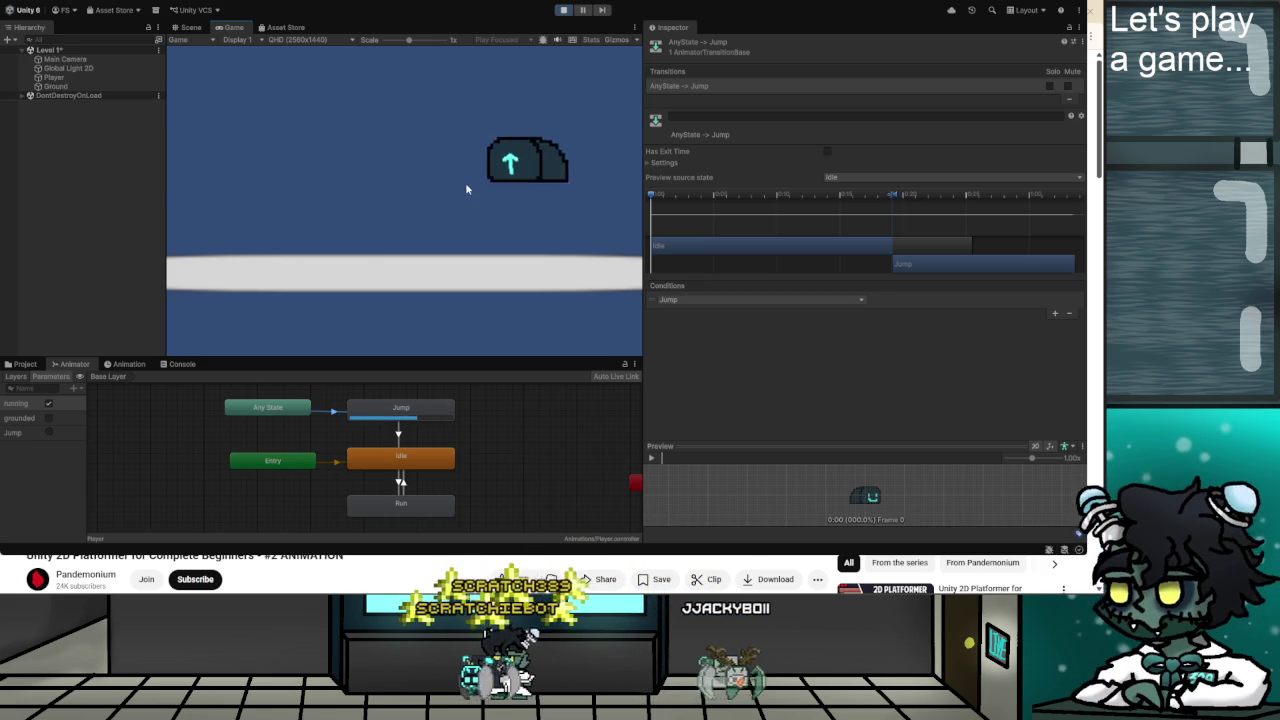
key(a)
key(d)
key(a)
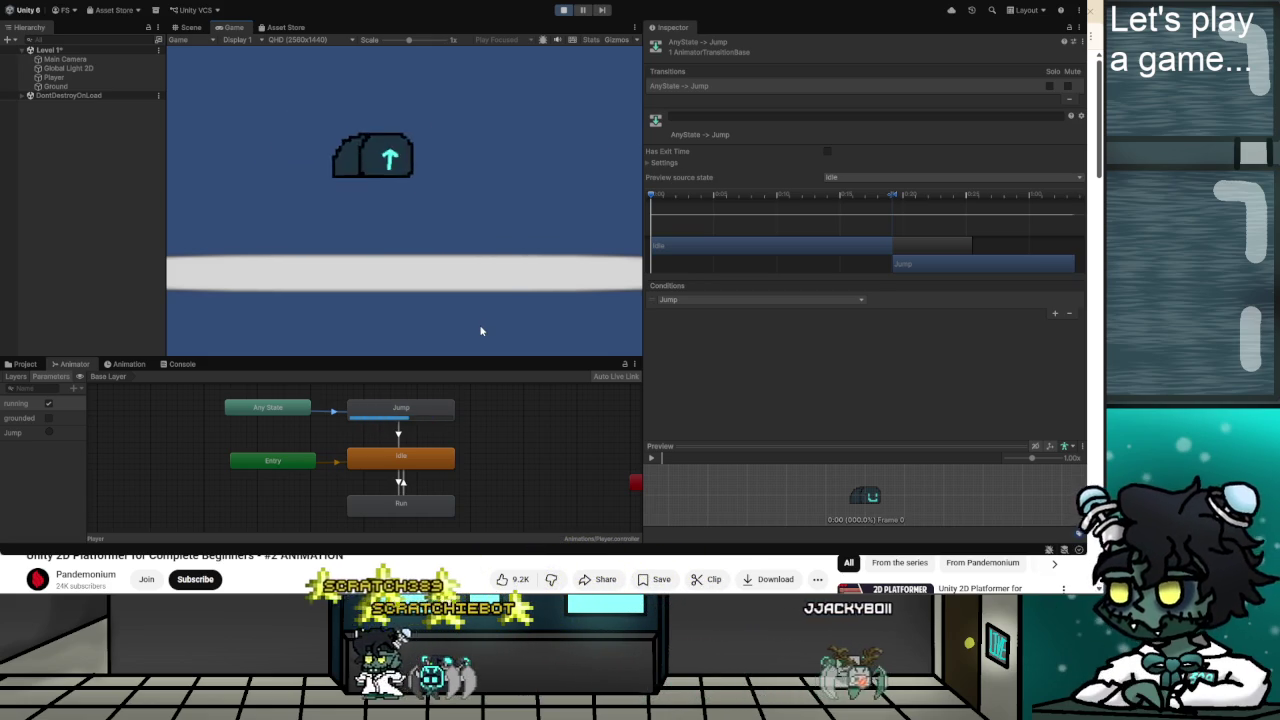
key(d)
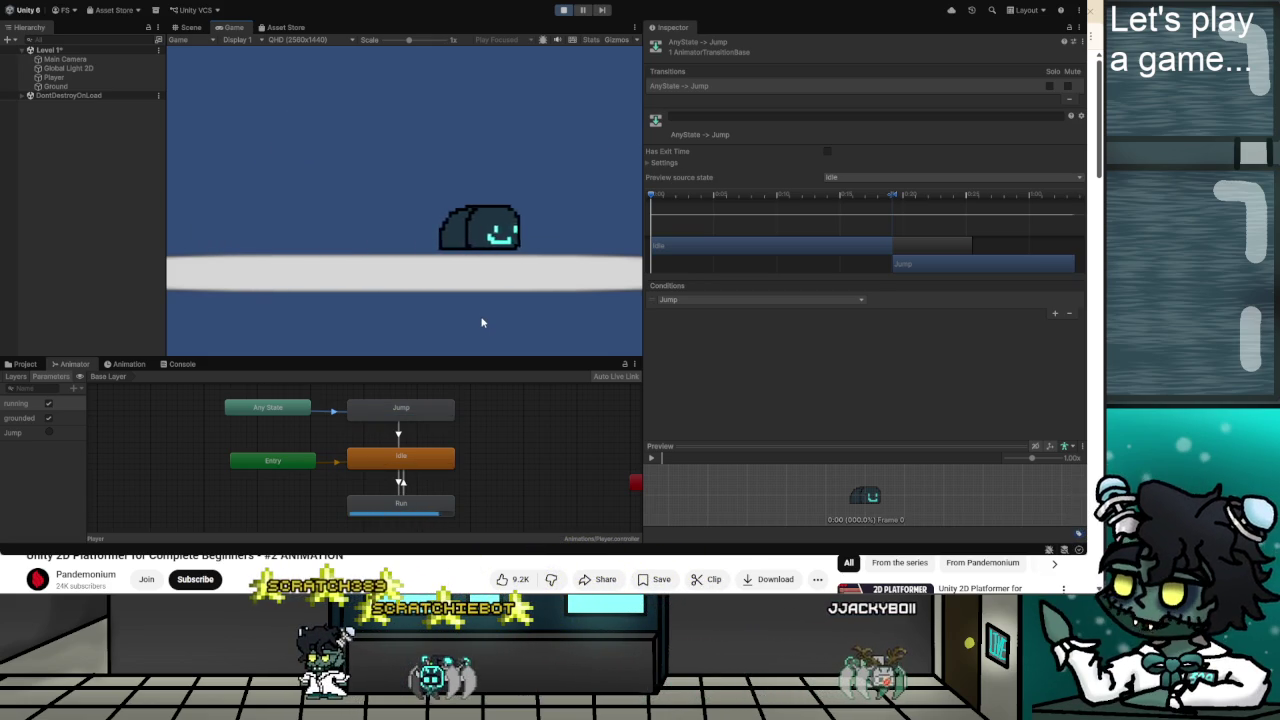
key(d)
key(a)
key(space)
key(d)
key(a)
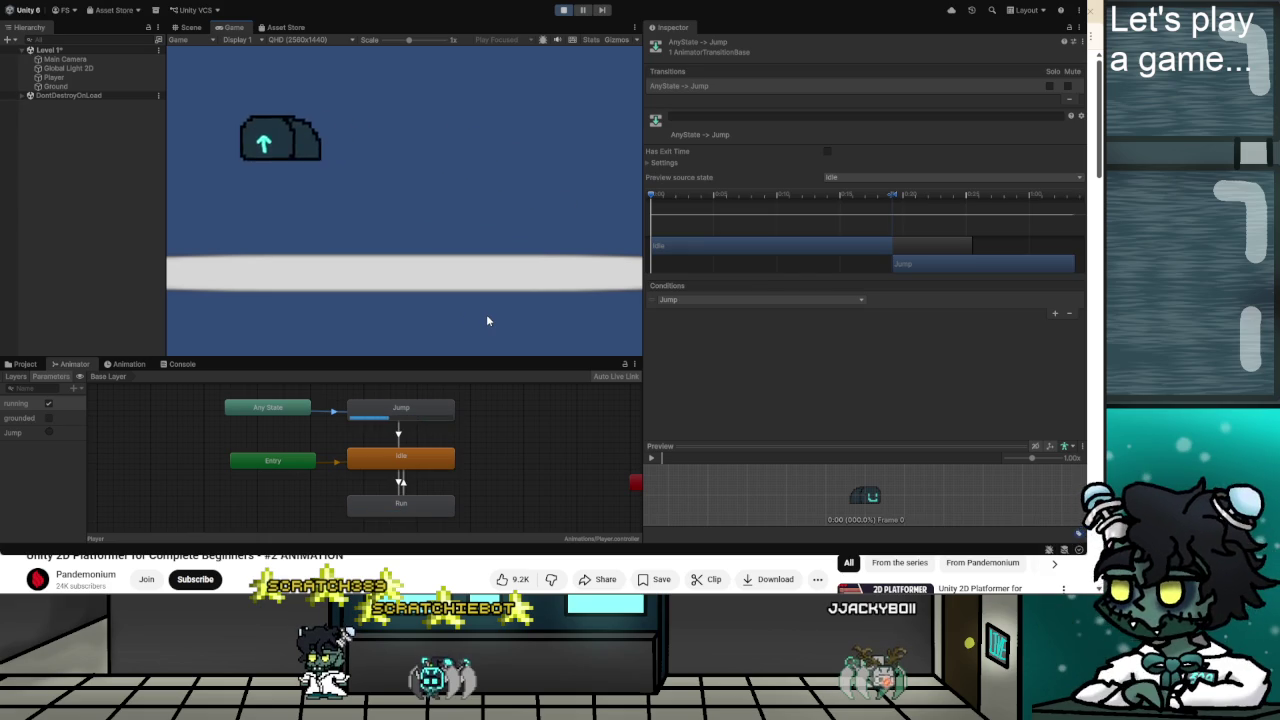
key(d)
key(space)
key(a)
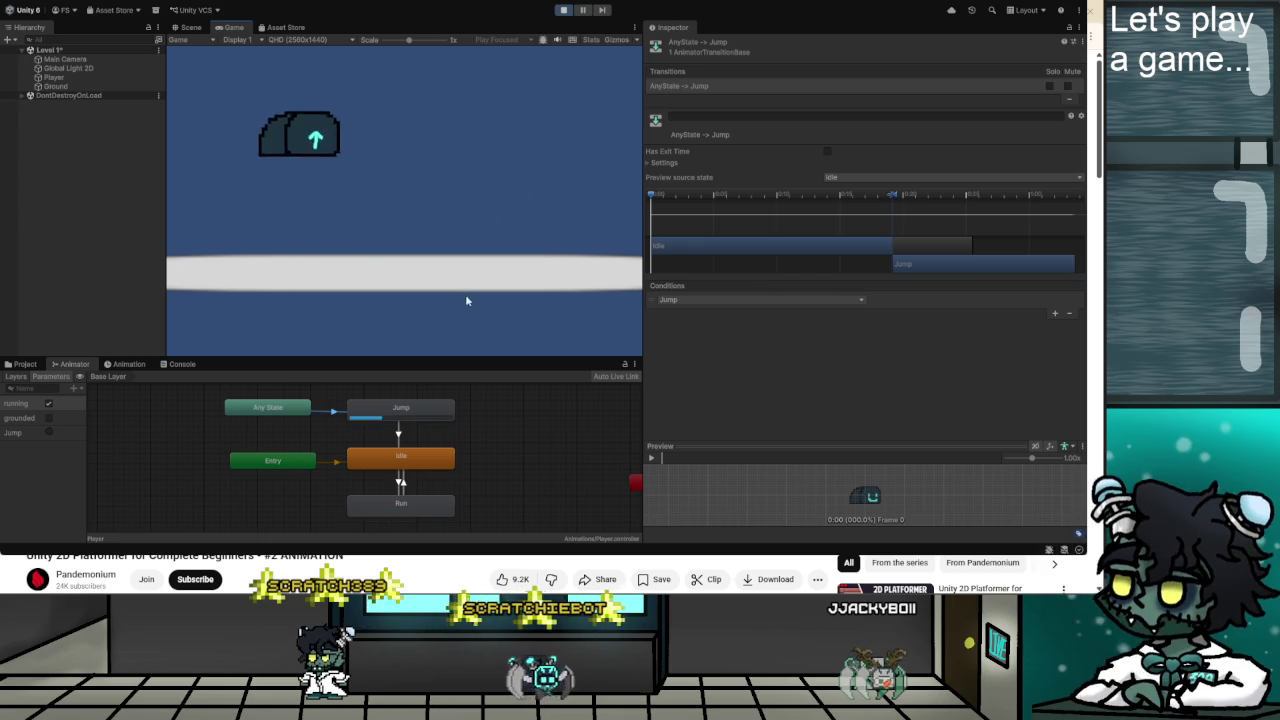
key(d)
key(a)
key(space)
key(a)
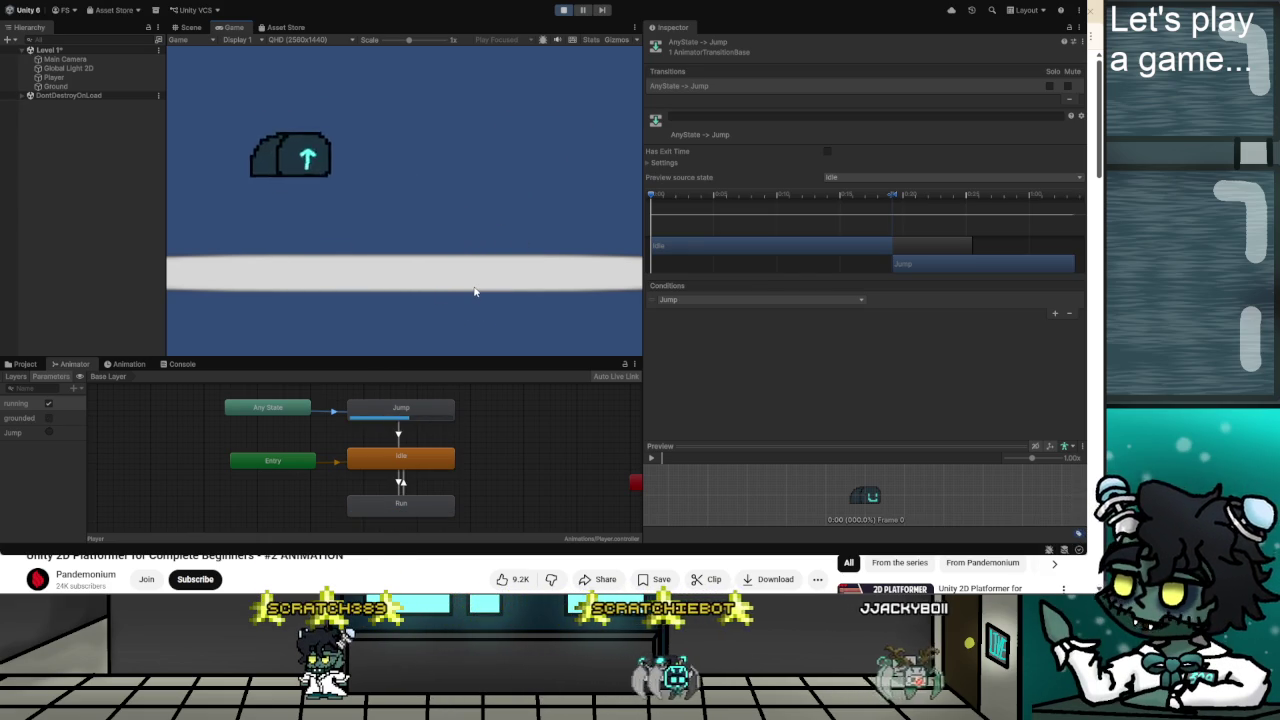
key(d)
key(space)
key(a)
key(a)
key(d)
key(space)
key(a)
key(a)
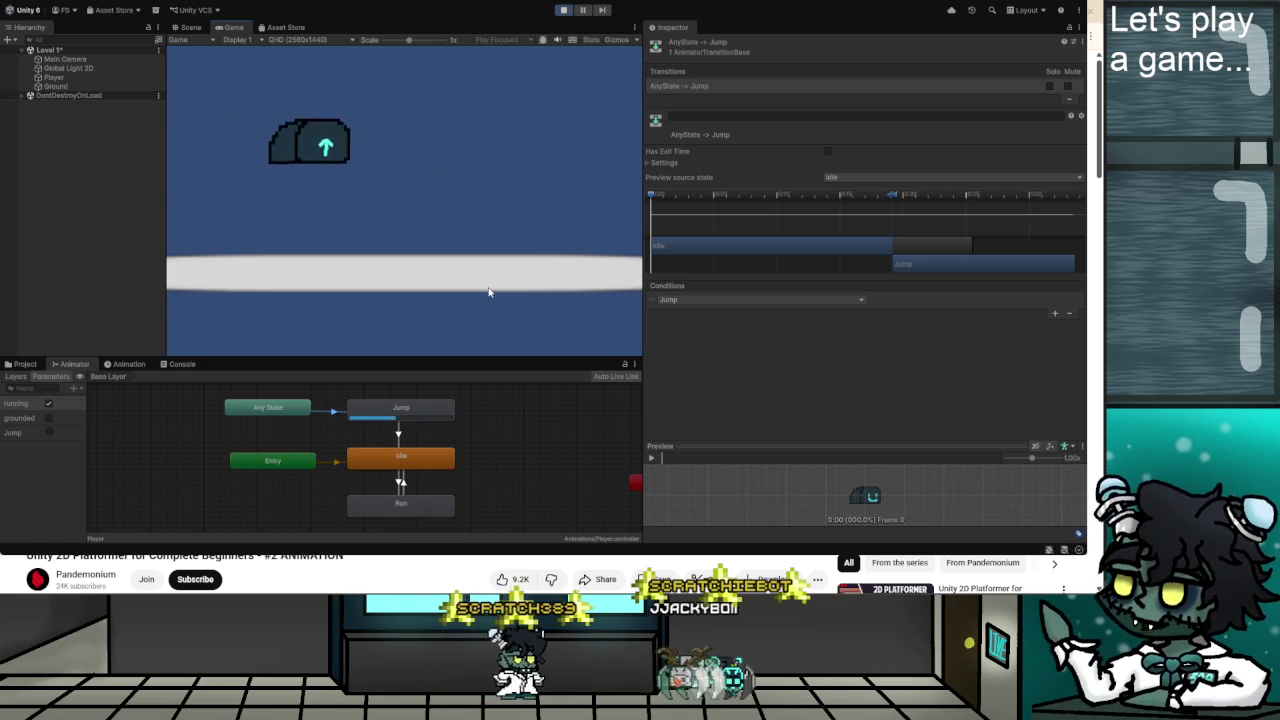
key(d)
key(space)
key(a)
key(d)
key(space)
key(a)
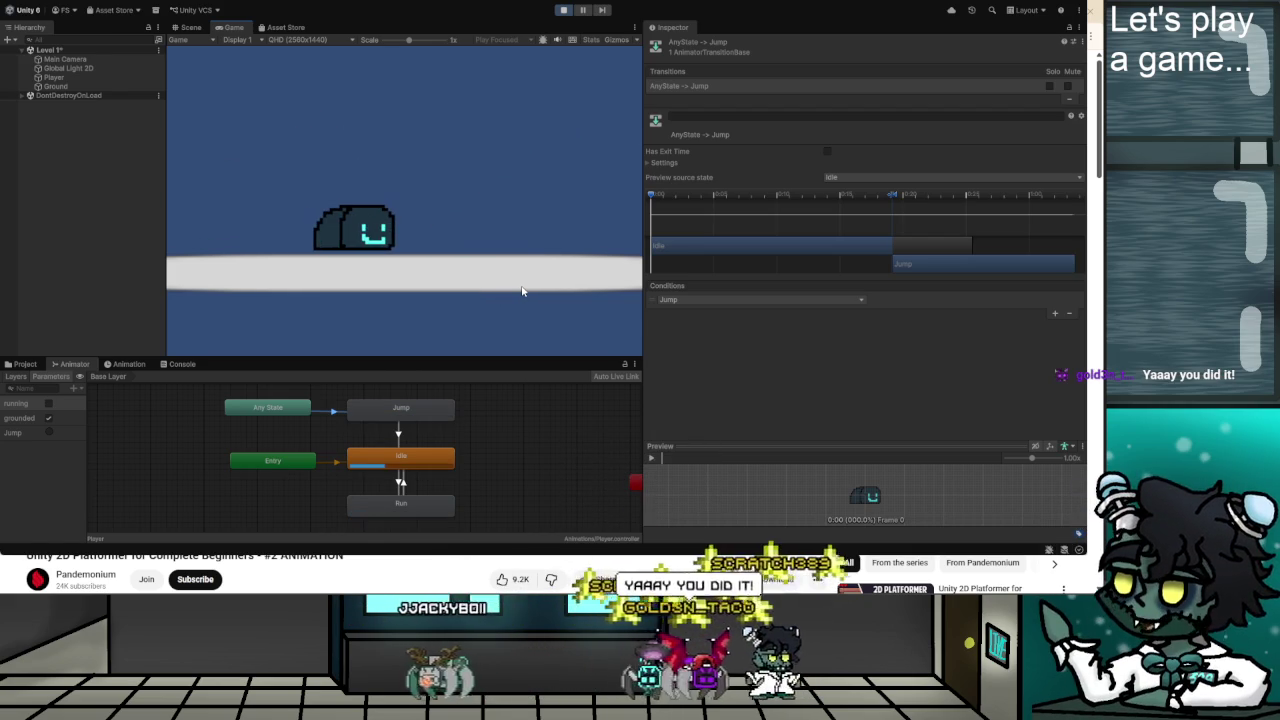
key(d)
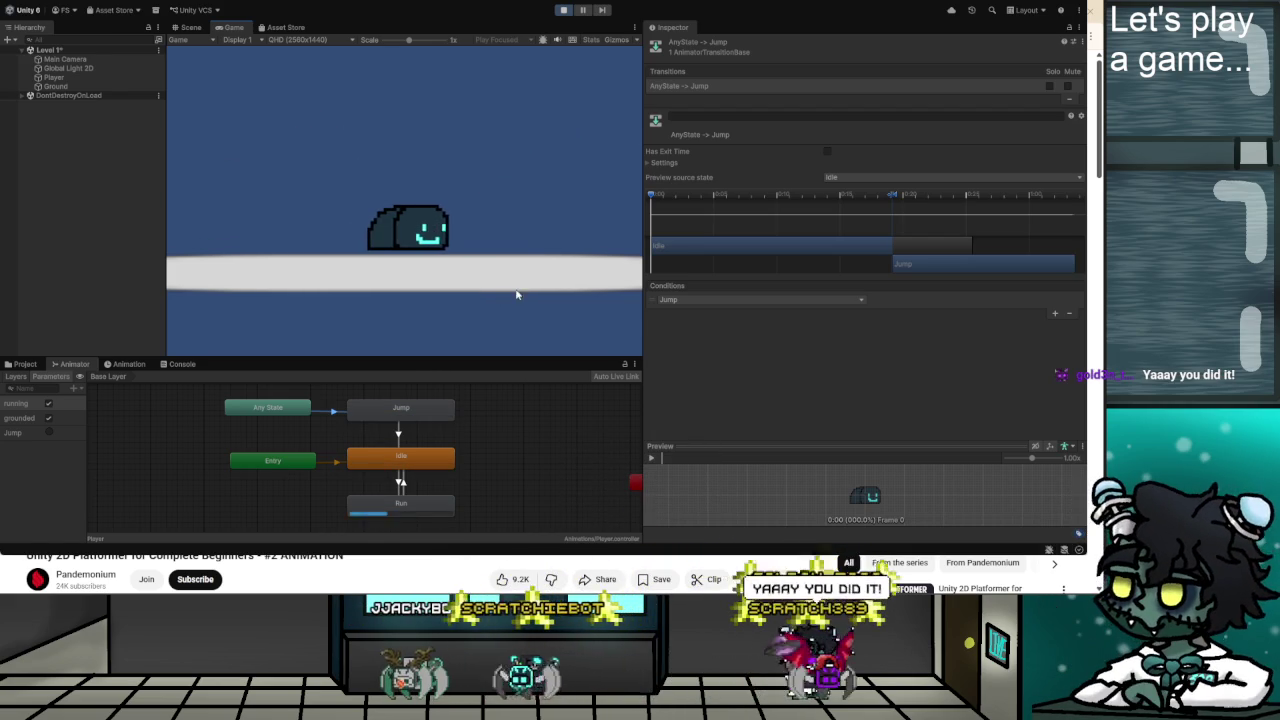
key(a)
key(d)
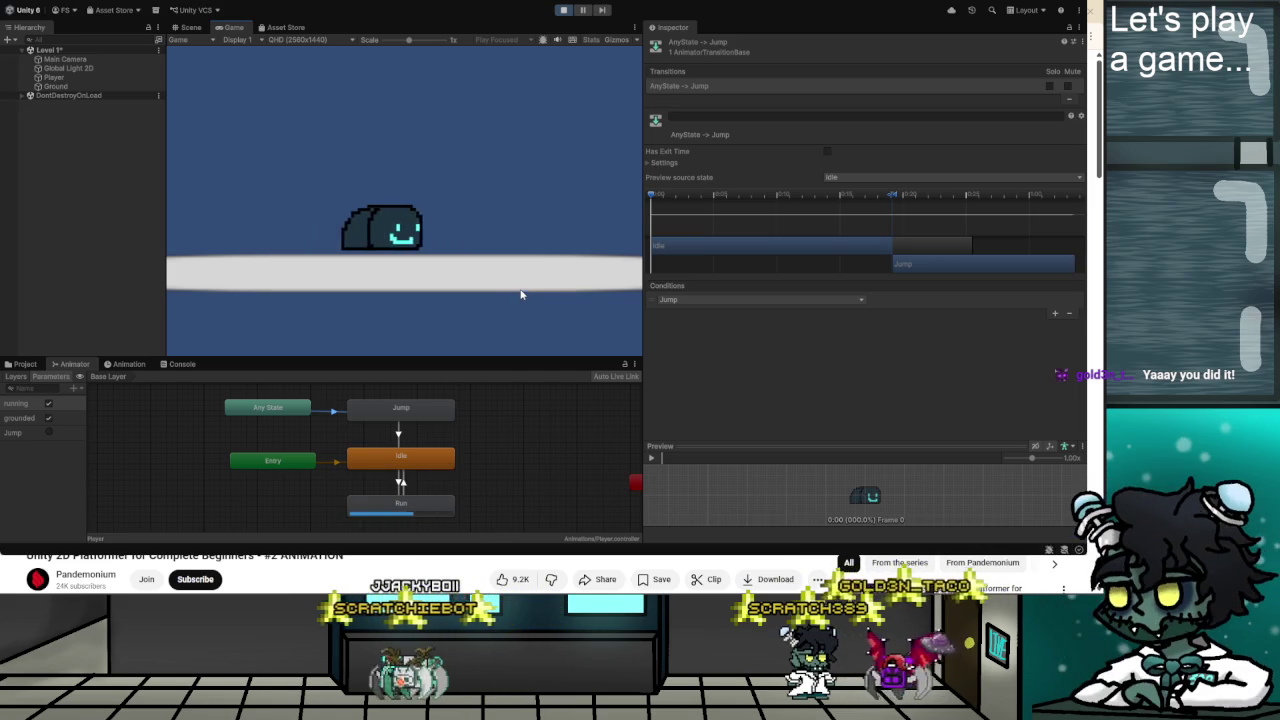
key(a)
key(a)
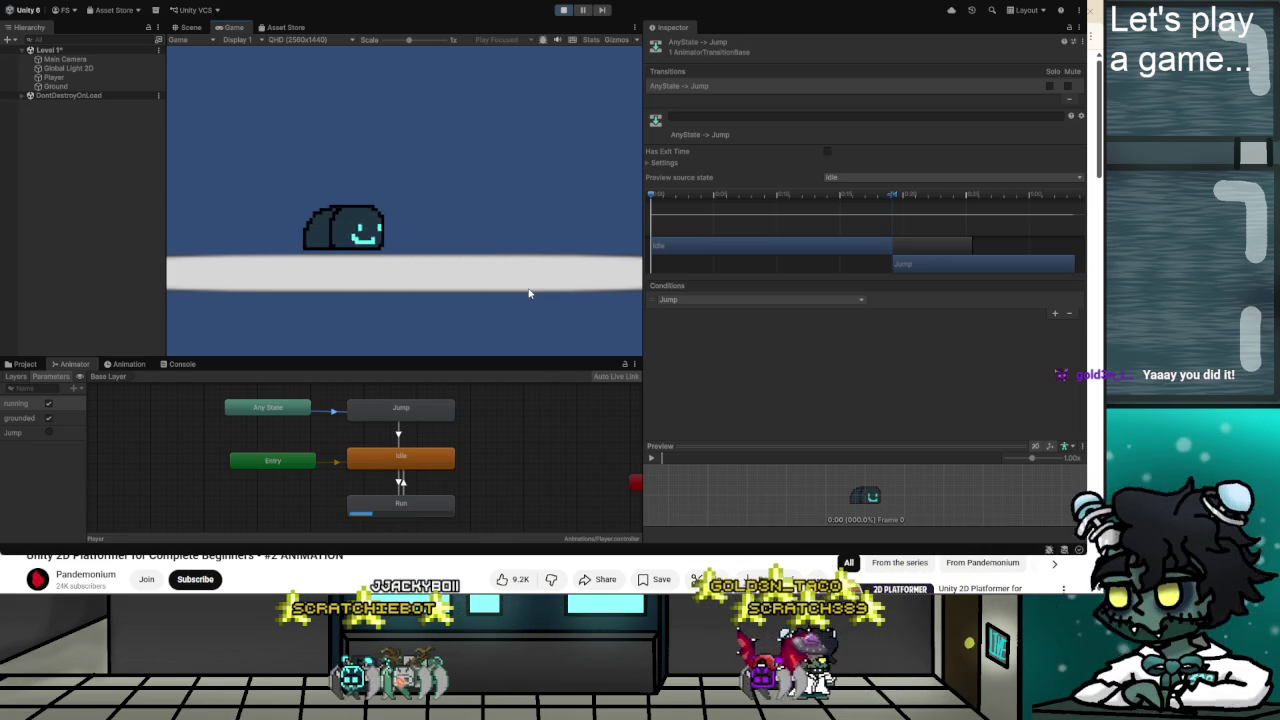
key(d)
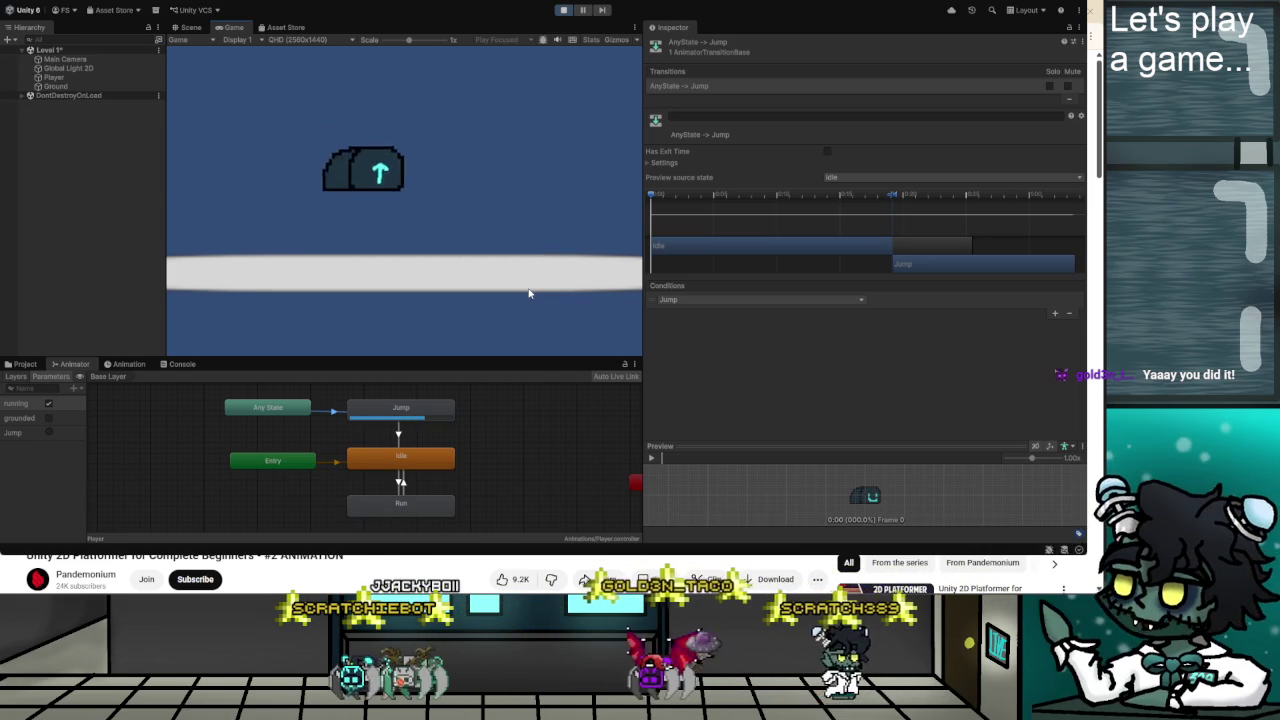
key(a)
key(a)
key(d)
key(a)
key(space)
key(d)
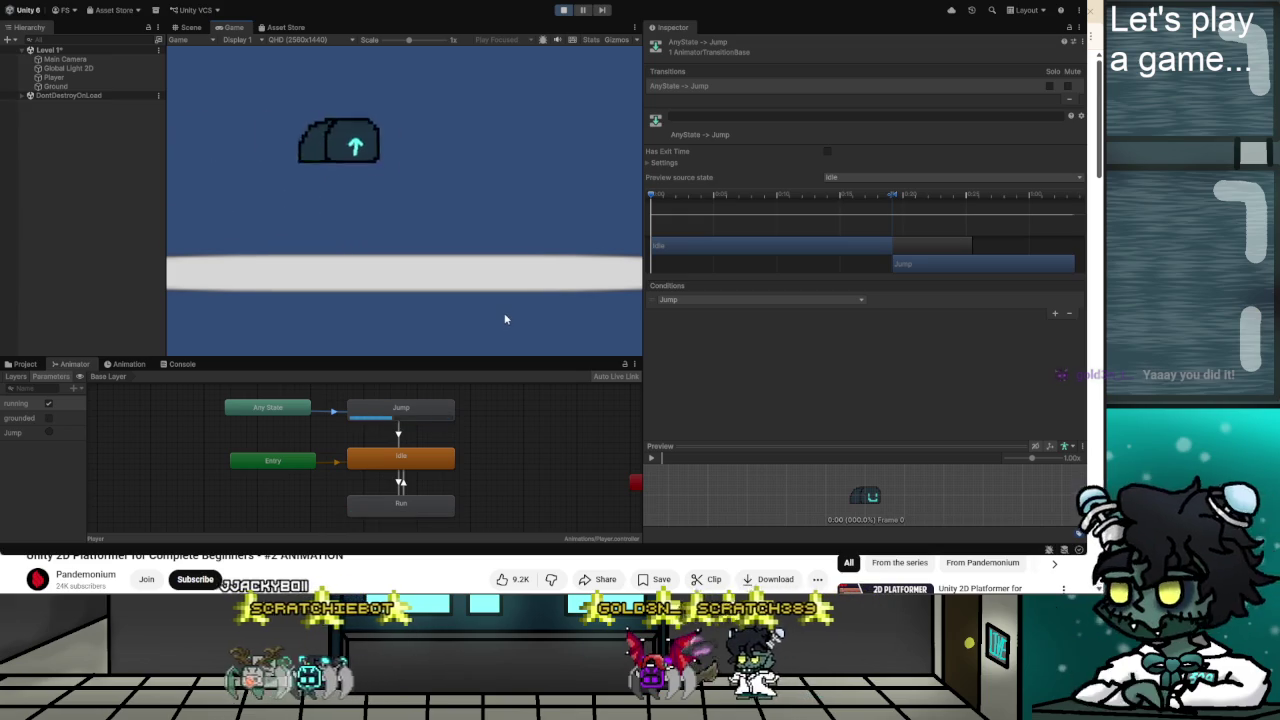
key(a)
key(space)
key(d)
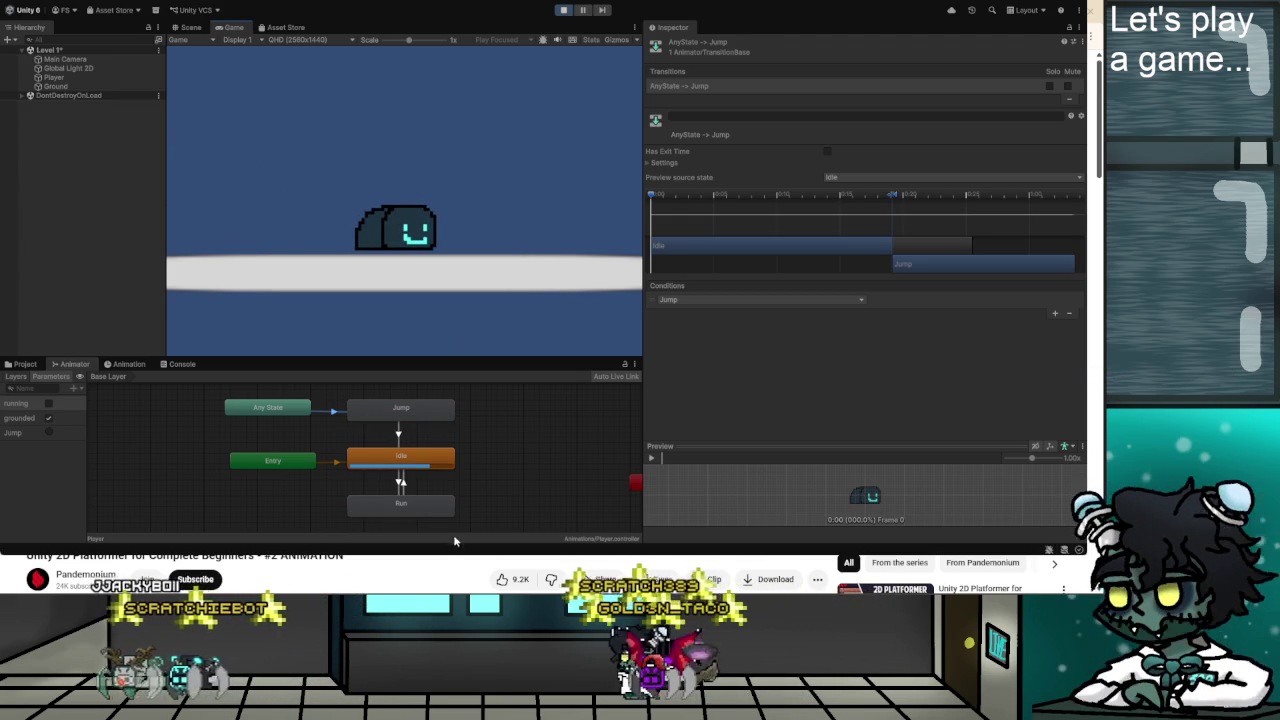
Exit Play mode, save the Level 1 scene, and return to the browser.
click(563, 10)
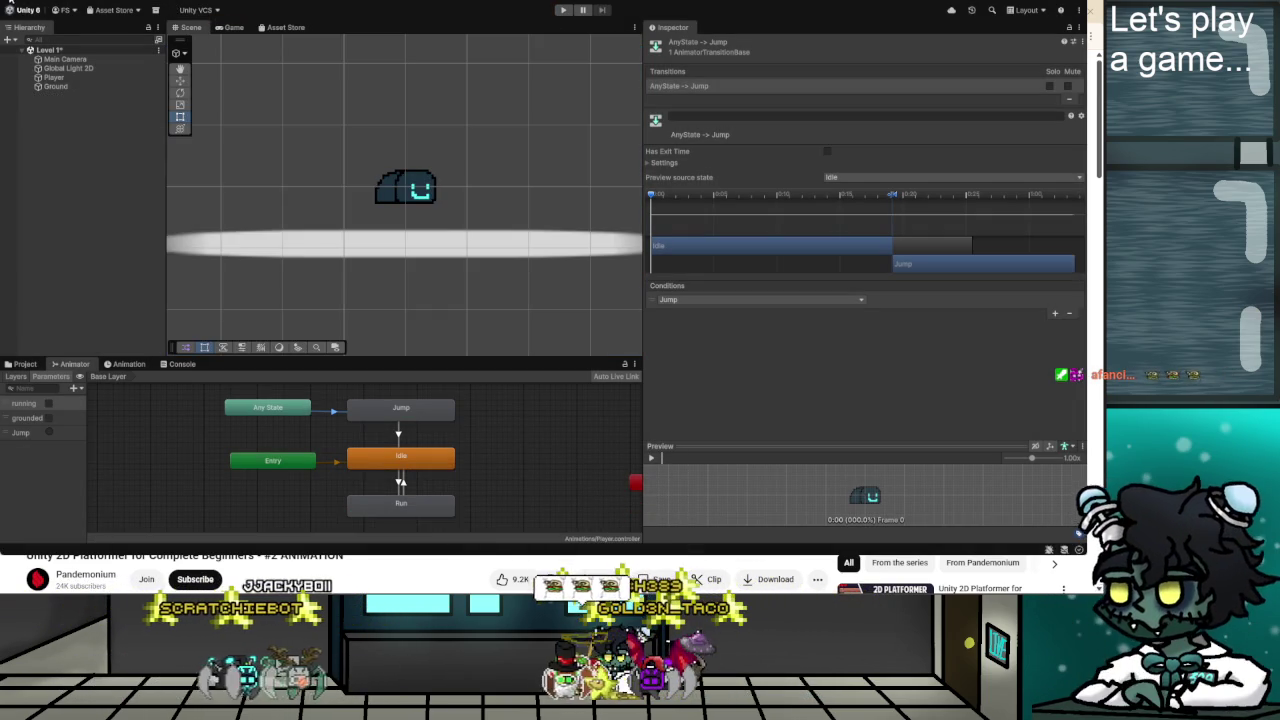
key(ctrl+s)
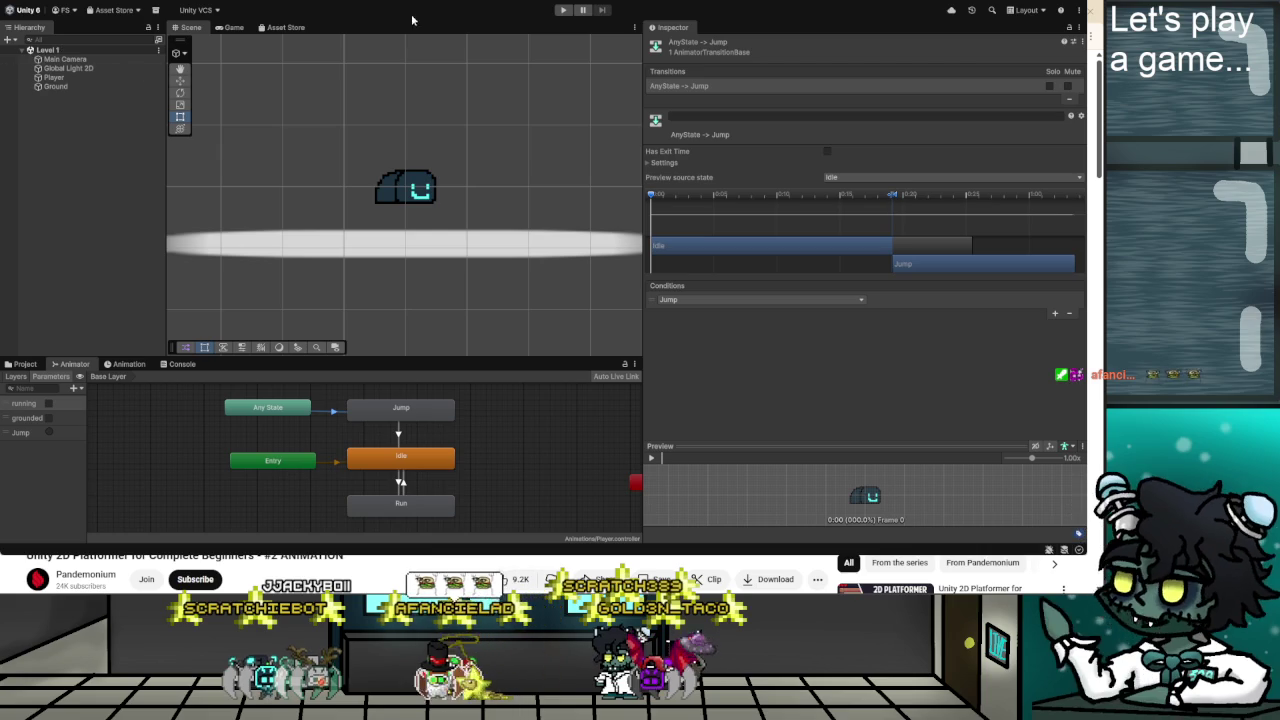
key(alt+Tab)
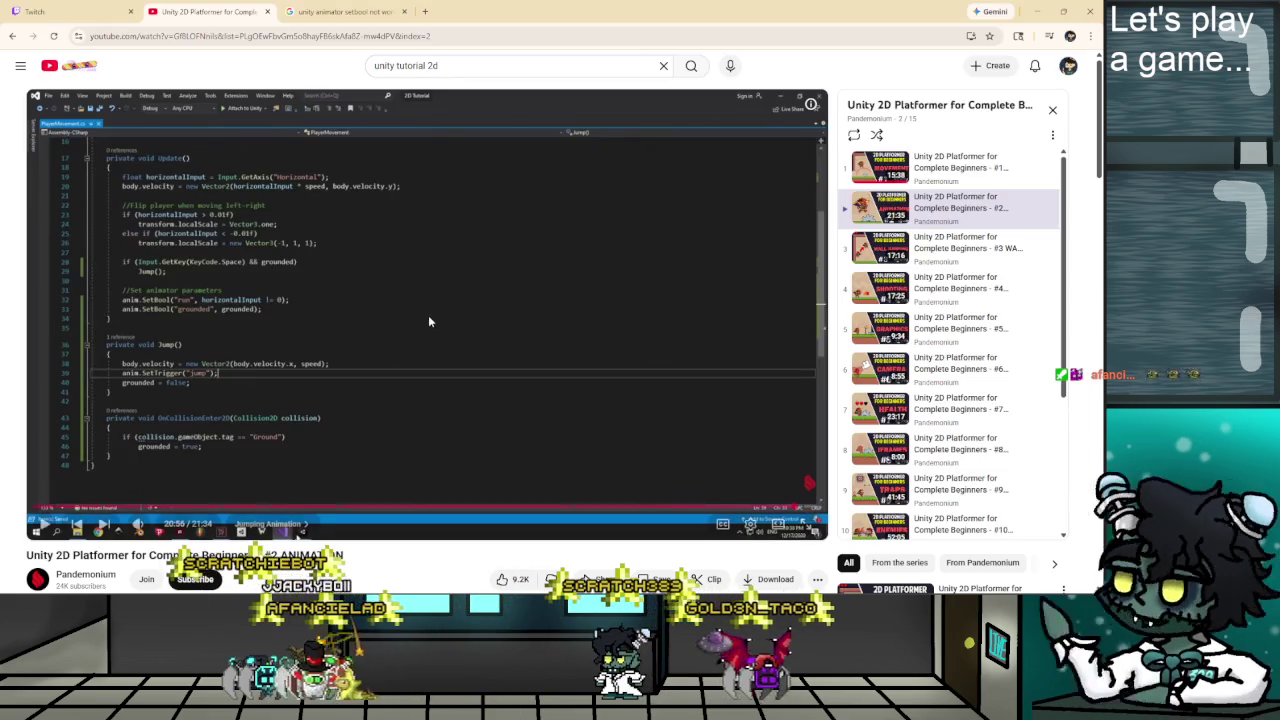
Finish the #2 ANIMATION tutorial, browse the playlist, and open '#6 CAMERA MOVEMENT'.
click(621, 412)
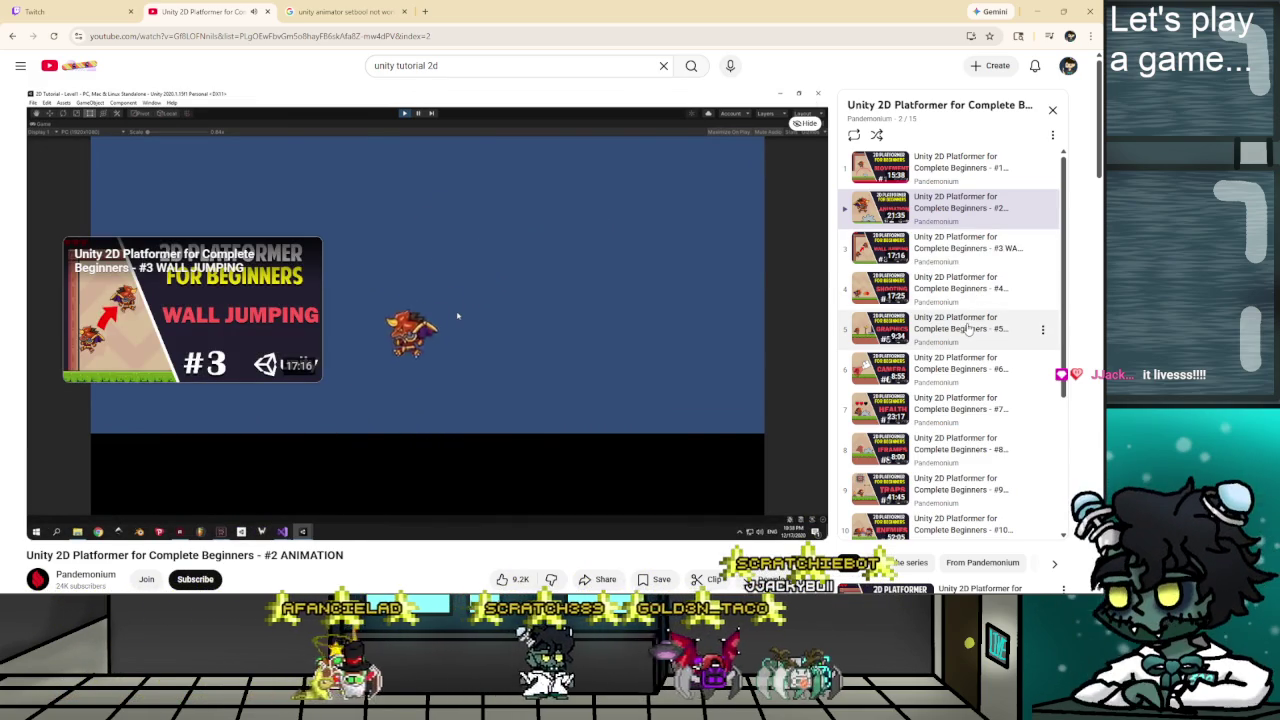
key(space)
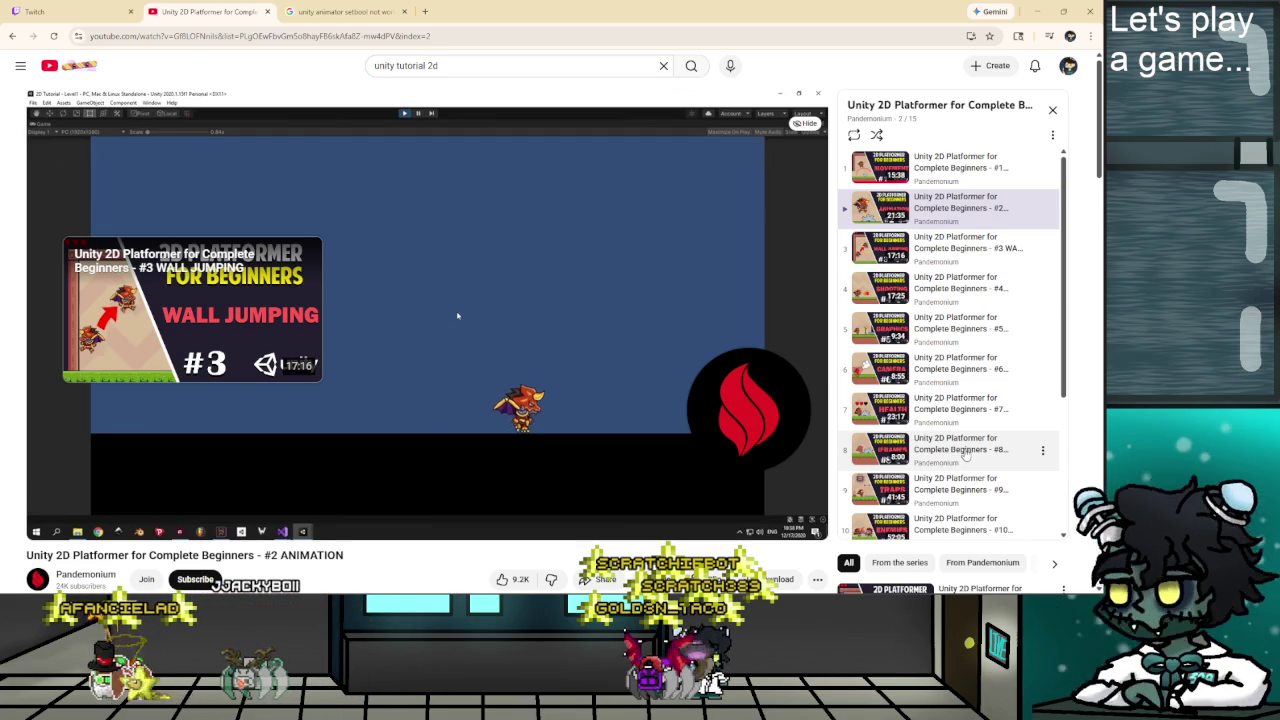
scroll(965, 454, down, 3)
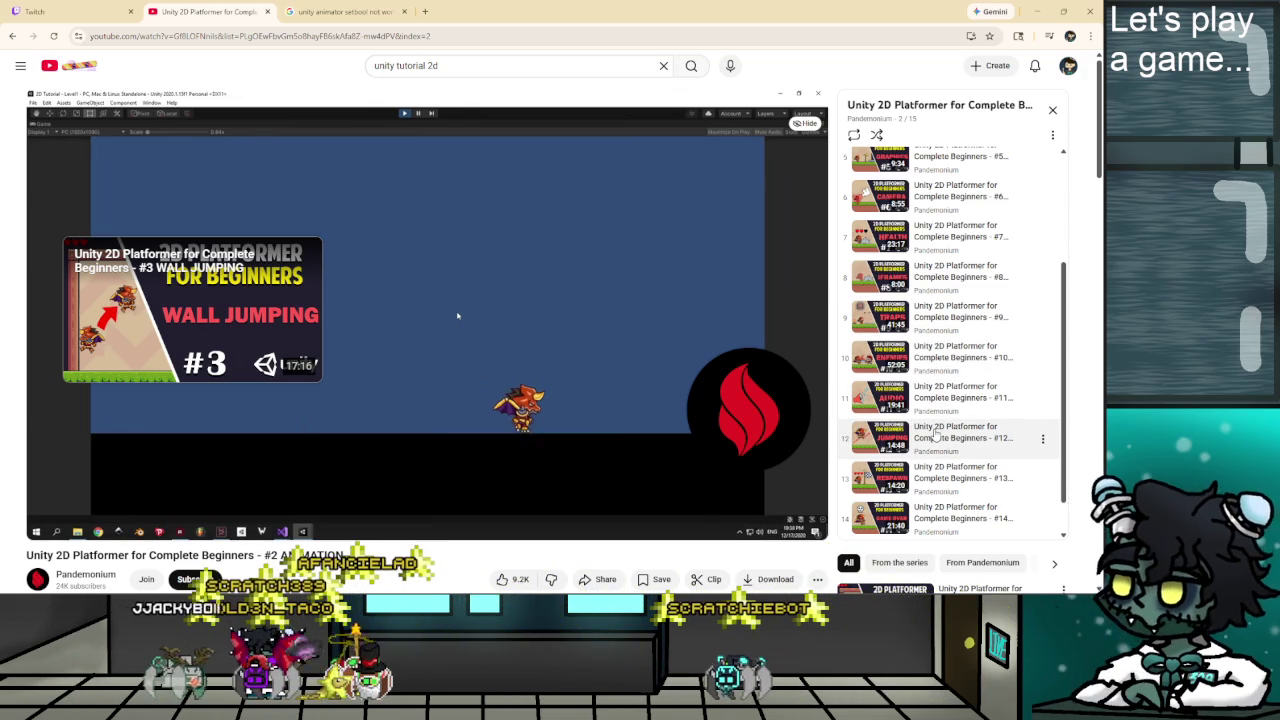
scroll(935, 432, down, 1)
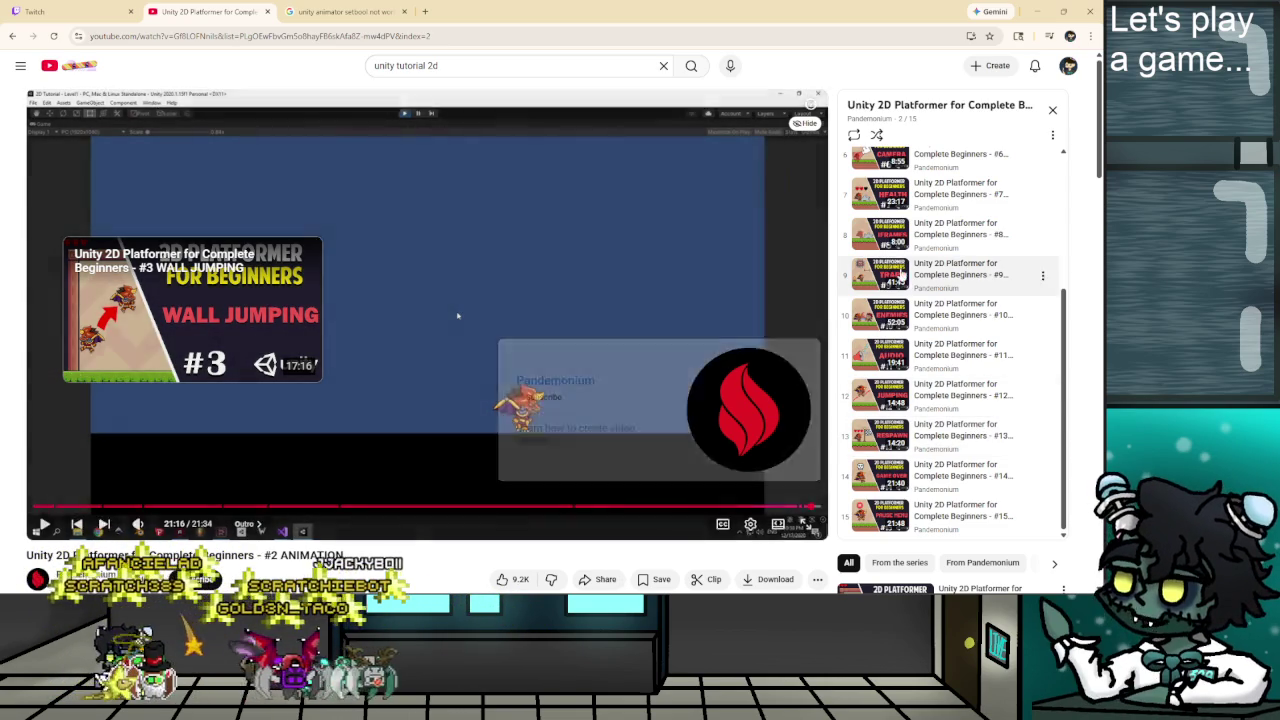
scroll(940, 454, up, 3)
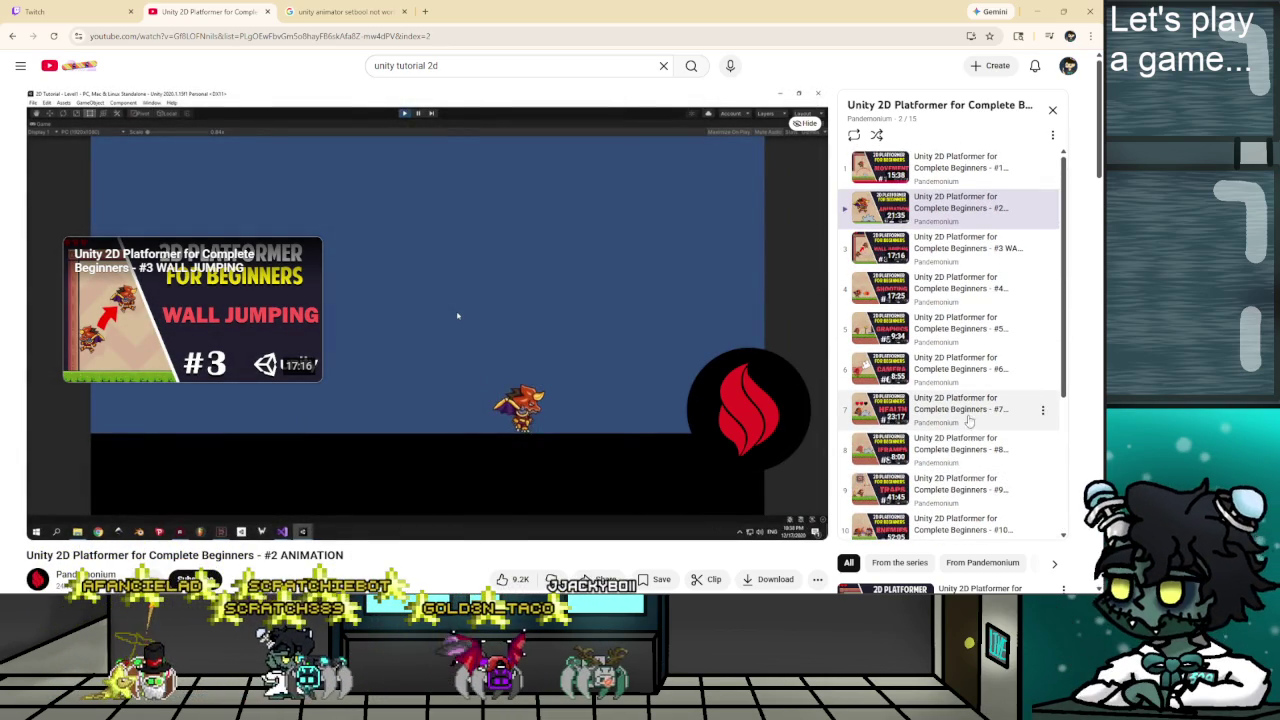
scroll(930, 425, down, 3)
scroll(930, 425, up, 2)
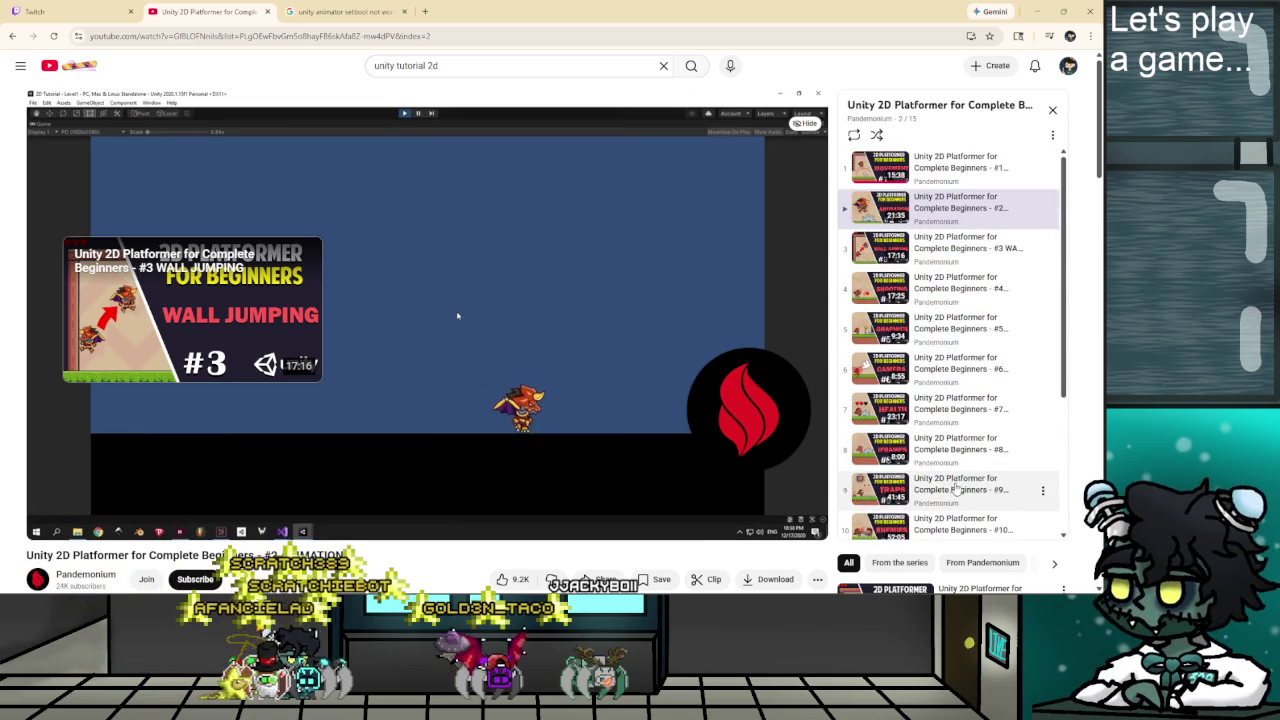
scroll(427, 330, down, 1)
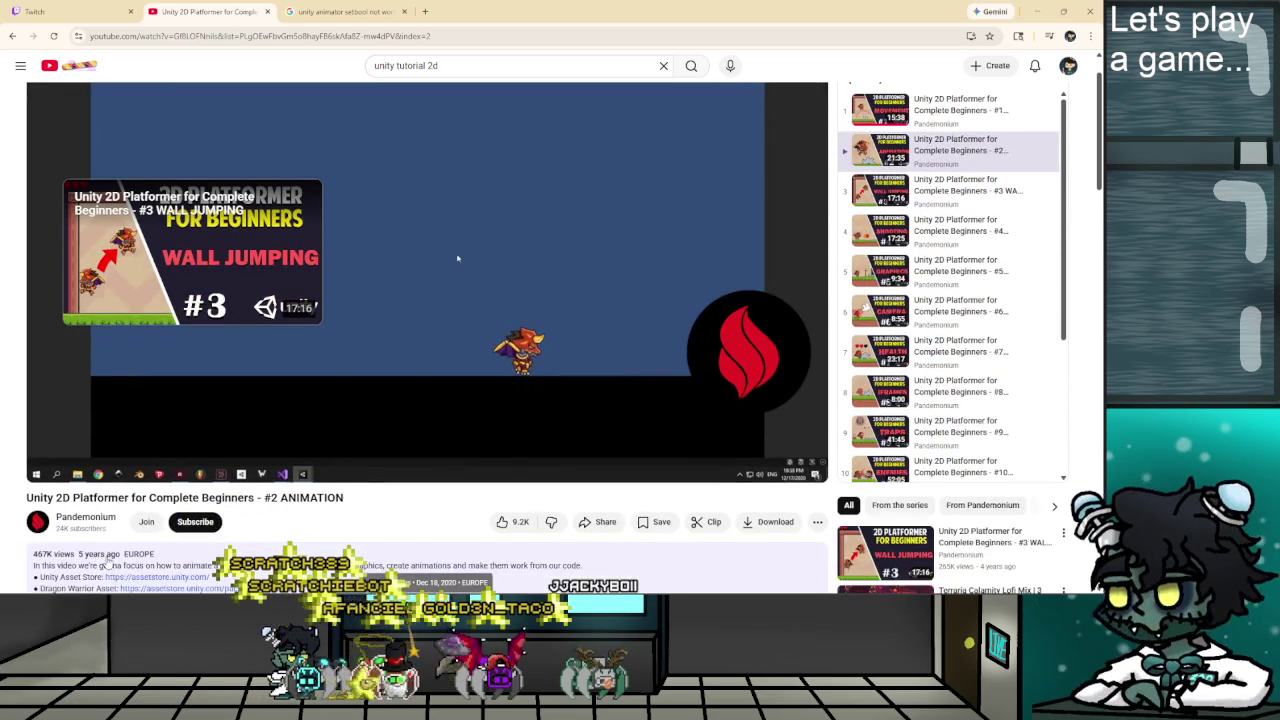
scroll(574, 458, up, 1)
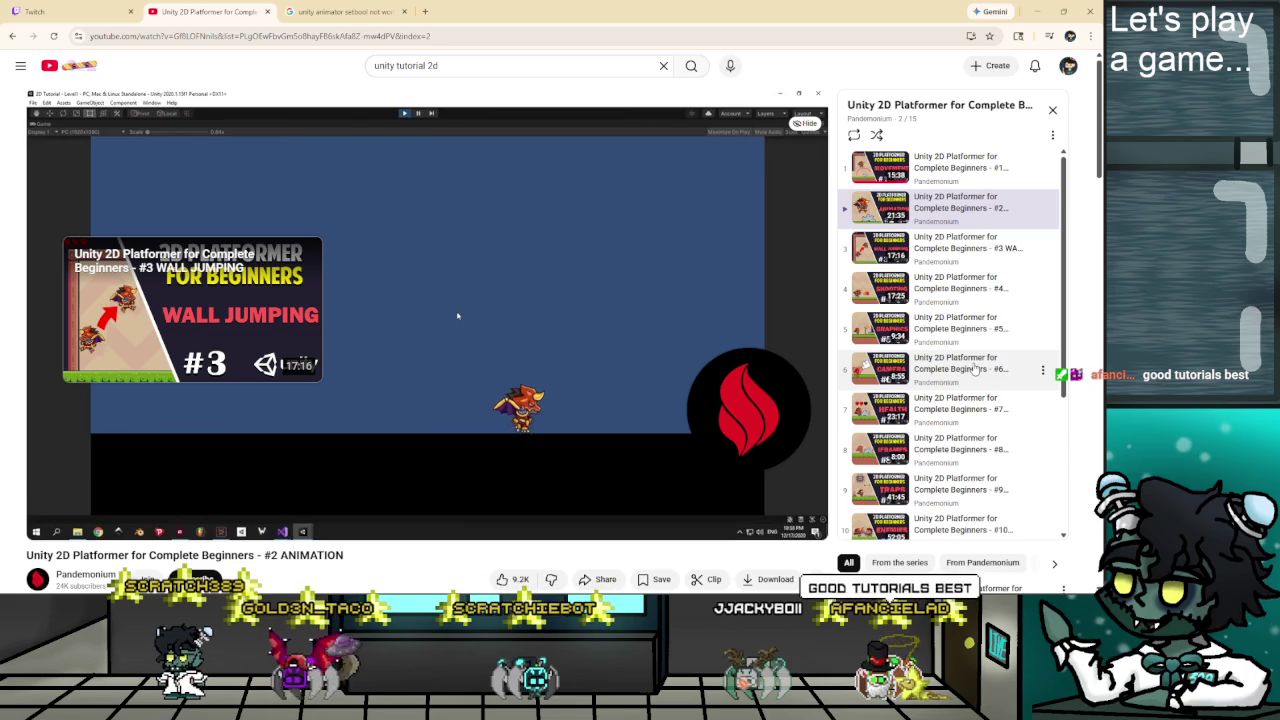
click(975, 368)
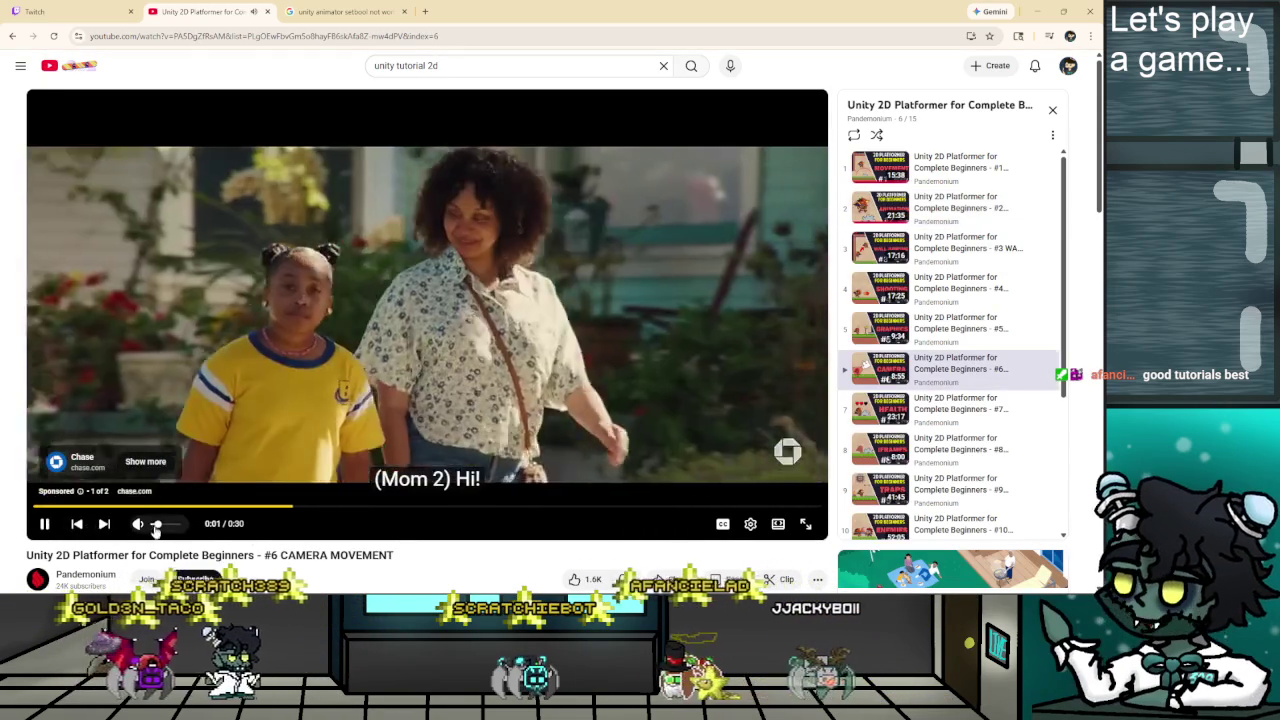
Mute and skip the ad, then pause the '#6 CAMERA MOVEMENT' tutorial at 0:11.
drag(155, 528, 150, 528)
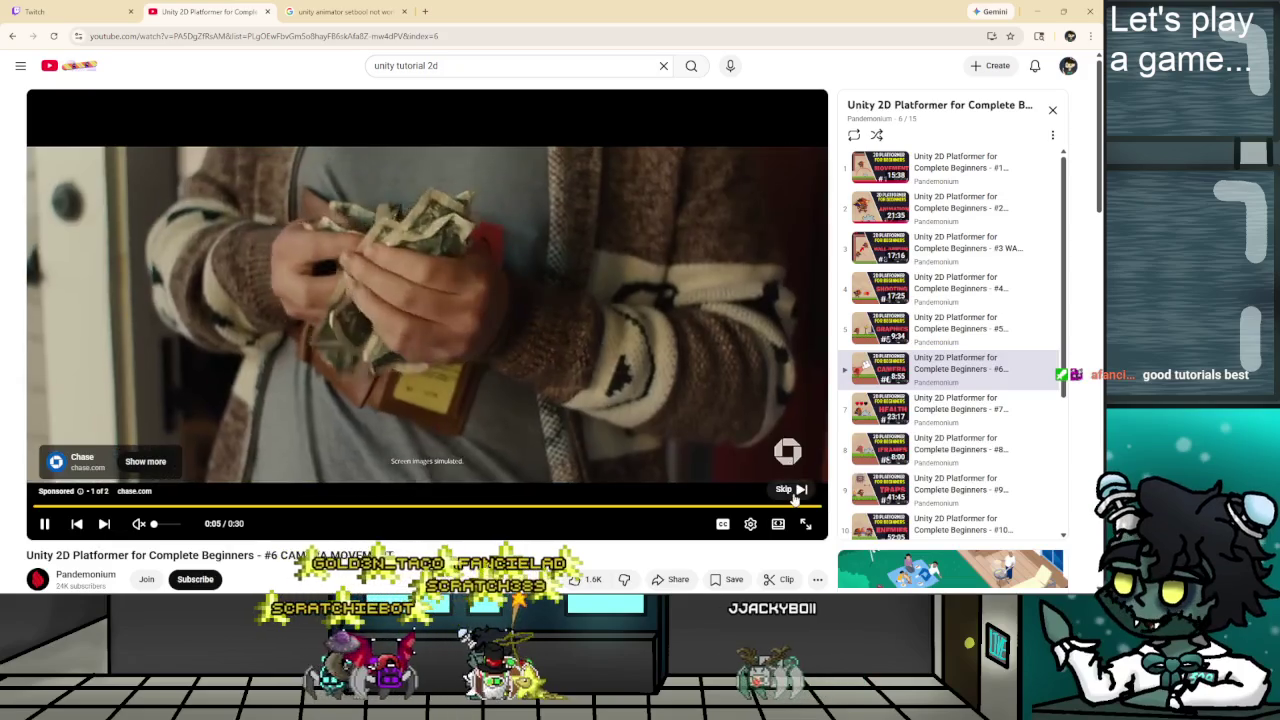
click(790, 490)
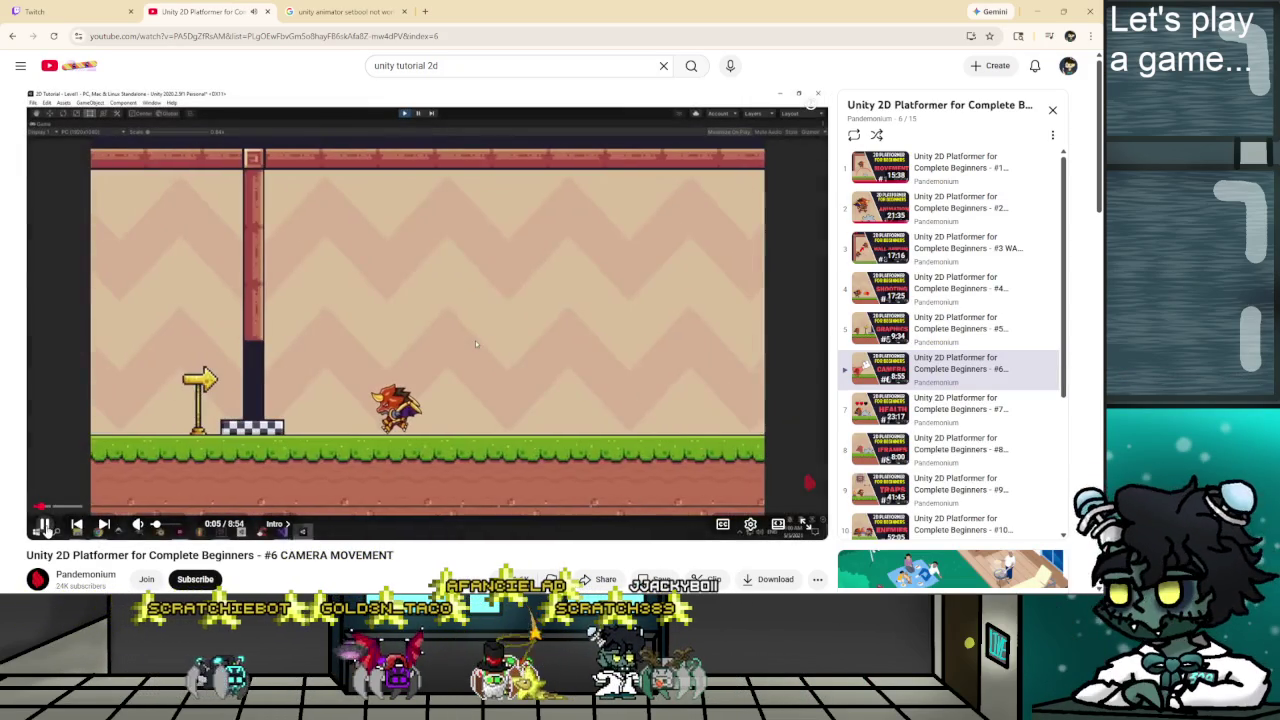
click(45, 526)
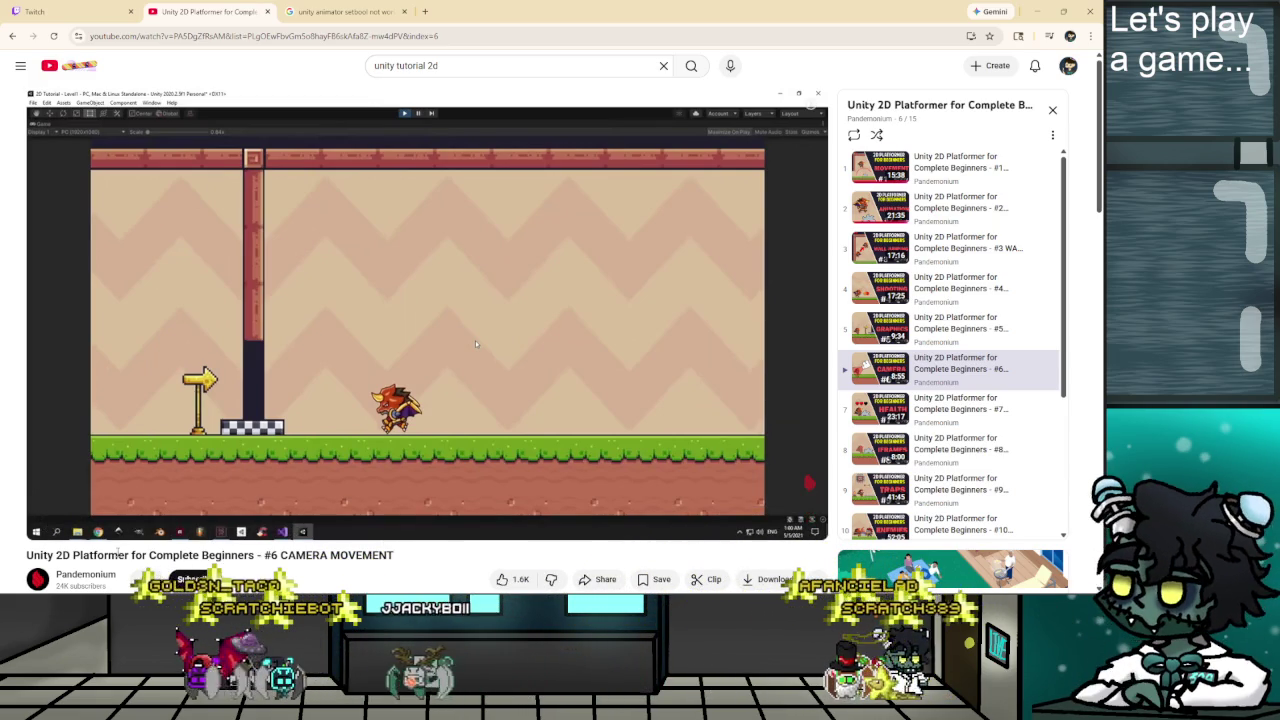
click(475, 340)
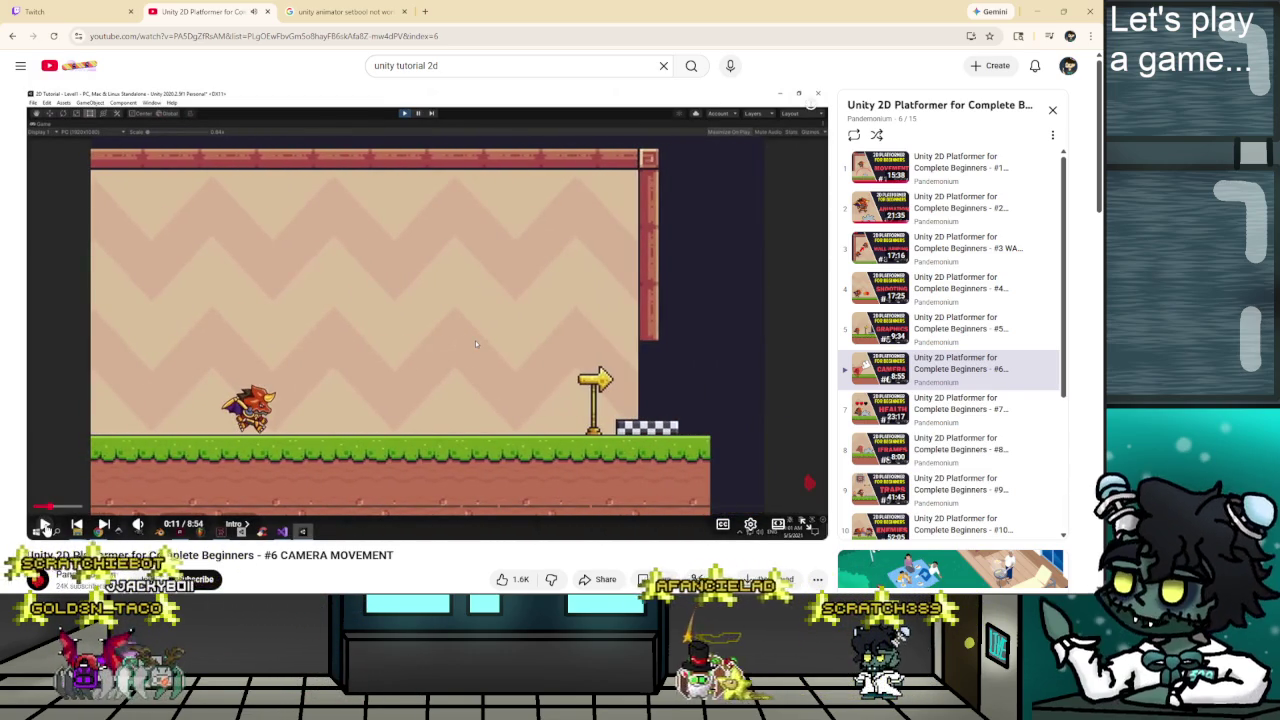
click(427, 432)
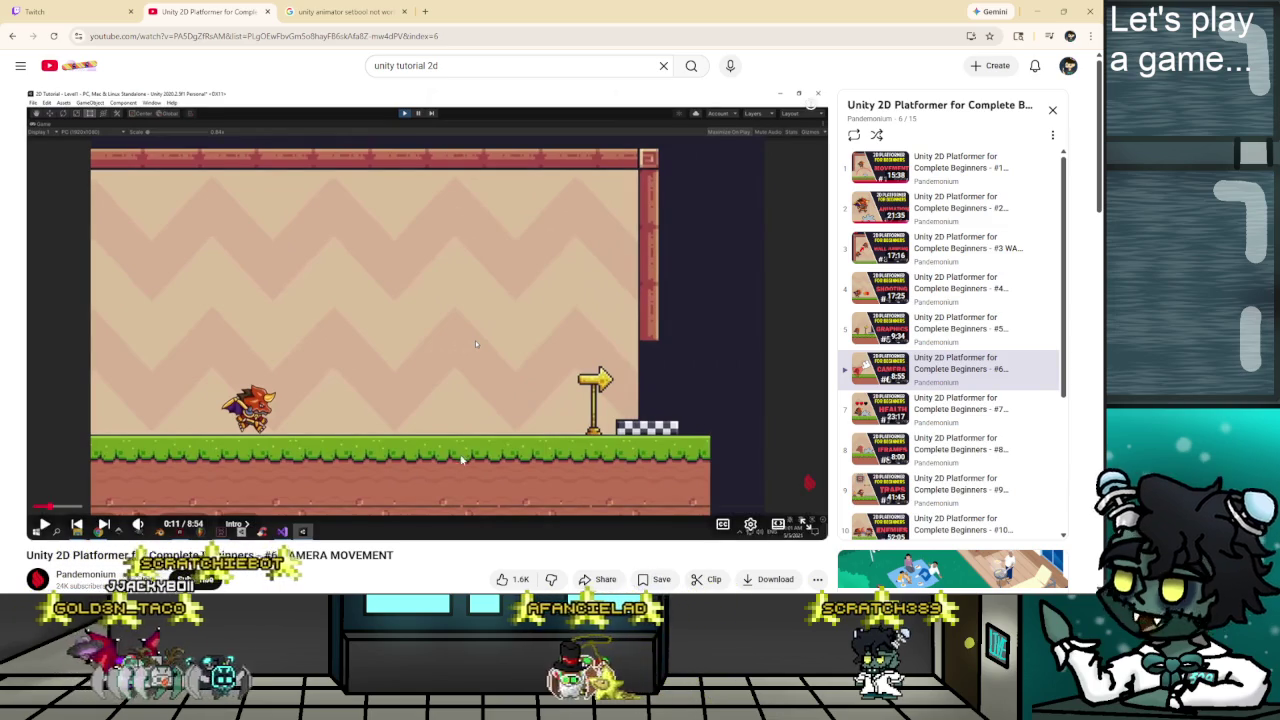
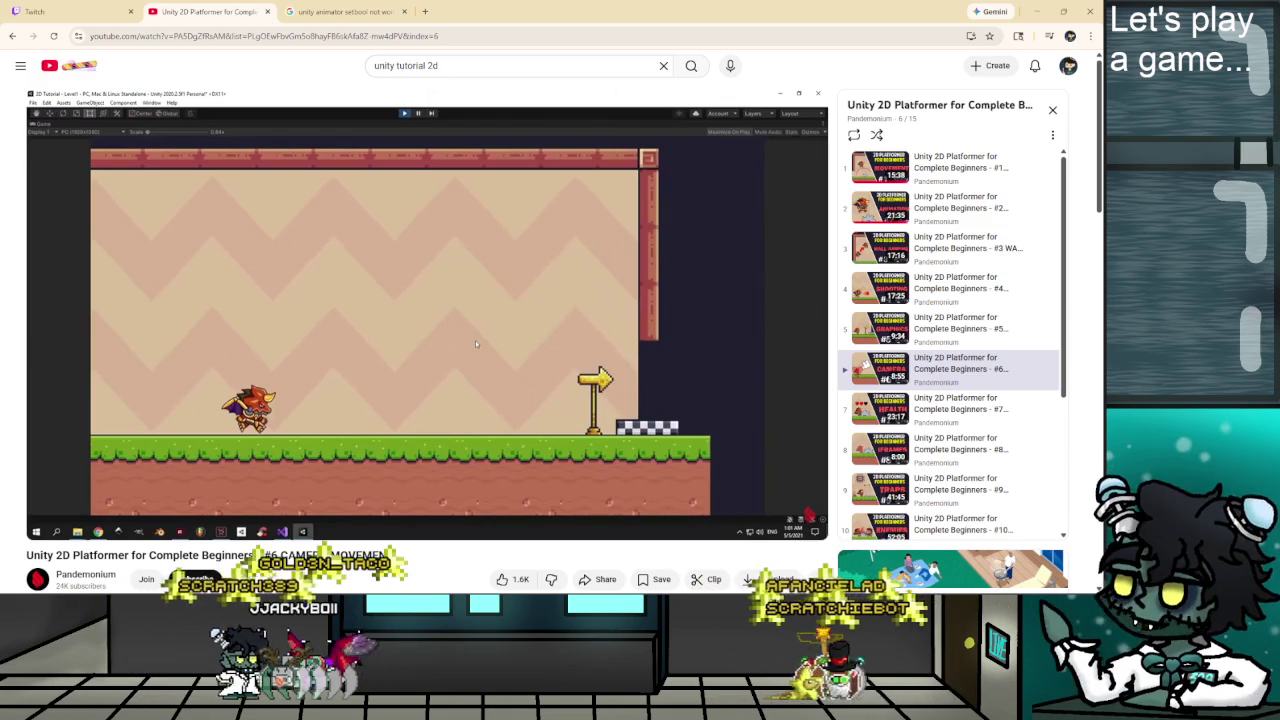
Play the game in Unity and test the player running left and right and jumping.
key(alt+Tab)
click(563, 10)
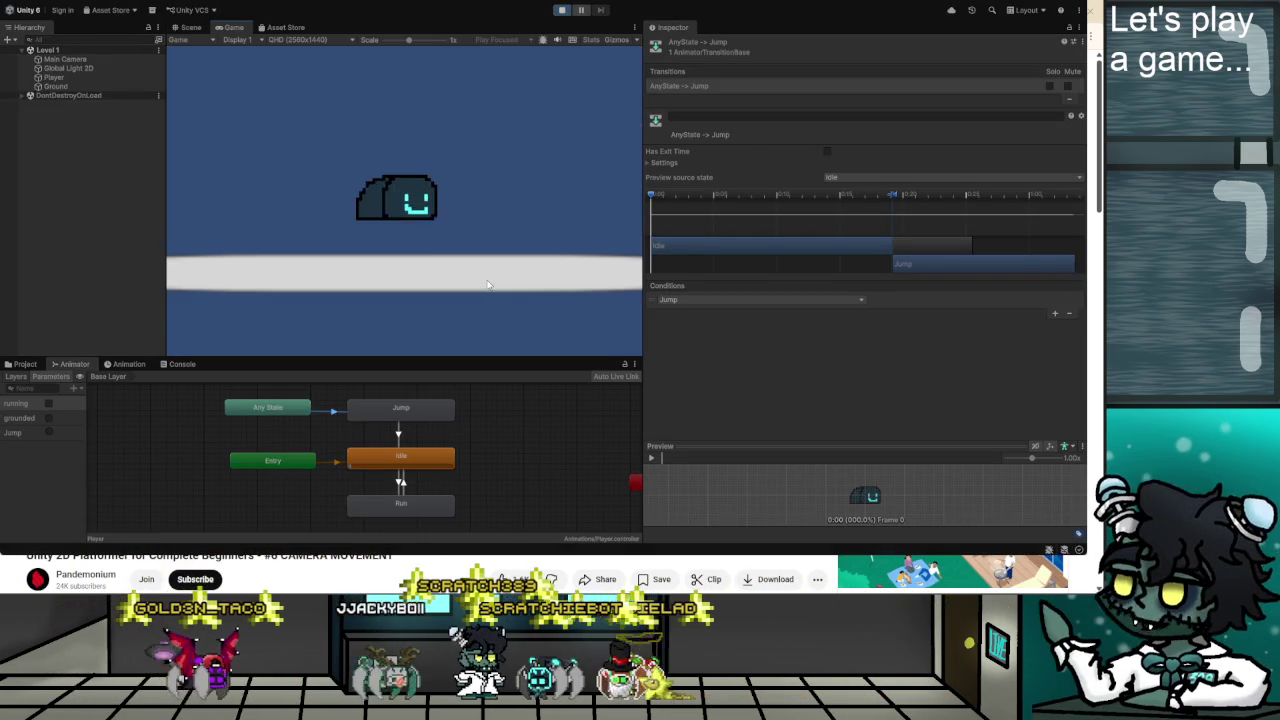
key(a)
key(space)
key(d)
key(a)
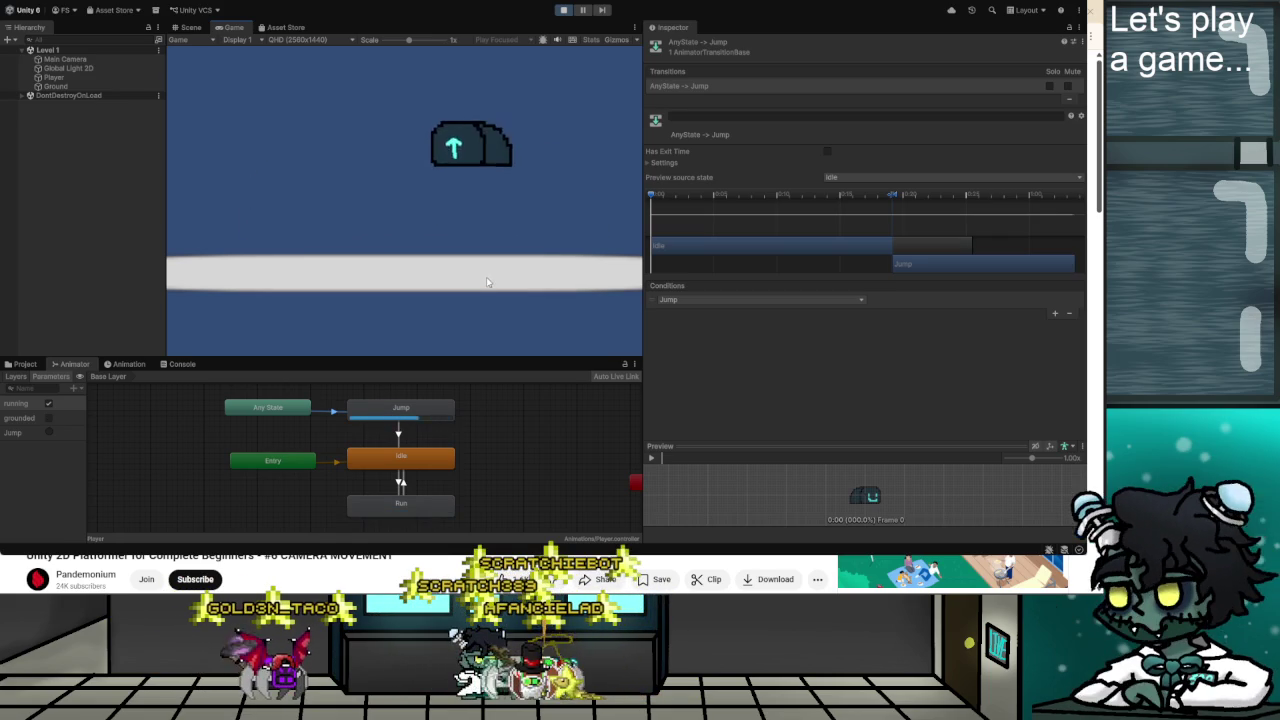
key(d)
key(a)
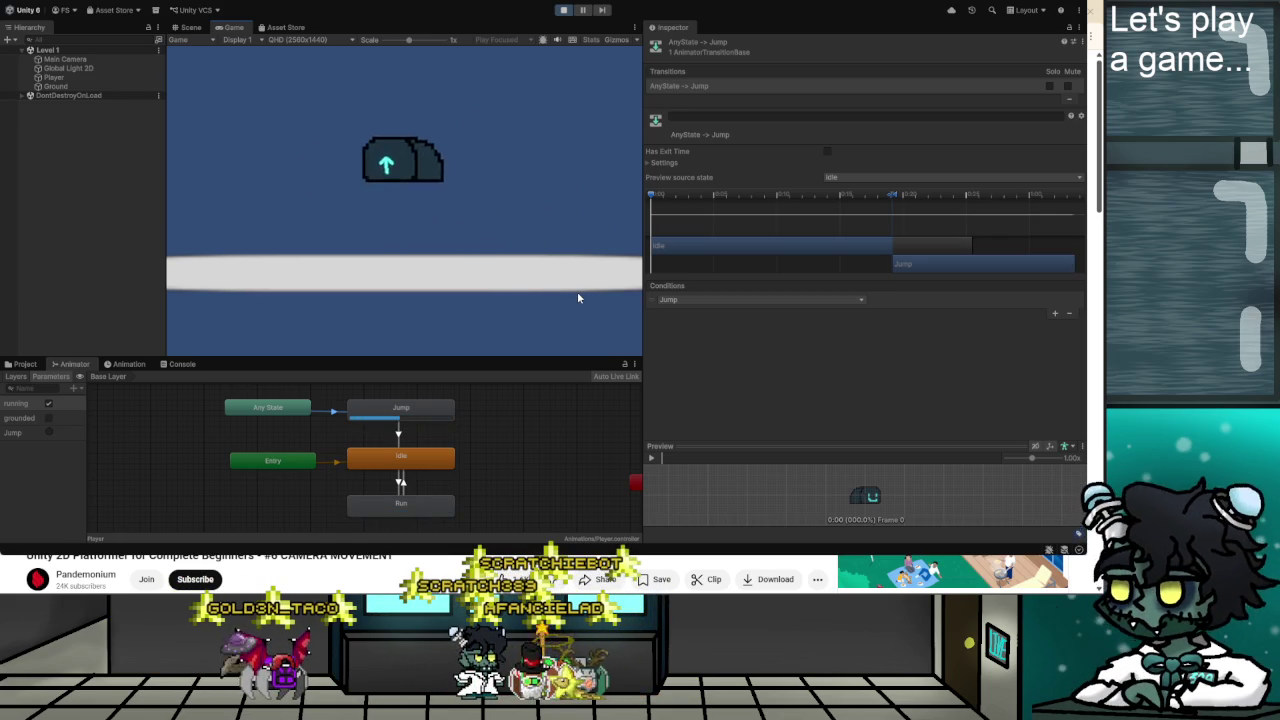
key(d)
key(a)
key(d)
key(space)
key(d)
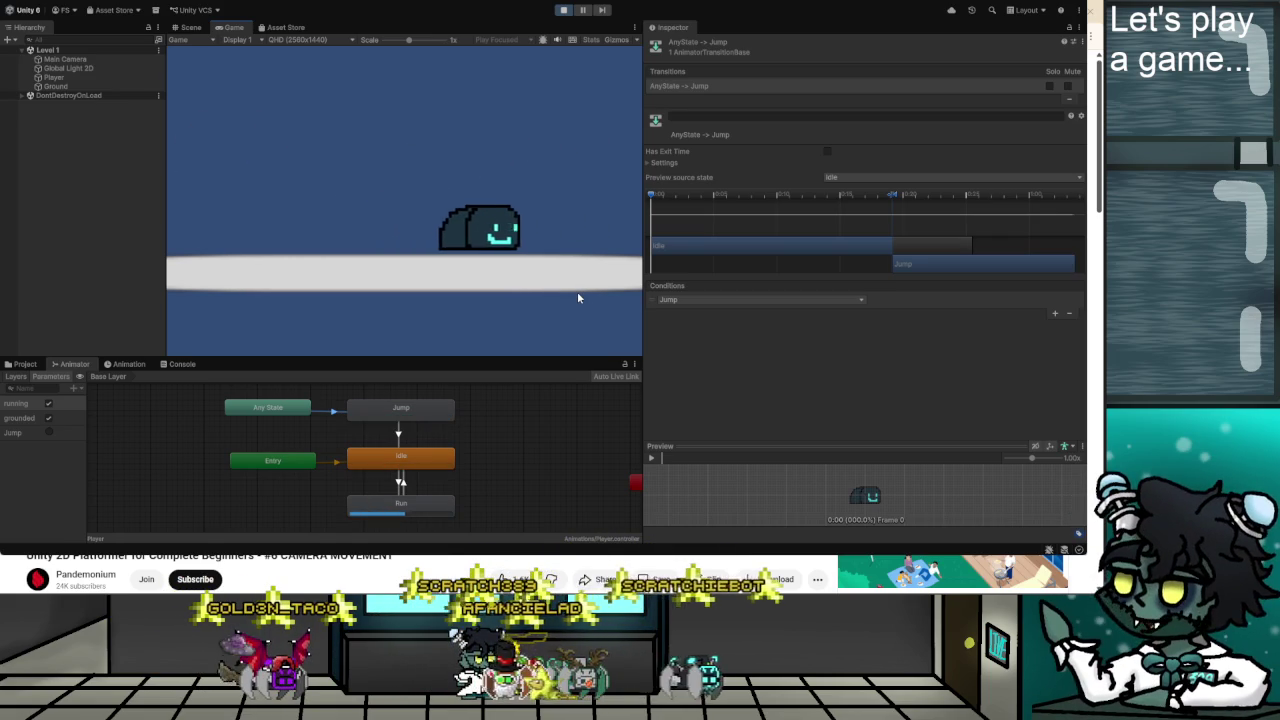
key(a)
key(d)
key(a)
key(d)
Finish testing the player's direction changes and select the Main Camera in the Hierarchy.
key(a)
key(d)
key(a)
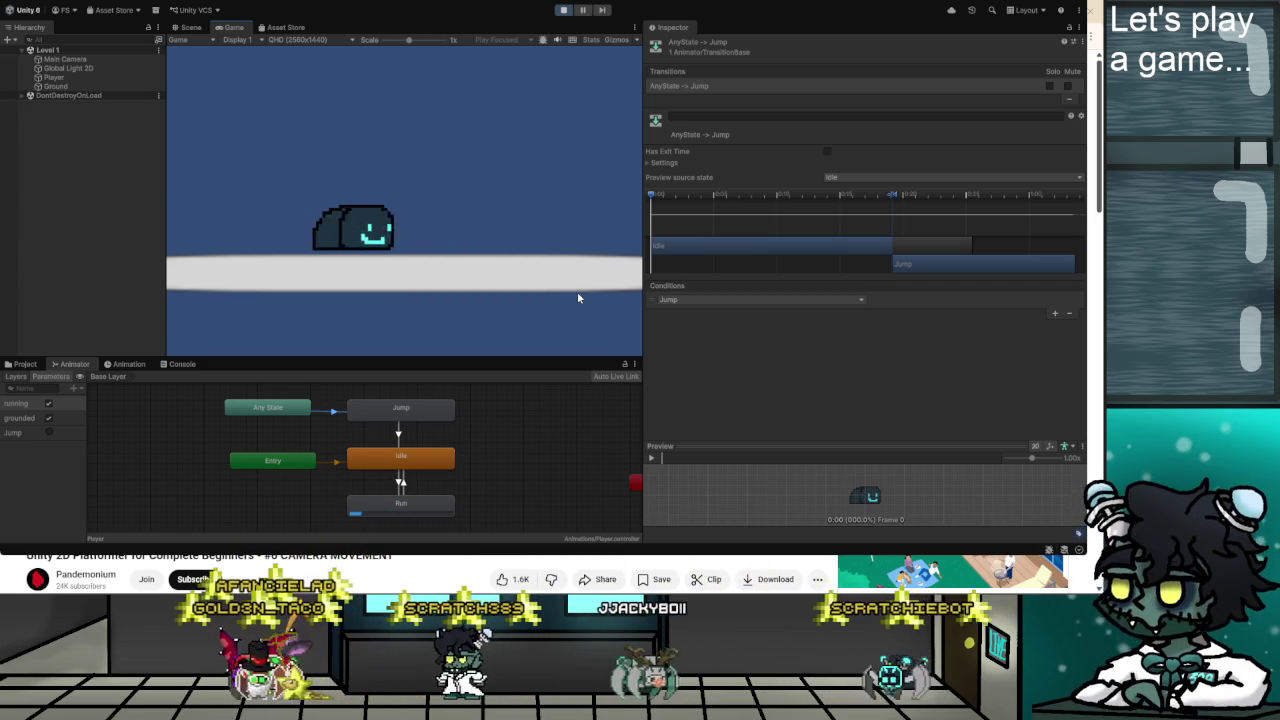
key(d)
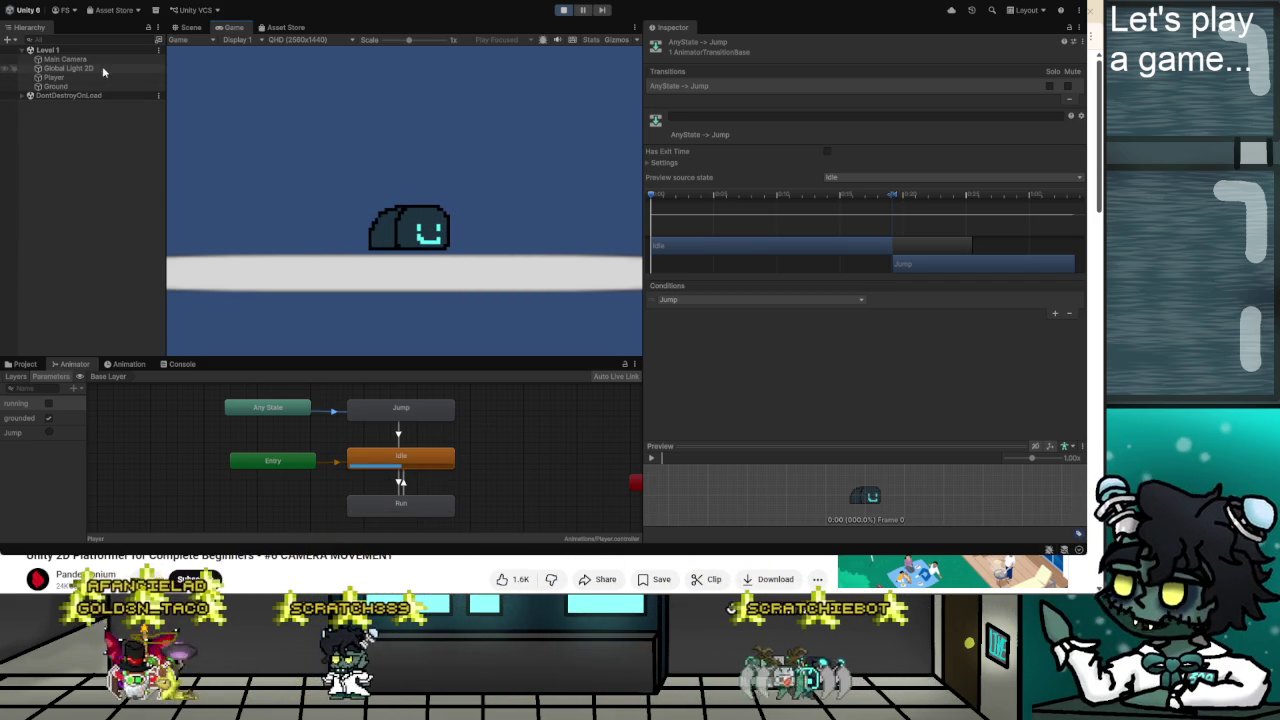
click(96, 62)
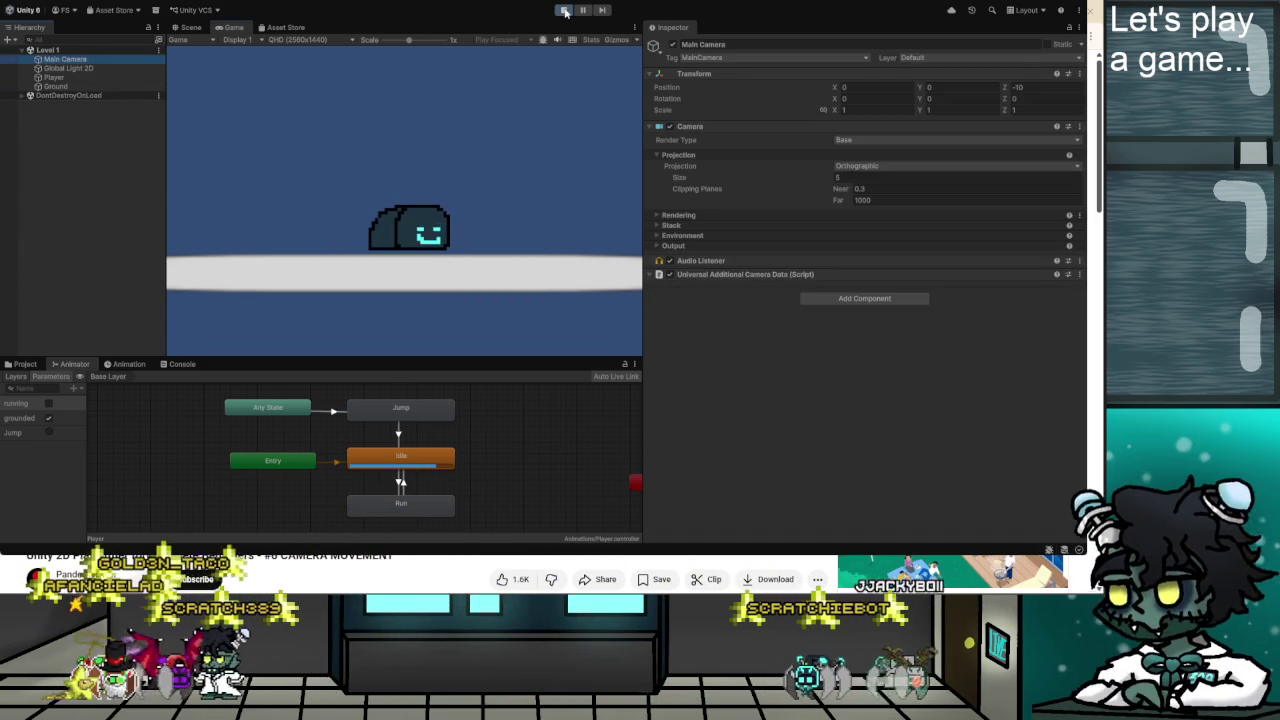
Stop the game and change the Main Camera's Transform Position Z from -10 to -30.
click(565, 12)
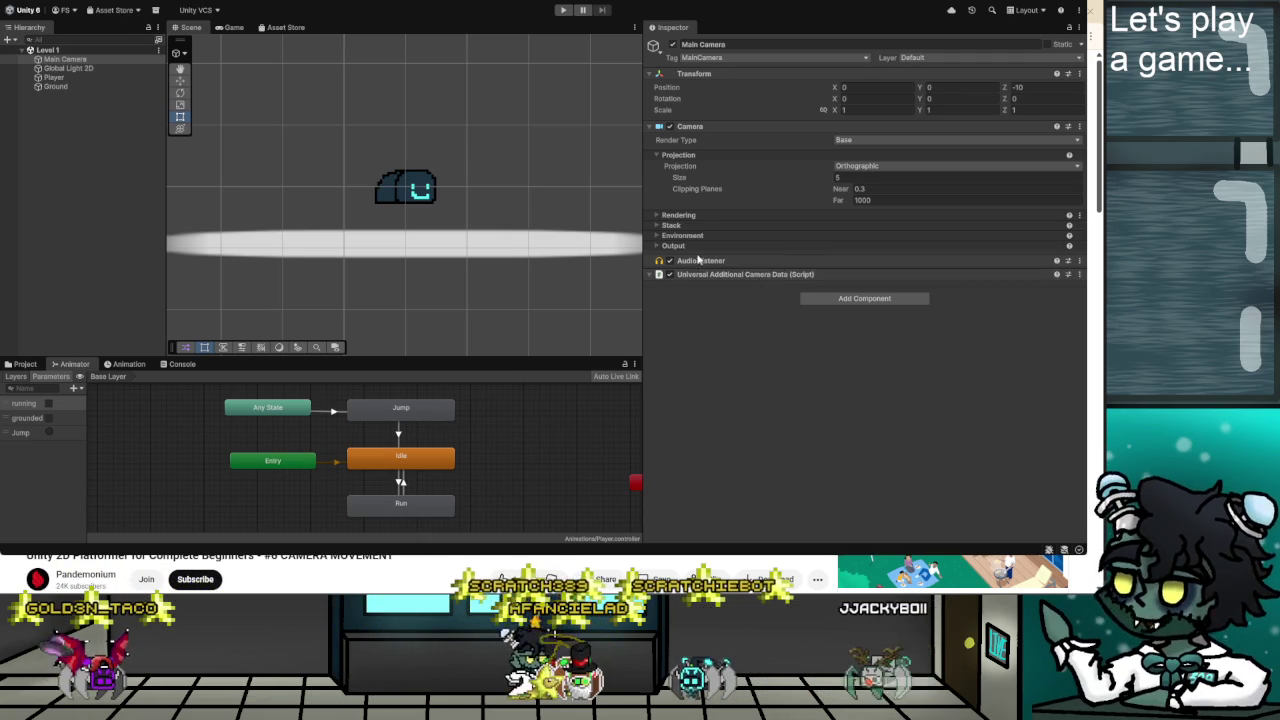
click(652, 276)
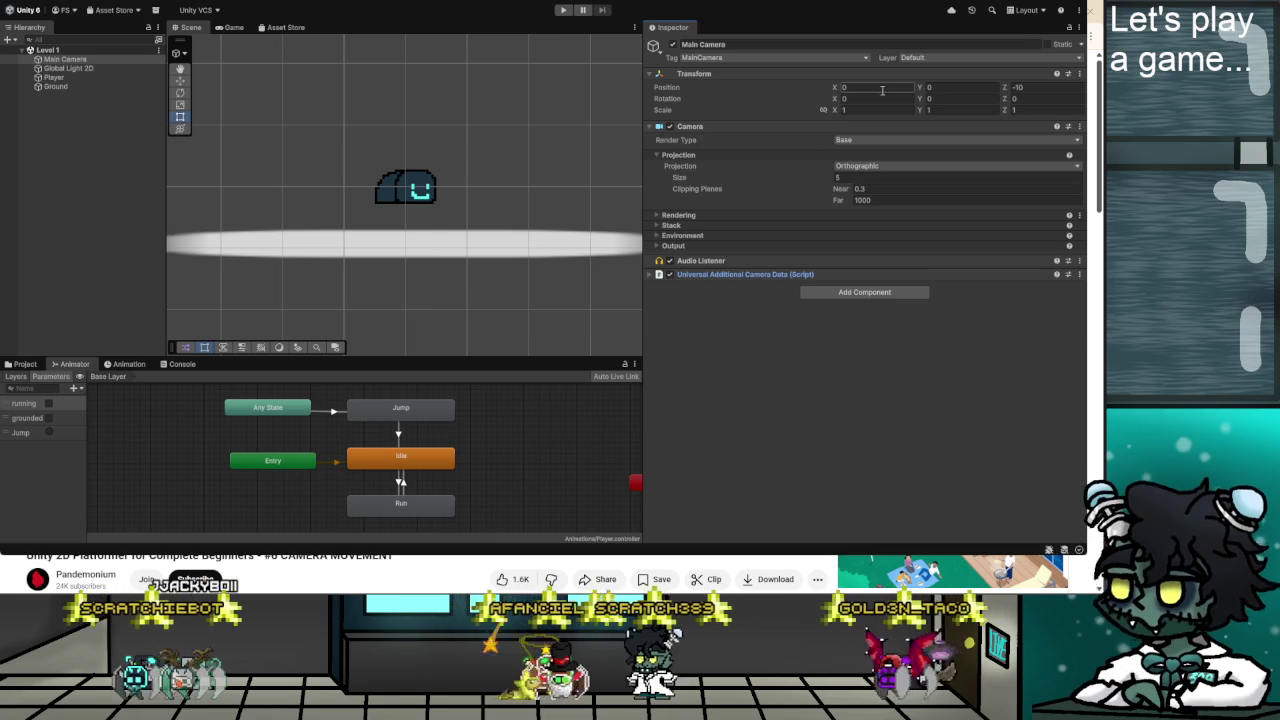
click(1048, 88)
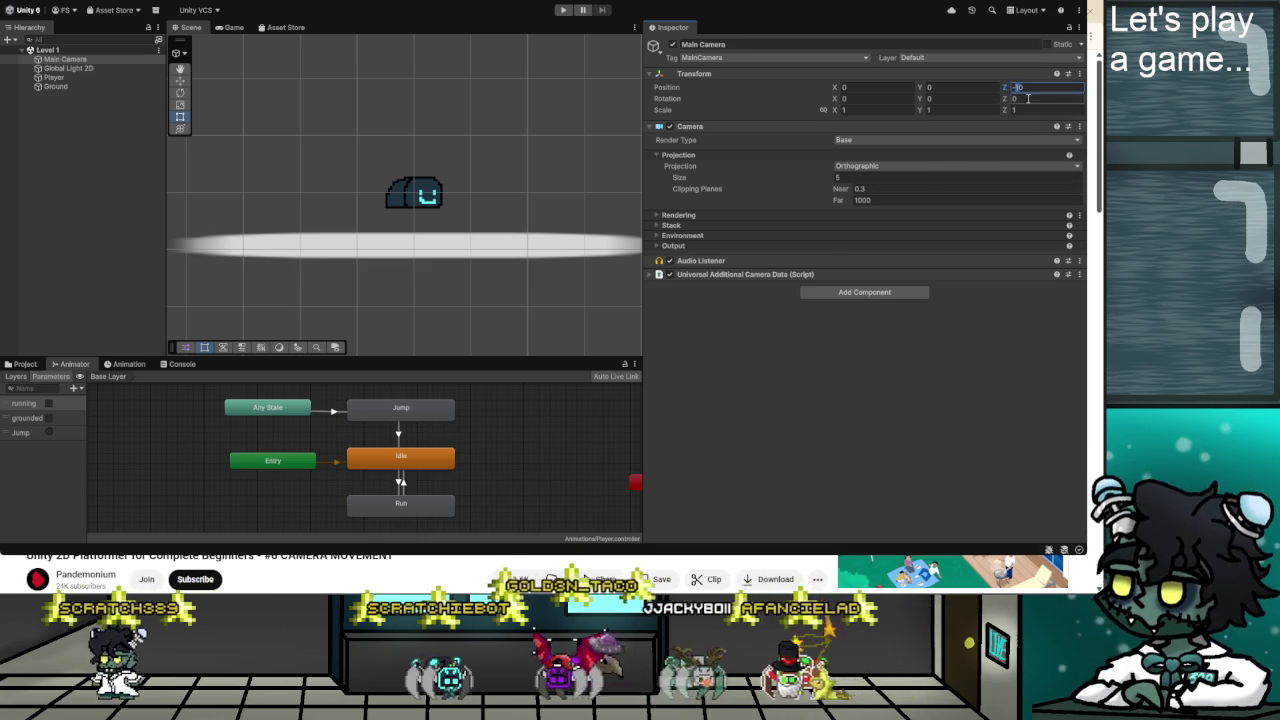
text(-30)
key(Return)
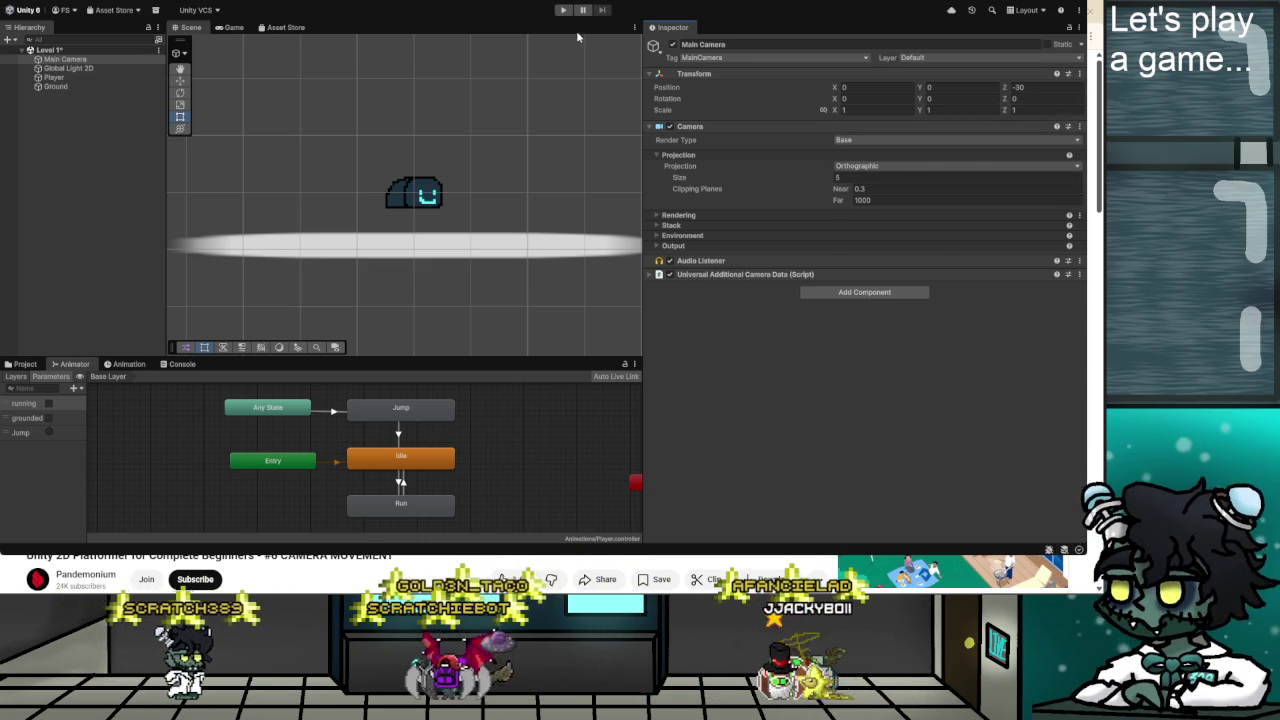
Play-test the game with the camera at Z -30, then stop it.
click(564, 9)
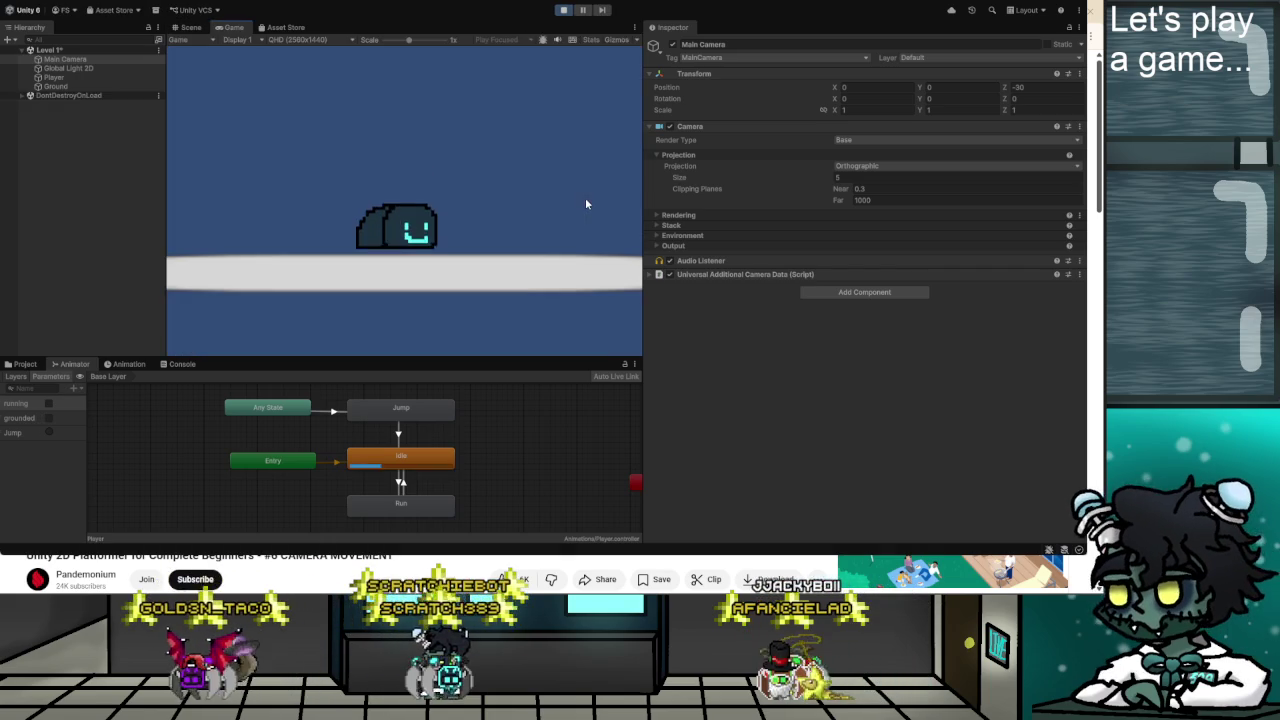
key(a)
key(d)
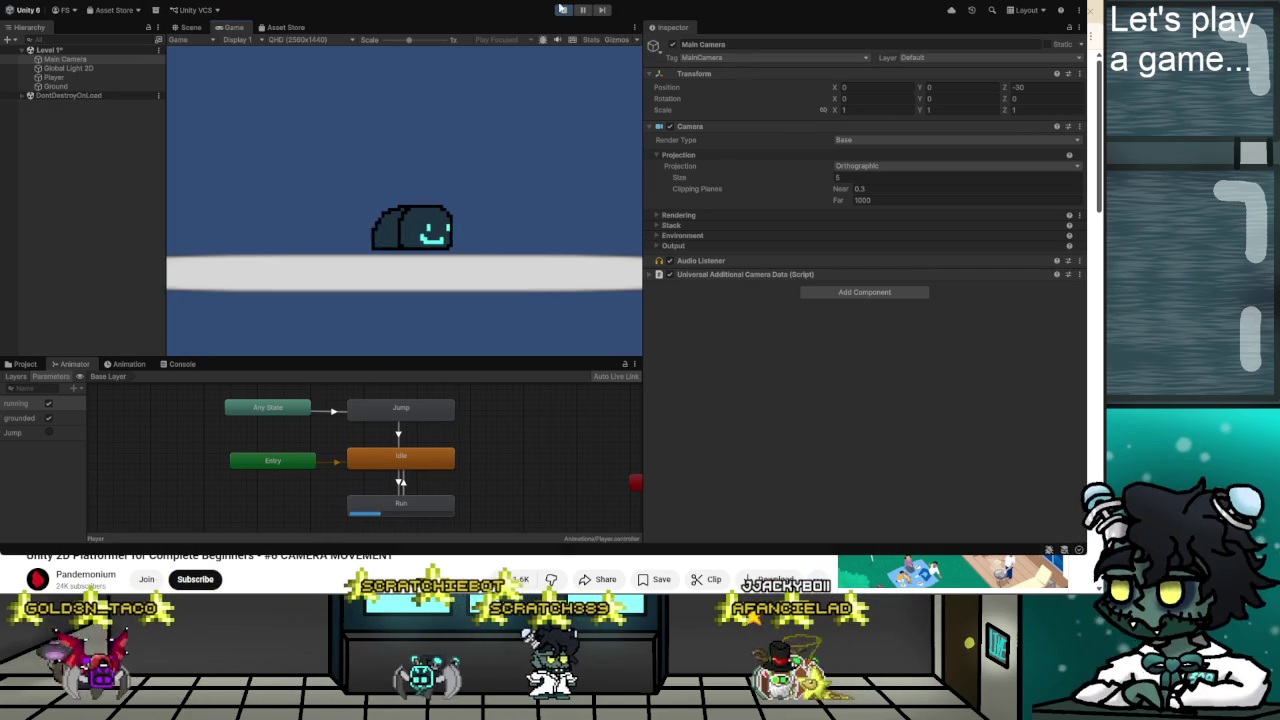
key(ctrl+p)
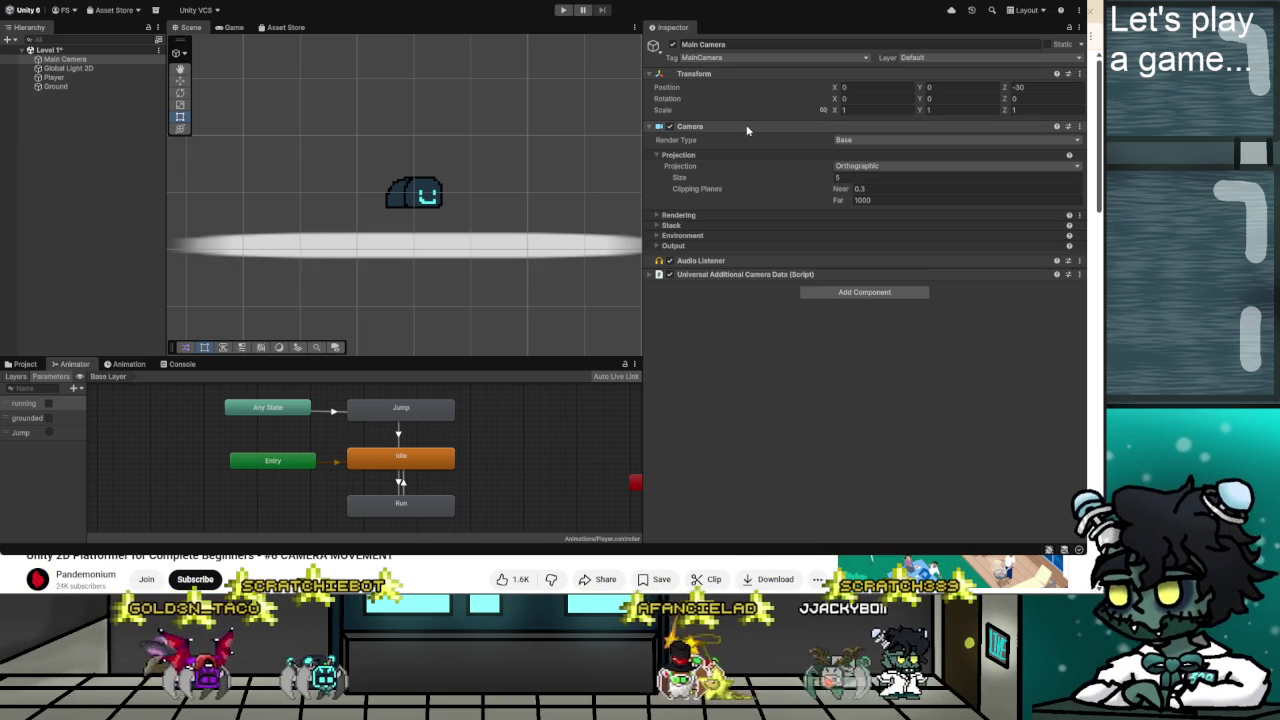
Reset the Main Camera's Position Z to -10 and play-test again before stopping.
click(1017, 88)
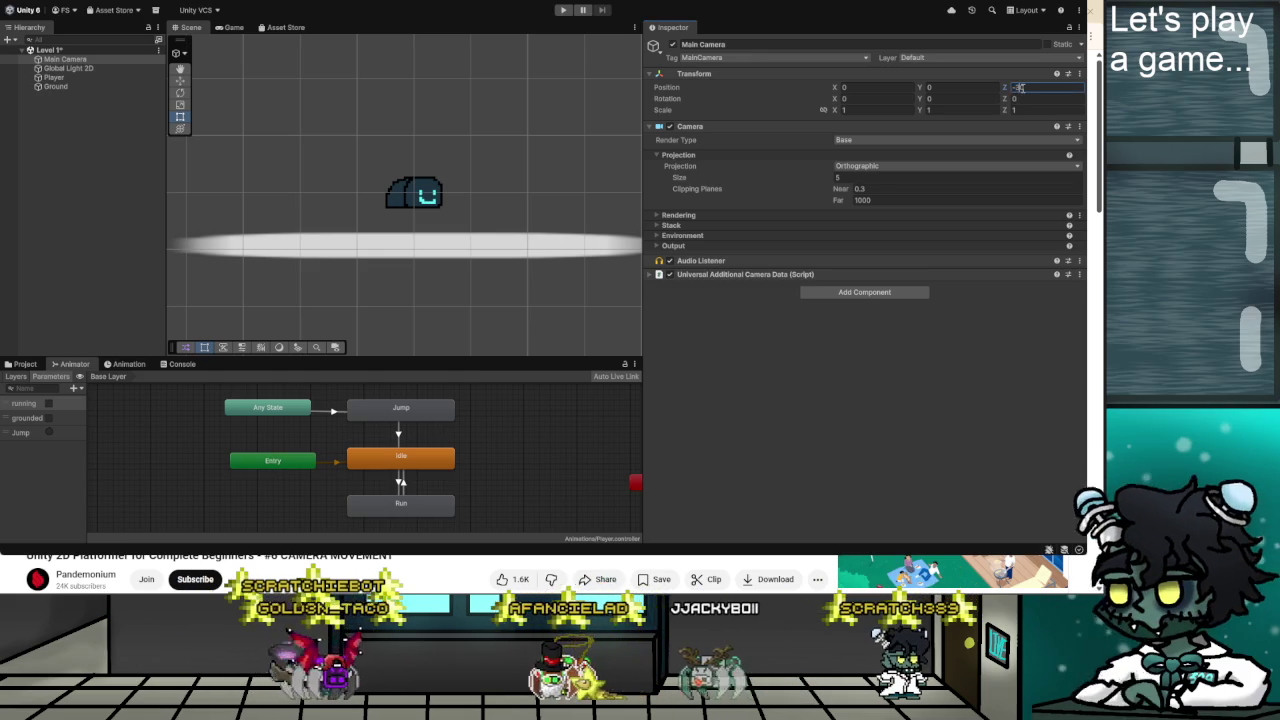
text(-10)
key(Return)
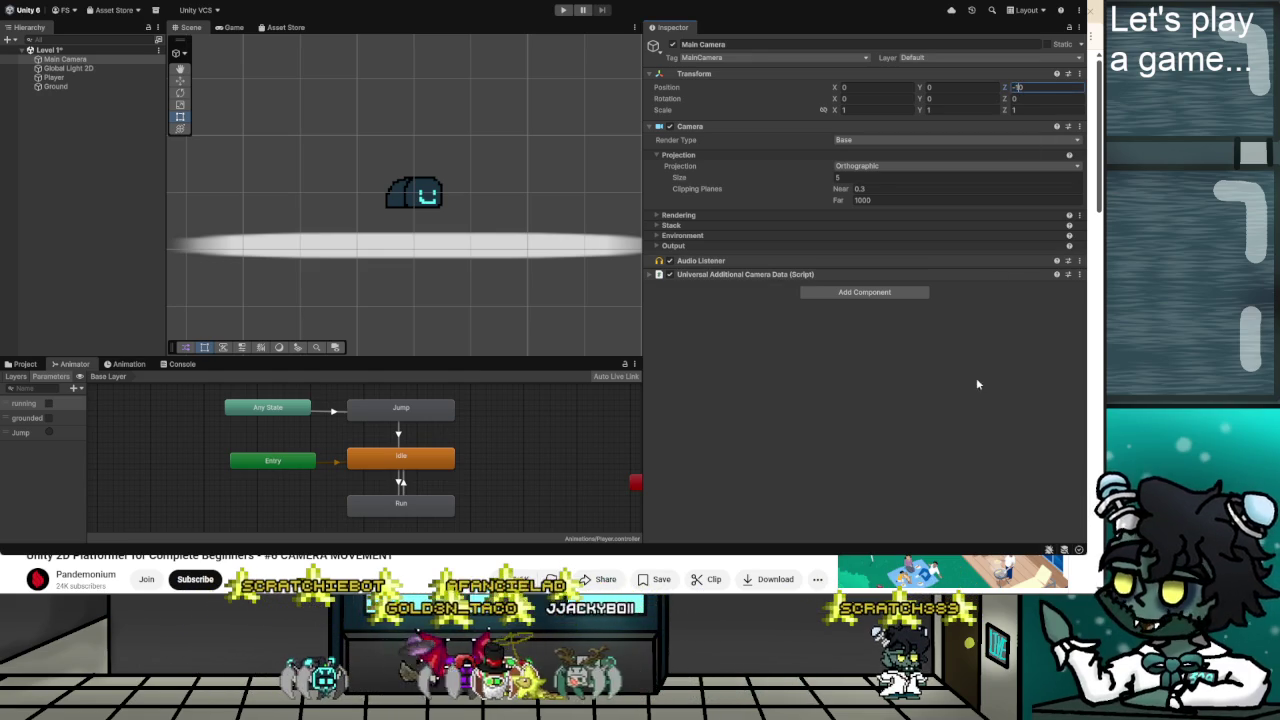
key(ctrl+p)
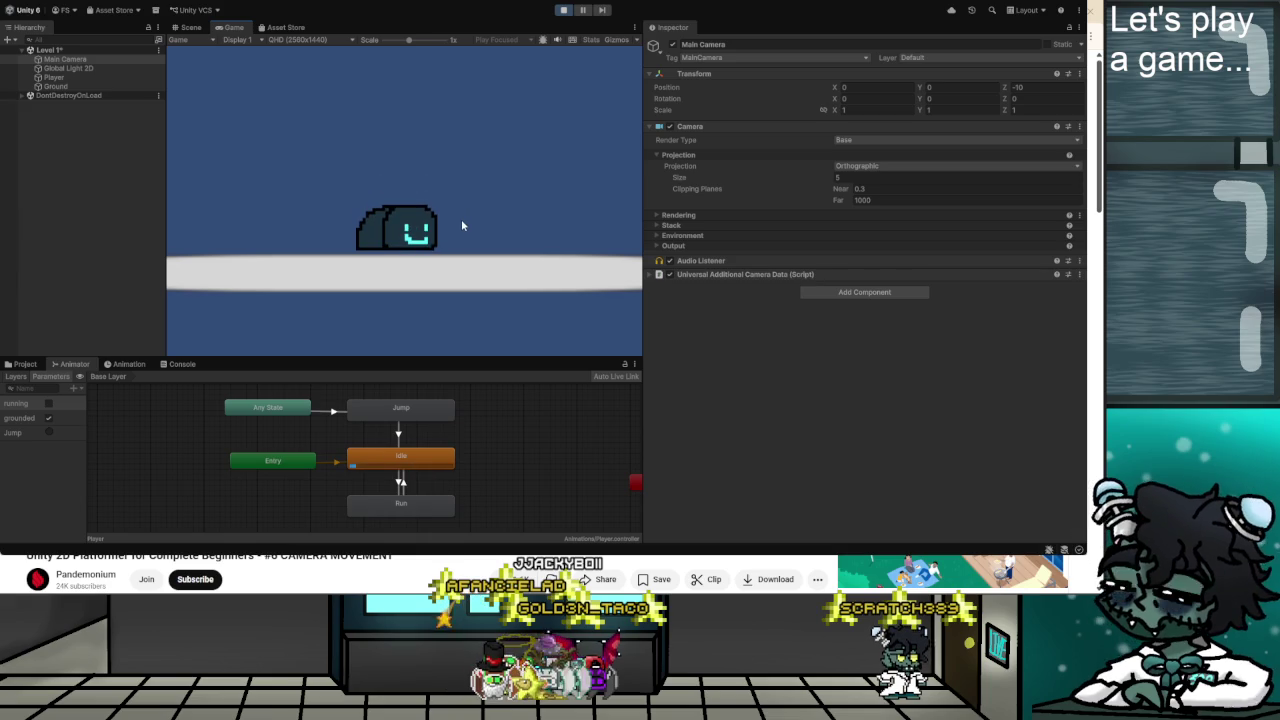
click(563, 10)
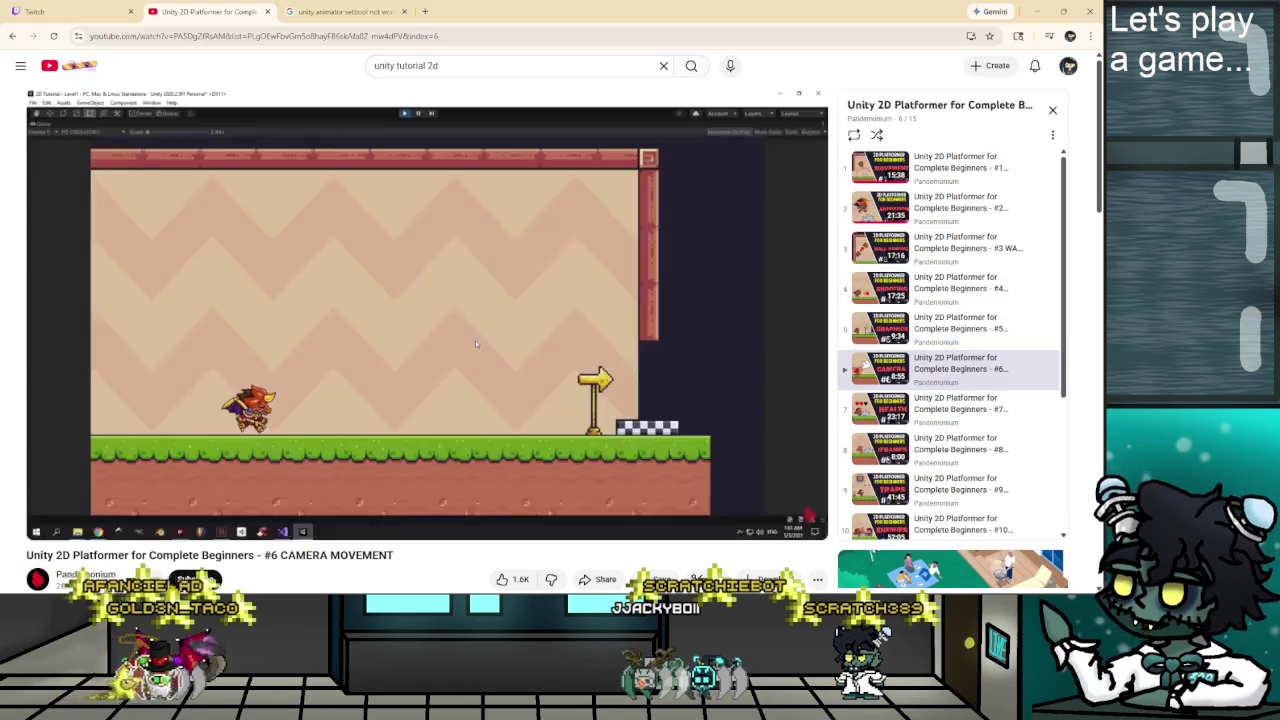
click(475, 340)
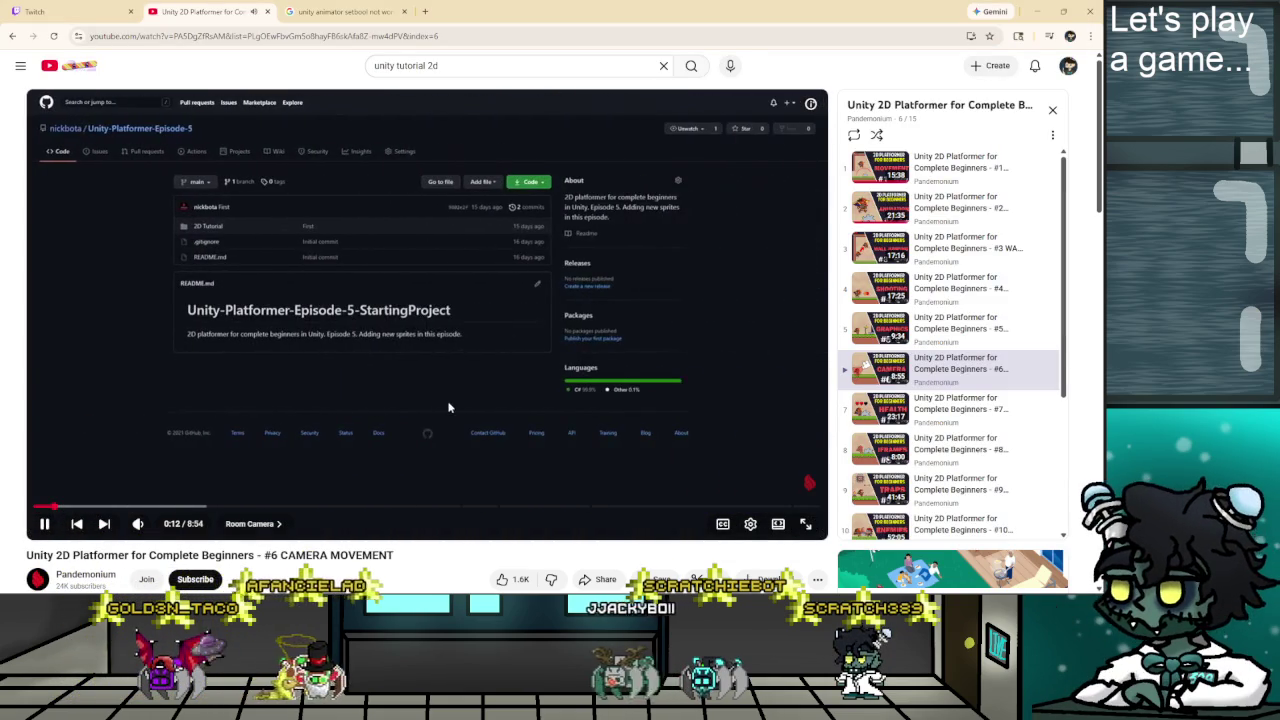
Seek the tutorial video and pause it on the CameraController code, then return to Unity.
key(Right)
key(Right)
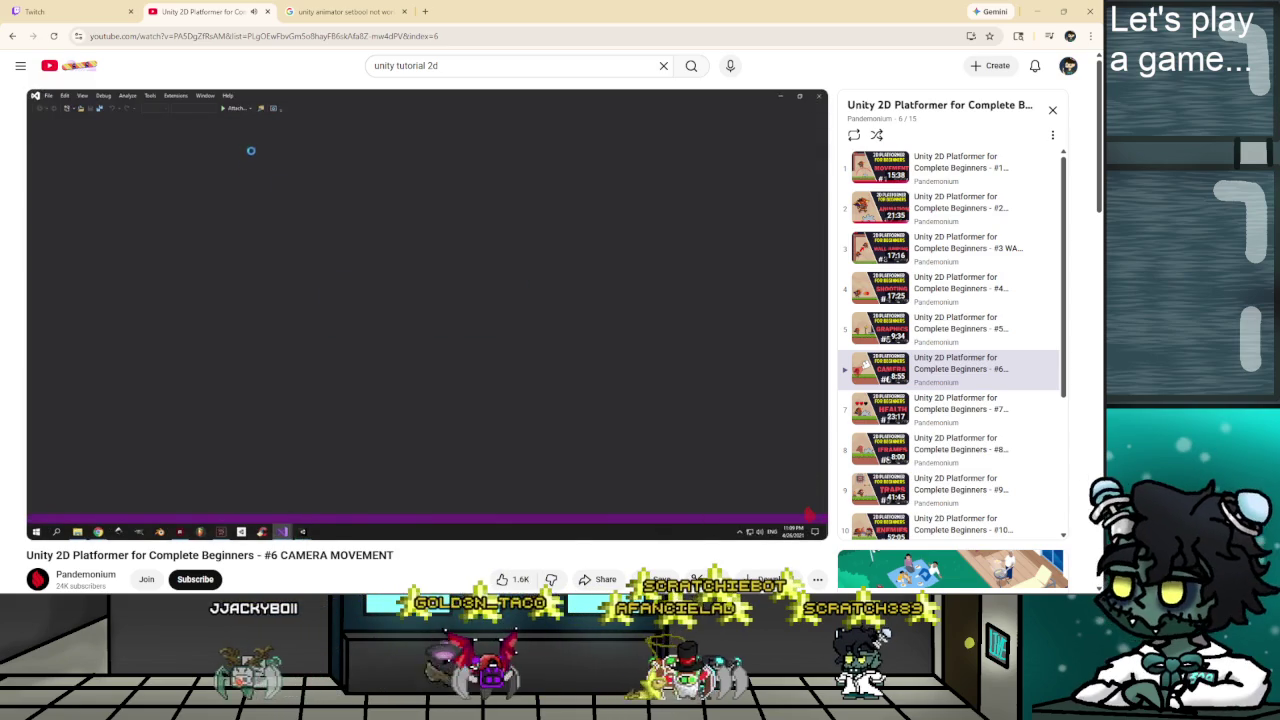
key(Left)
key(Left)
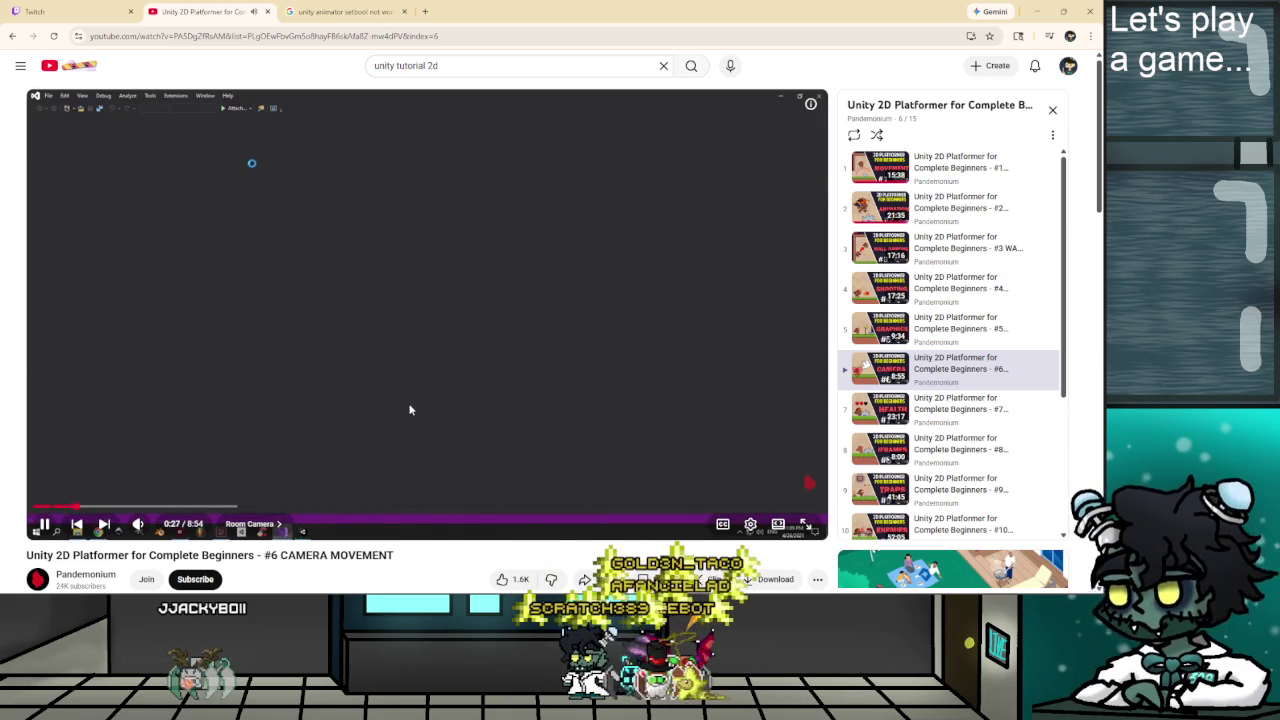
click(409, 410)
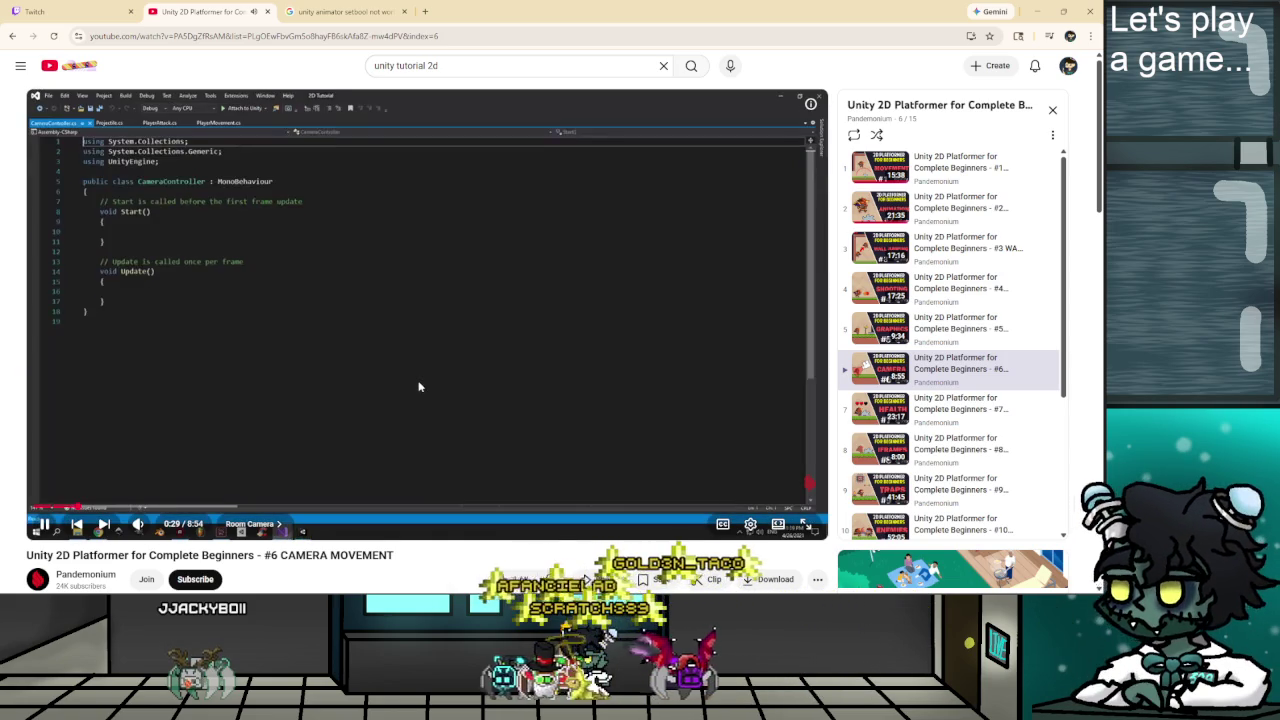
click(405, 325)
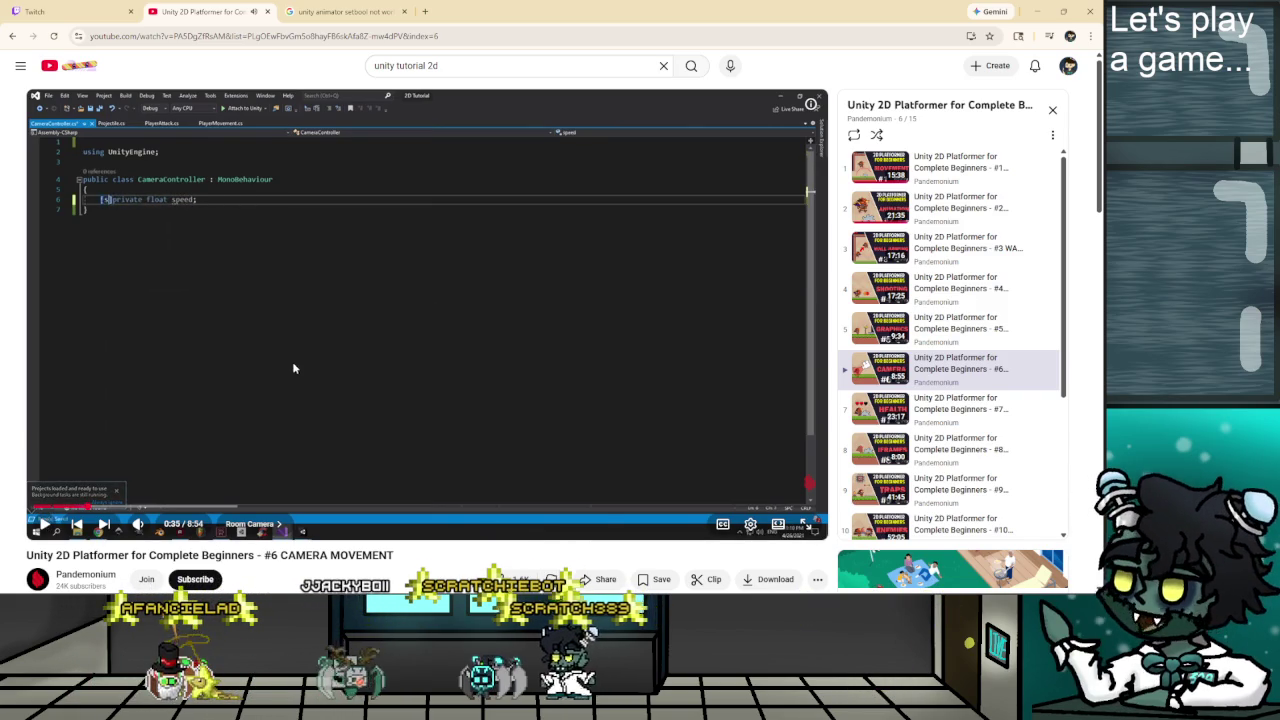
key(alt+Tab)
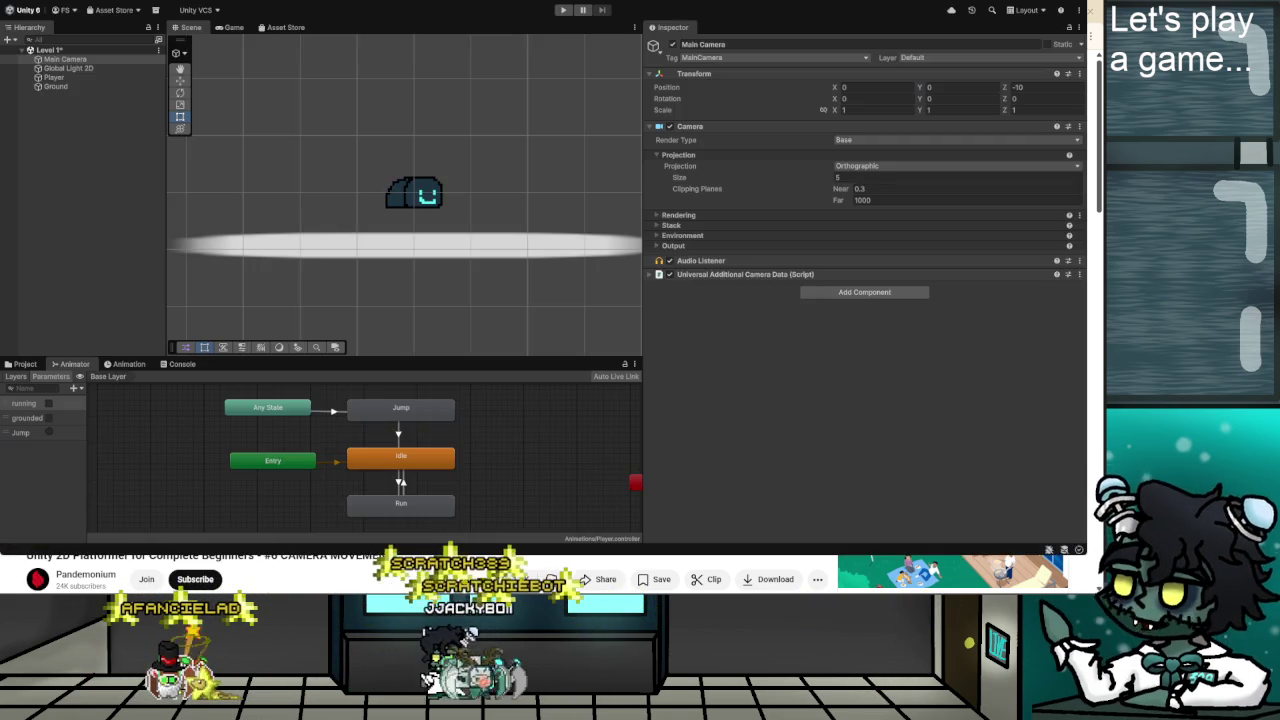
Create a new C# script named CameraMoveent in the Scripts folder and start renaming it.
click(24, 364)
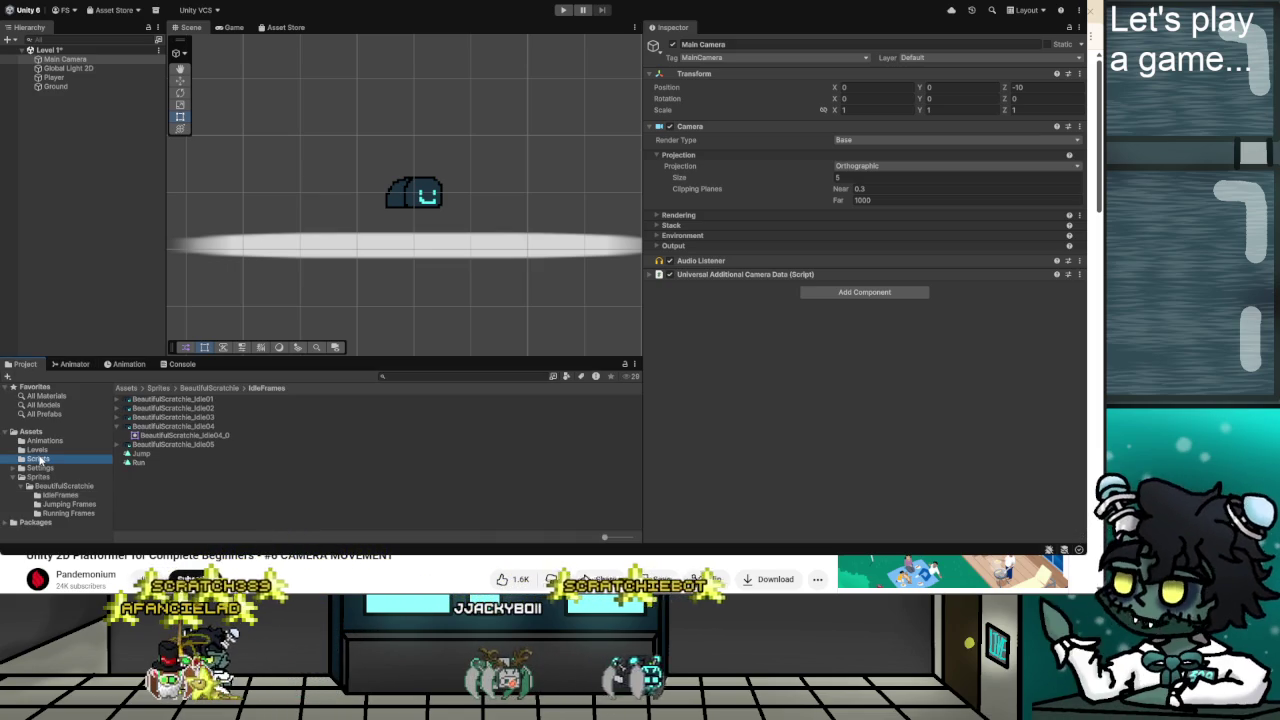
click(38, 459)
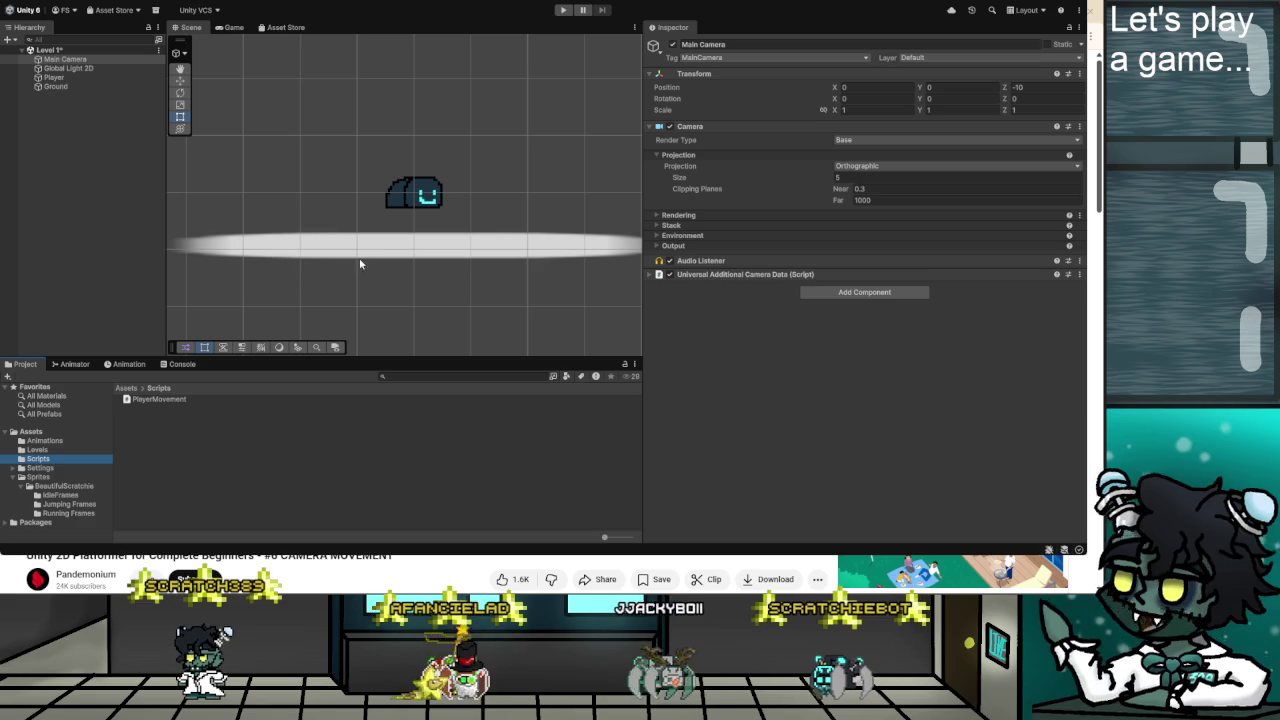
key(ctrl+alt+n)
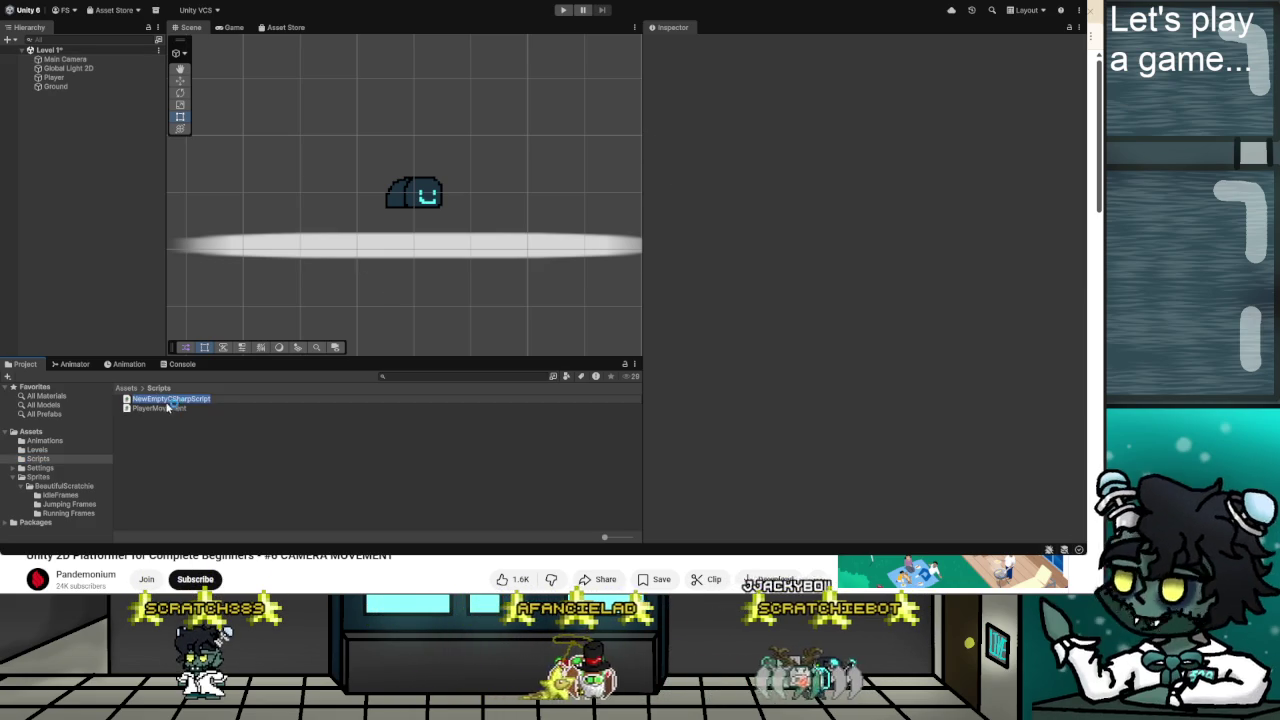
text(Camera)
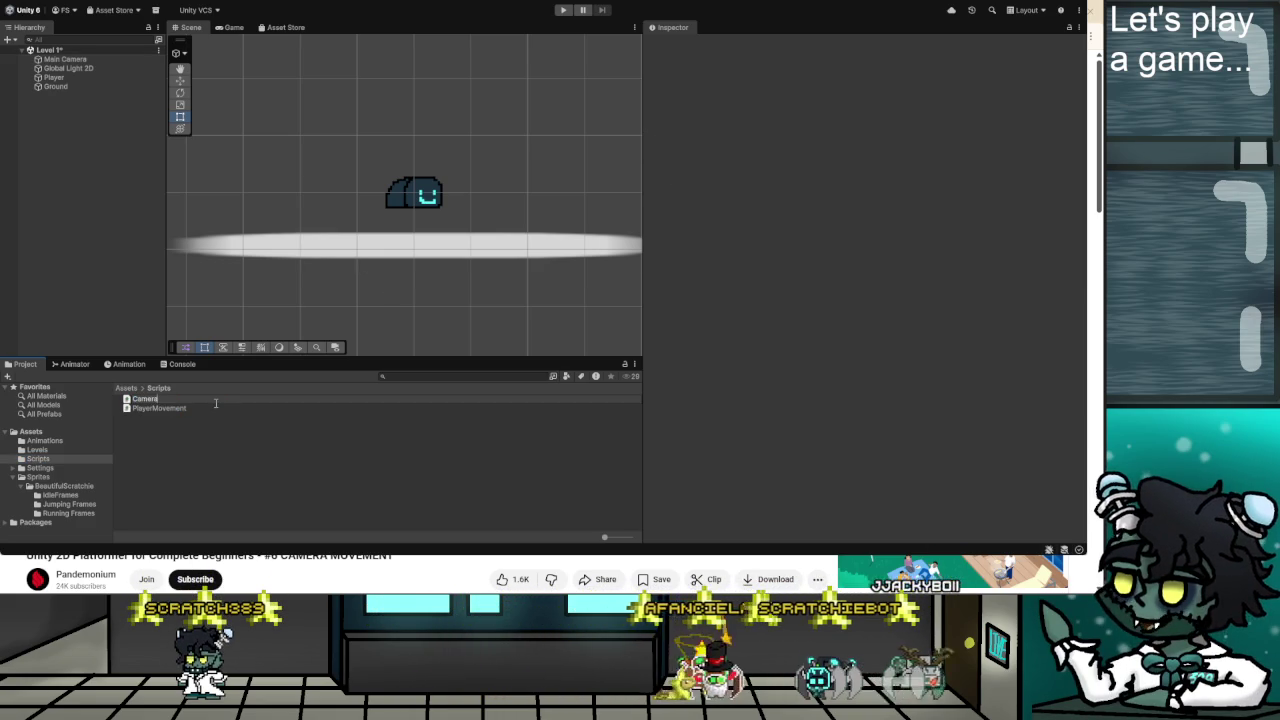
key(Return)
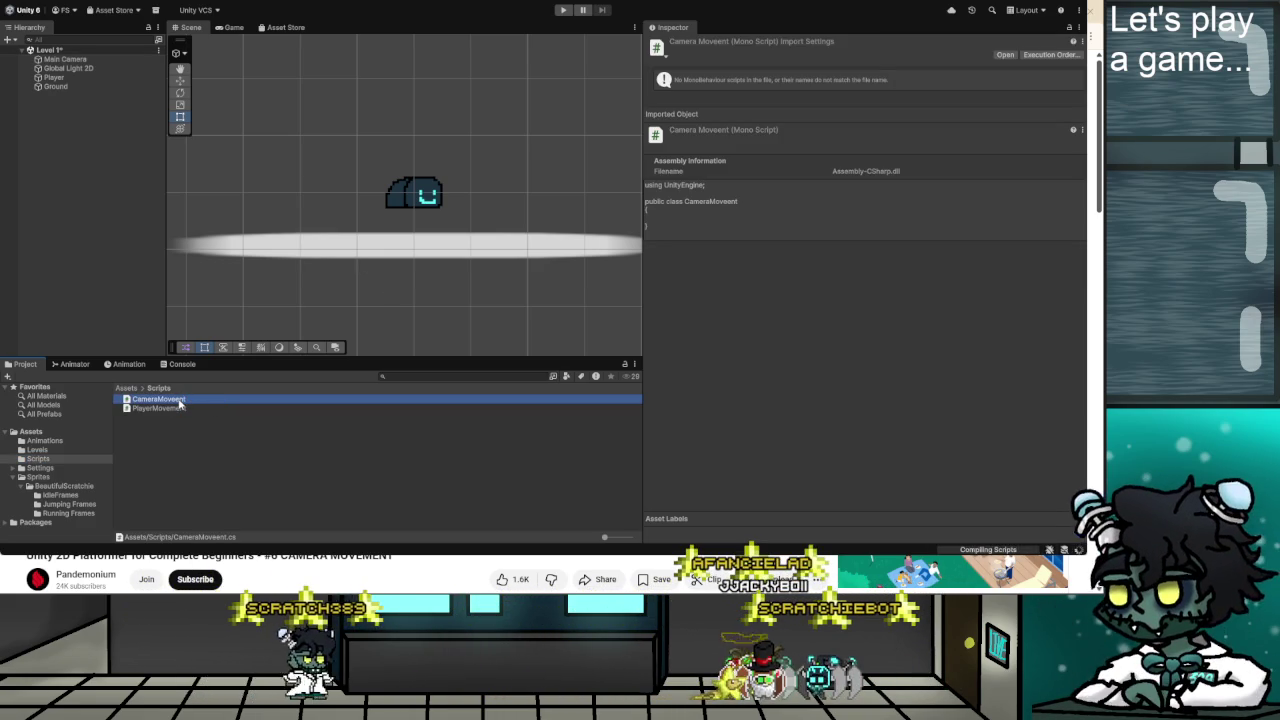
click(170, 399)
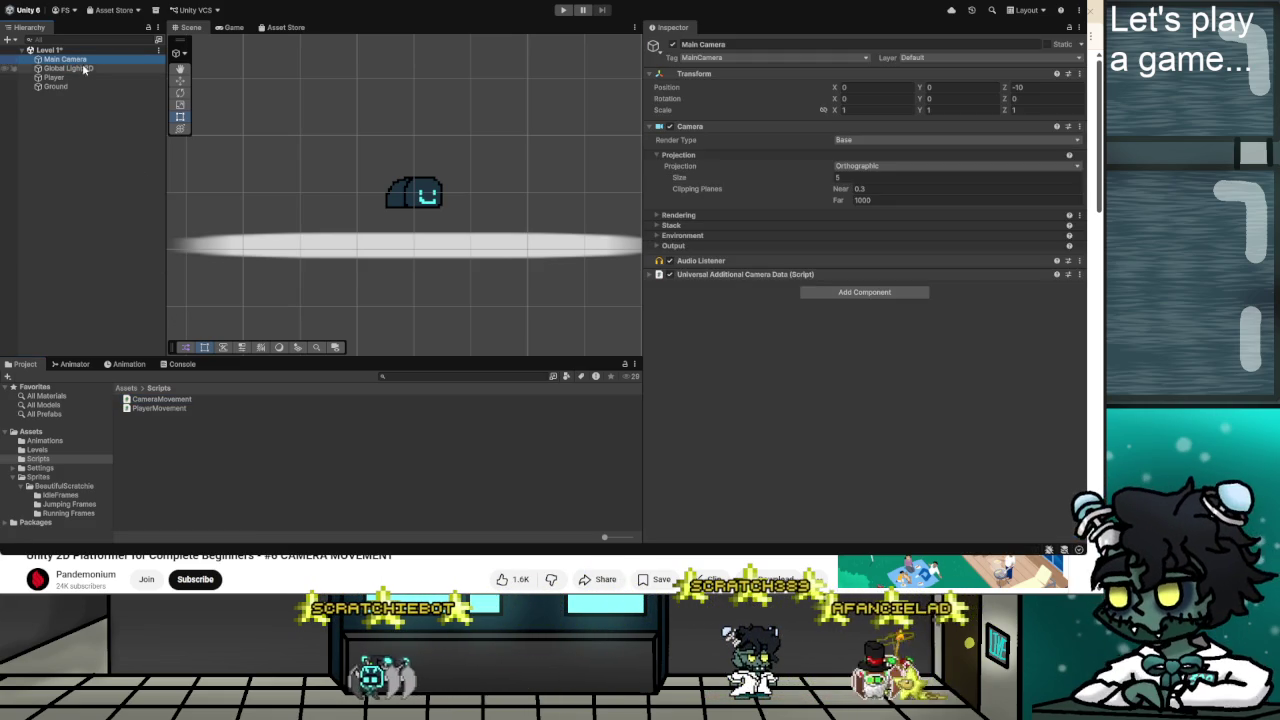
Try dragging the CameraMovement script onto the Main Camera.
click(155, 400)
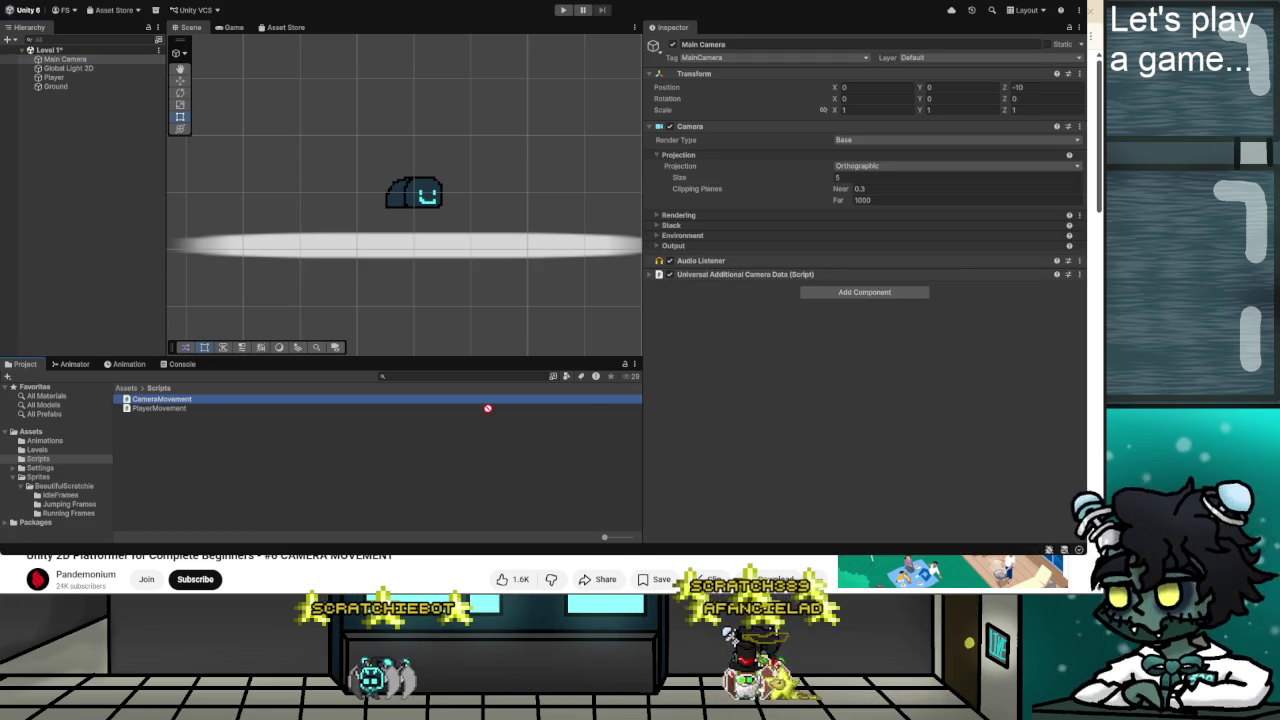
drag(425, 408, 815, 320)
mouse_move(697, 300)
mouse_down()
mouse_move(591, 298)
mouse_move(612, 290)
mouse_up()
Delete the broken camera script and name the replacement script CameraMovement.
click(188, 400)
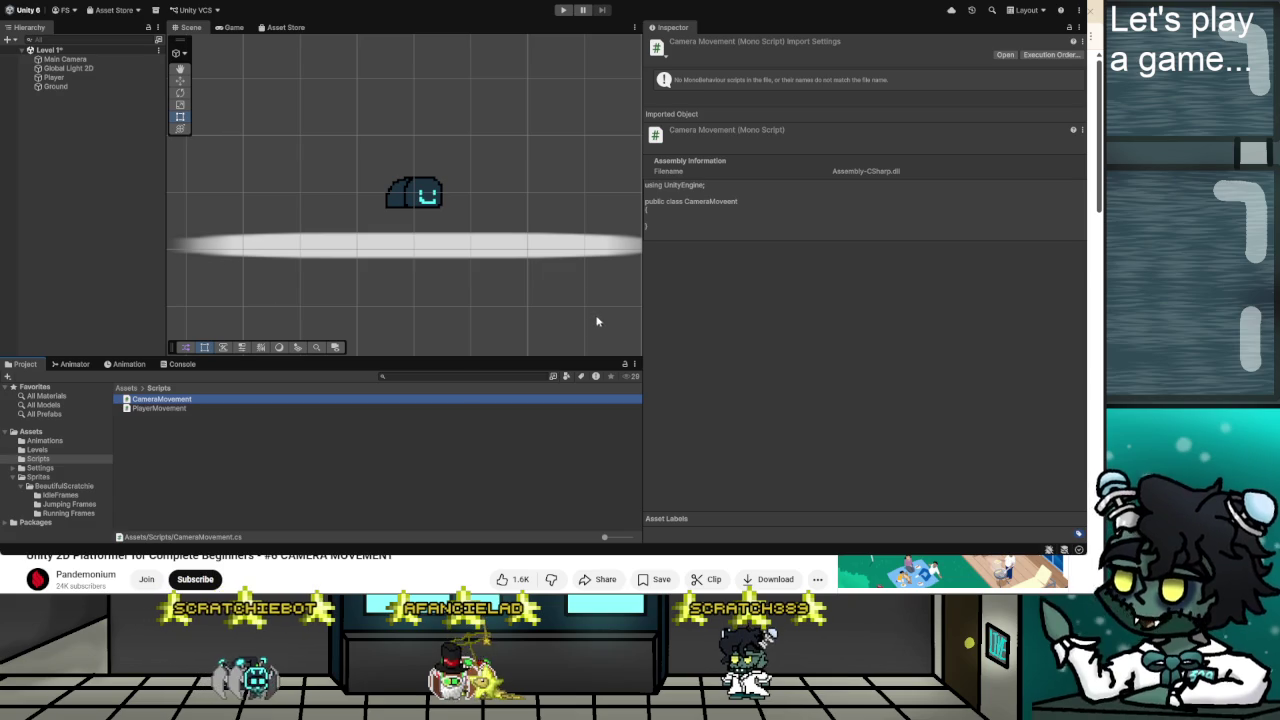
key(Delete)
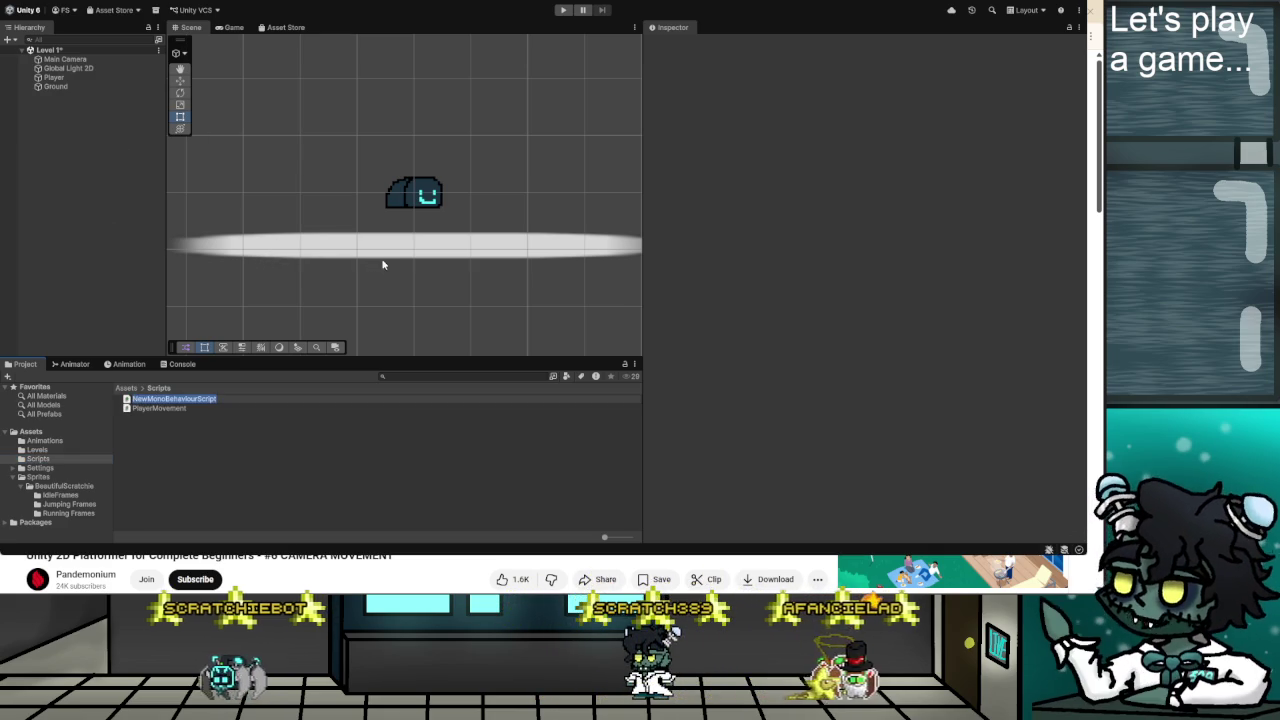
text(CameraM)
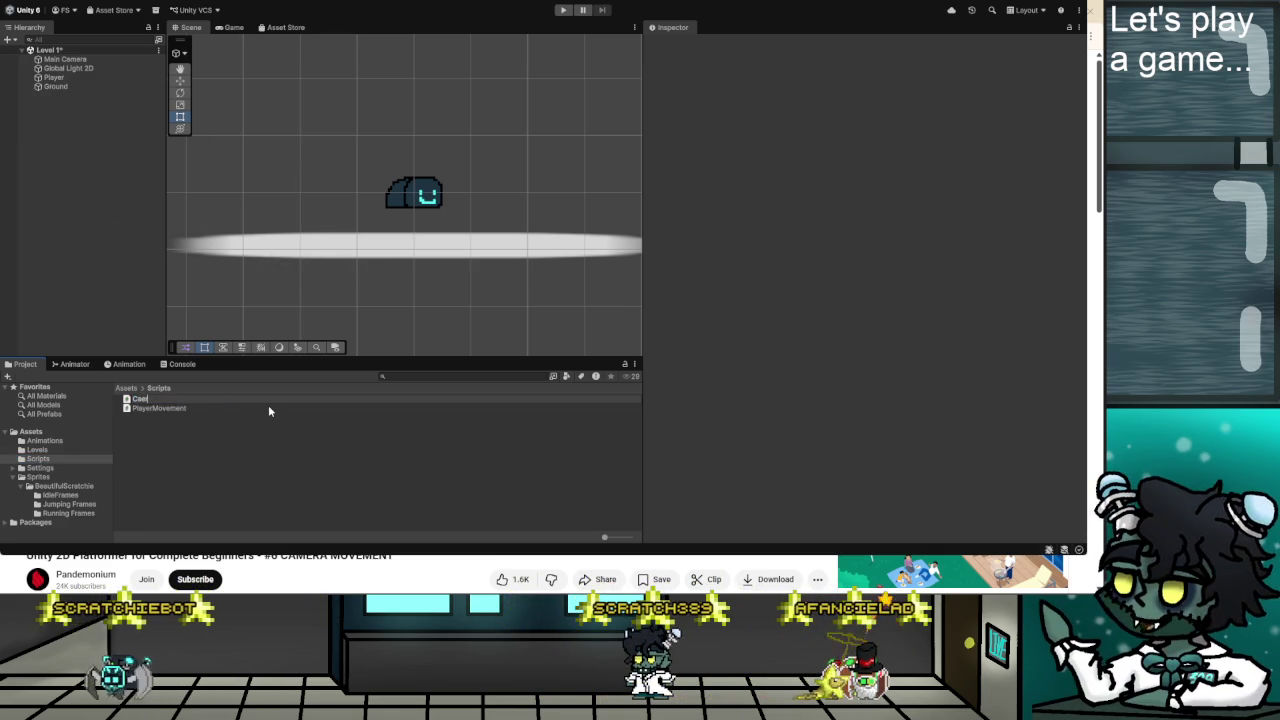
text(ovement)
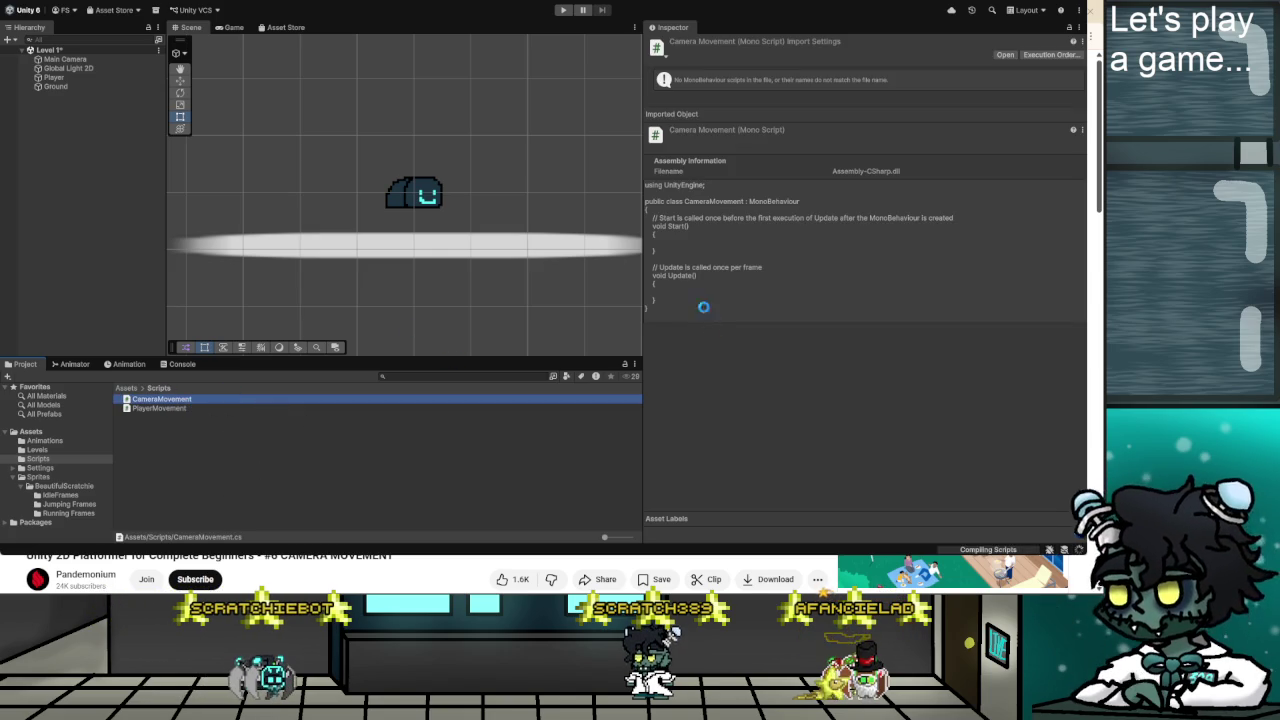
click(77, 59)
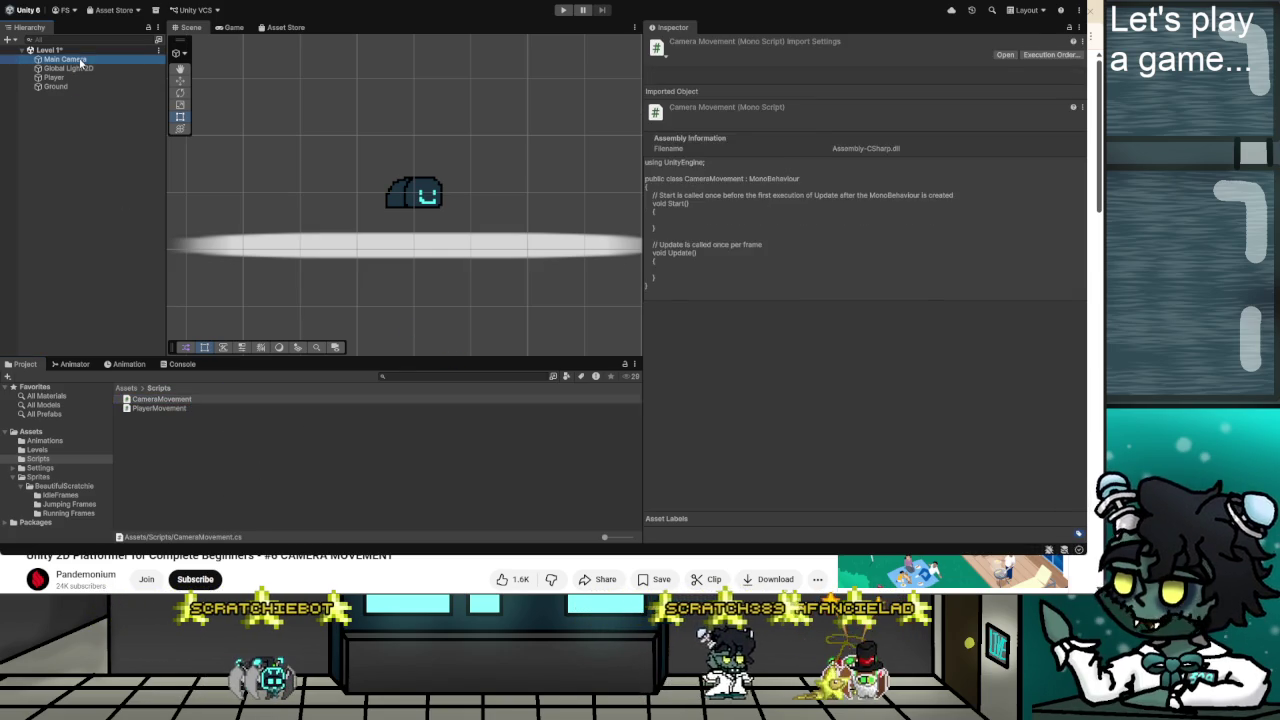
Drag the CameraMovement script onto the Main Camera to add it as a component.
click(172, 400)
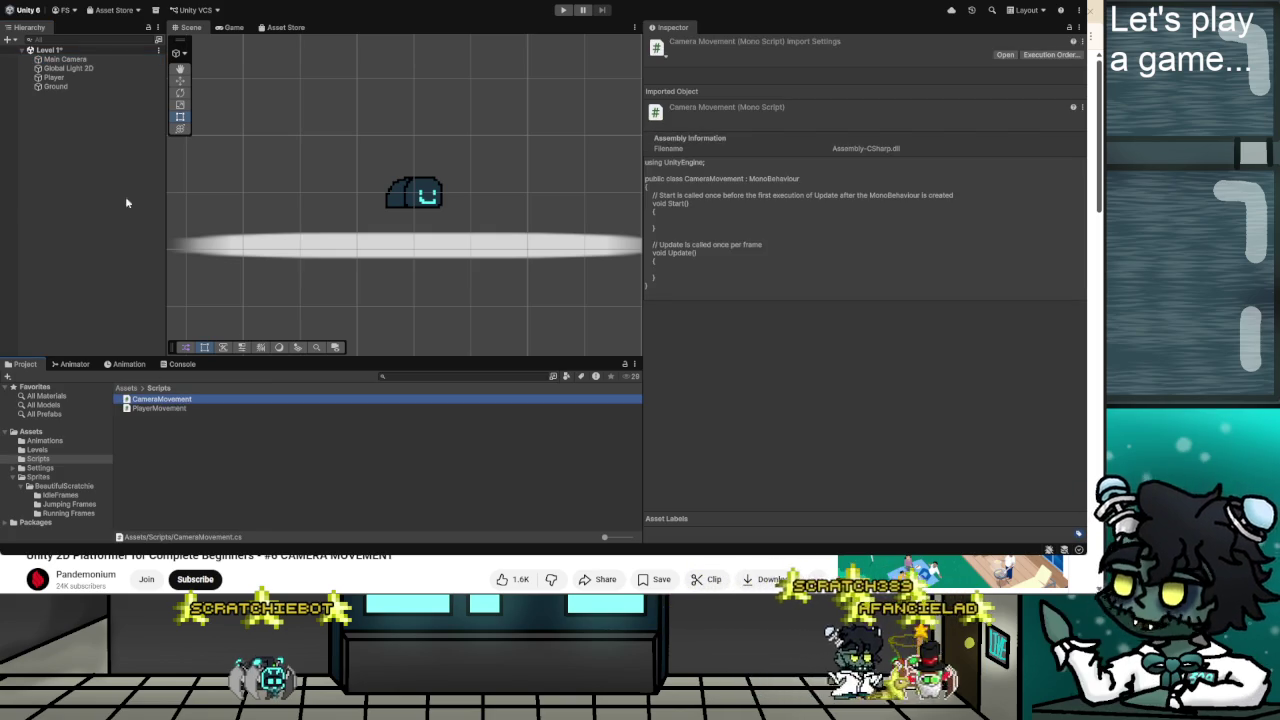
click(75, 59)
mouse_move(172, 400)
mouse_down()
mouse_move(731, 371)
mouse_move(810, 310)
mouse_move(777, 313)
mouse_up()
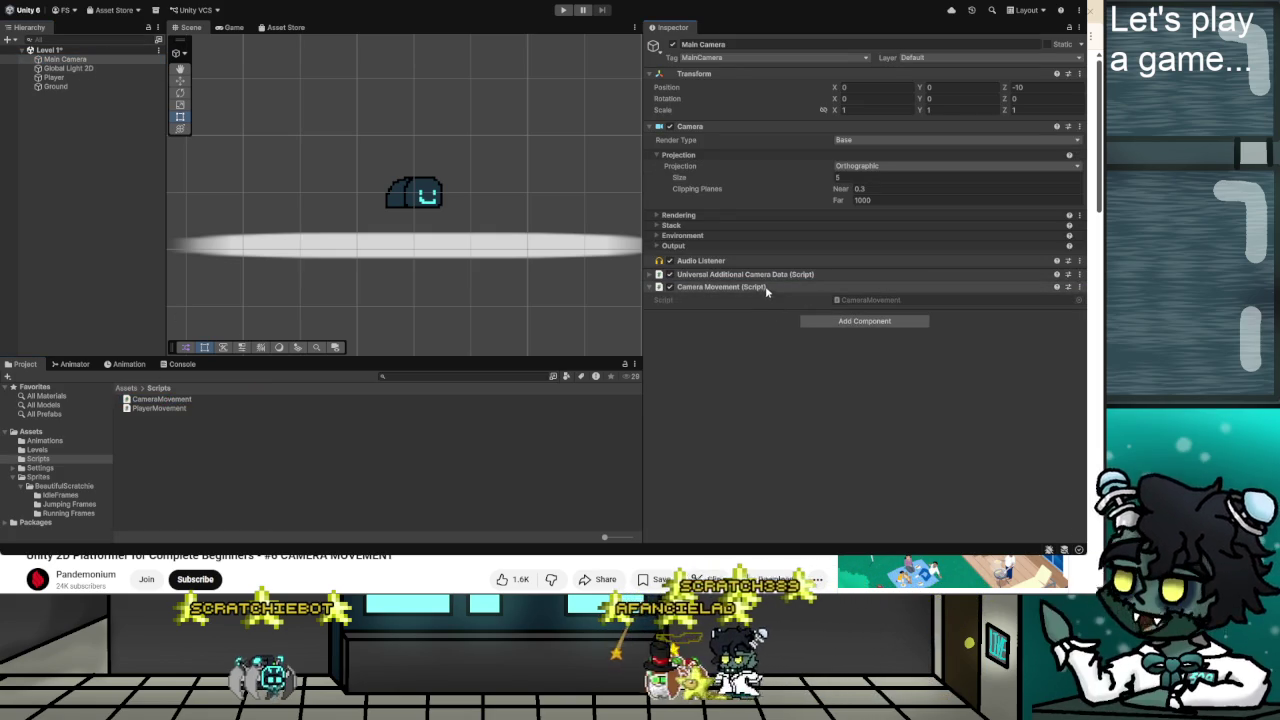
click(159, 401)
key(alt+Tab)
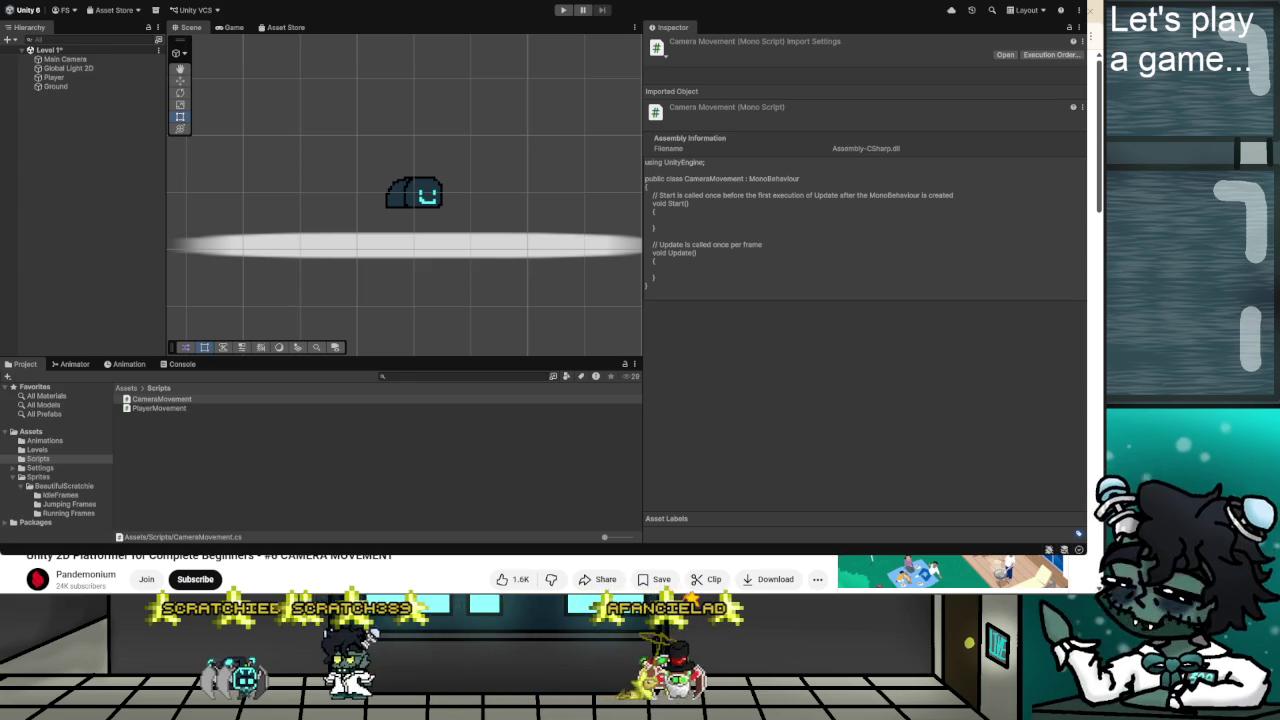
click(161, 399)
key(alt+Tab)
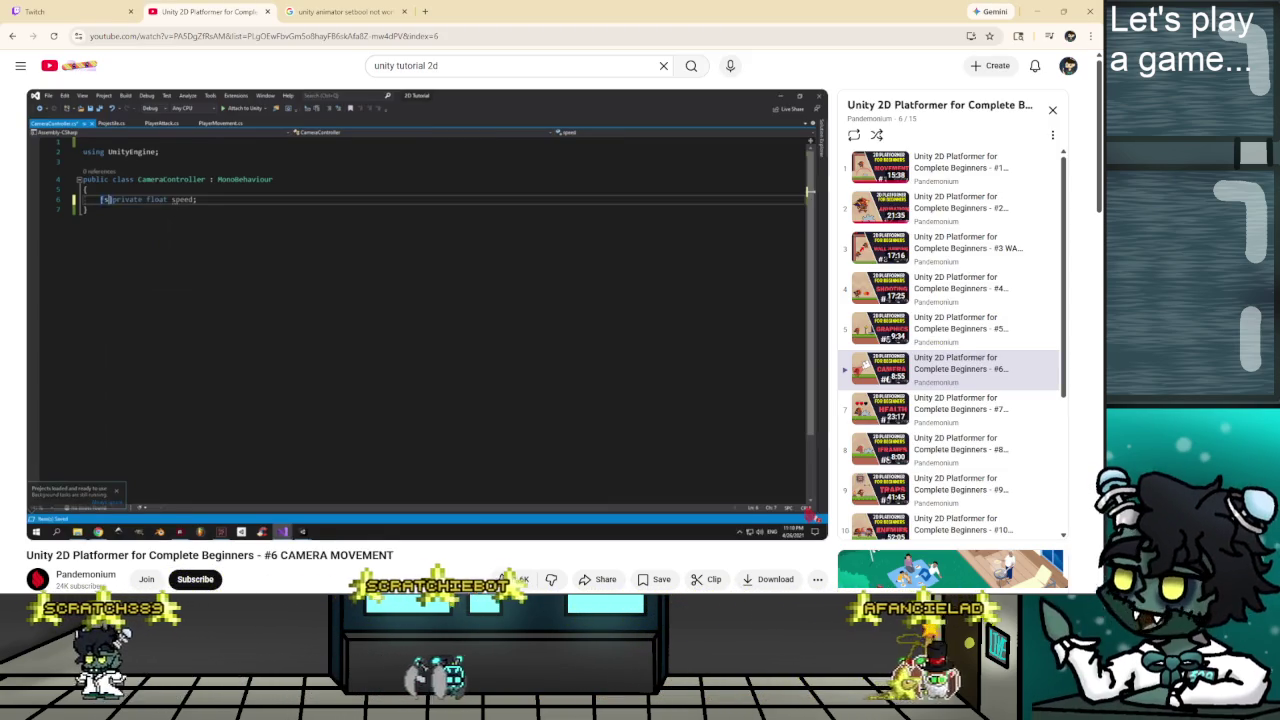
Play the tutorial through its speed, currentPosX and velocity field declarations.
click(44, 525)
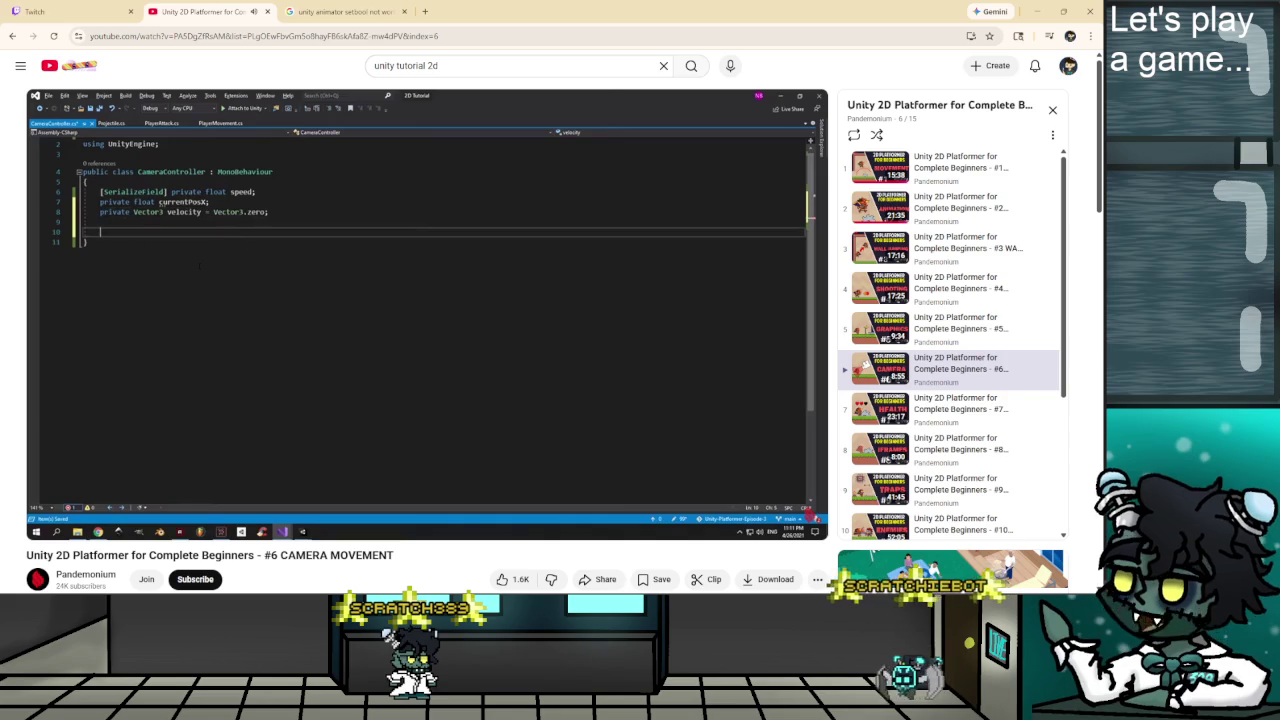
key(alt+Tab)
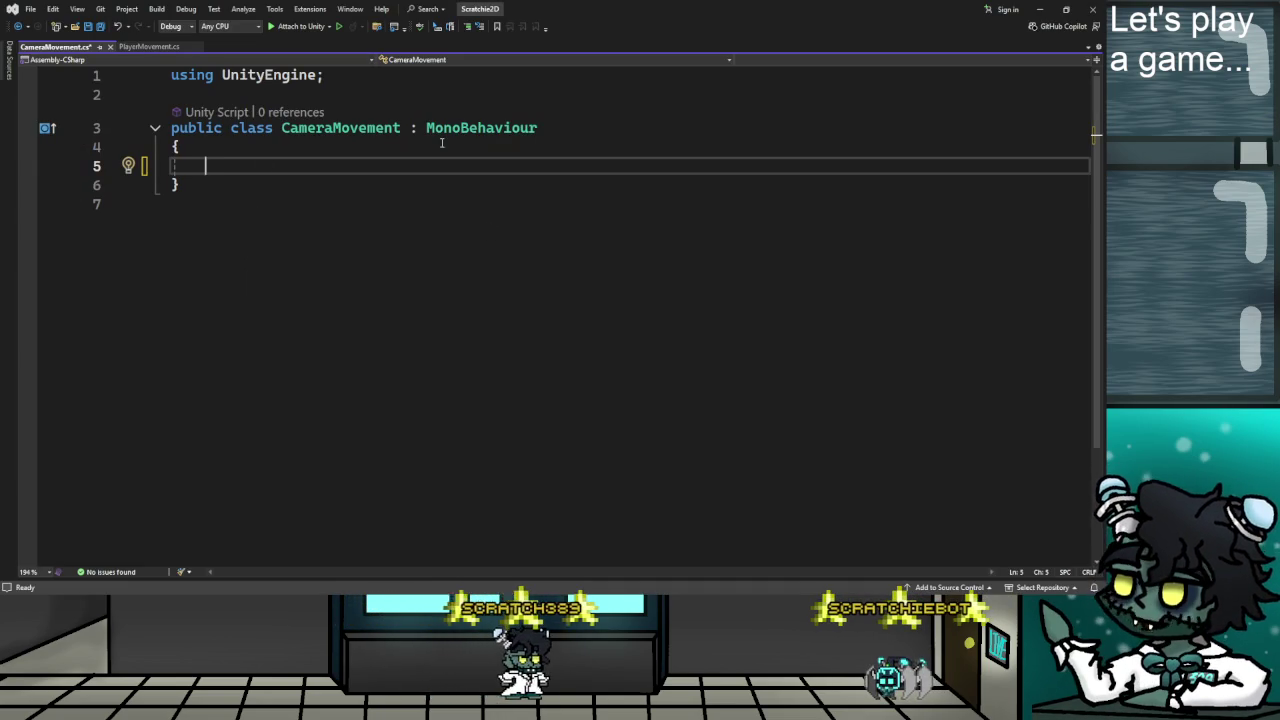
Add a [SerializeField] private float speed field to CameraMovement, using PlayerMovement as reference.
click(149, 47)
scroll(640, 300, up, 6)
scroll(640, 300, up, 6)
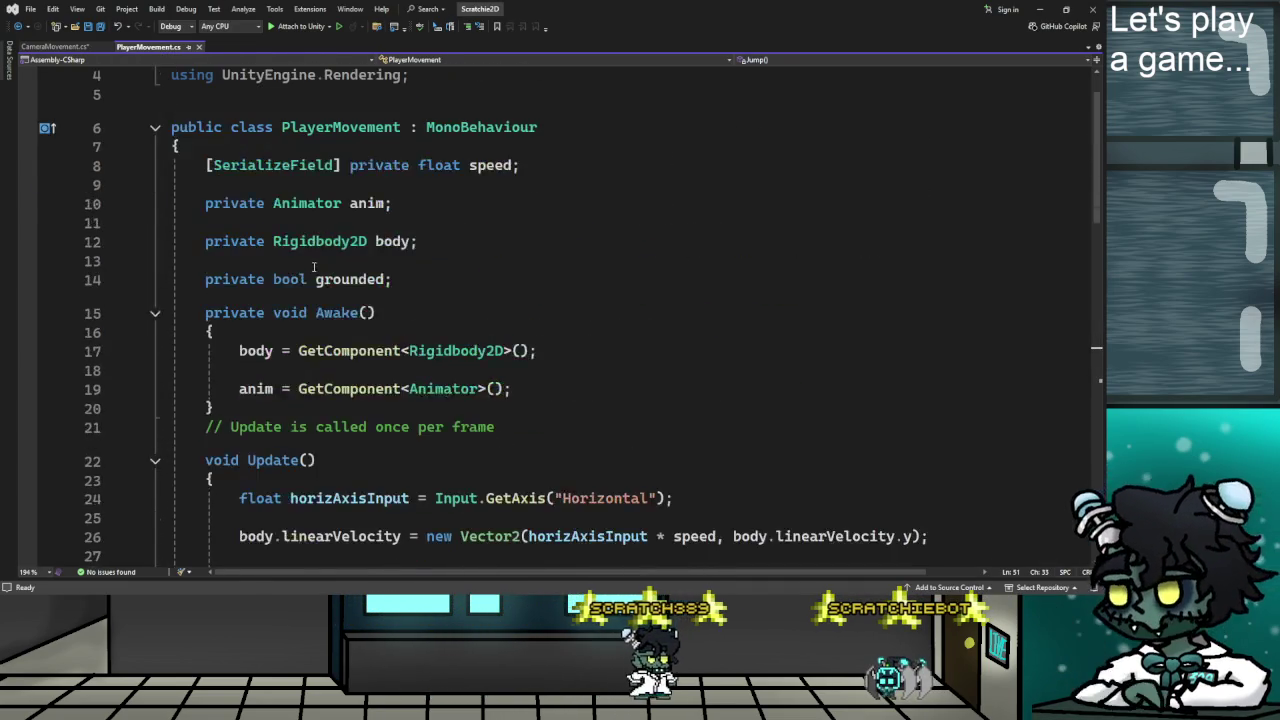
drag(205, 222, 550, 219)
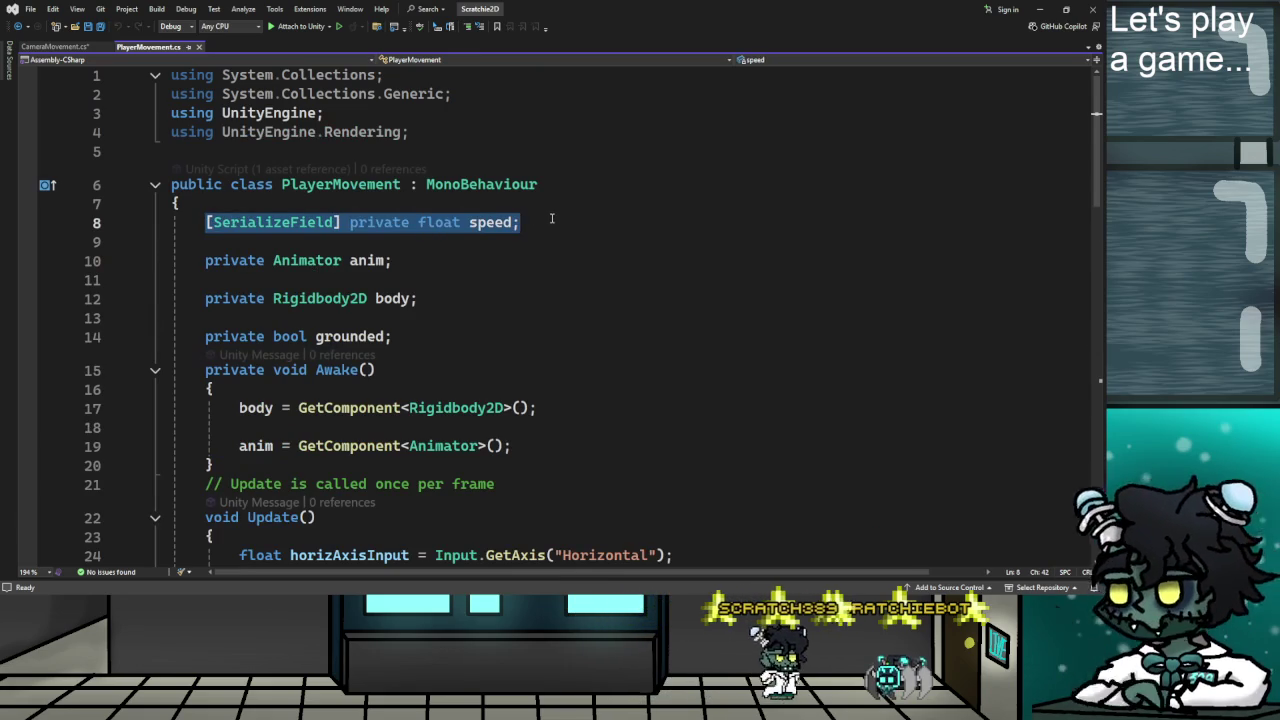
click(67, 47)
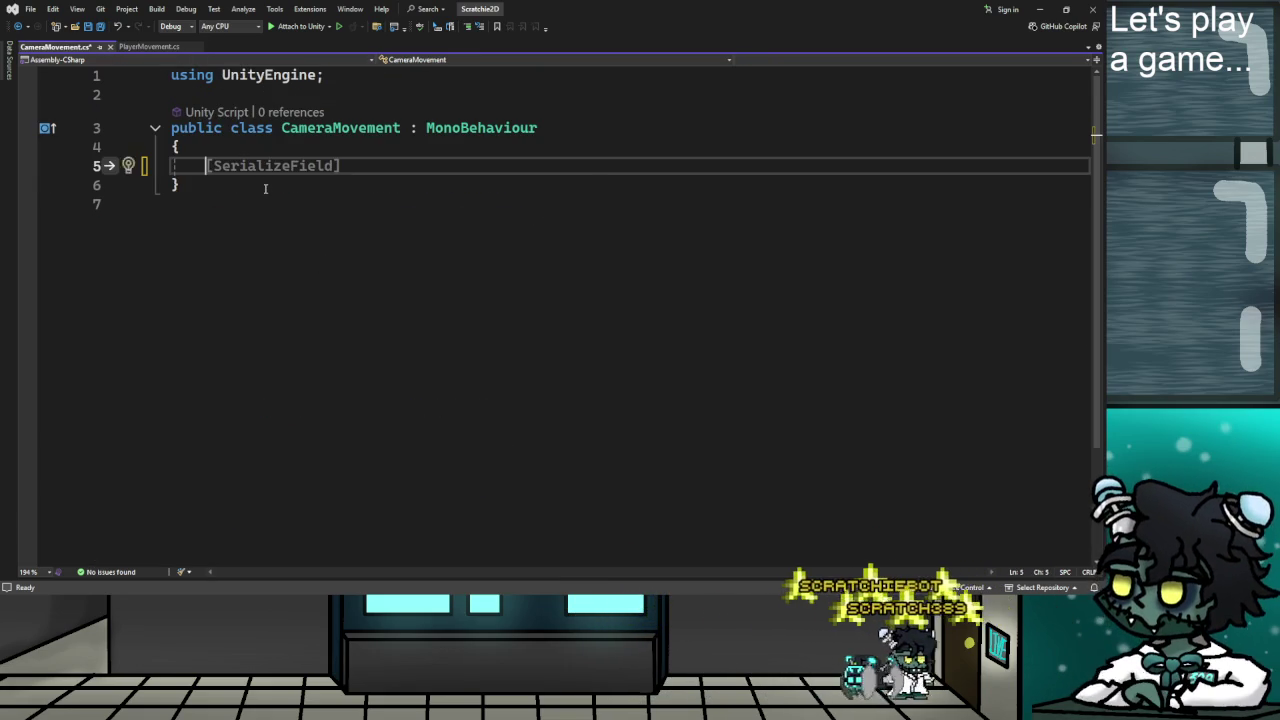
key(Return)
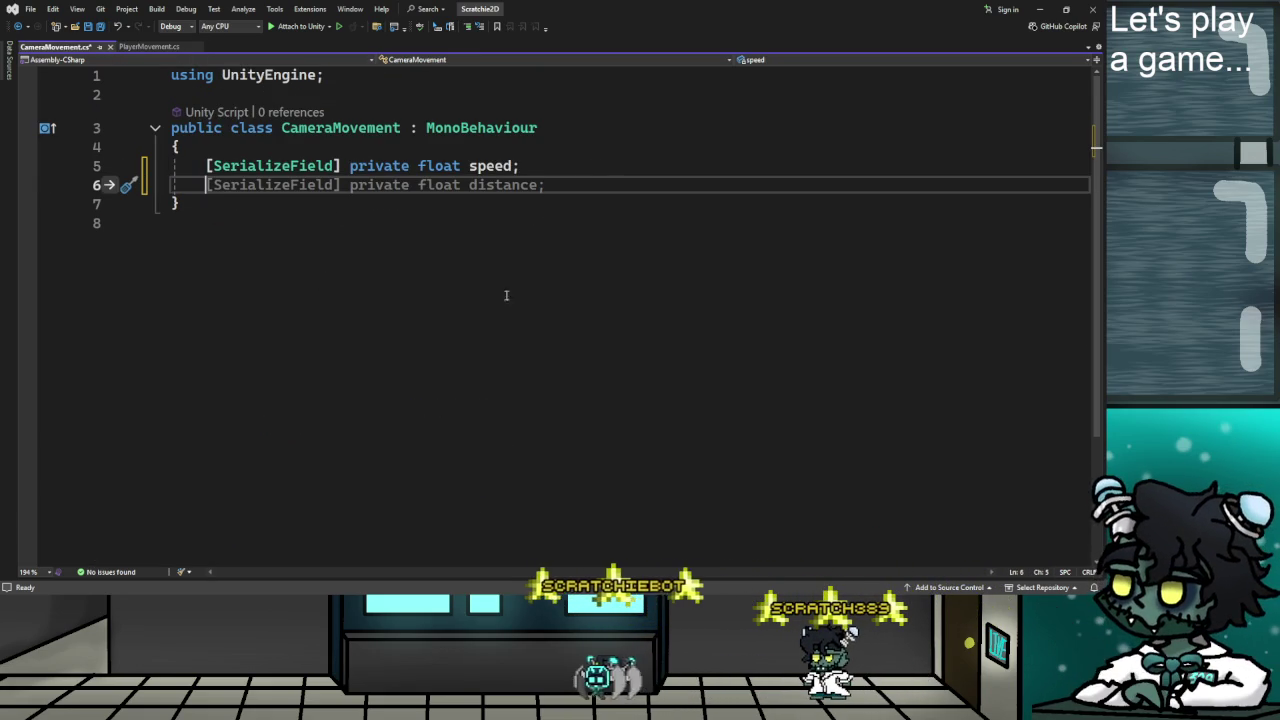
key(alt+Tab)
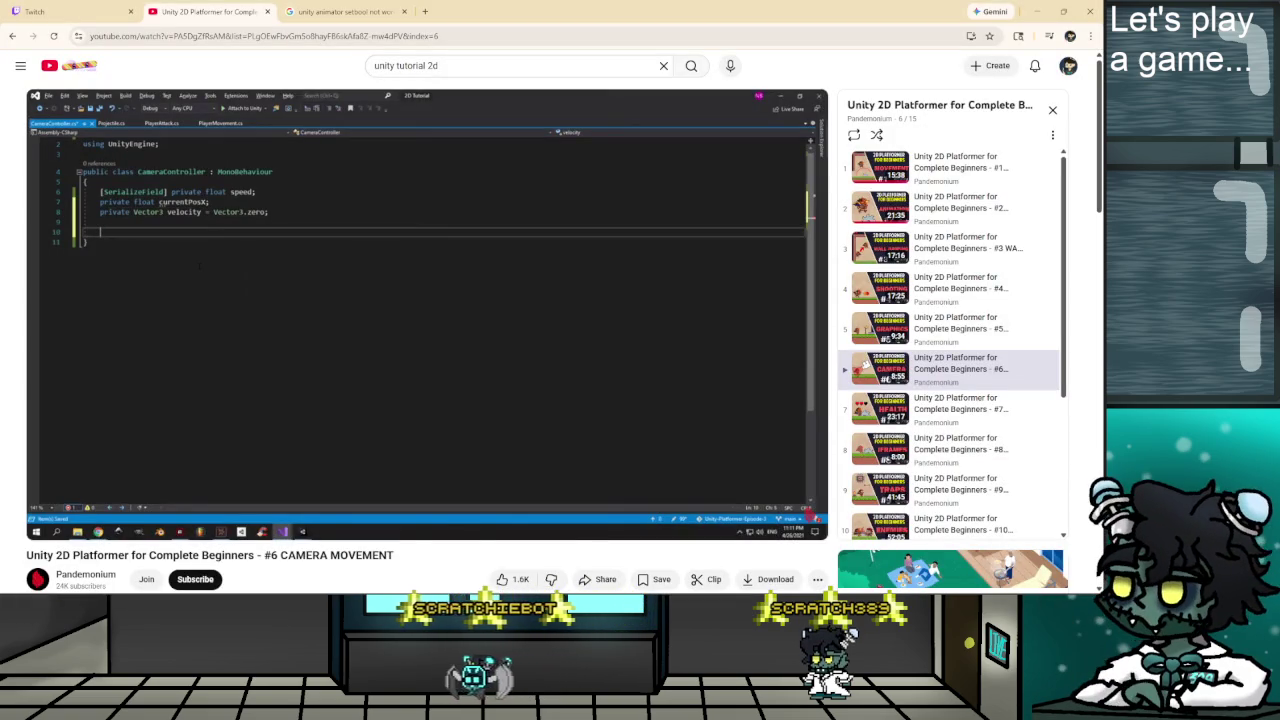
key(alt+Tab)
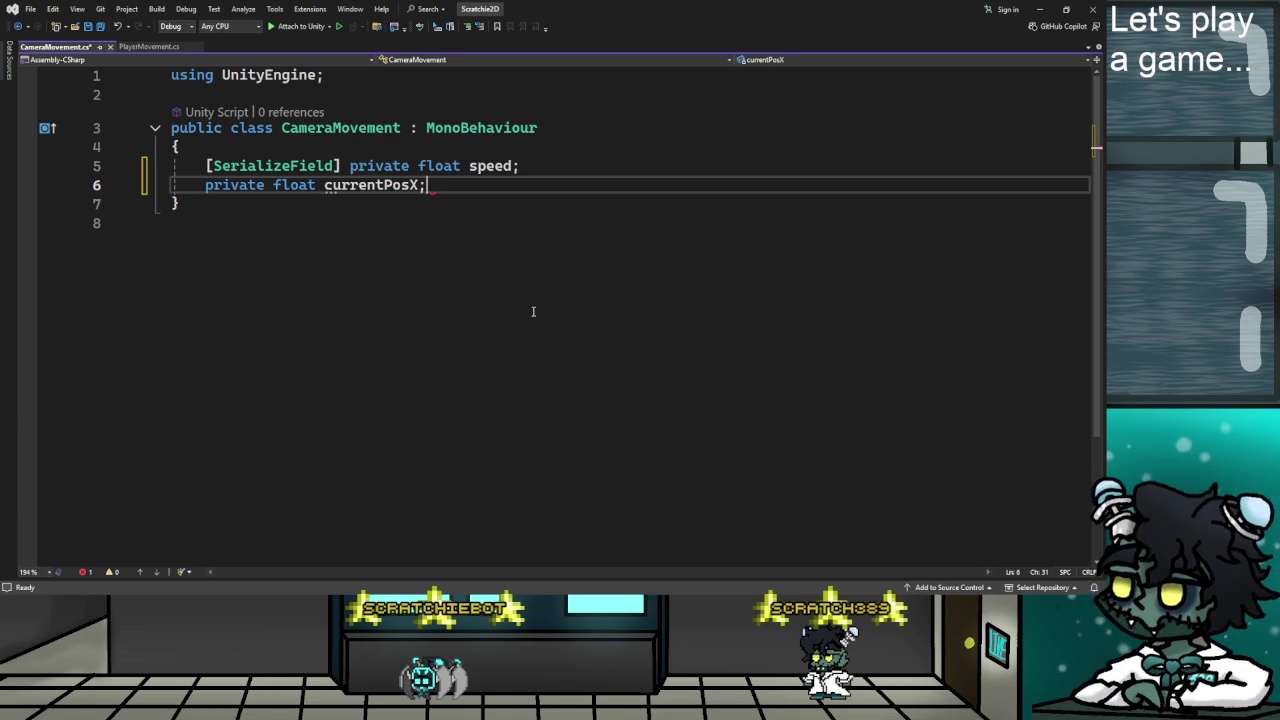
Add a currentPosX float and a velocity Vector3 initialized to Vector3.zero.
key(Return)
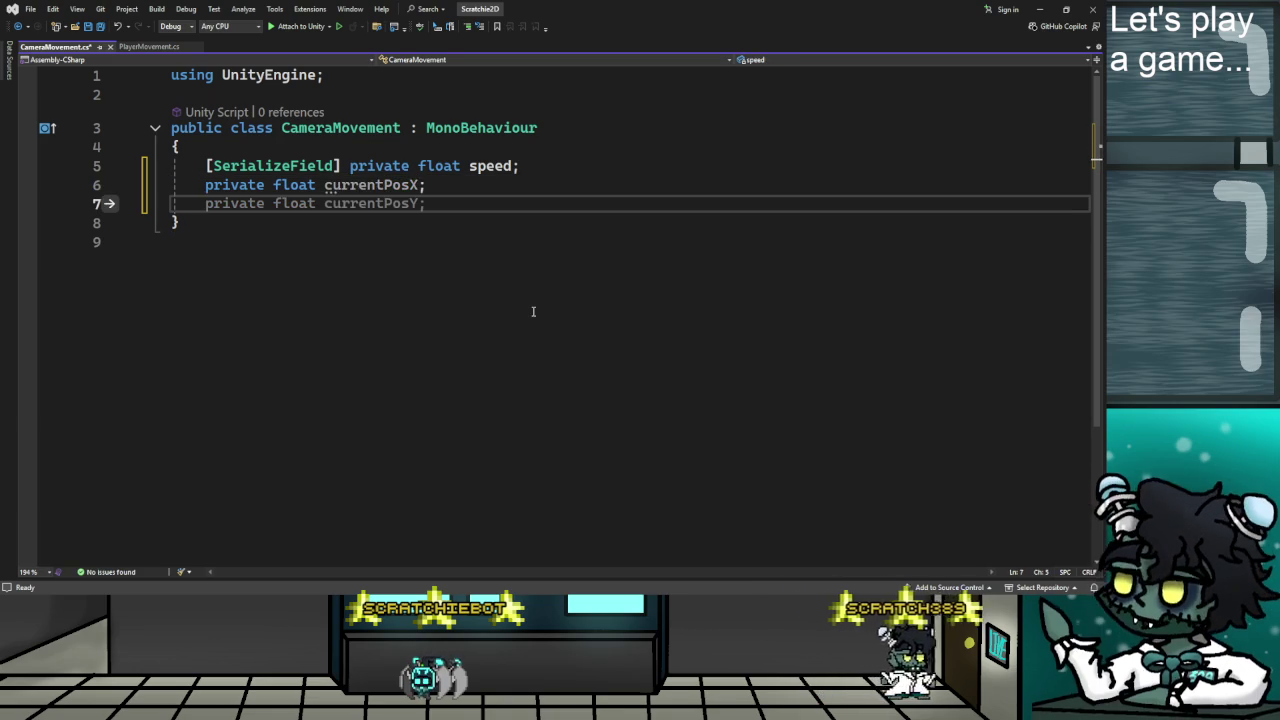
key(alt+Tab)
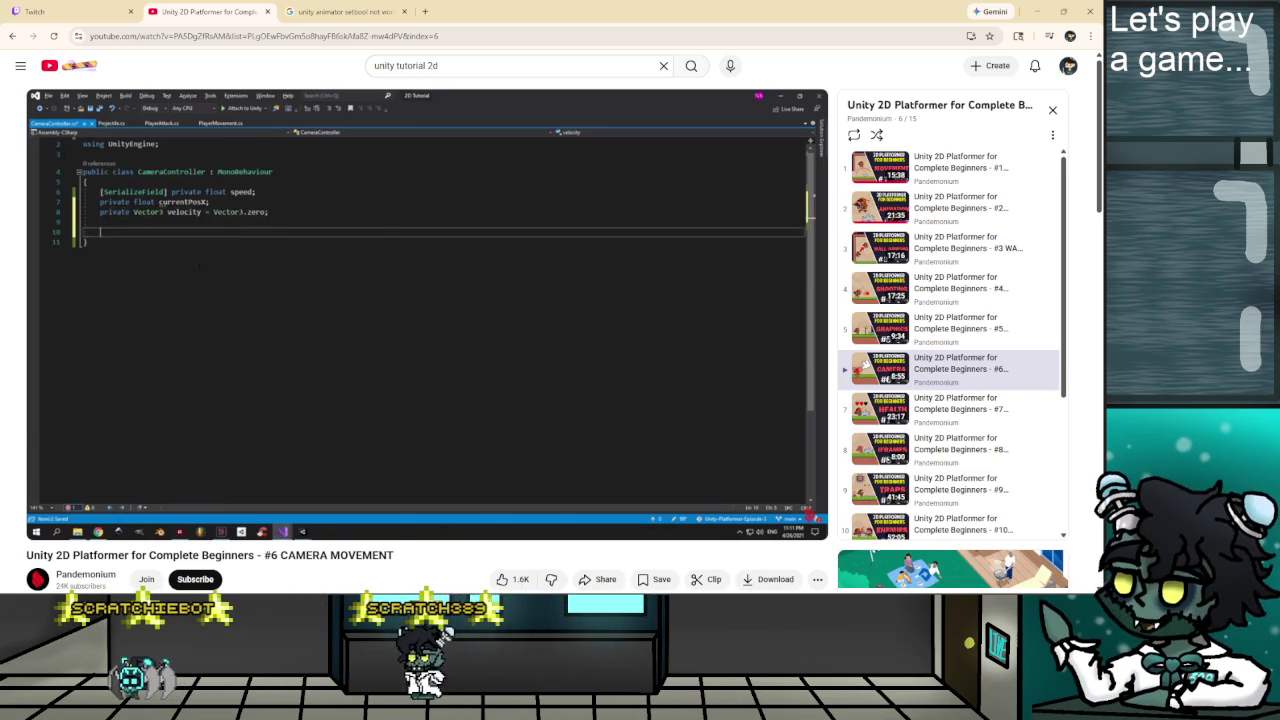
key(alt+Tab)
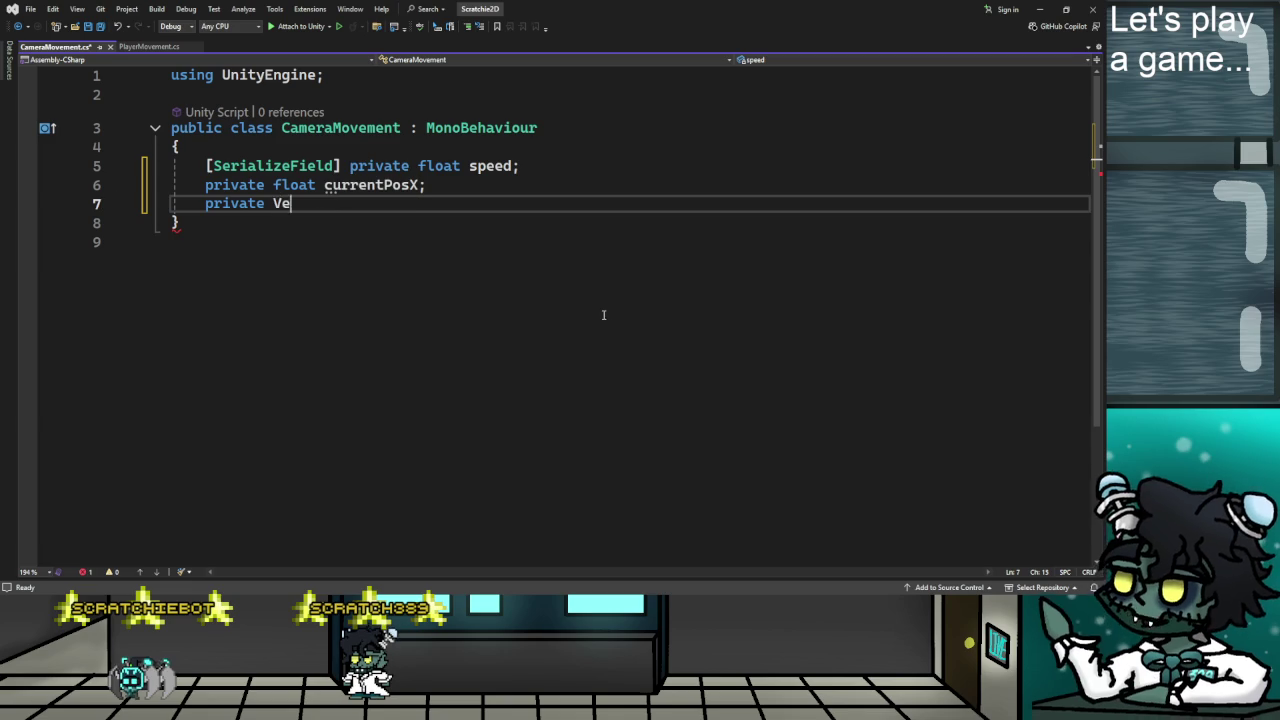
key(BackSpace)
key(BackSpace)
text(tor3 = V)
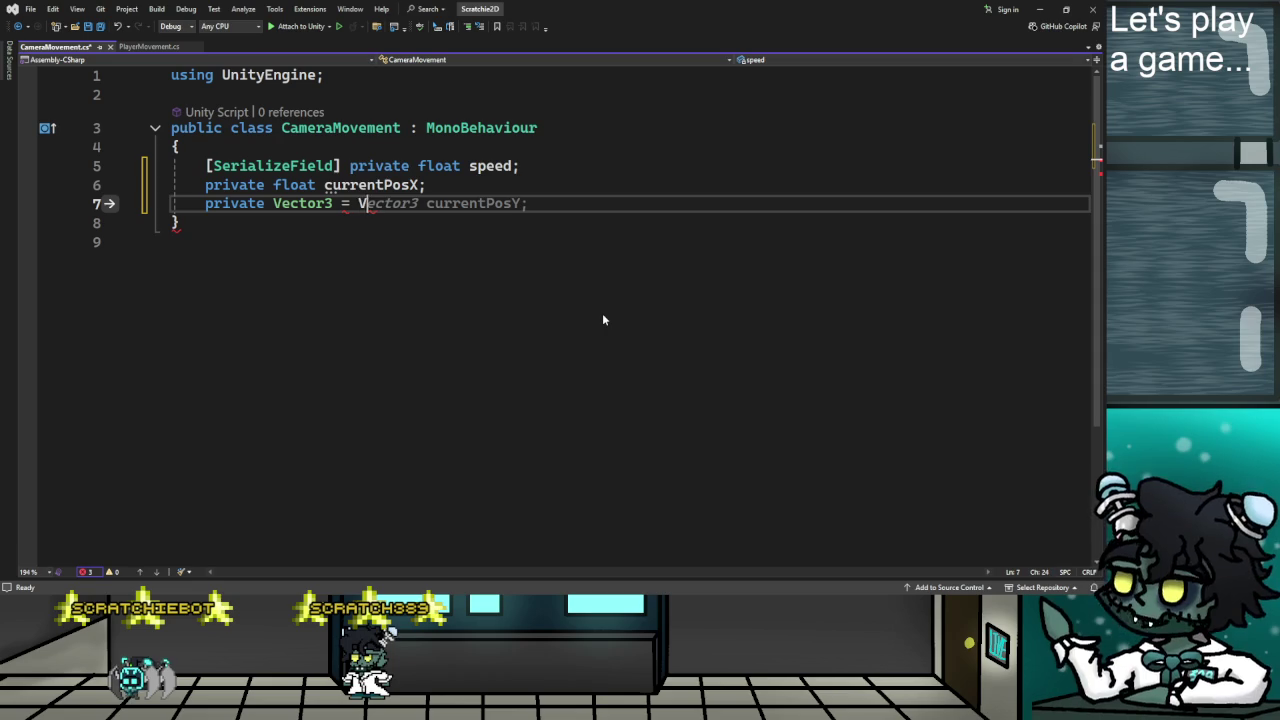
text(ector3)
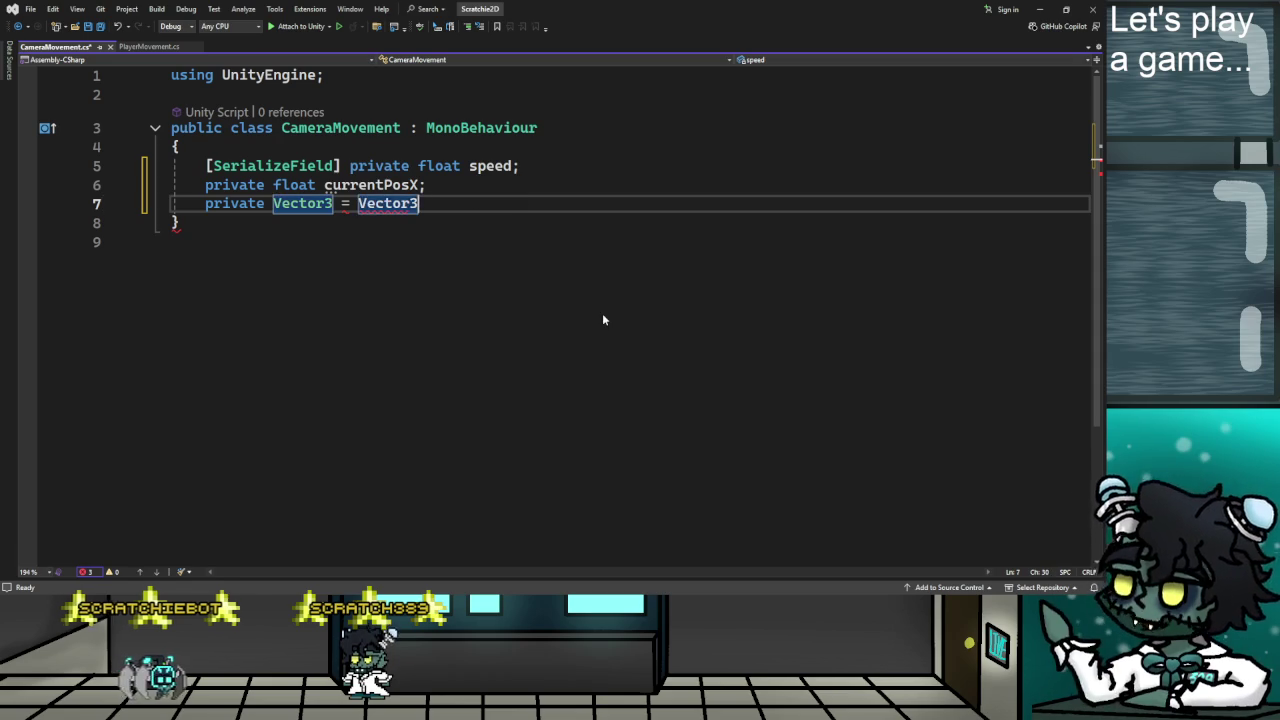
text(.zero)
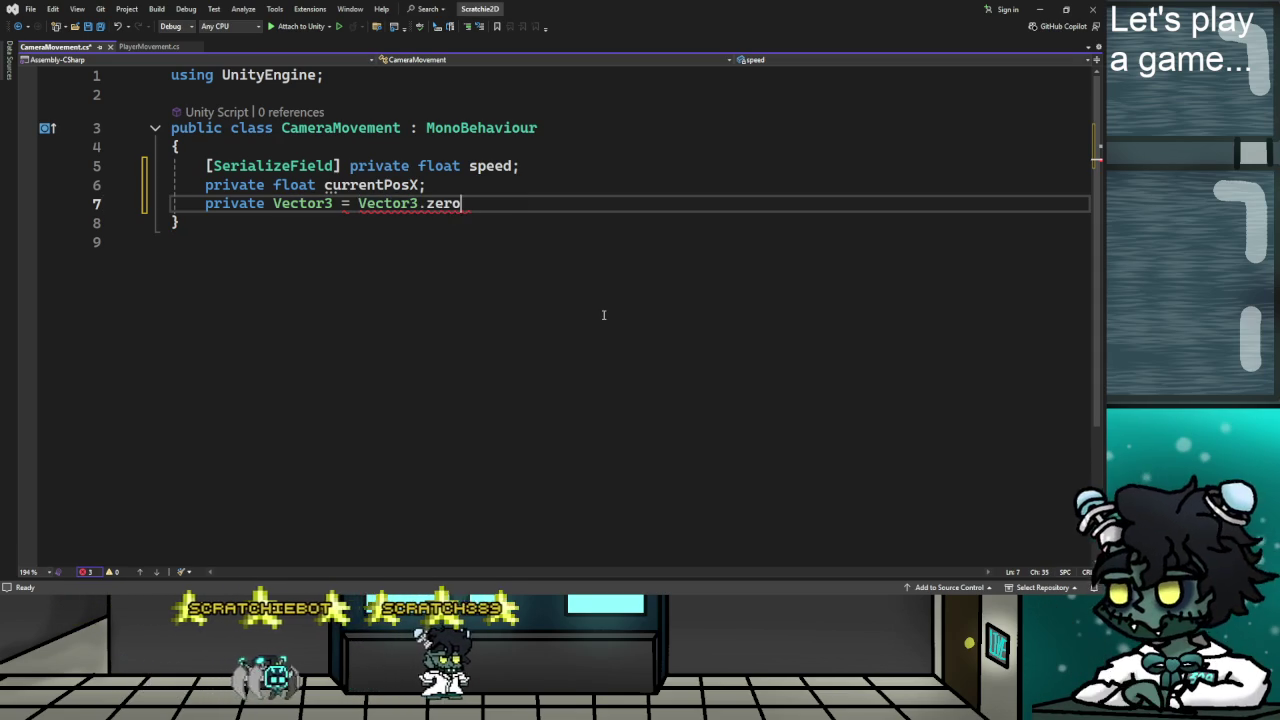
text(;)
click(343, 204)
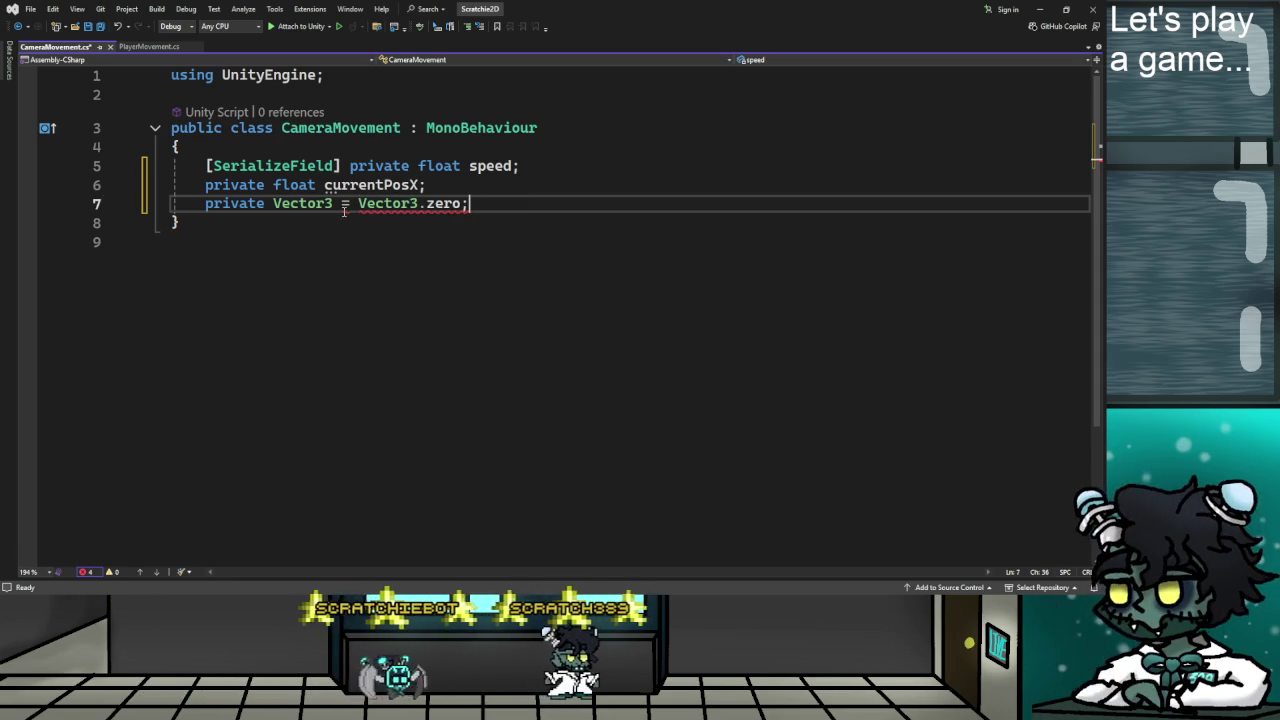
text(ve)
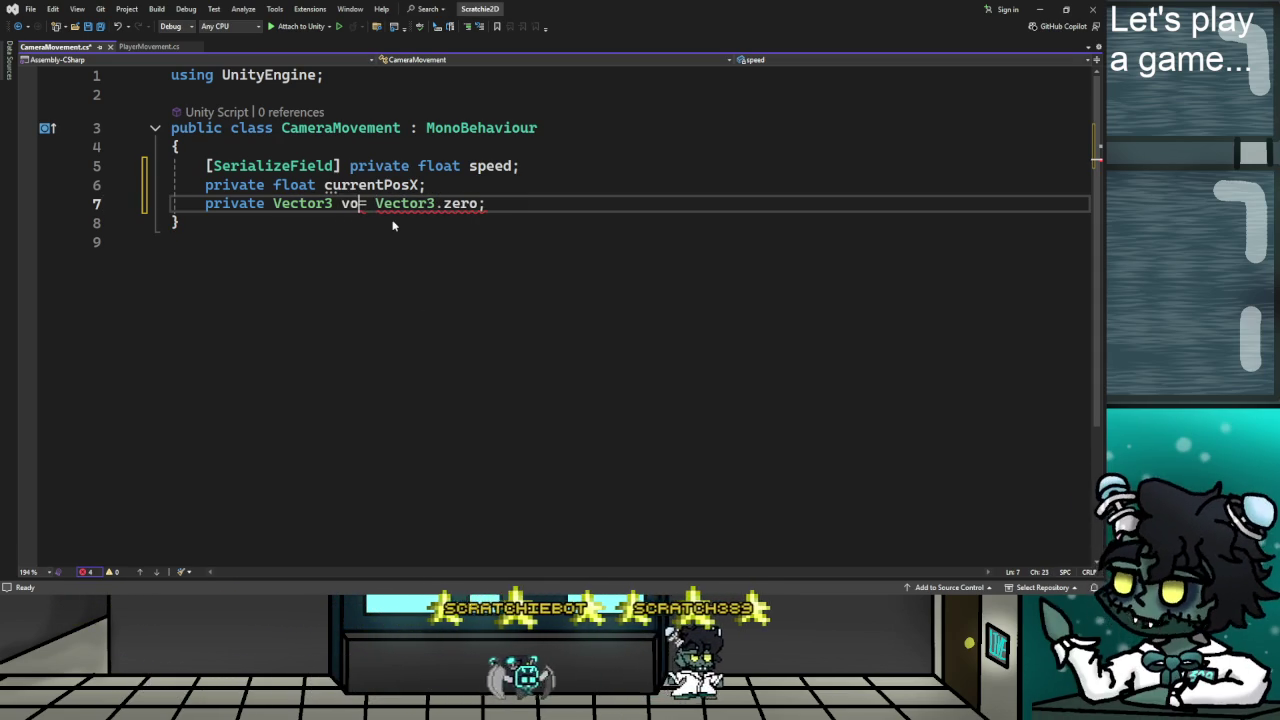
text(locity)
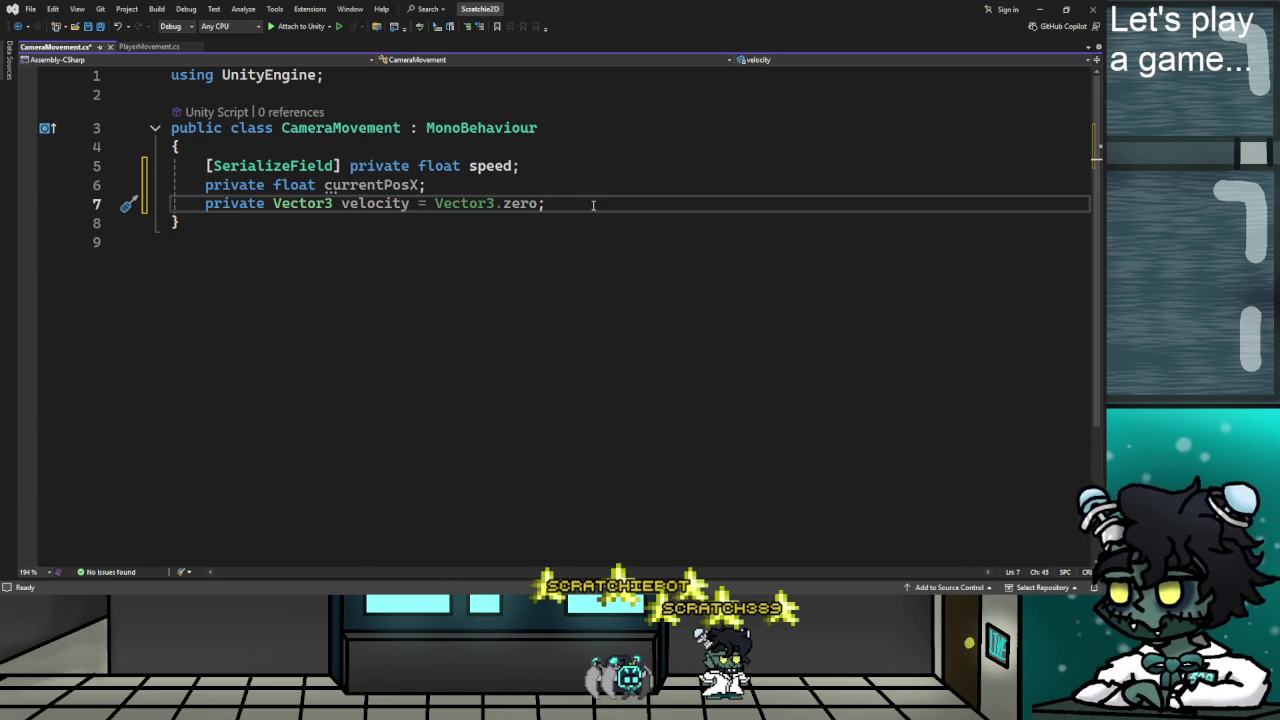
key(Return)
key(Return)
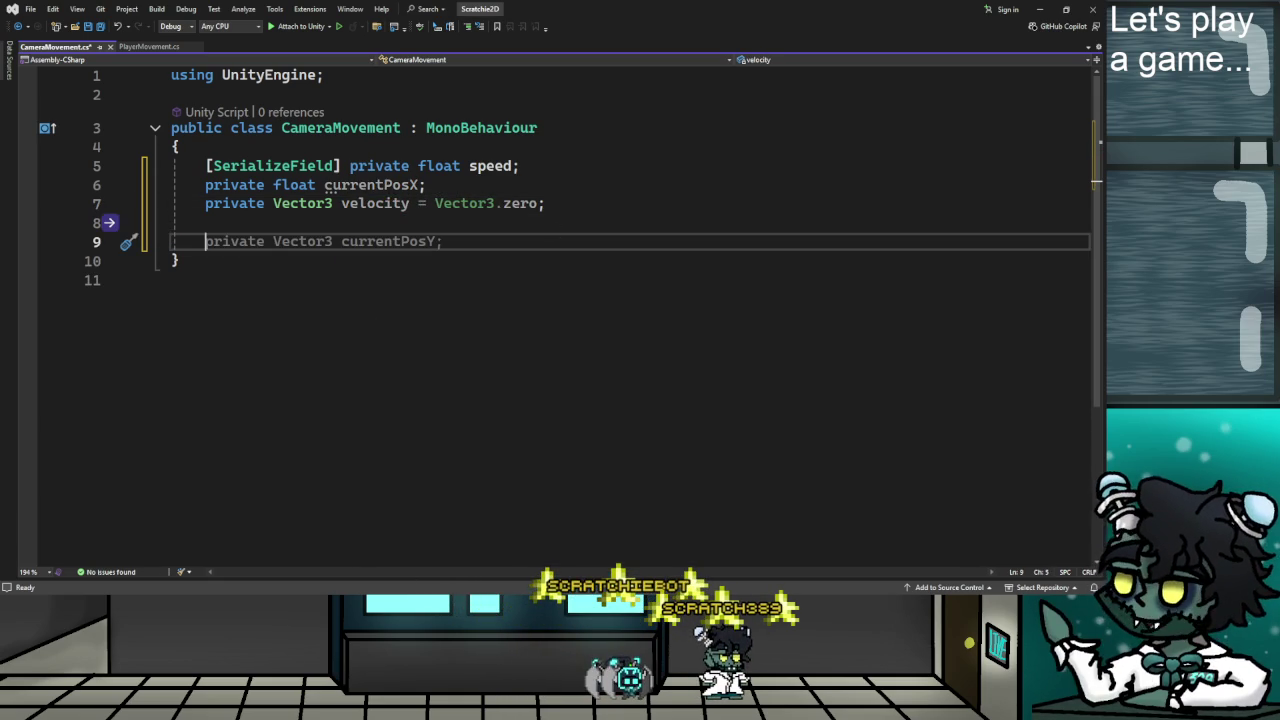
key(alt+Tab)
Skip the advert and seek the tutorial to about 5:18, pausing at the camera-follow code.
click(479, 362)
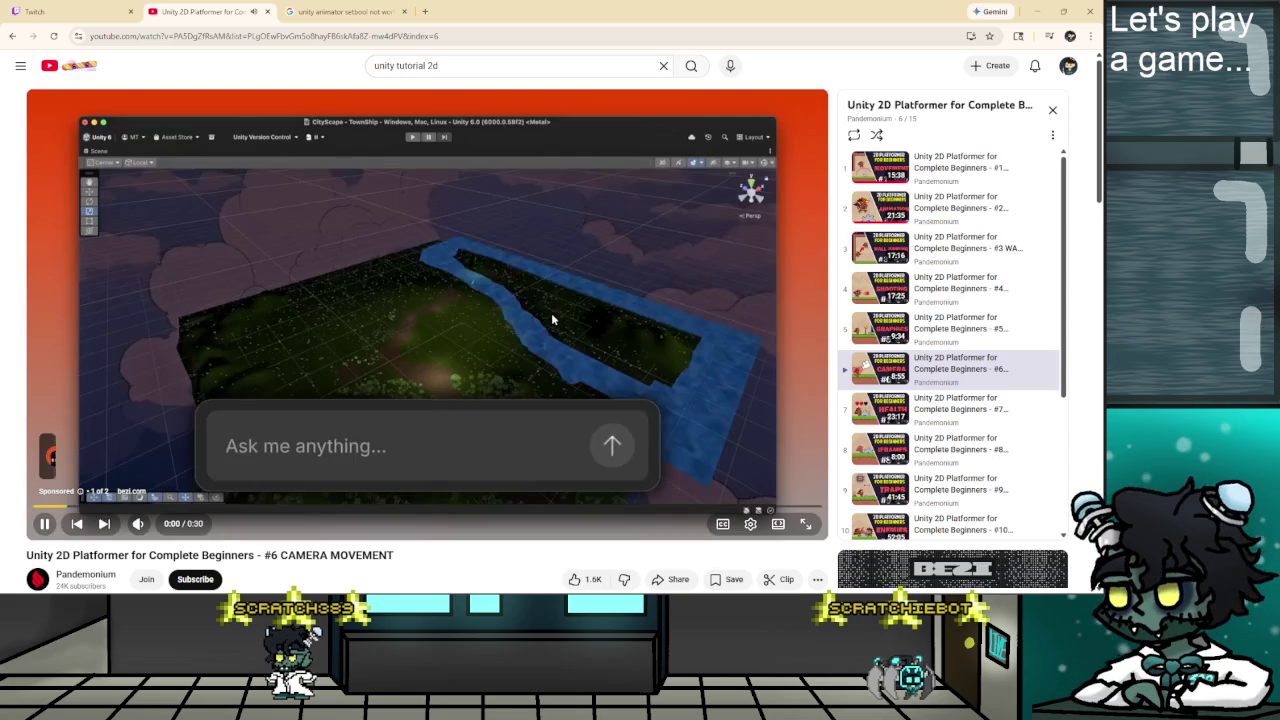
click(467, 308)
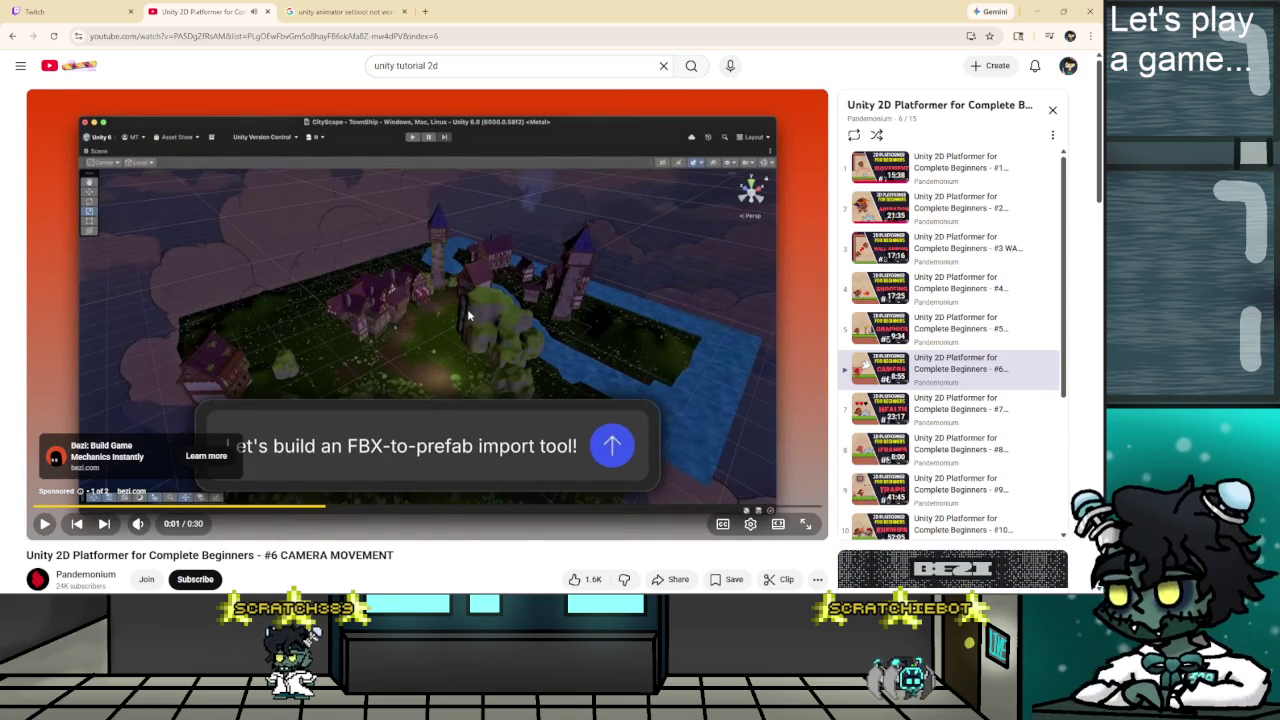
click(560, 372)
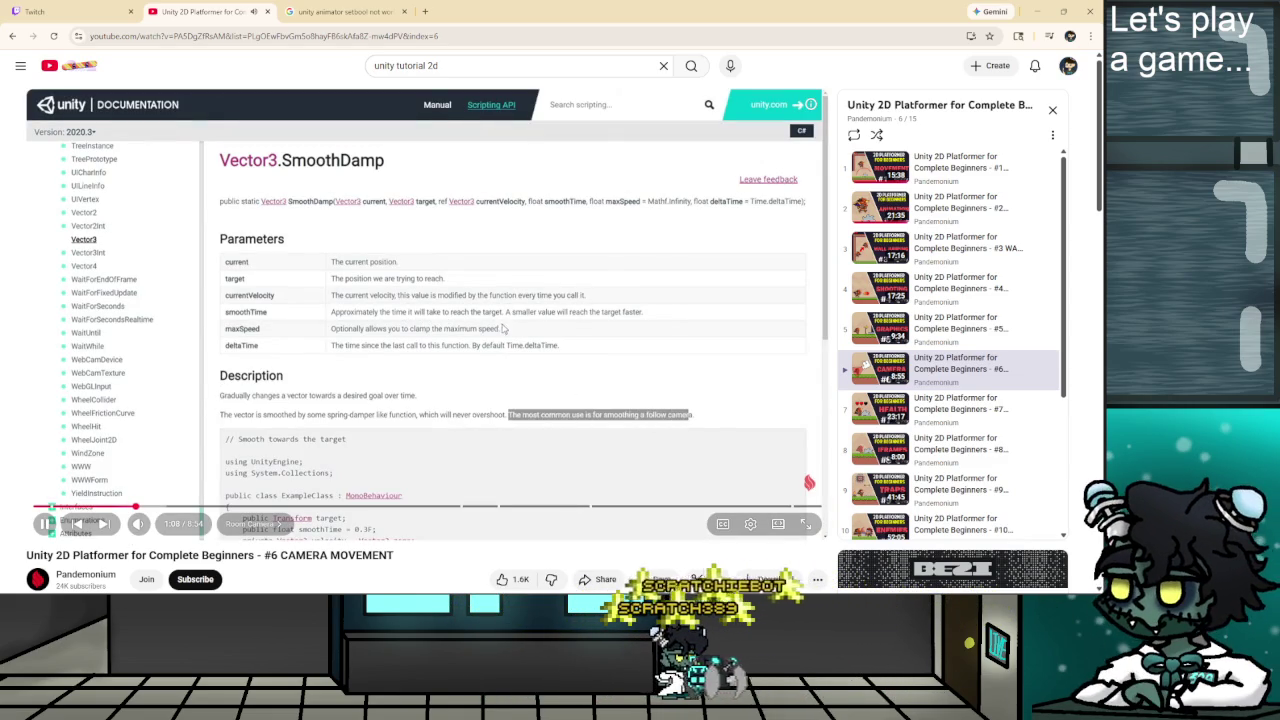
click(535, 336)
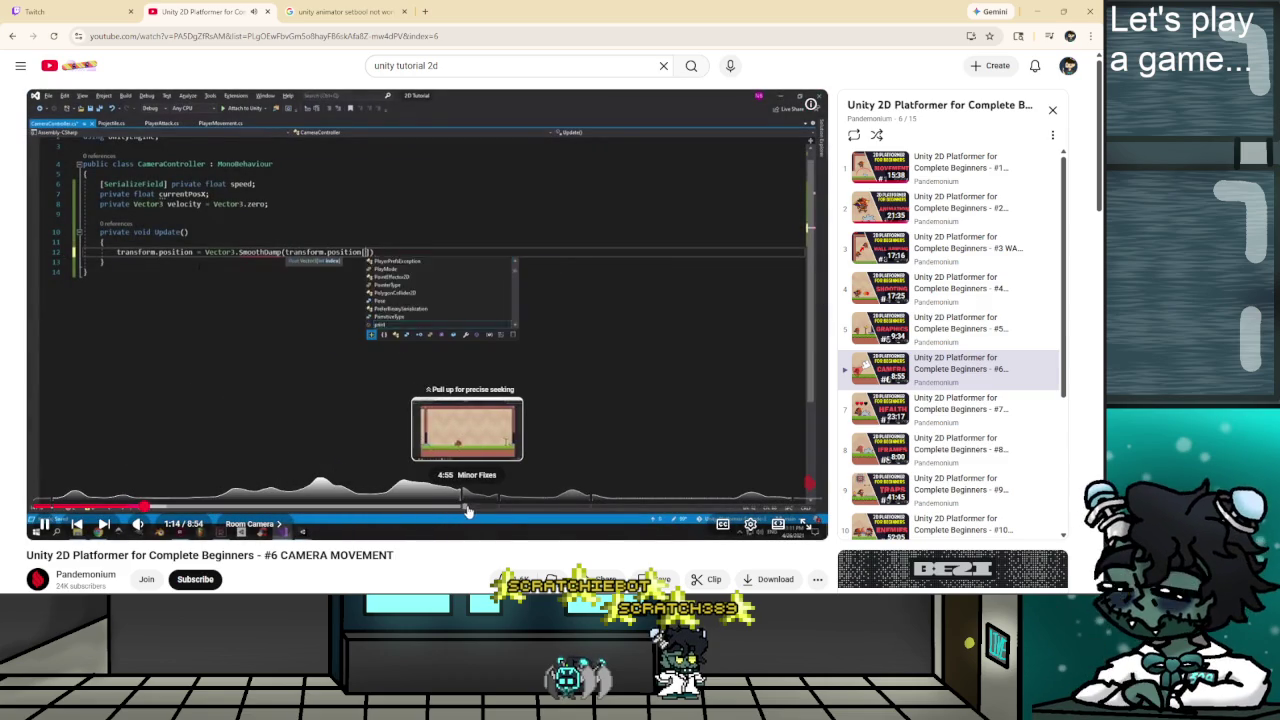
click(503, 514)
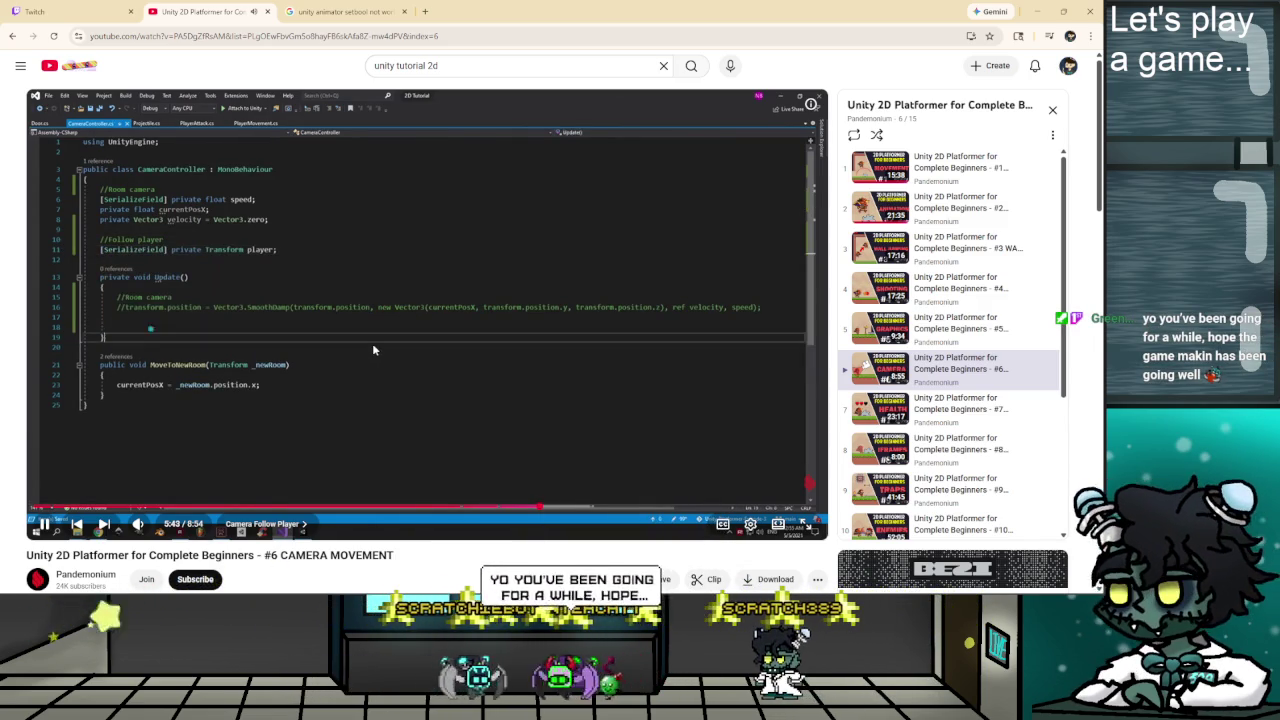
click(360, 352)
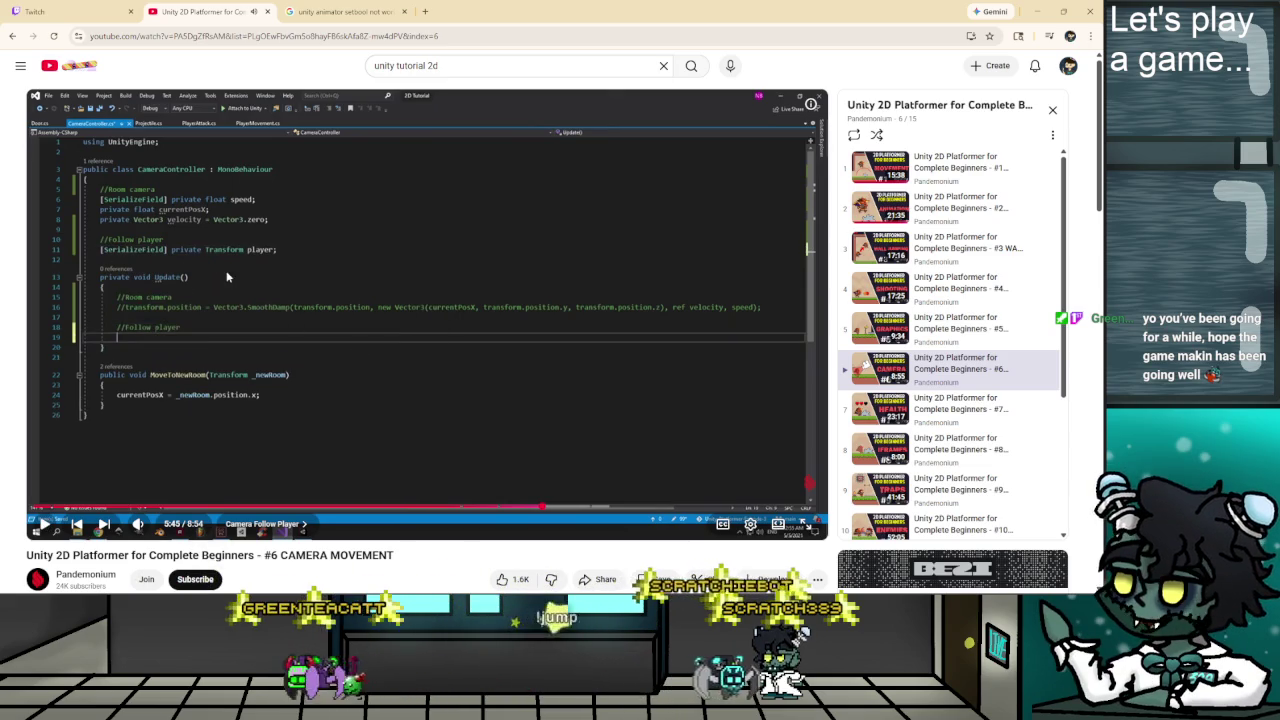
click(335, 310)
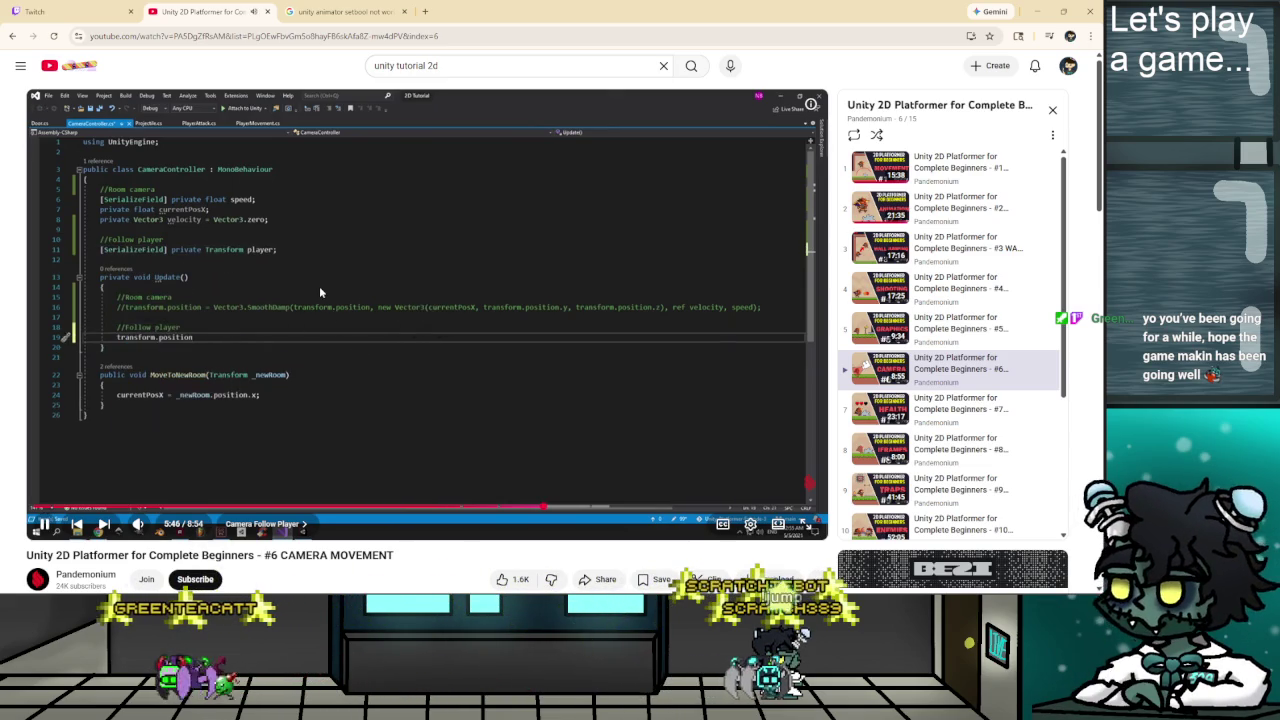
click(343, 268)
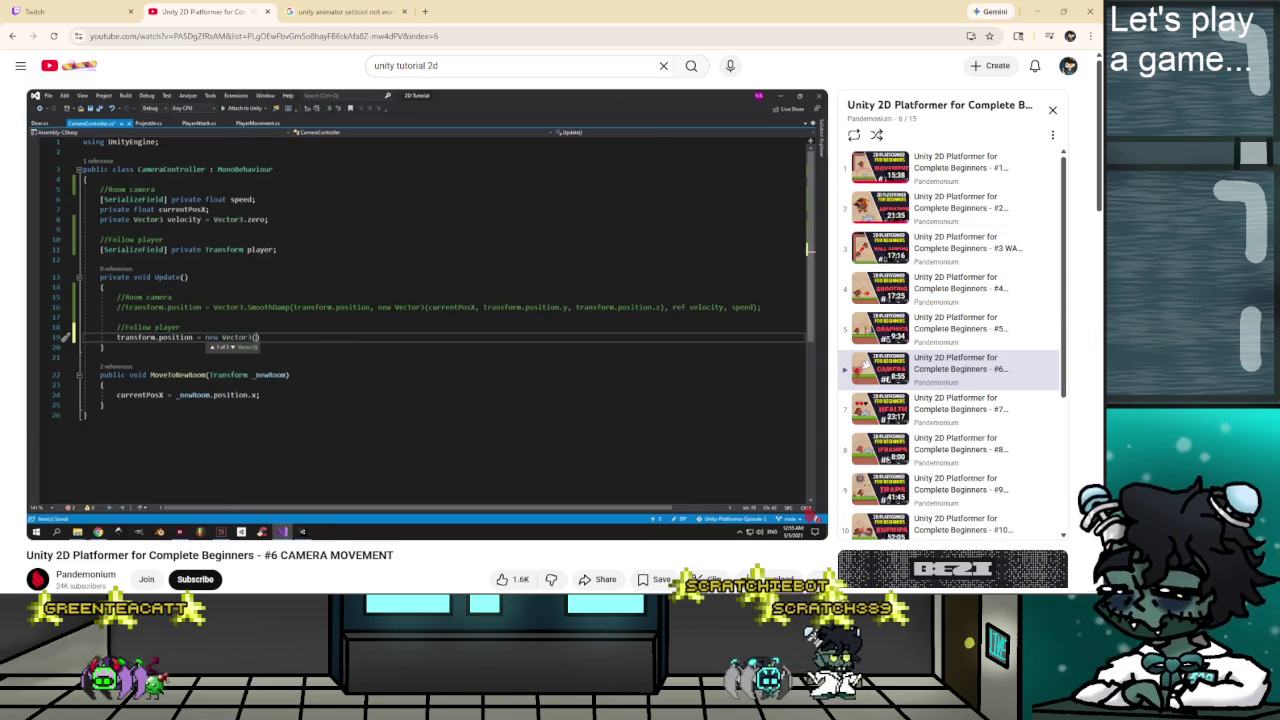
Copy the serialized speed declaration from line 5 and paste it onto line 9.
key(alt+Tab)
drag(205, 166, 595, 173)
key(ctrl+c)
click(278, 248)
key(ctrl+v)
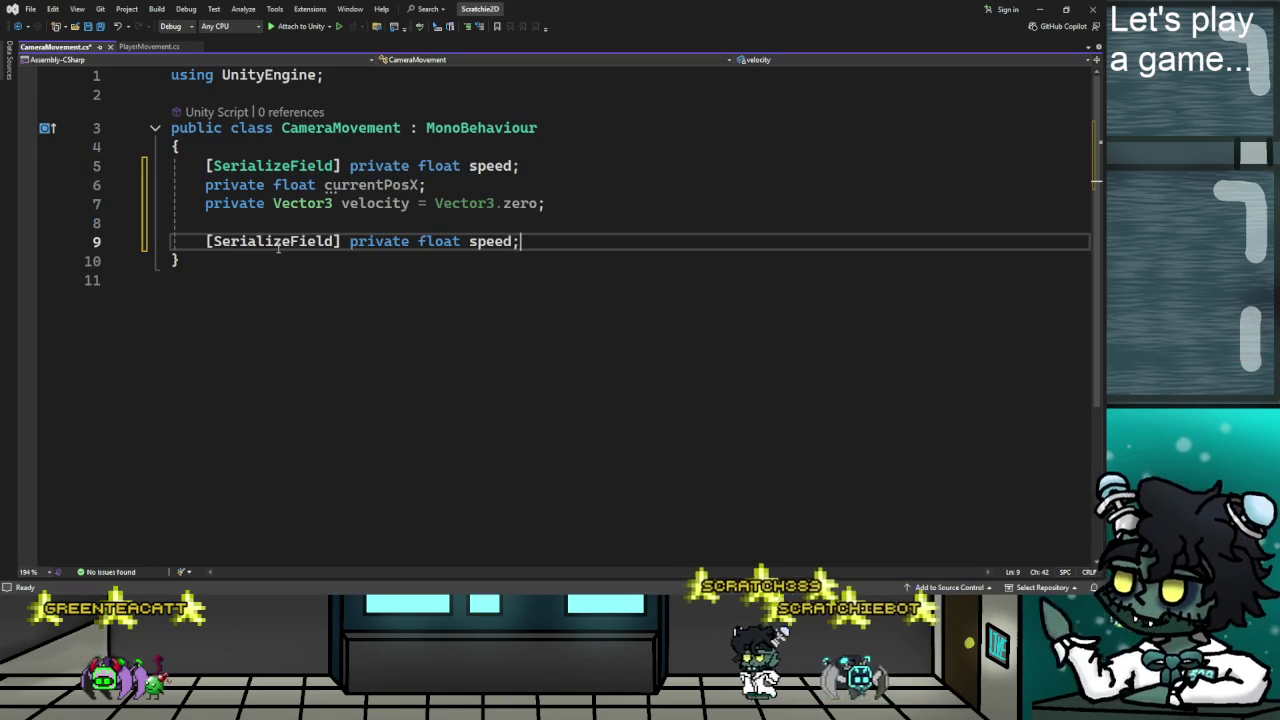
Replace 'float' on line 9 with a Transform player field and generate an empty Update method.
double_click(439, 241)
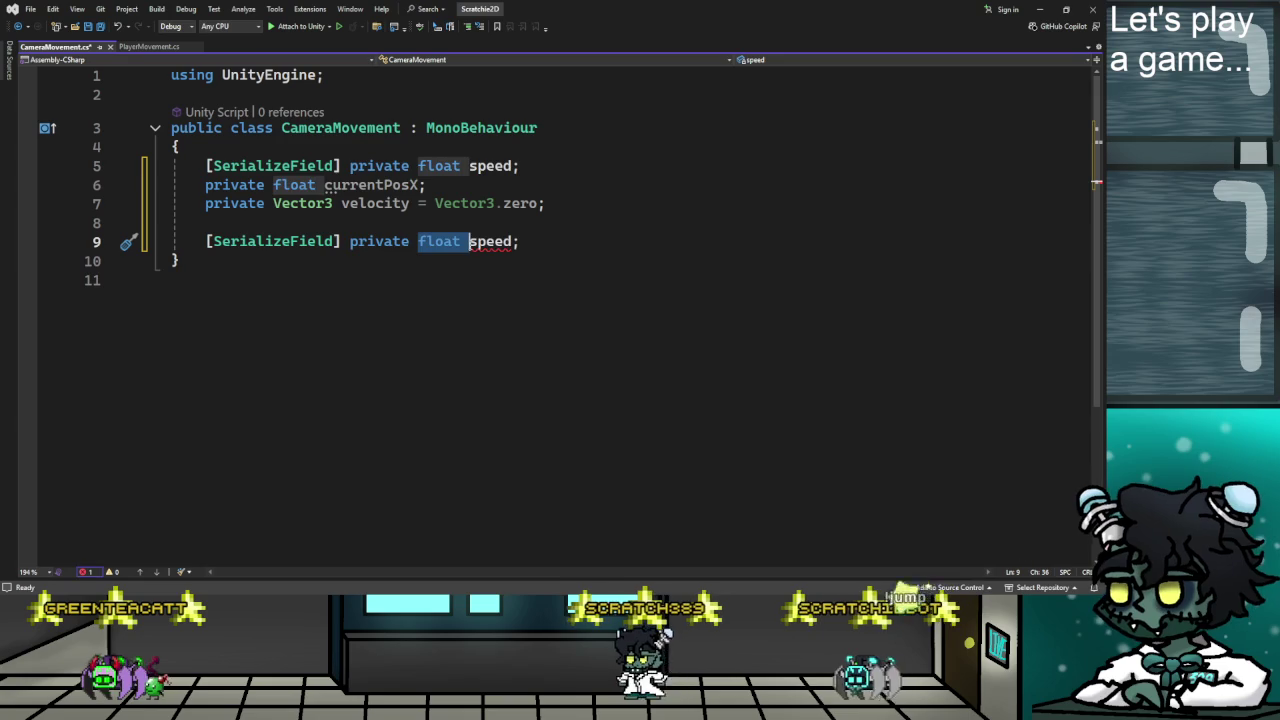
text(Transf)
key(BackSpace)
key(BackSpace)
key(BackSpace)
text(nsfio)
key(BackSpace)
key(BackSpace)
text(orm plkay)
key(BackSpace)
key(BackSpace)
key(BackSpace)
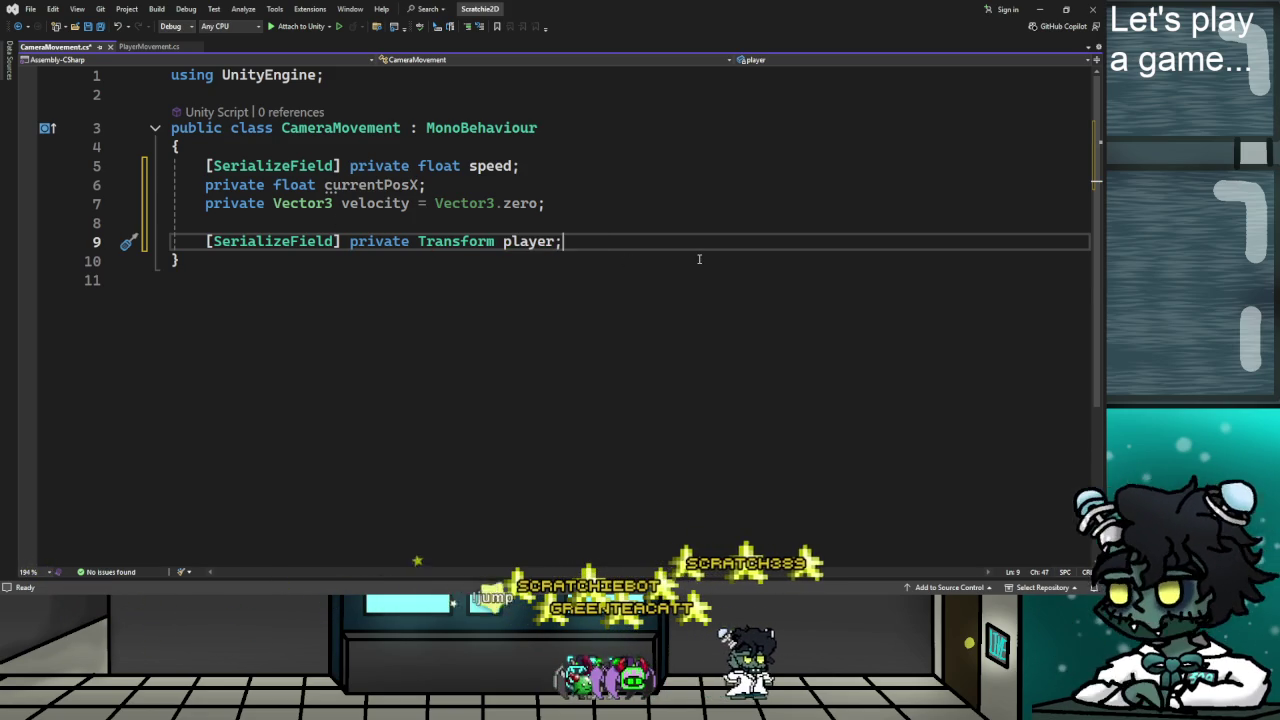
key(Return)
key(Return)
text(update)
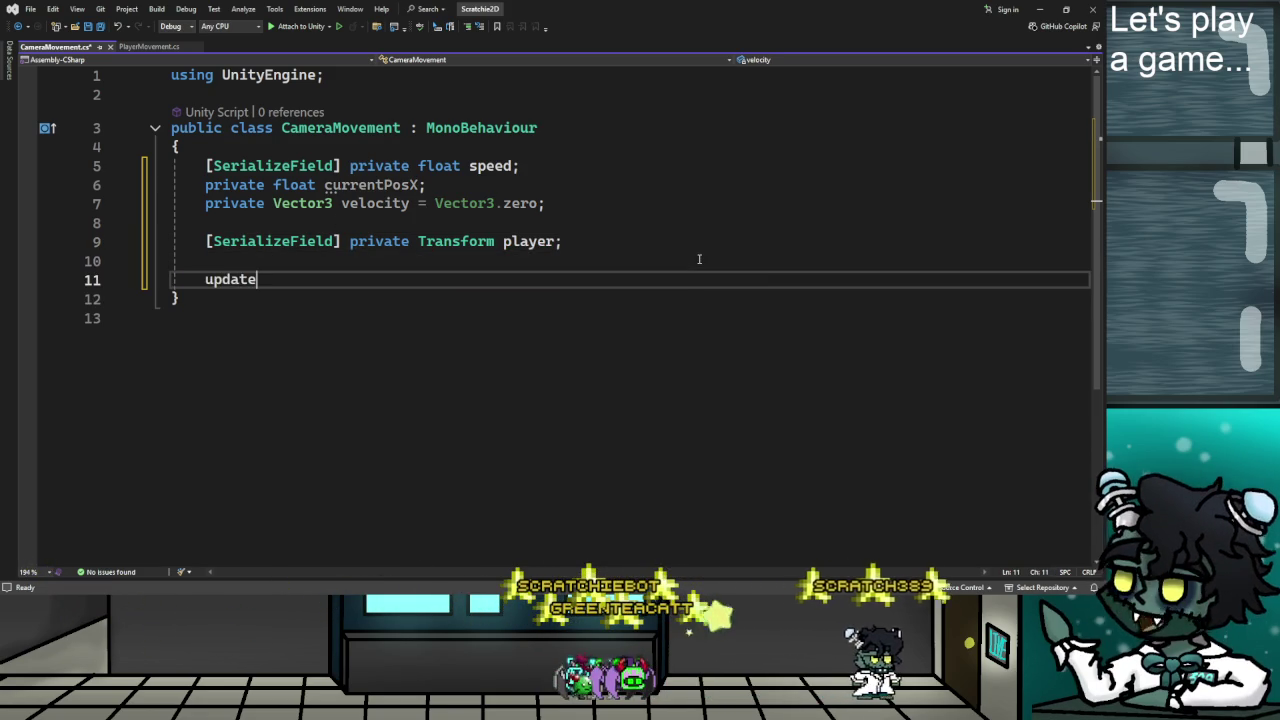
key(Tab)
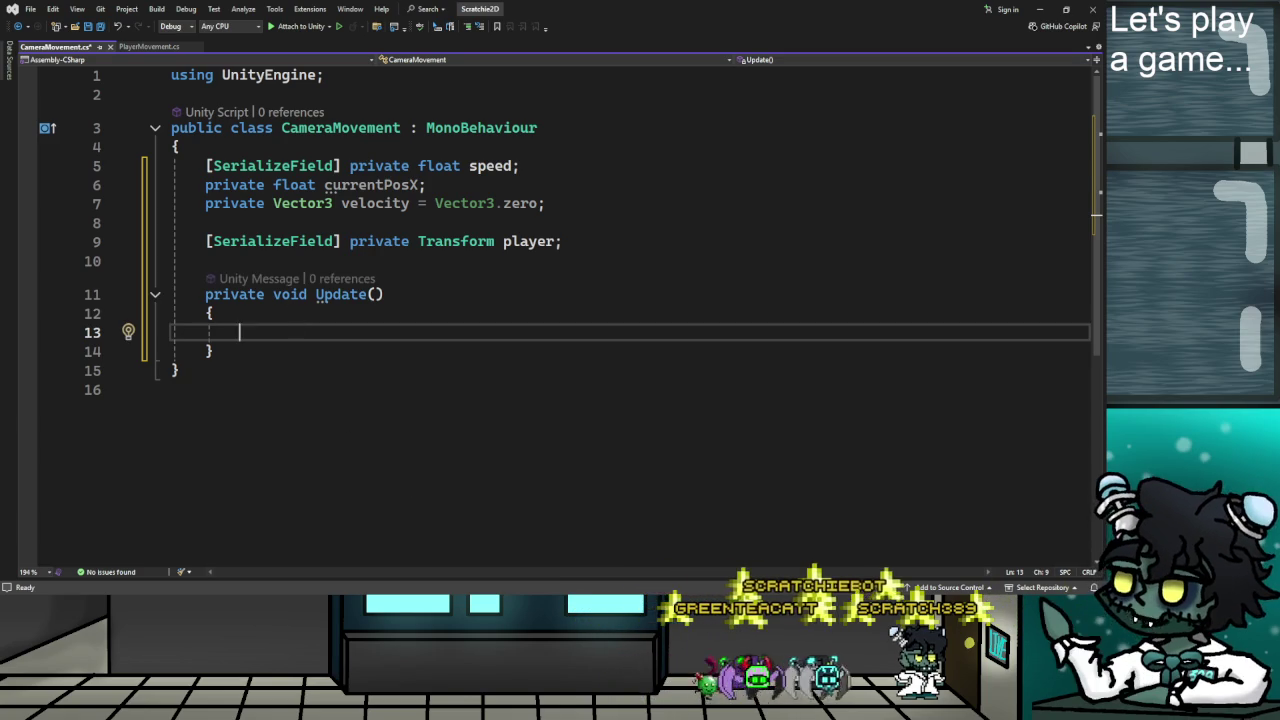
Play the tutorial and pause it on the finished follow-player line.
key(alt+Tab)
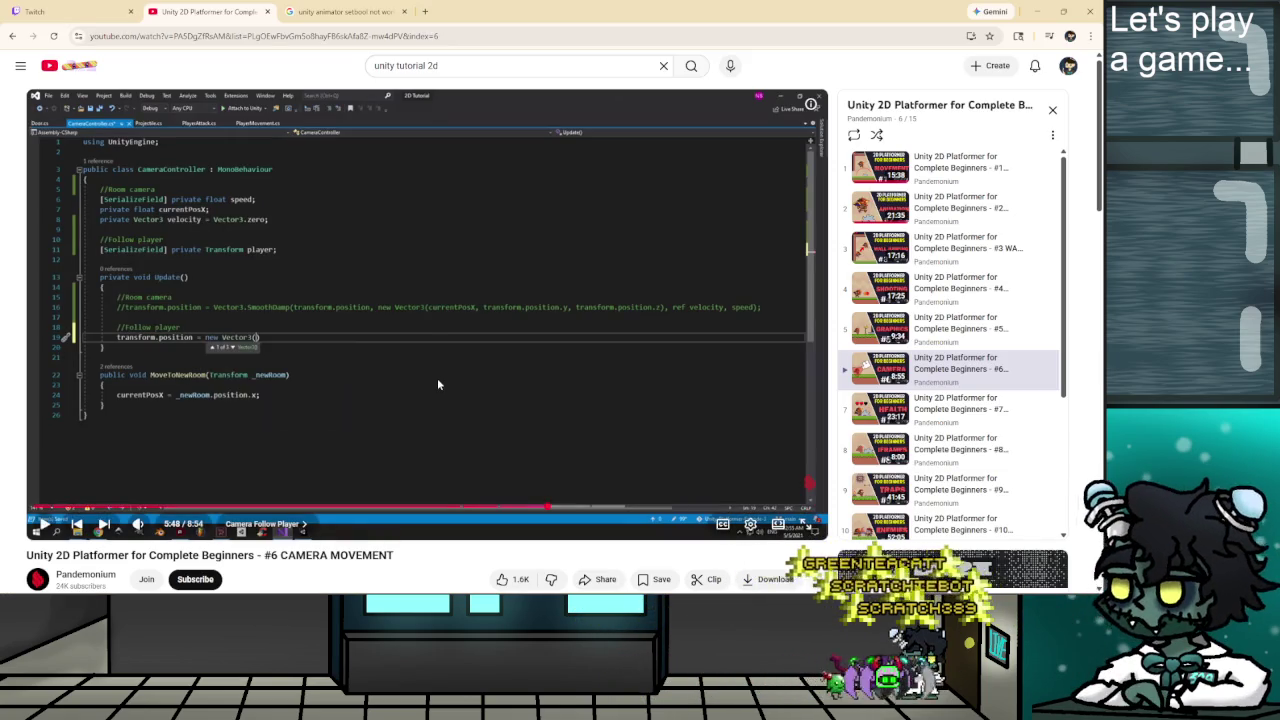
click(437, 378)
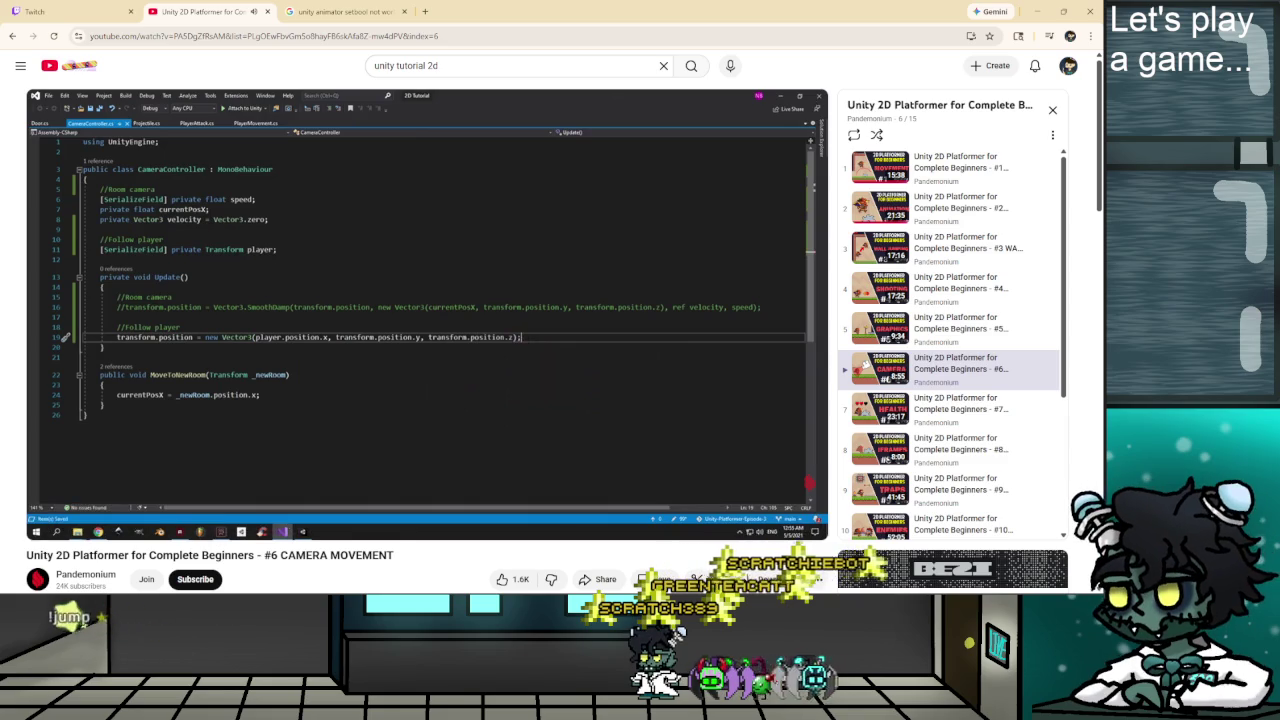
click(549, 437)
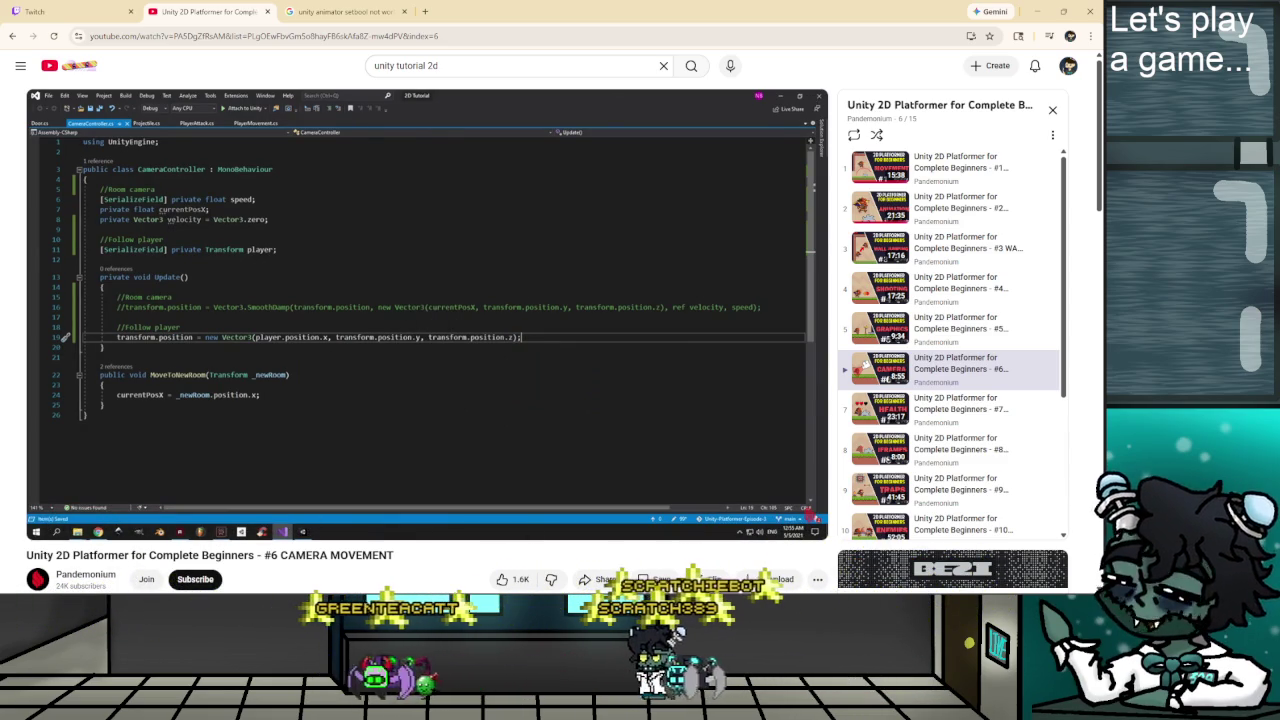
Begin the Update line as transform.position = new Vector3(player.x, player.y, comparing with the tutorial.
key(alt+Tab)
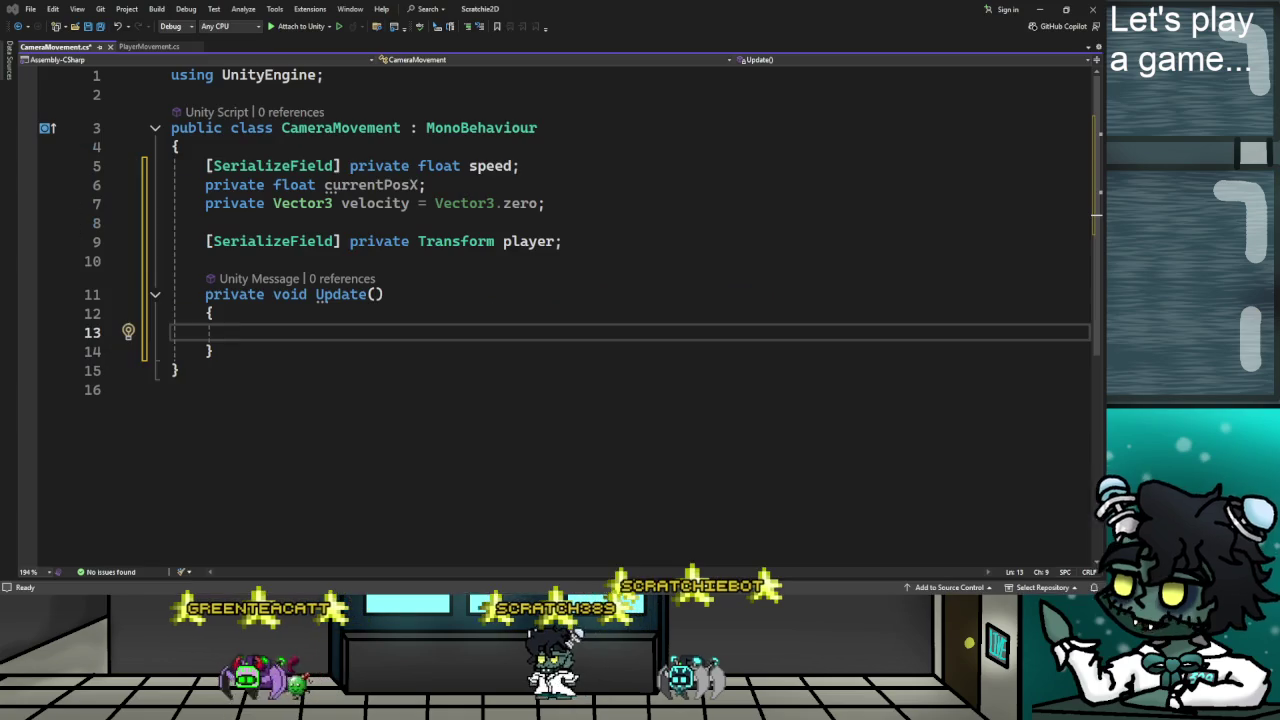
text(trans)
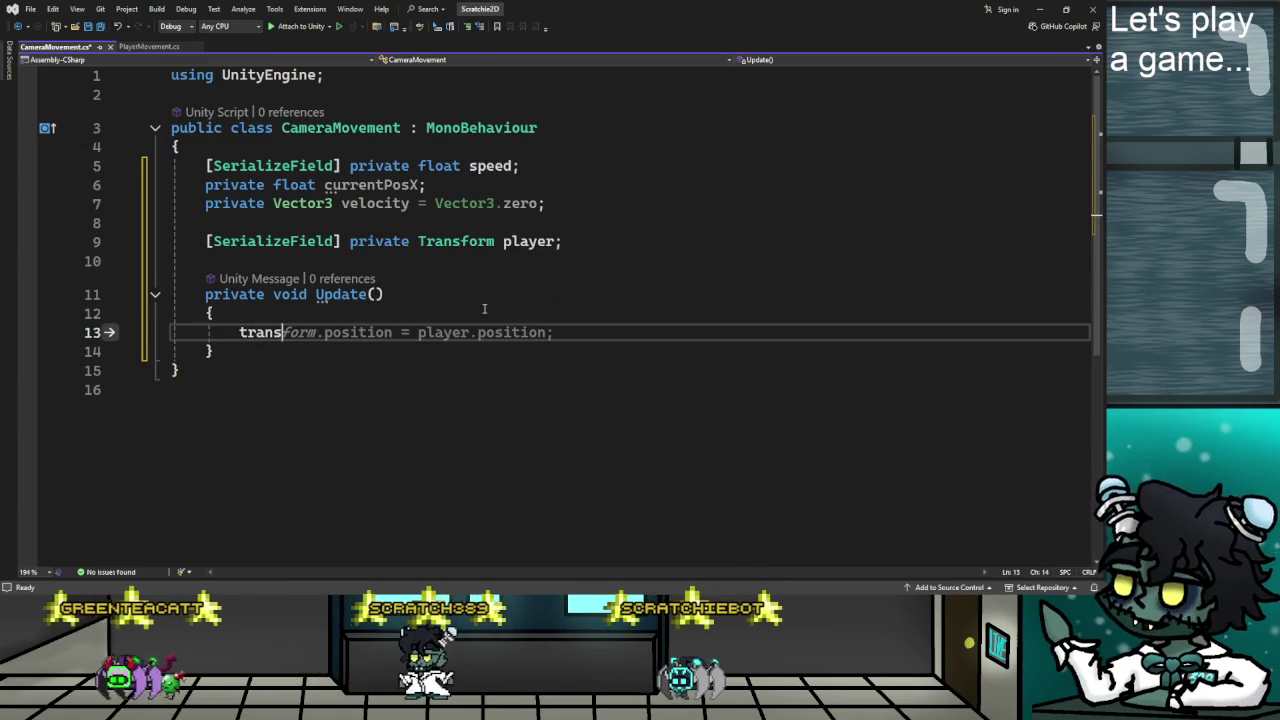
text(form.position =)
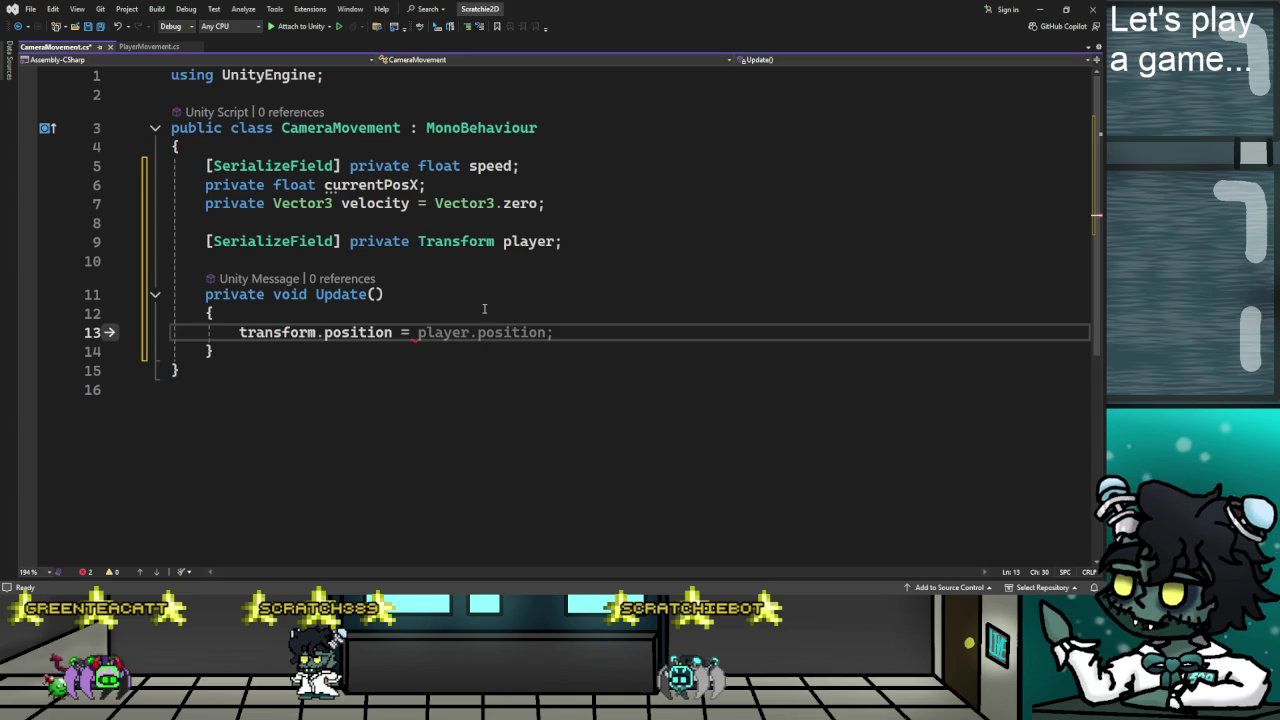
key(alt+Tab)
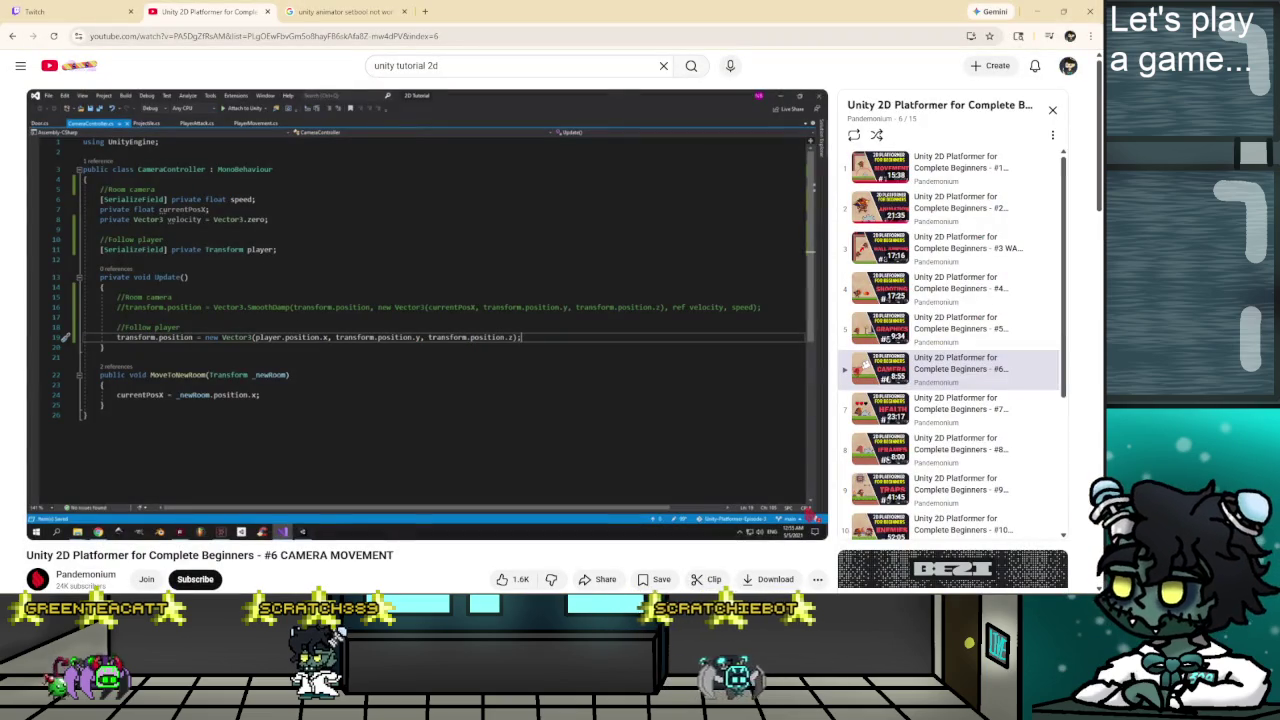
key(alt+Tab)
text(new Vector3)
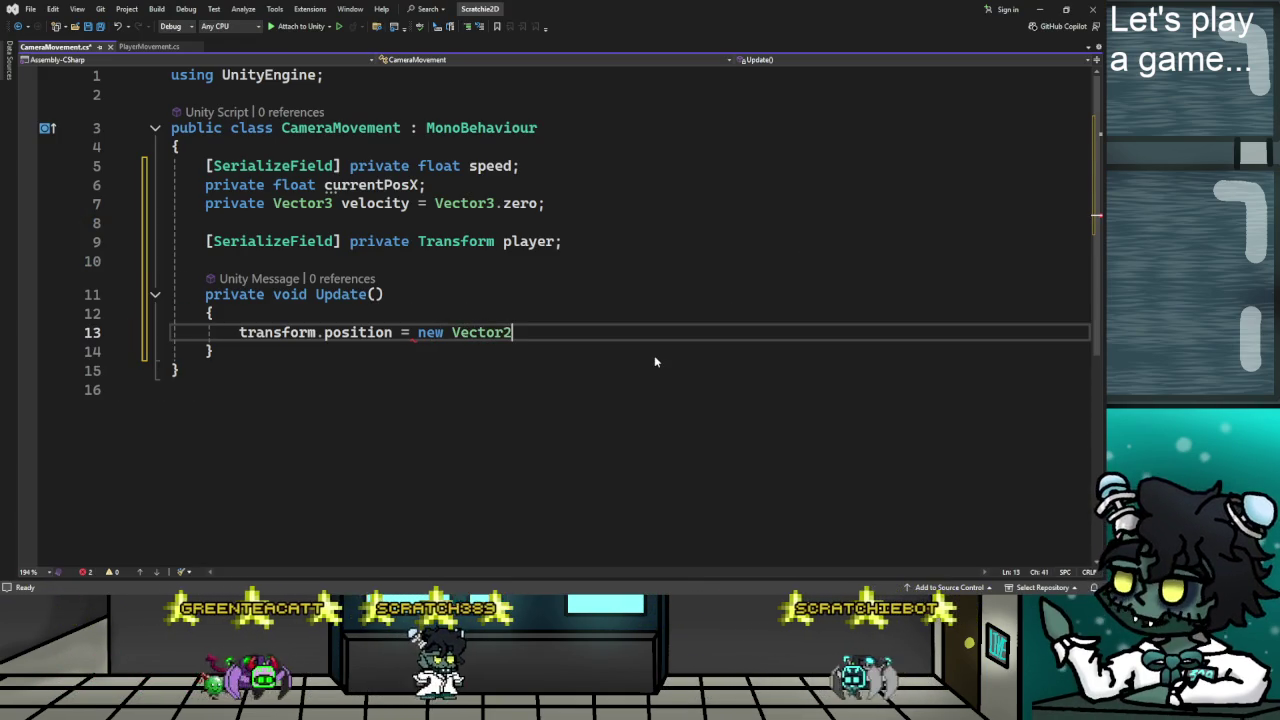
text((player.)
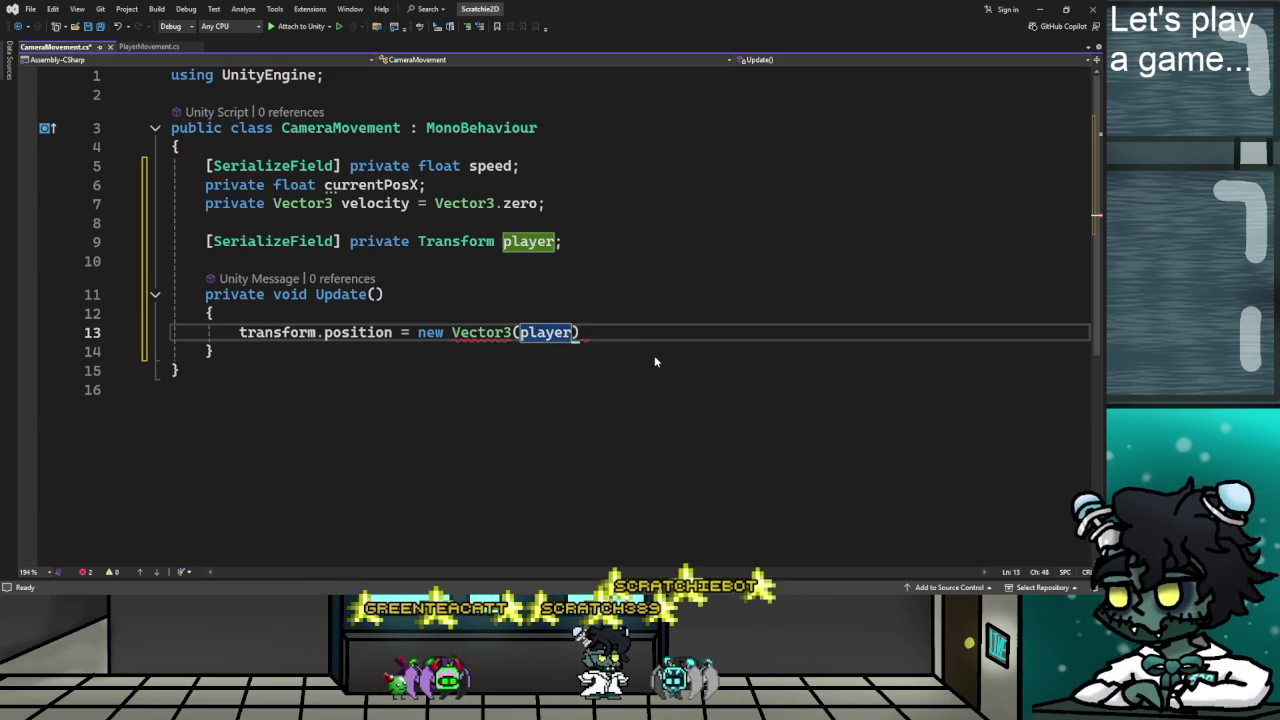
text(x)
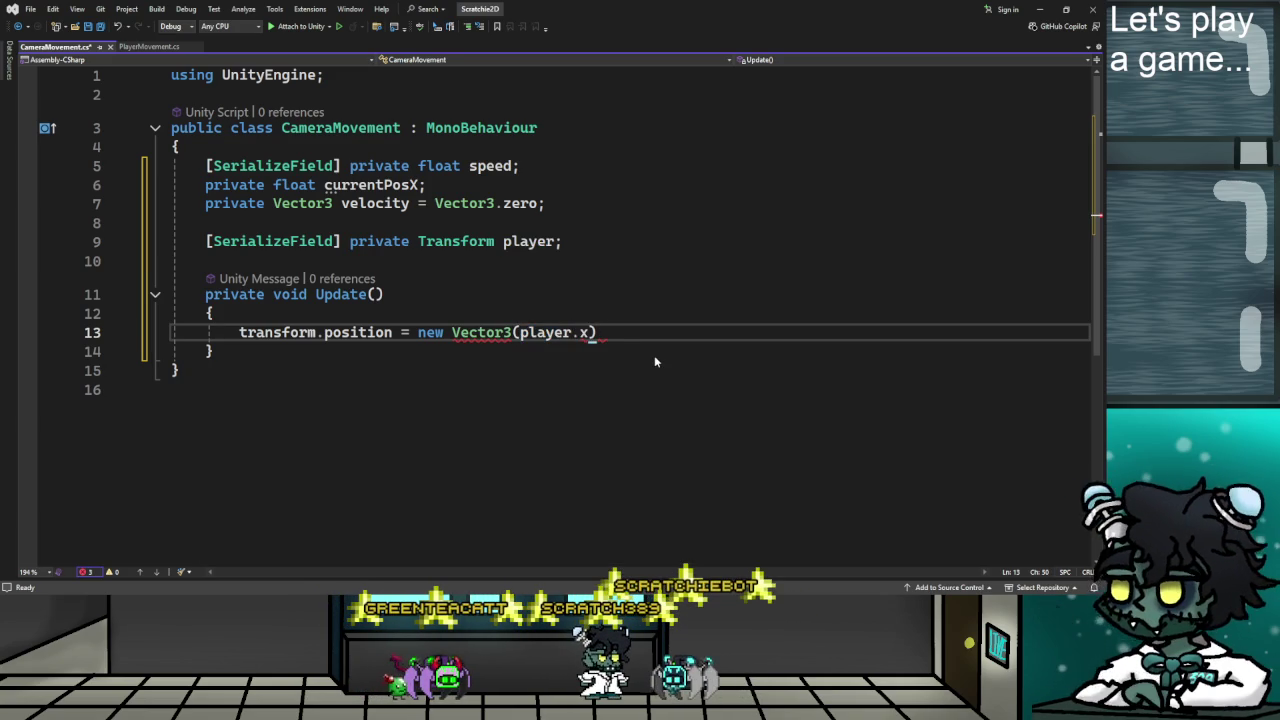
text(, player.y)
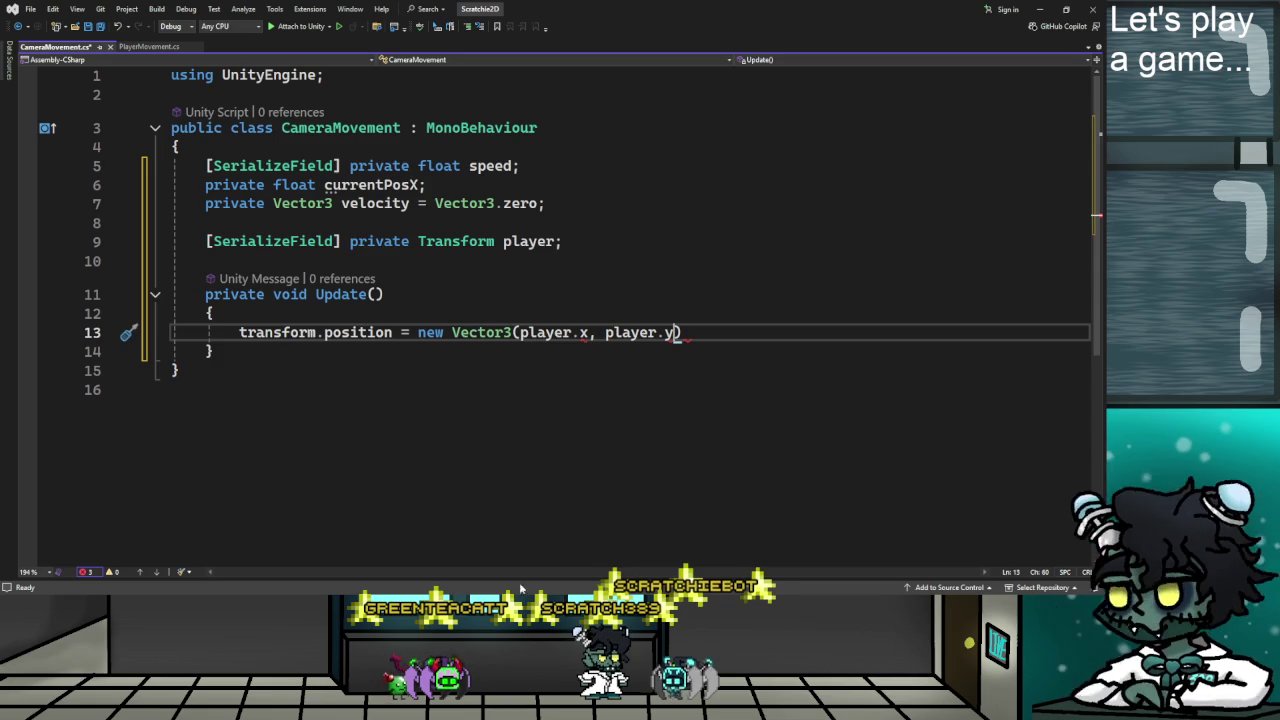
key(alt+Tab)
key(alt+Tab)
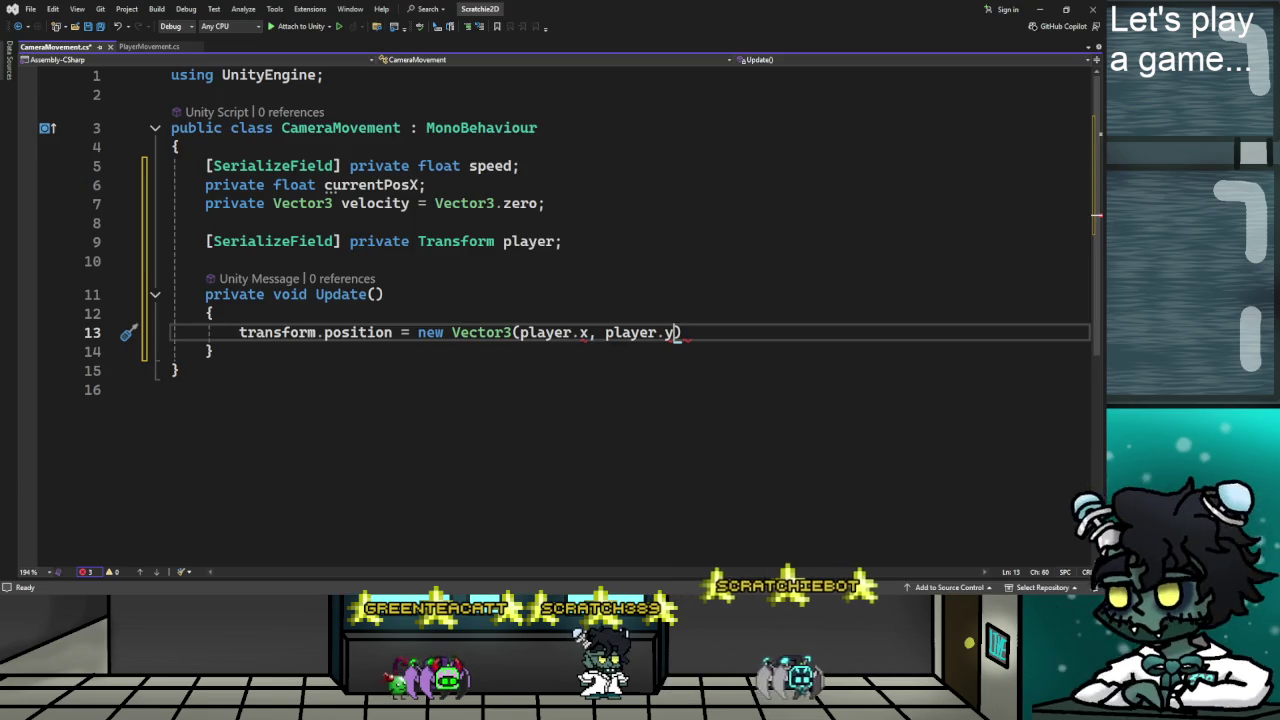
key(alt+Tab)
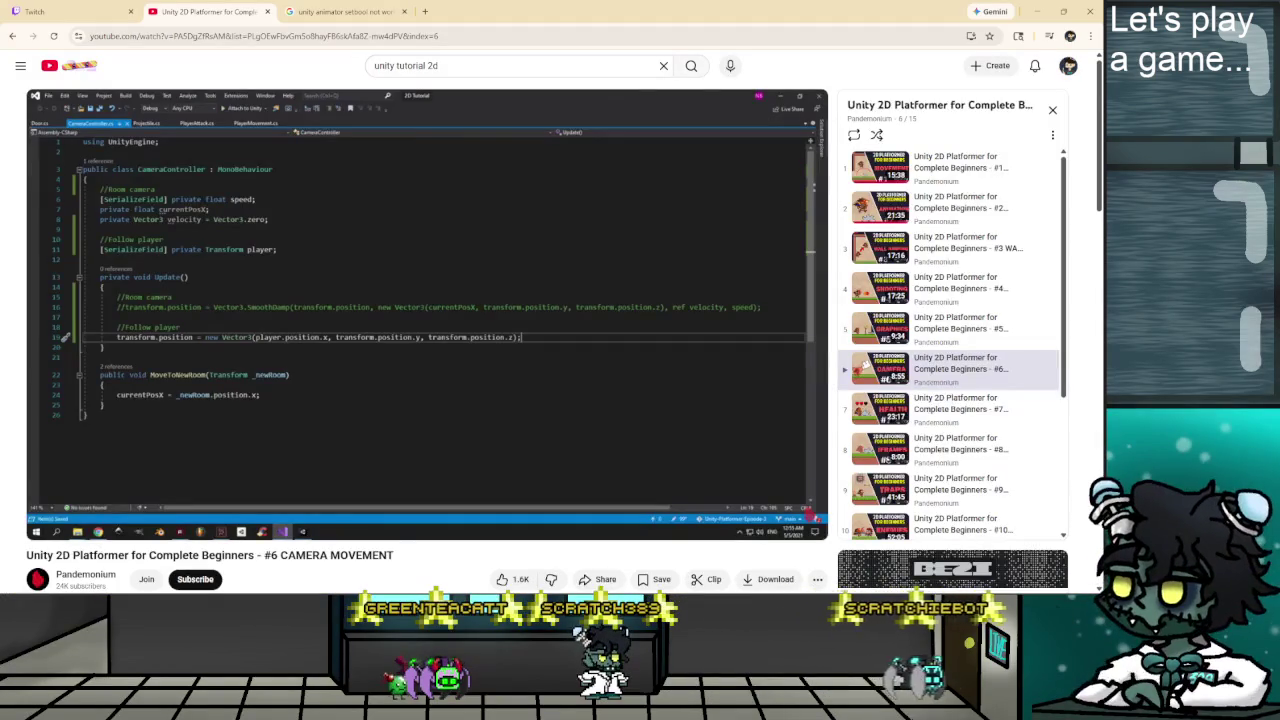
key(alt+Tab)
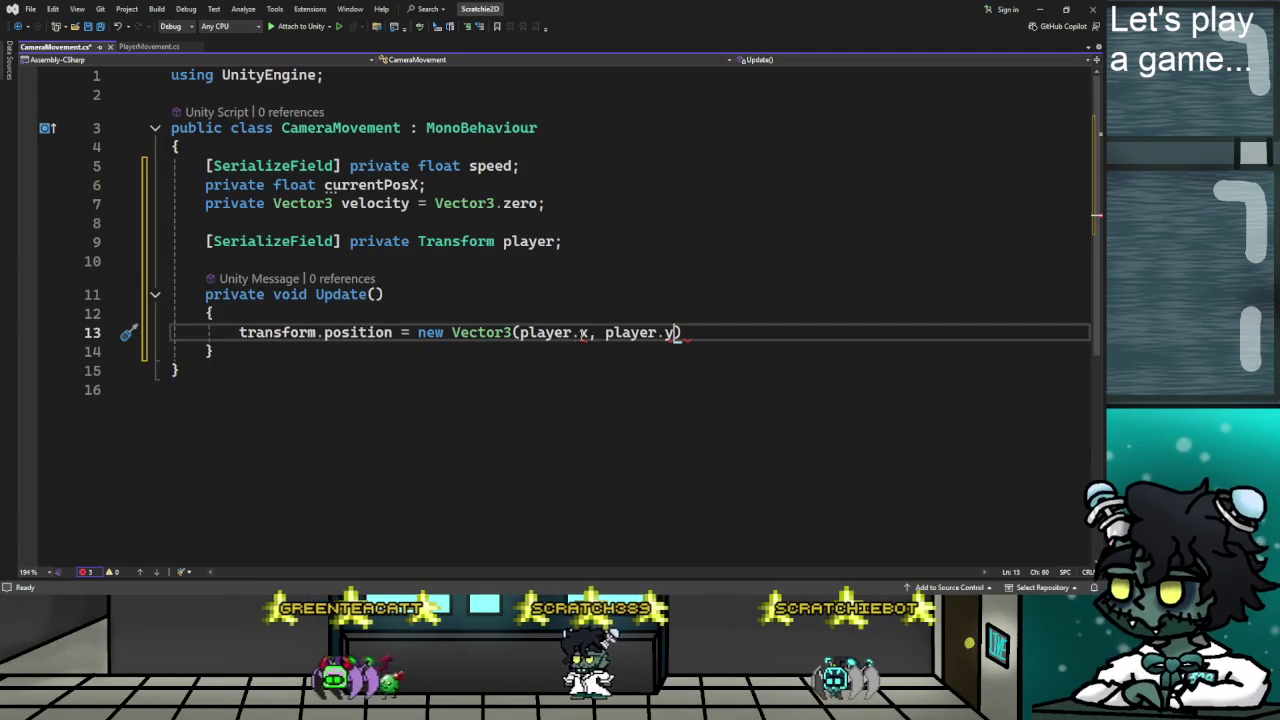
Correct the Vector3 to (player.position.x, player.position.y, transform.position.z), finish the statement, and resume the tutorial.
click(572, 332)
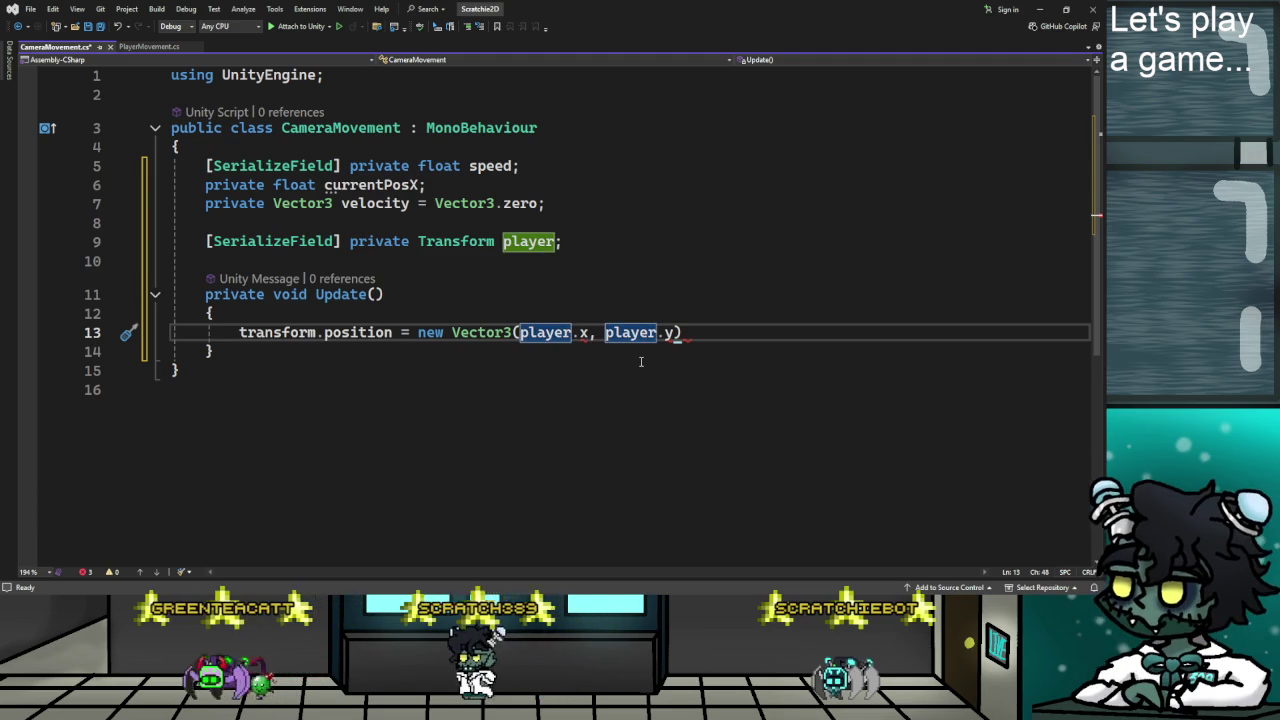
text(posit)
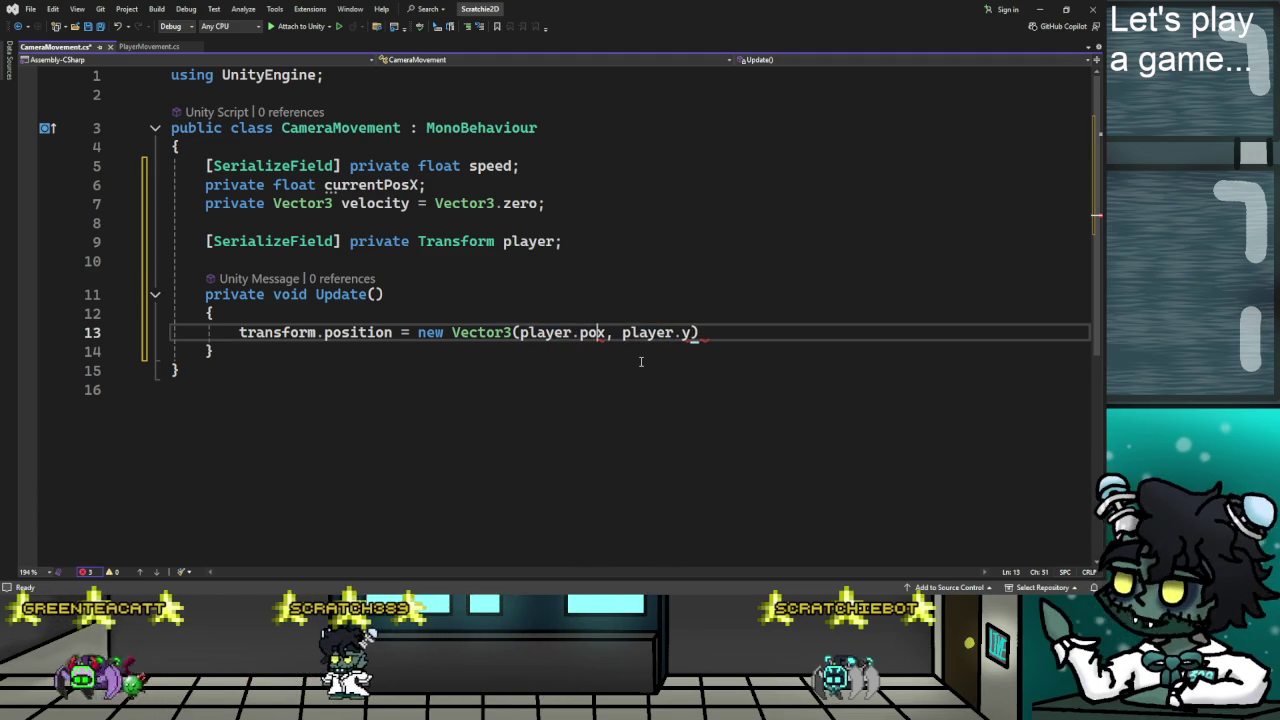
text(ion.)
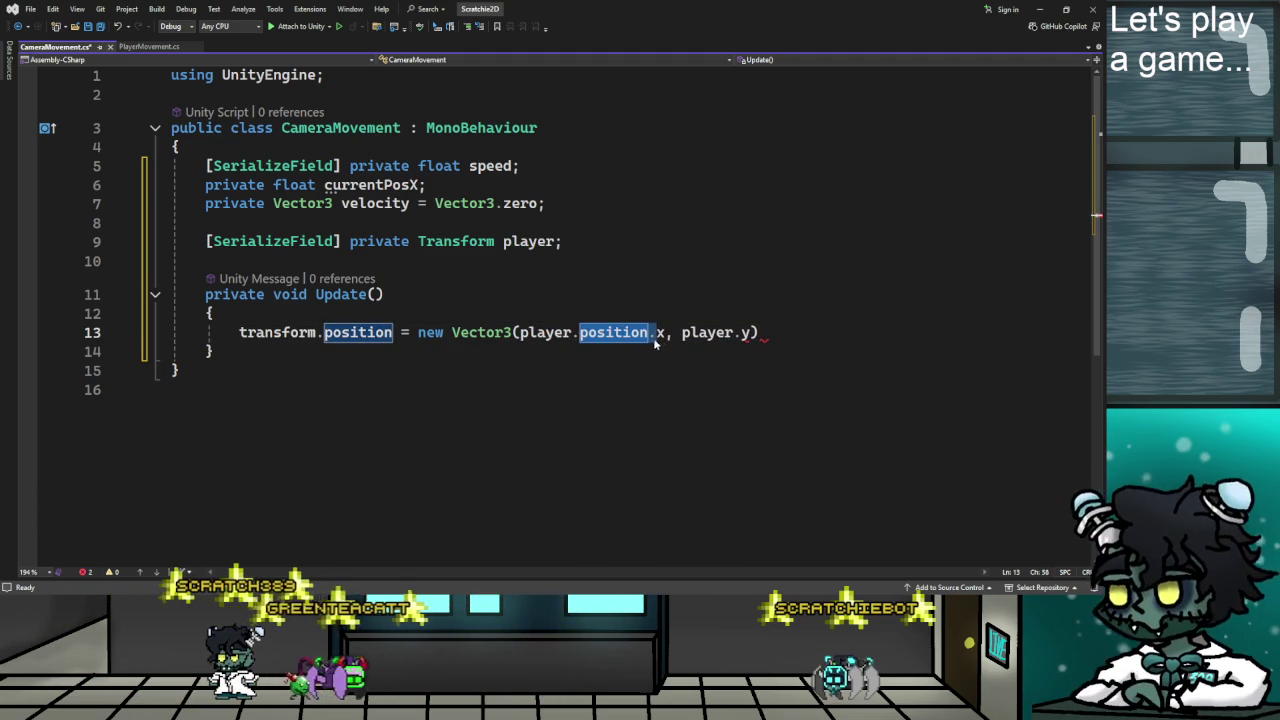
click(741, 332)
text(position.)
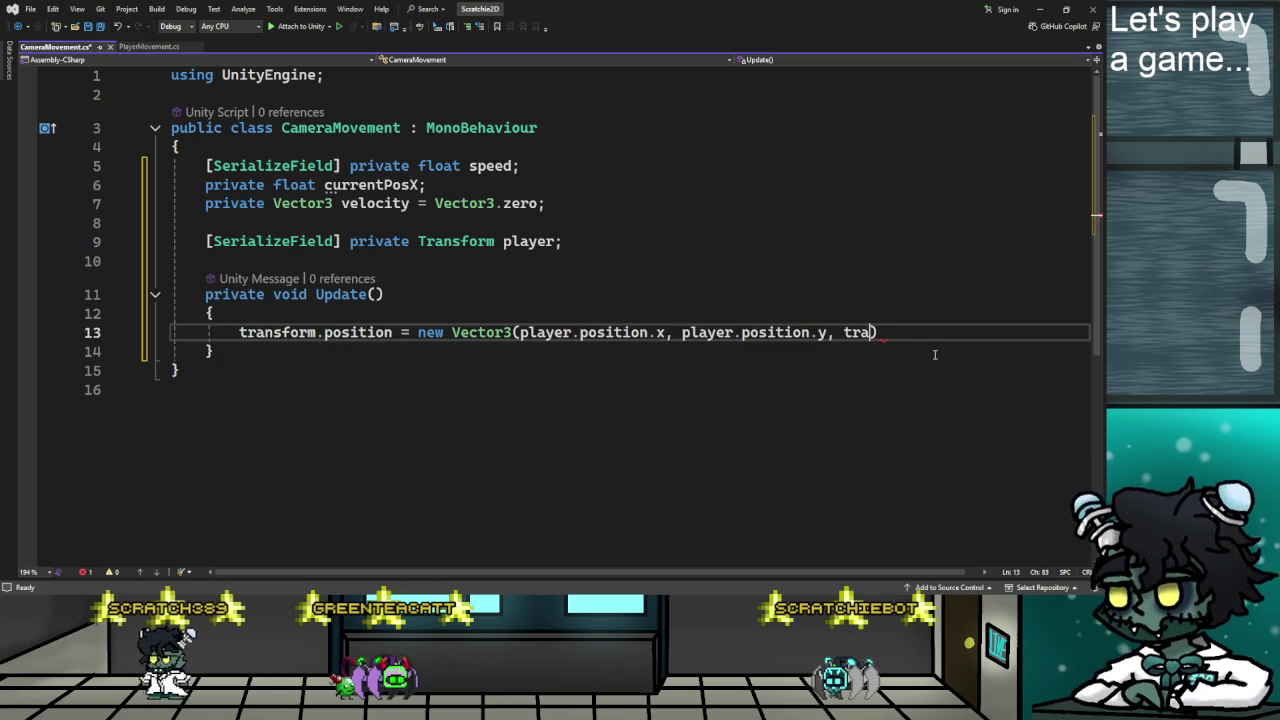
text(nsform)
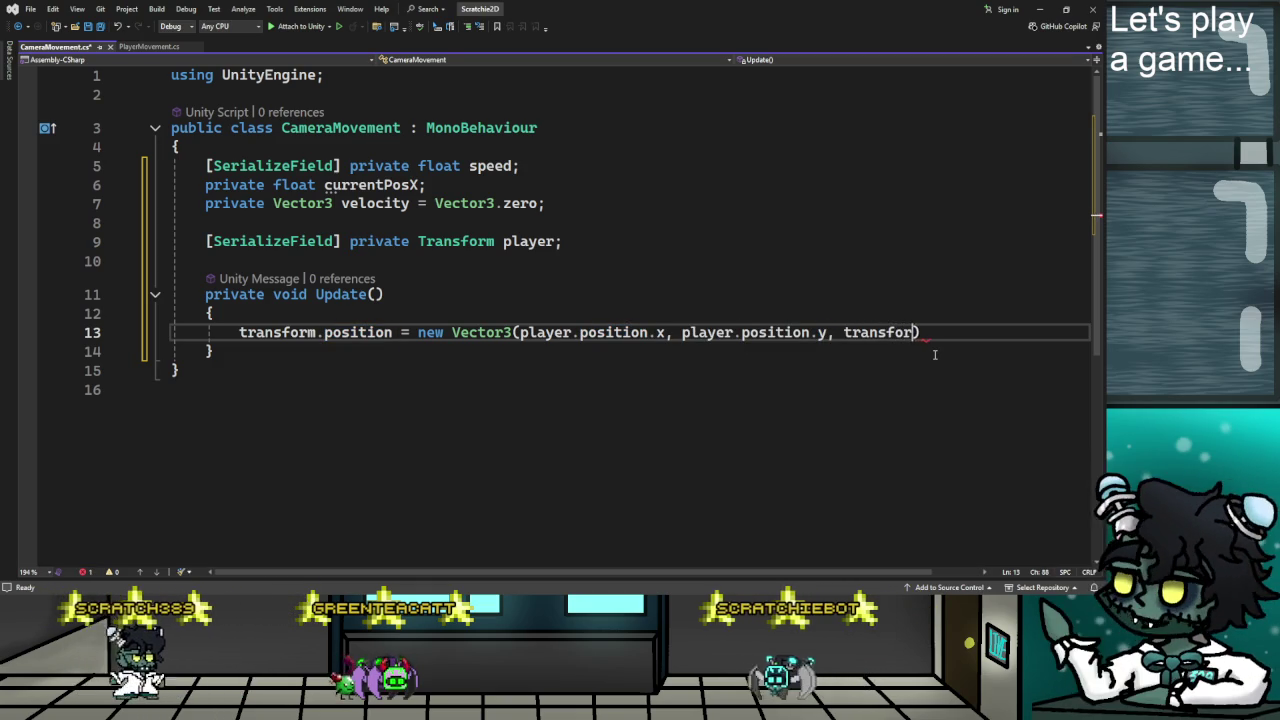
text(.ppo)
key(BackSpace)
key(BackSpace)
text(i)
key(BackSpace)
text(osition)
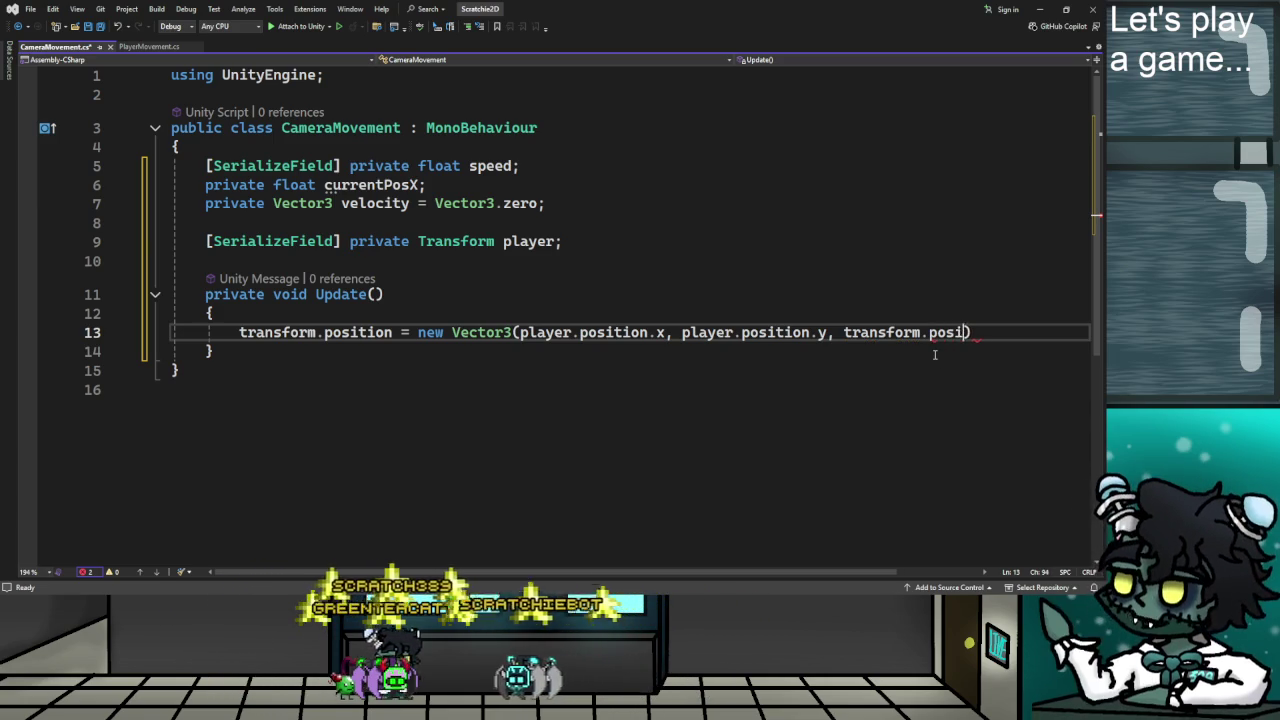
text(.z)
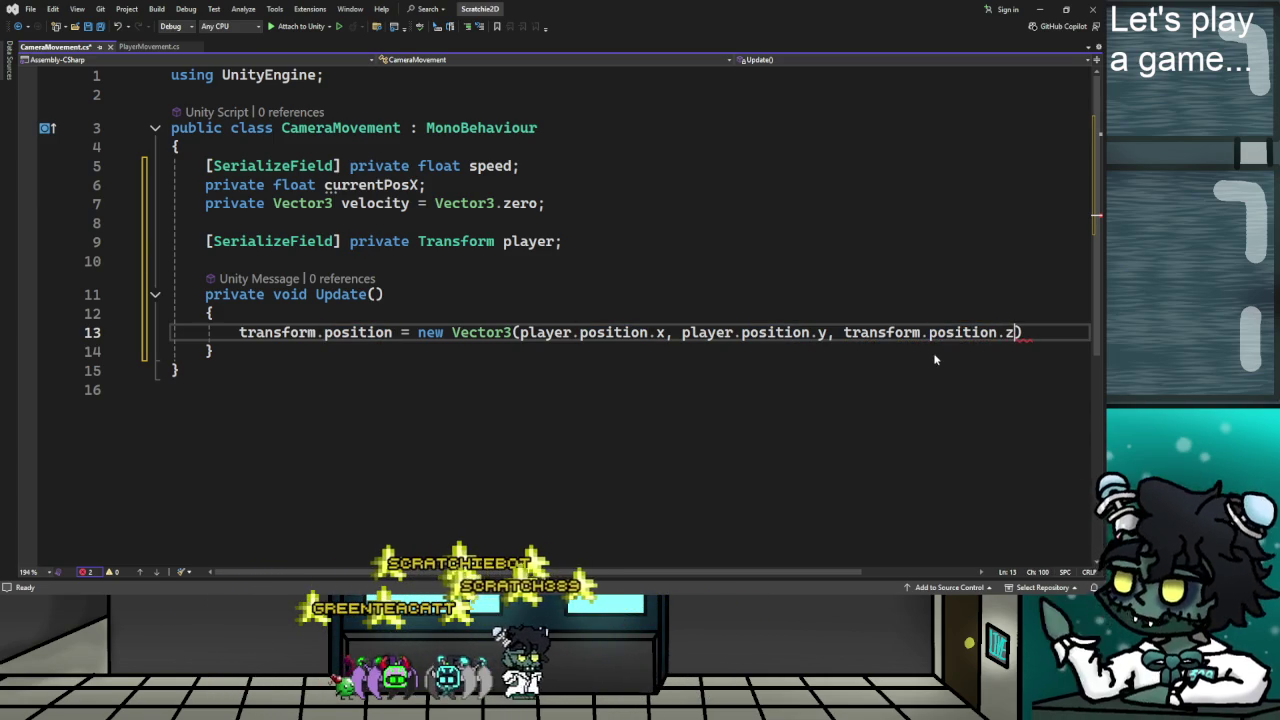
click(1036, 336)
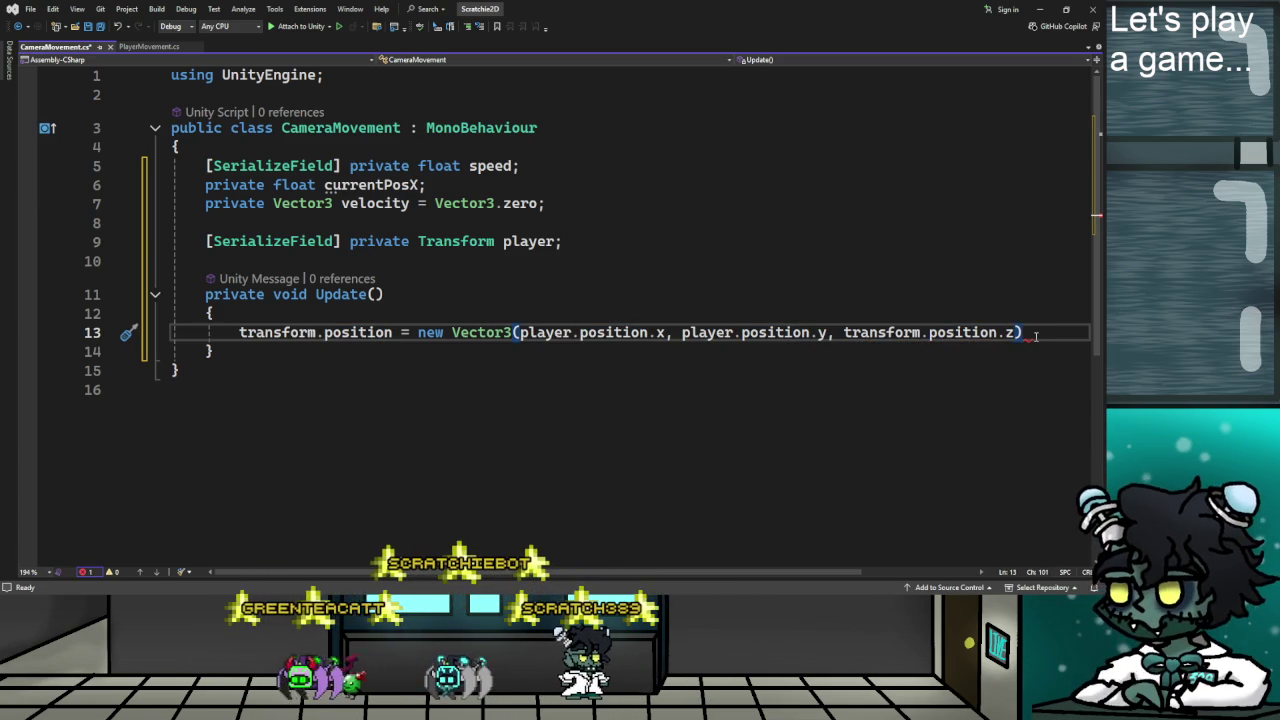
text(;)
key(Return)
scroll(556, 332, down, 2)
scroll(556, 332, up, 2)
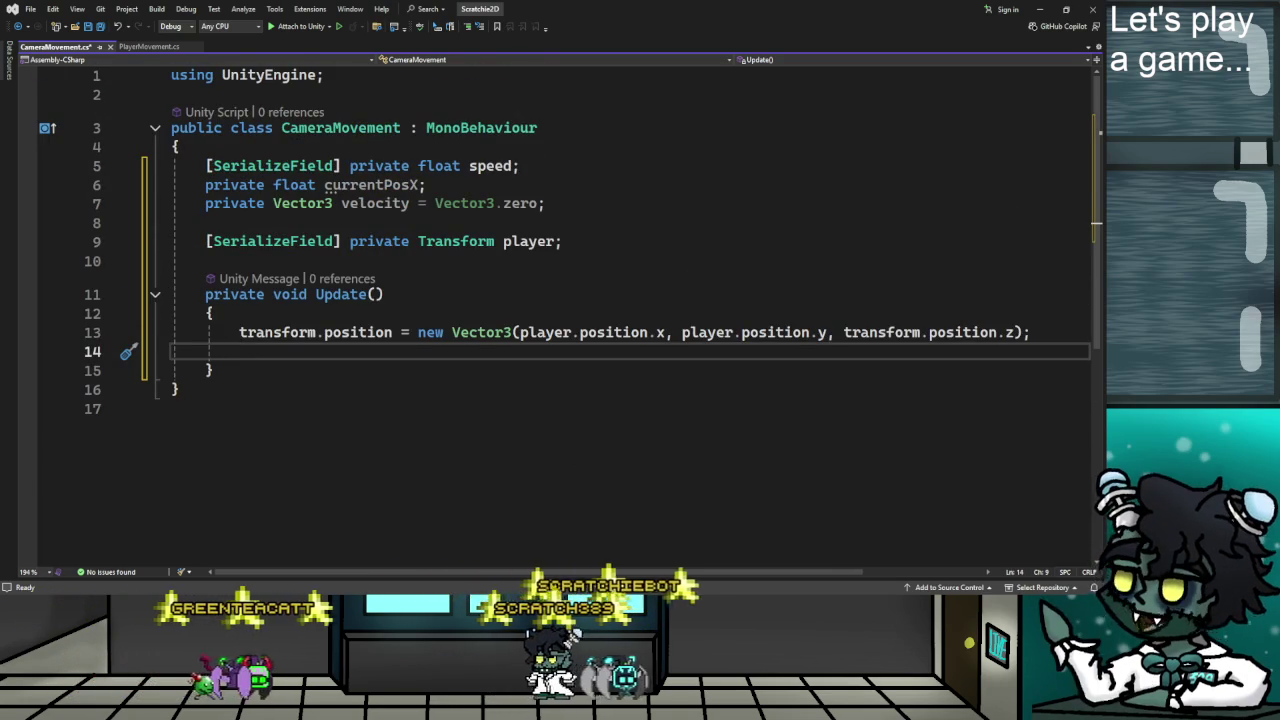
key(alt+Tab)
click(547, 350)
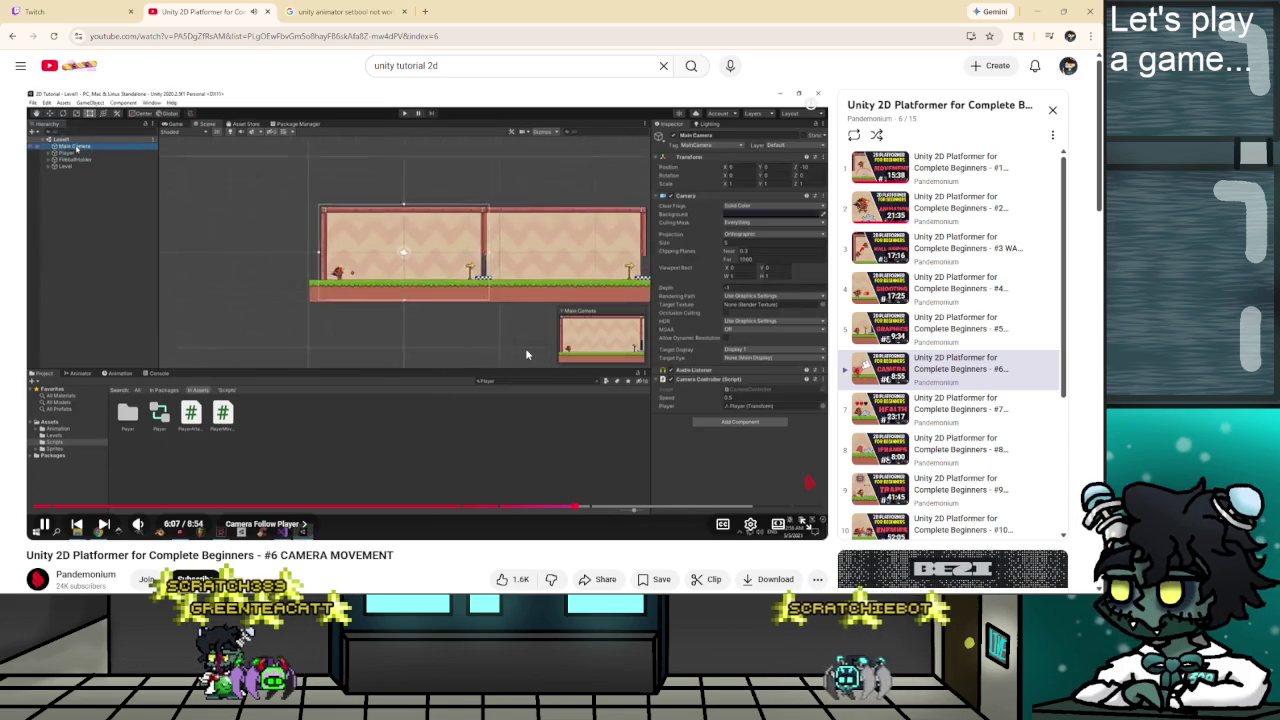
Pause the tutorial at its Unity camera setup, glancing back at the camera script.
click(486, 313)
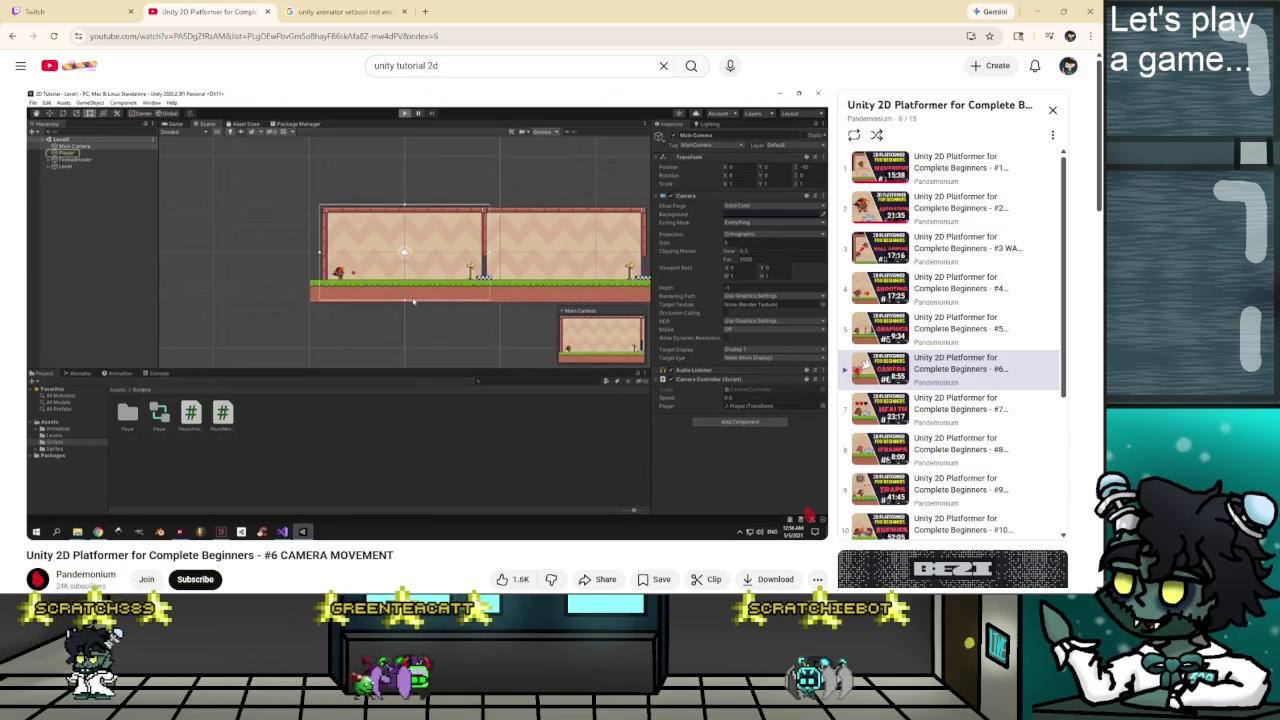
key(alt+Tab)
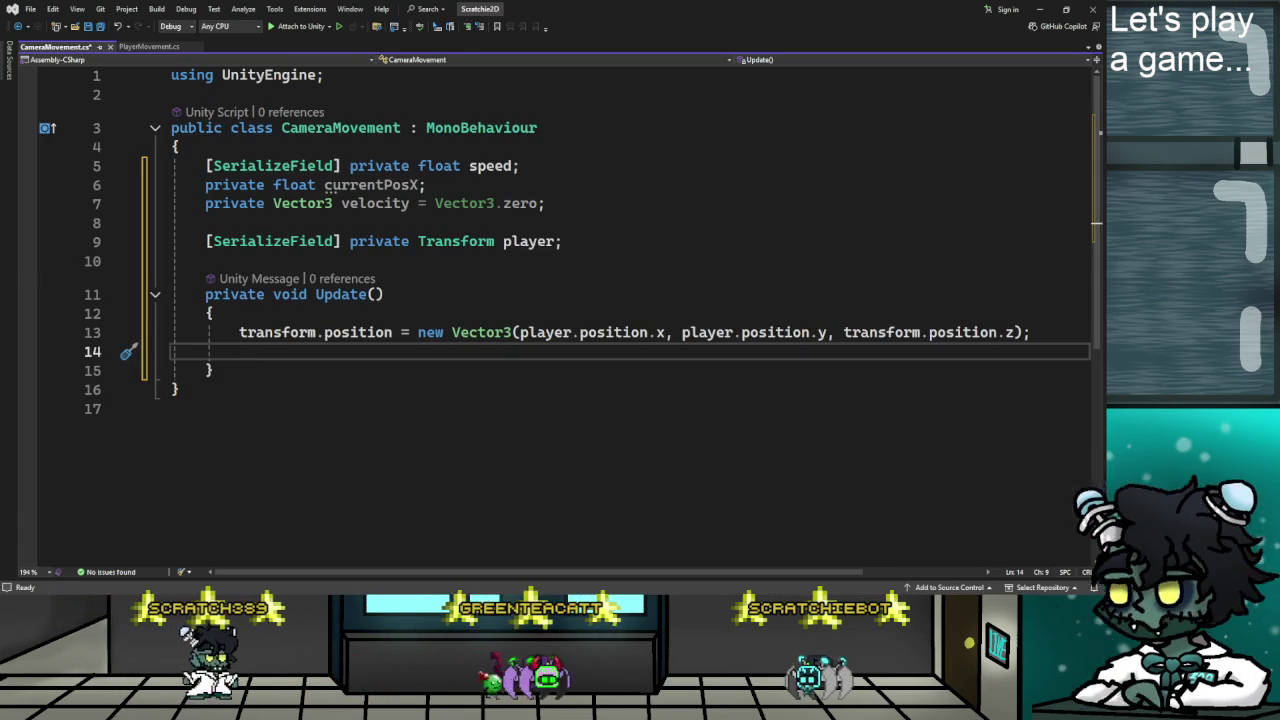
key(alt+Tab)
Drag Player into the Main Camera's Camera Movement Player field and start the game.
key(j)
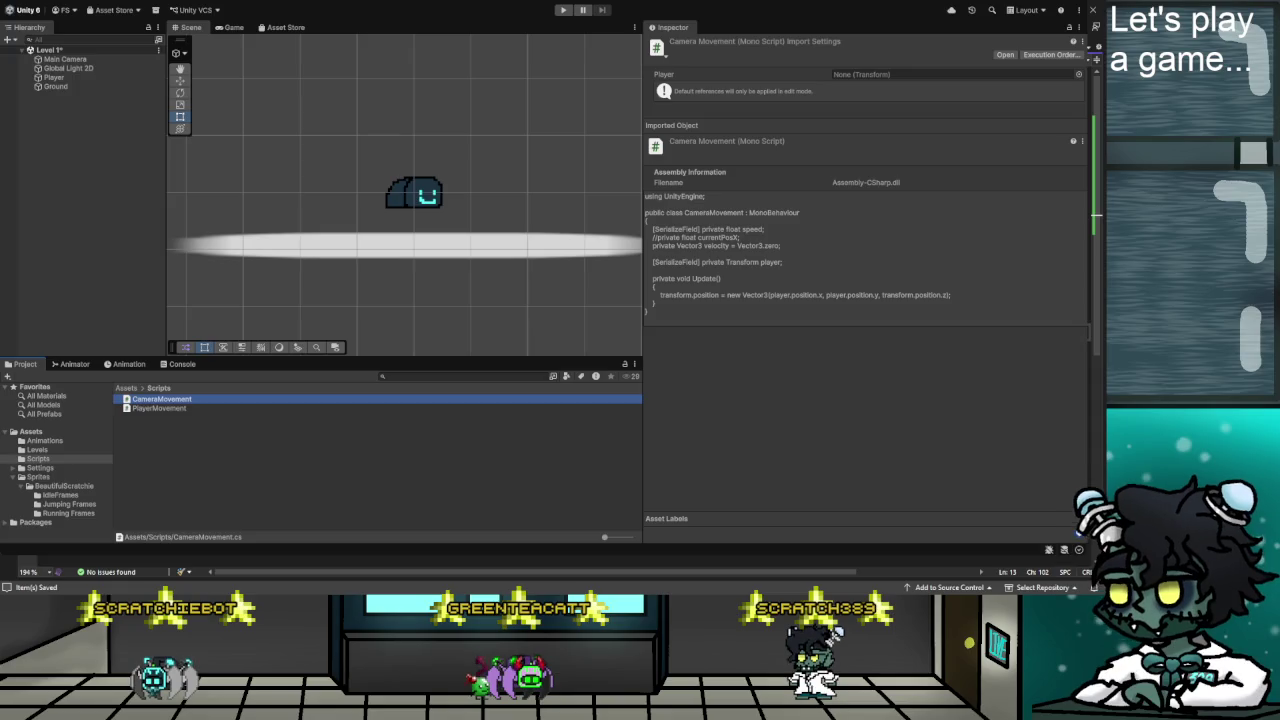
click(65, 59)
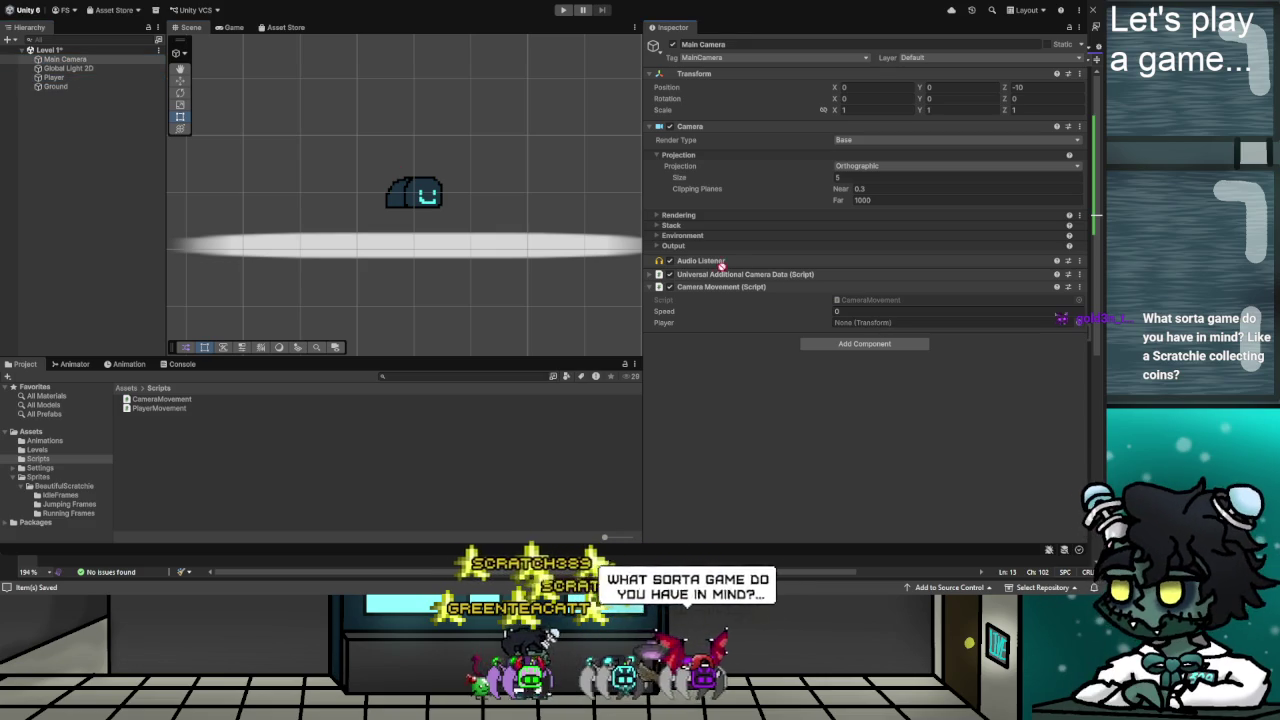
click(868, 323)
drag(870, 332, 870, 330)
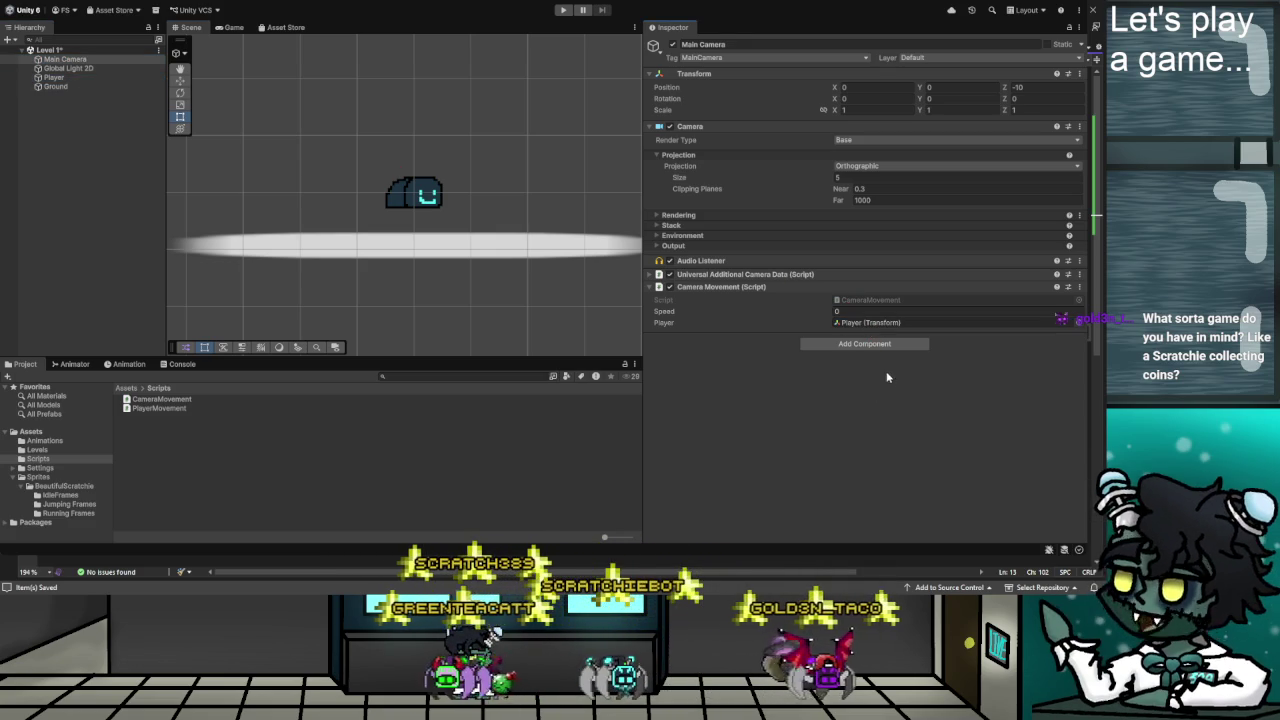
click(566, 10)
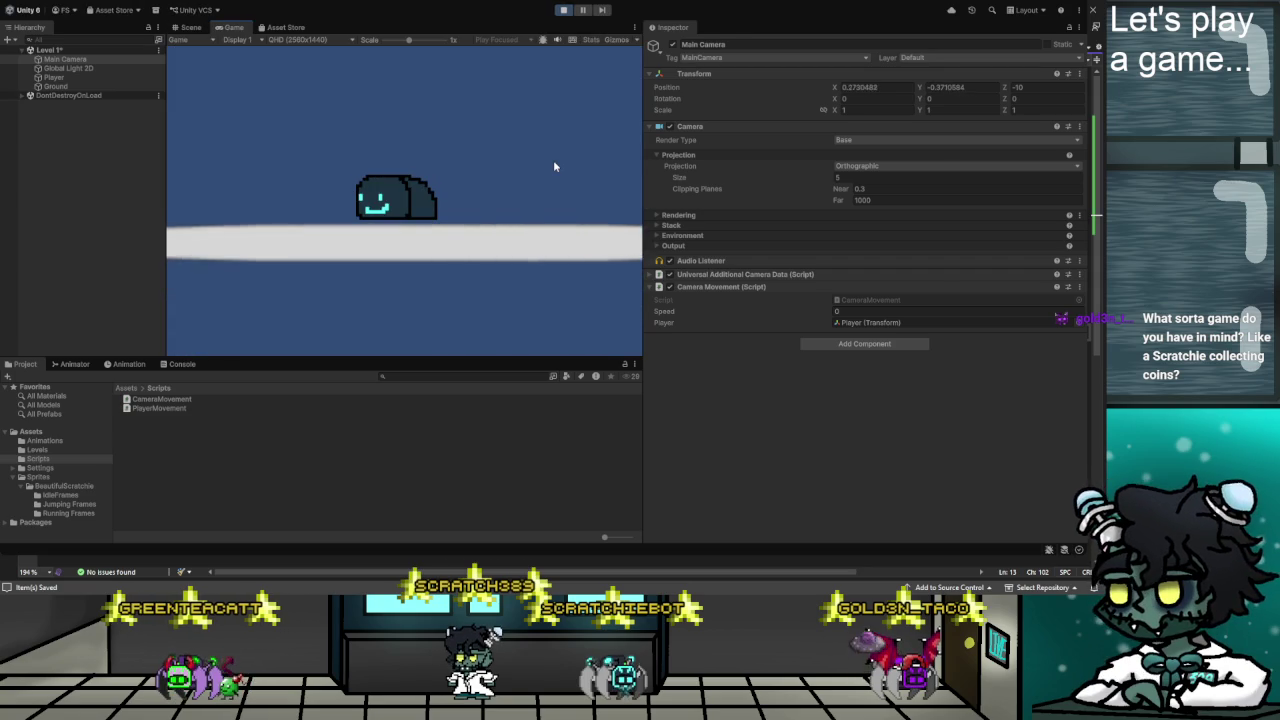
Run and jump the player left and right to confirm the camera follows, then stop play.
key(space)
key(Right)
key(Left)
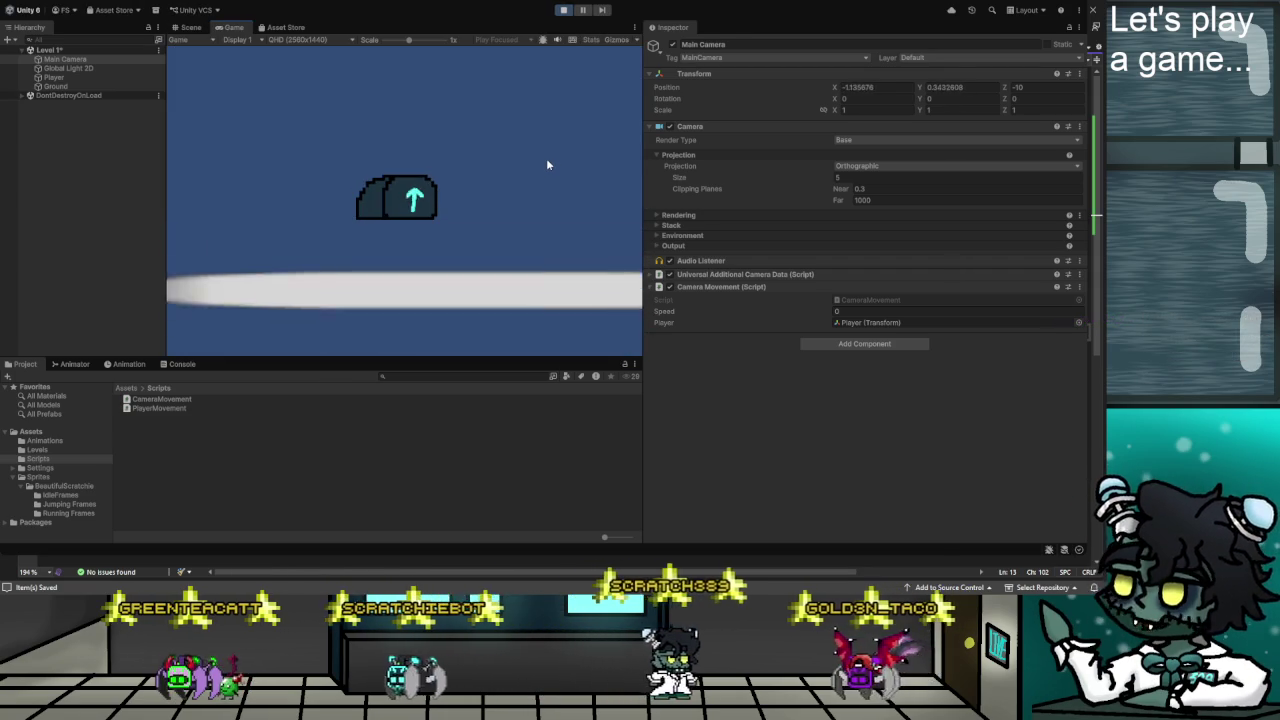
key(Right)
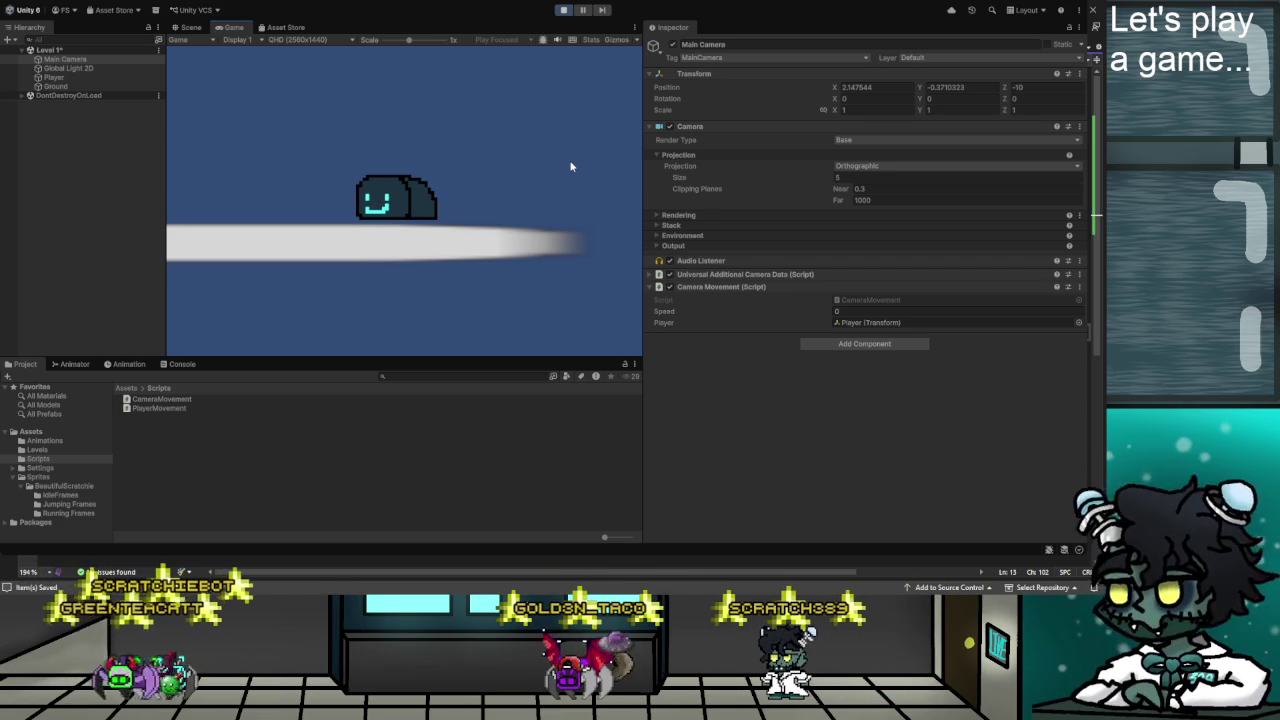
key(d)
key(a)
key(w)
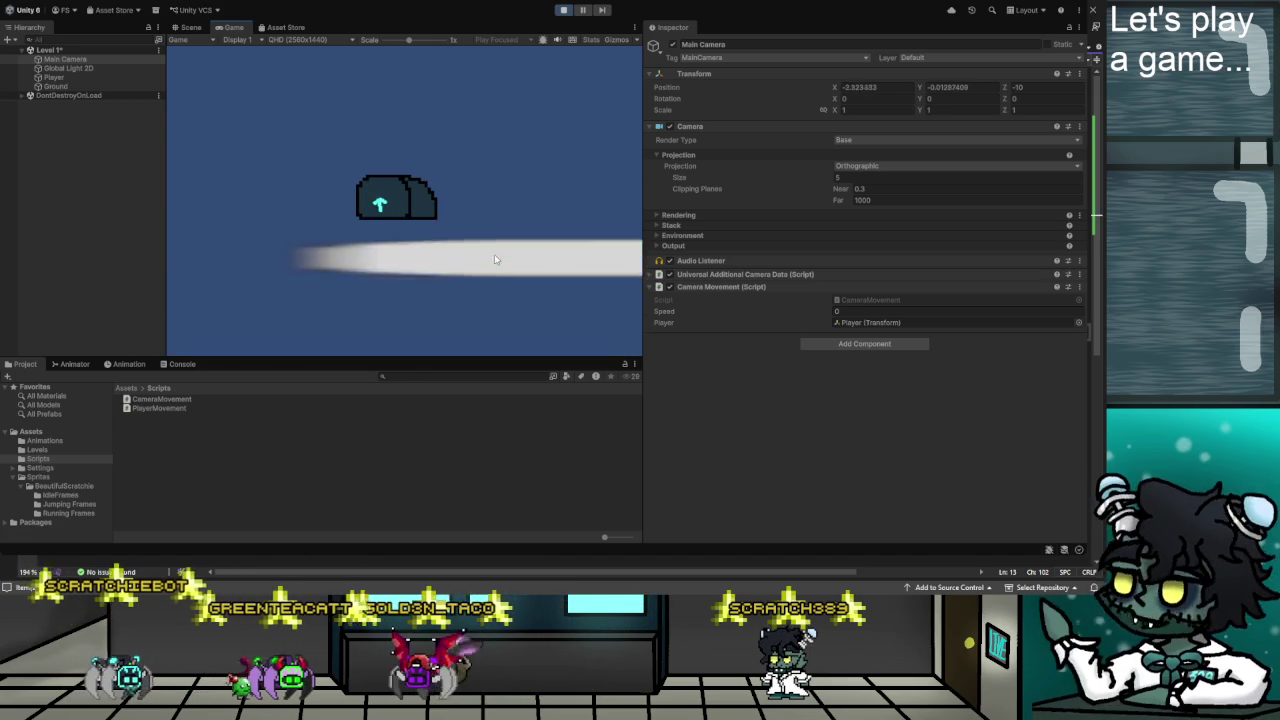
key(d)
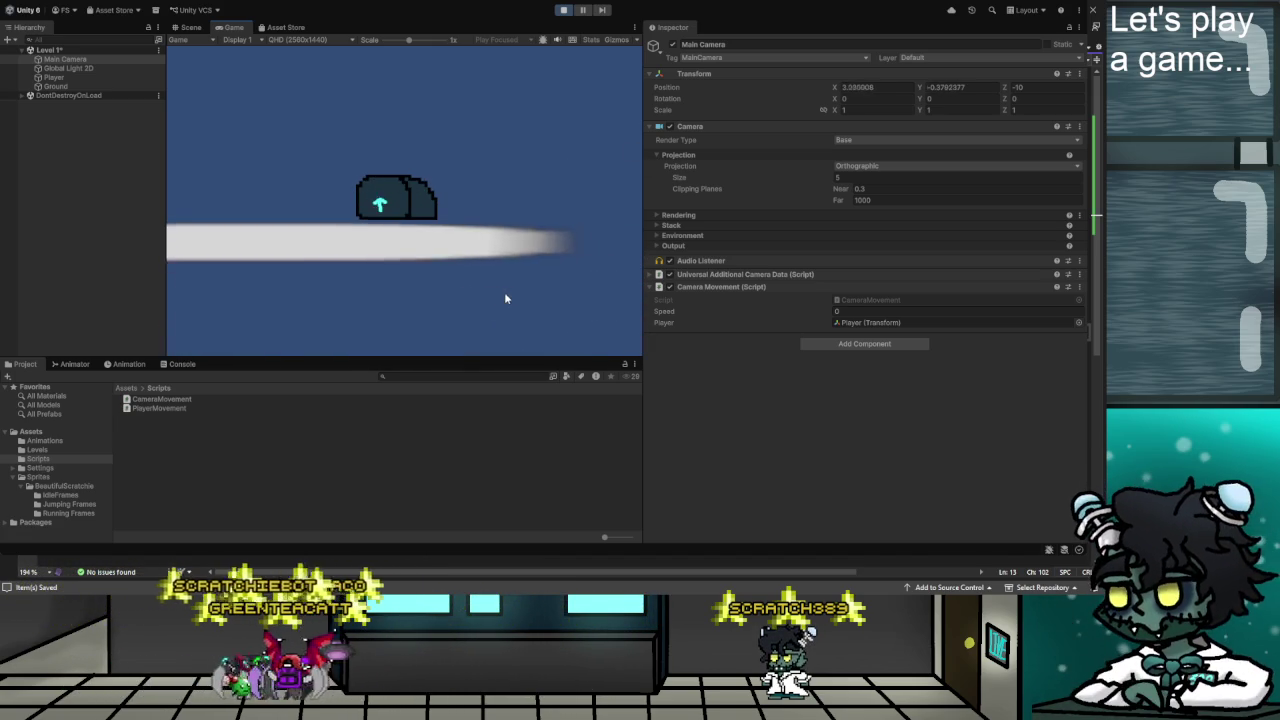
key(a)
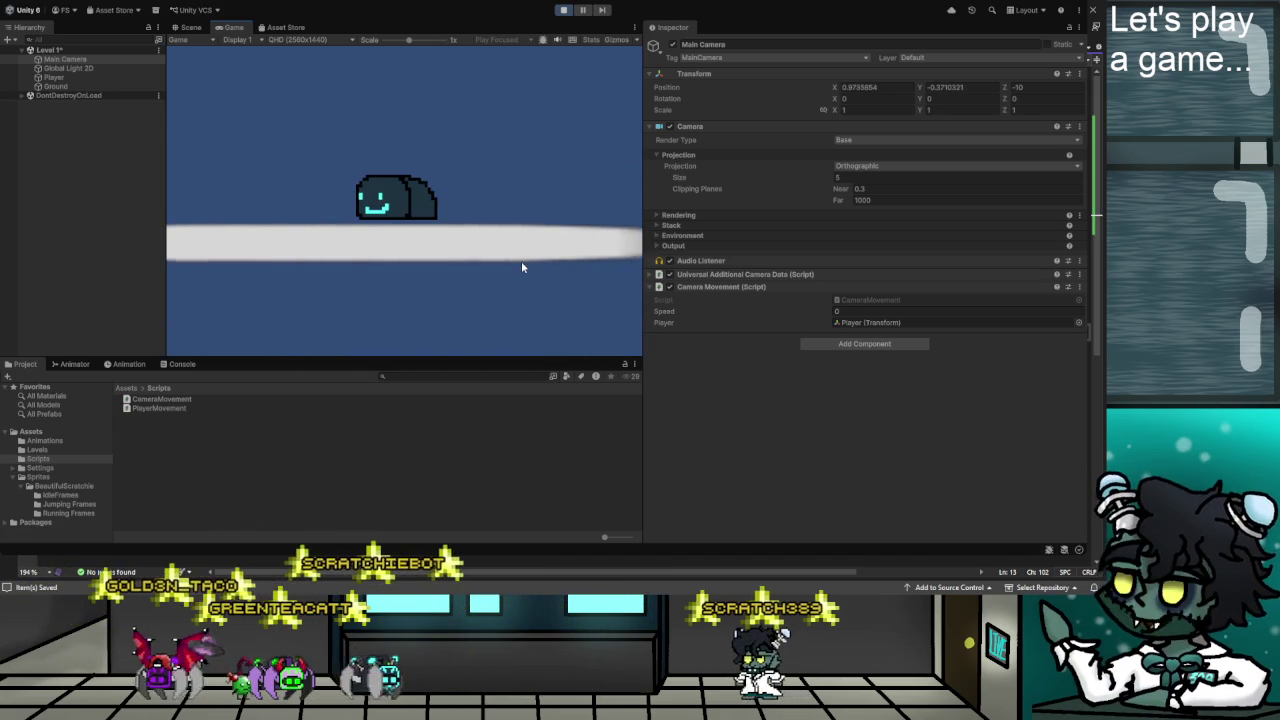
key(d)
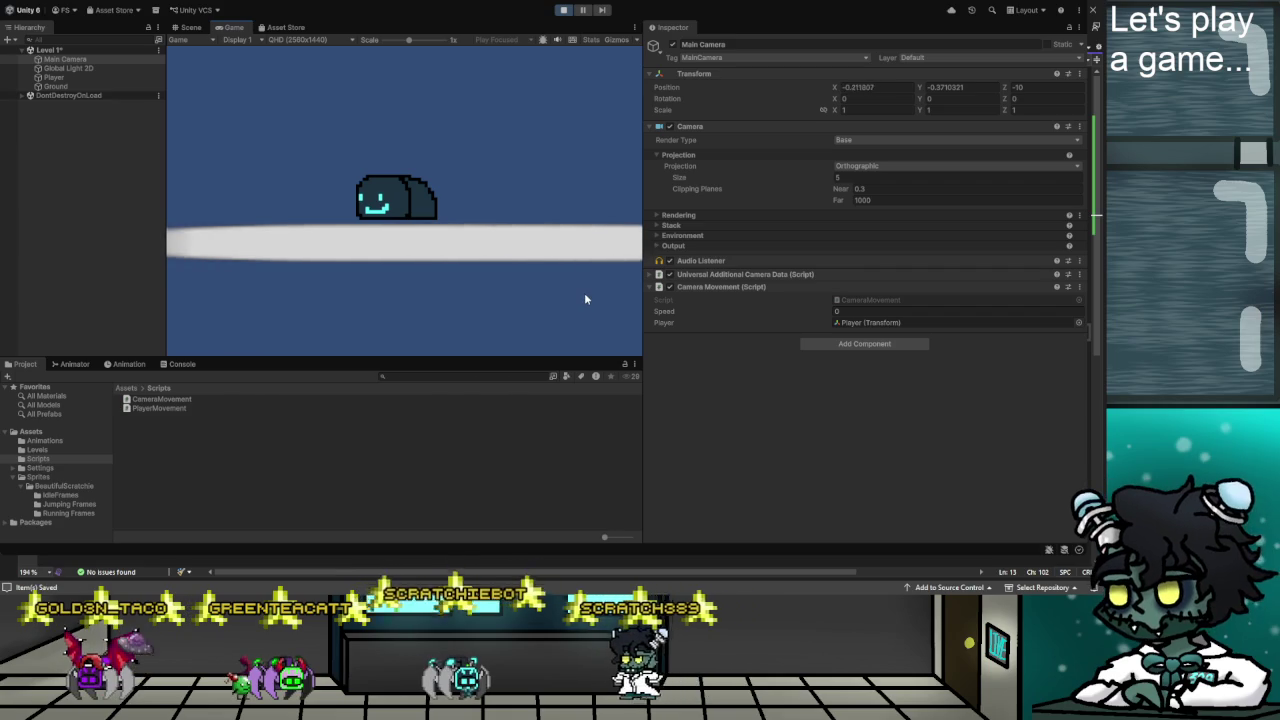
key(d)
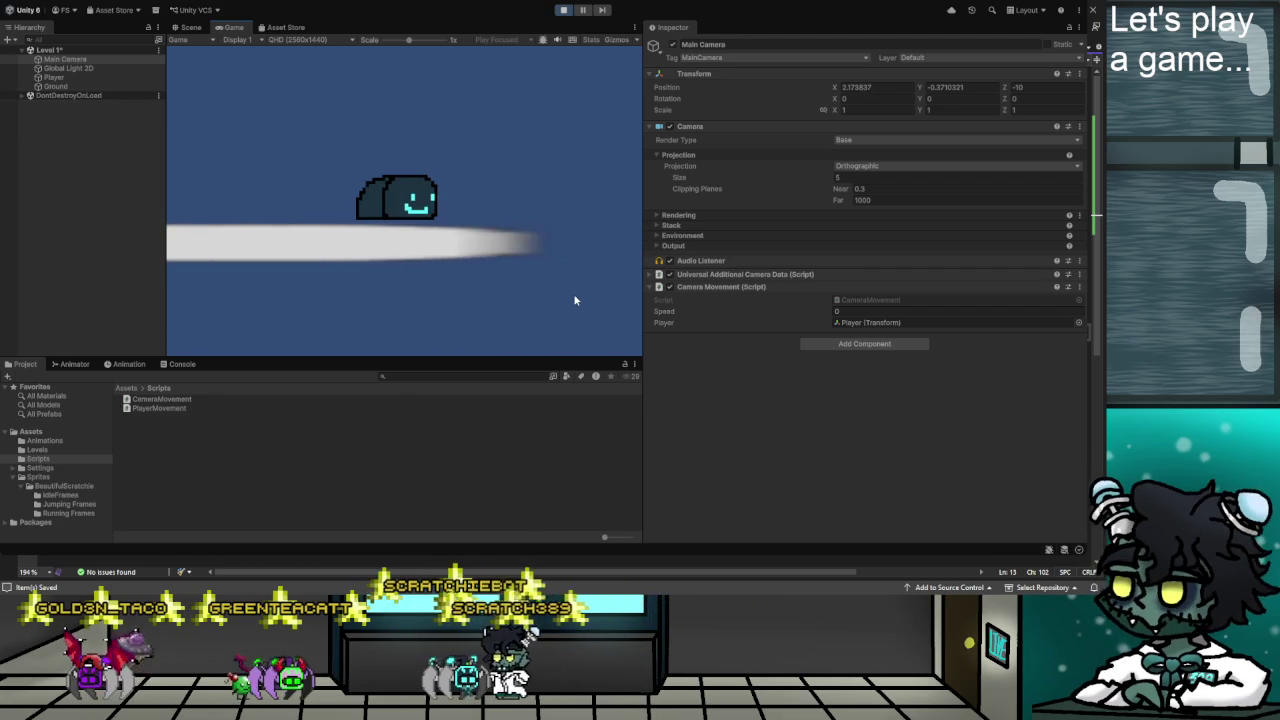
key(d)
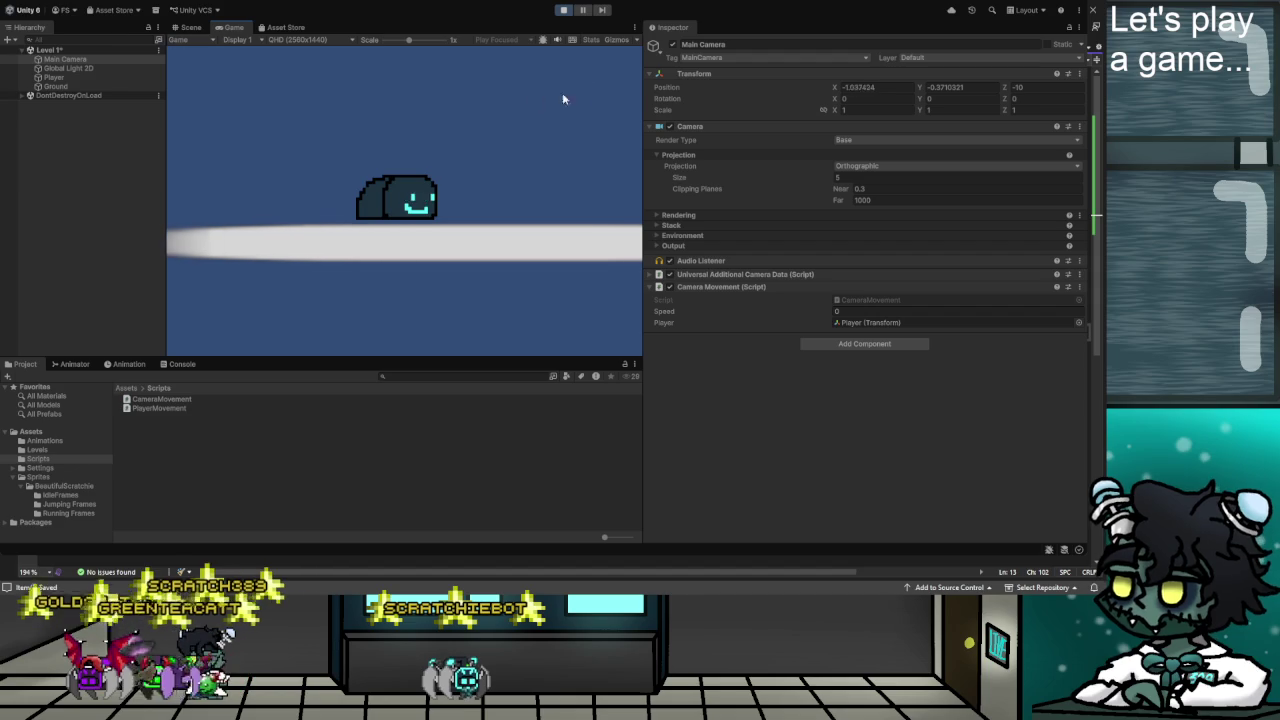
click(566, 11)
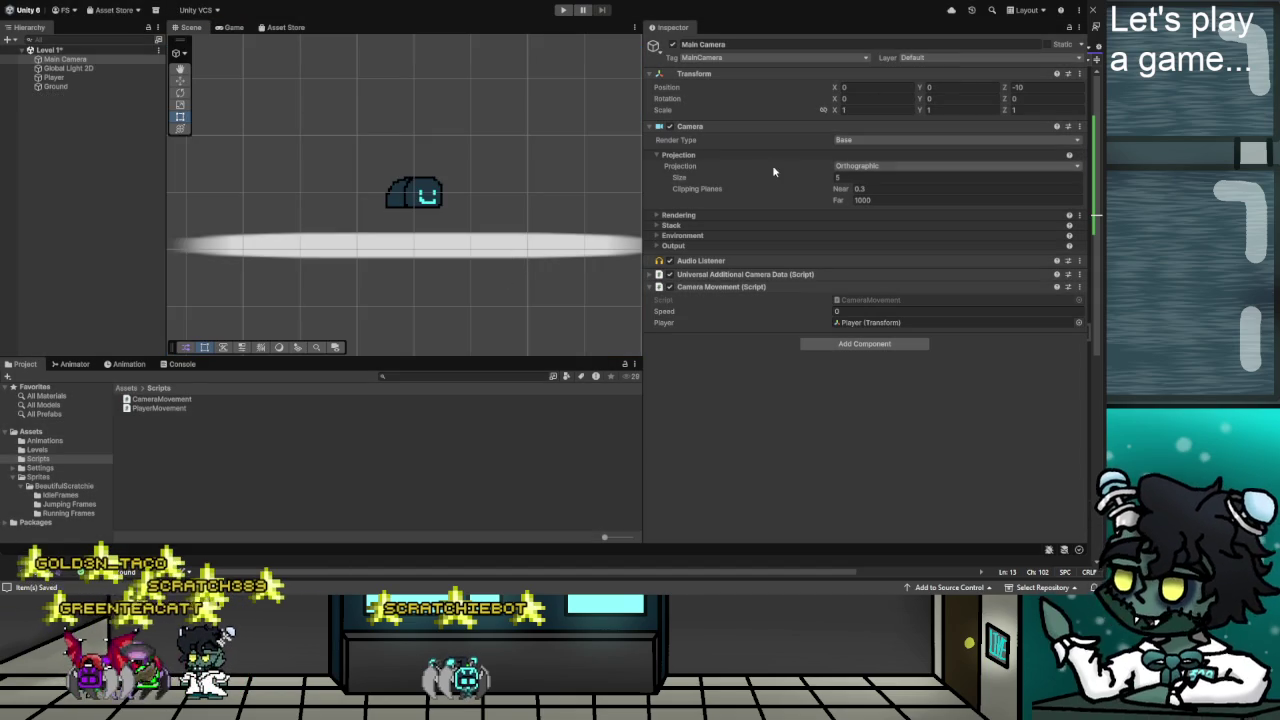
Set the Main Camera's Position Z to -100 and play the game again.
click(1019, 87)
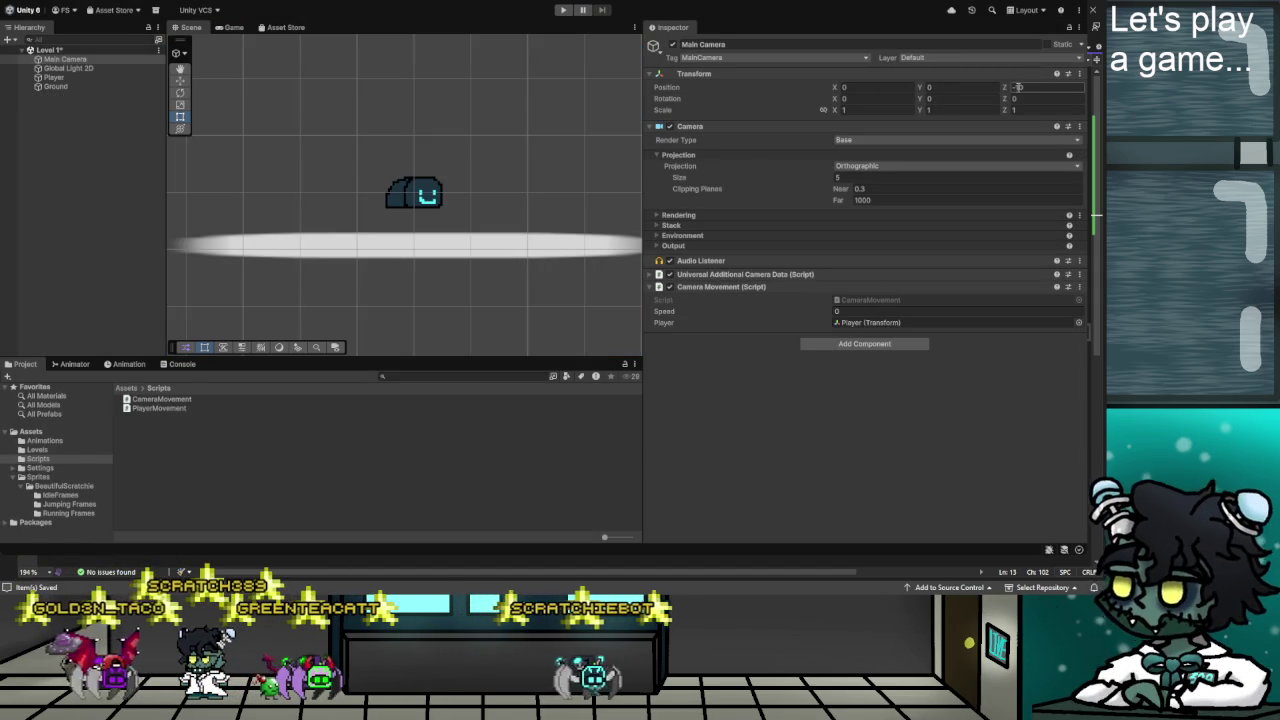
click(1028, 87)
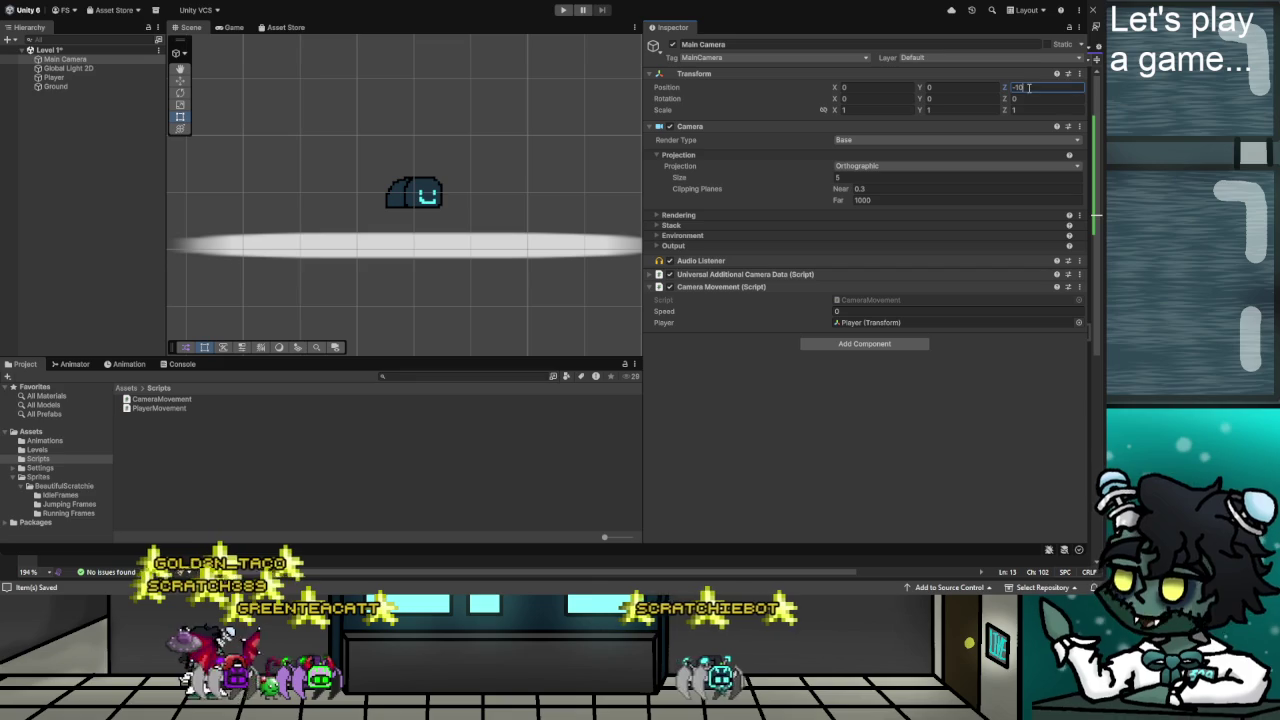
text(0)
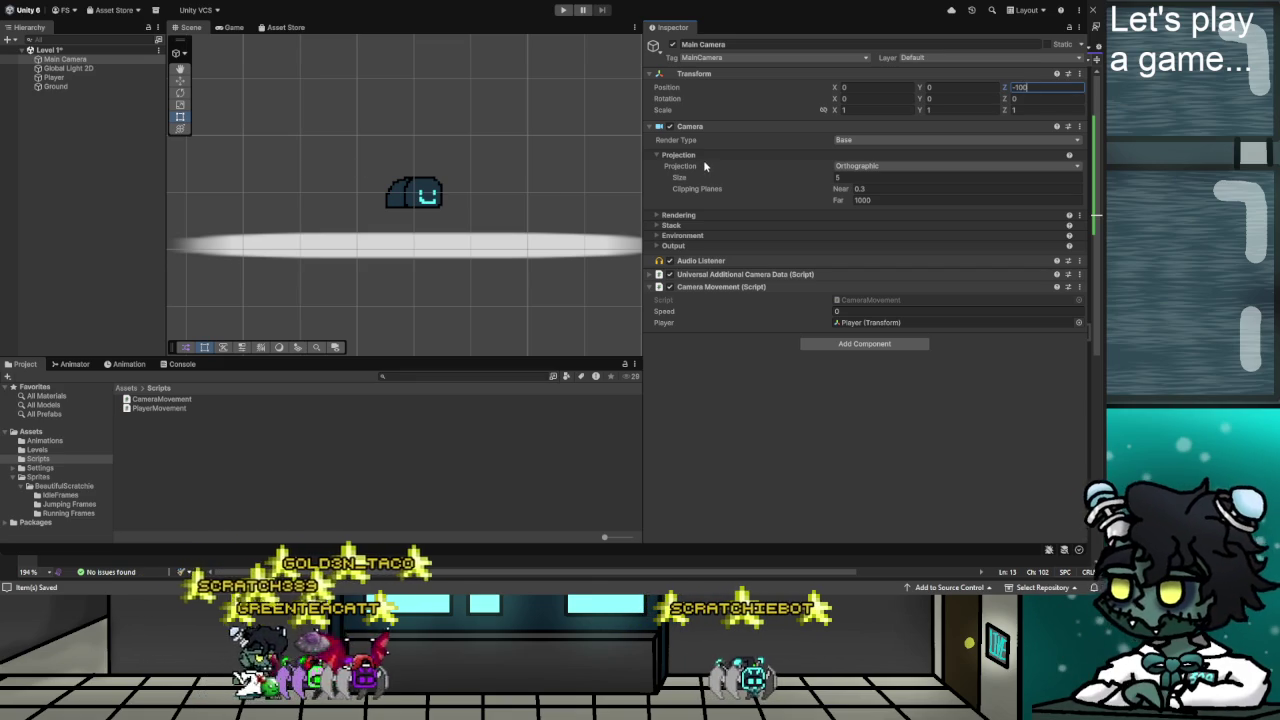
key(Return)
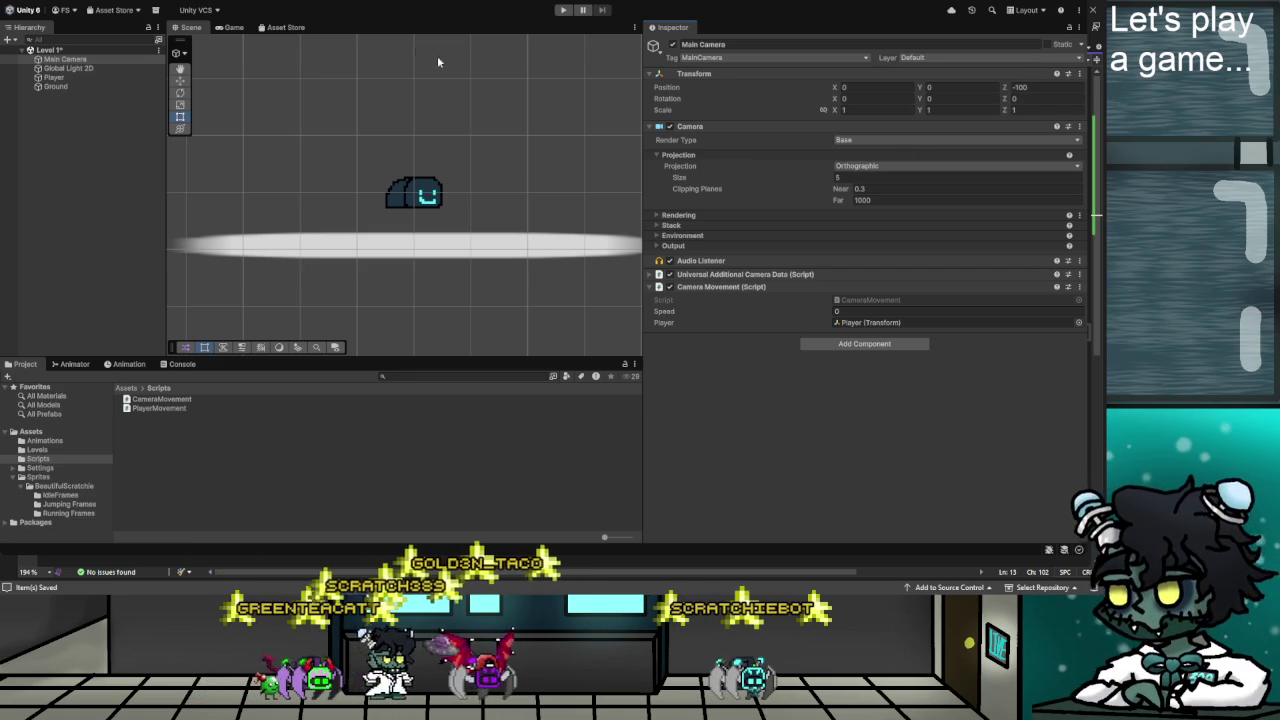
click(563, 10)
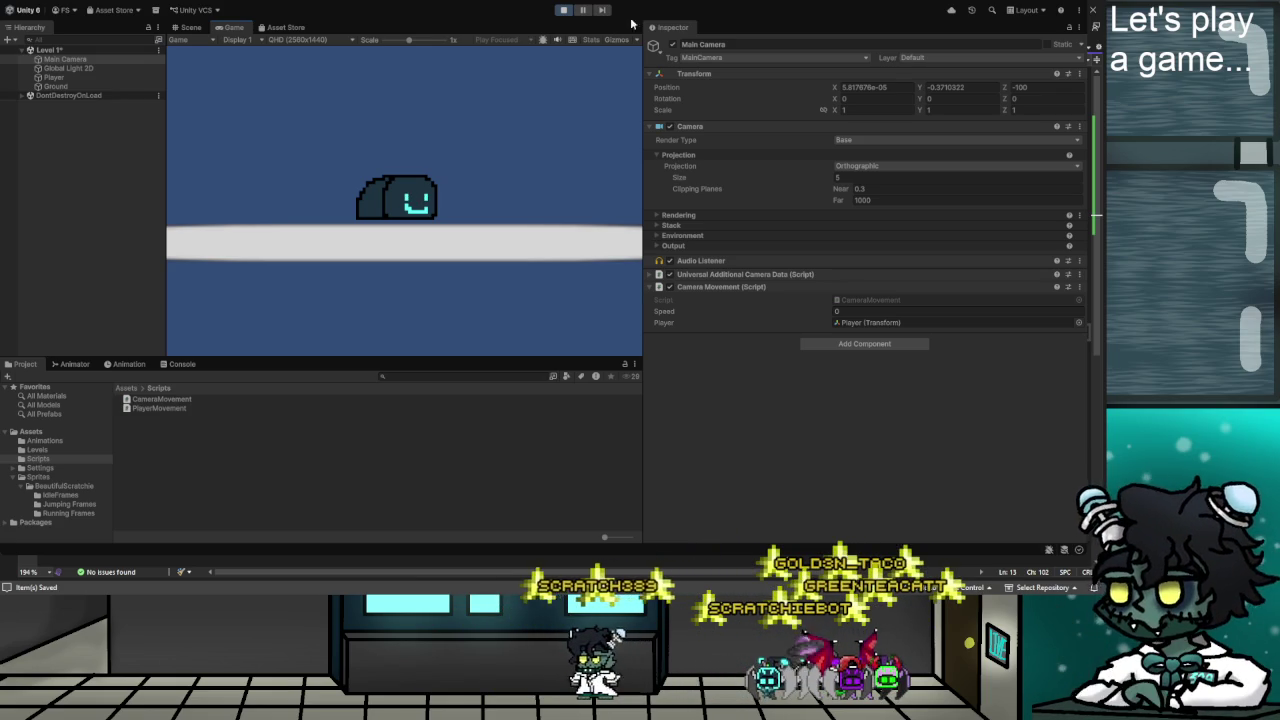
Stop the game, confirm Position Z at -10, and save the Level 1 scene.
click(563, 10)
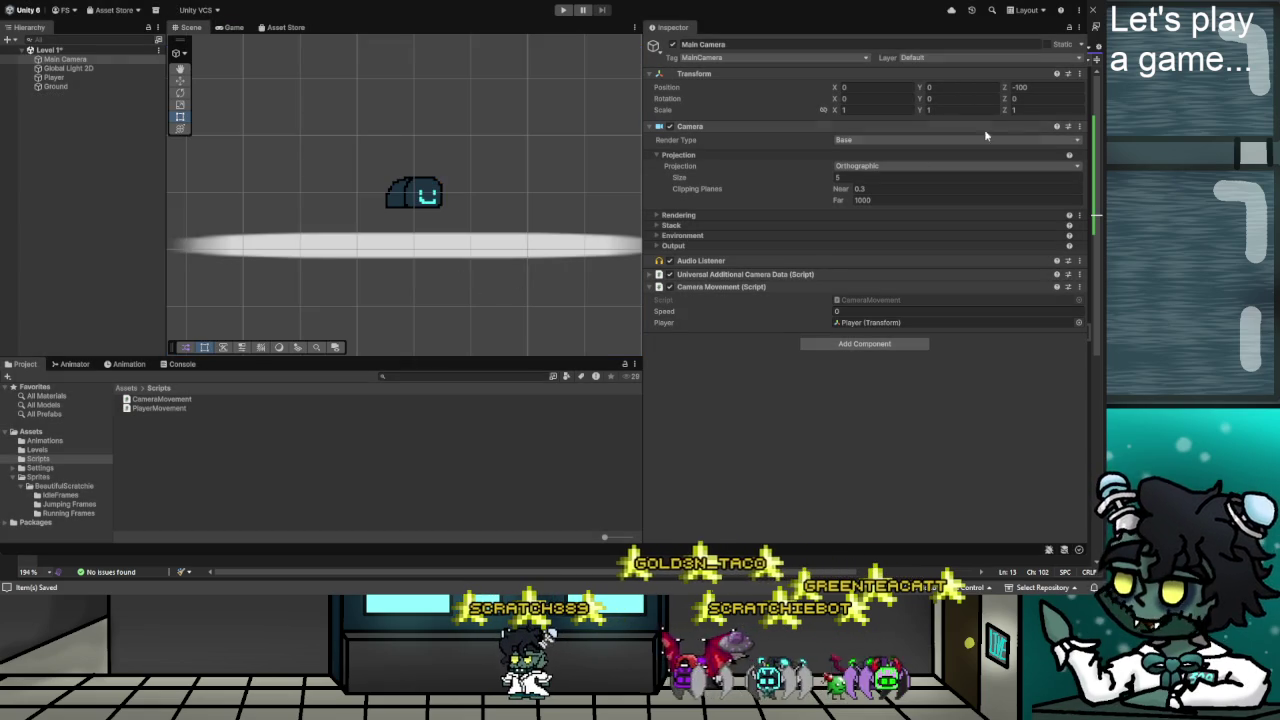
key(Return)
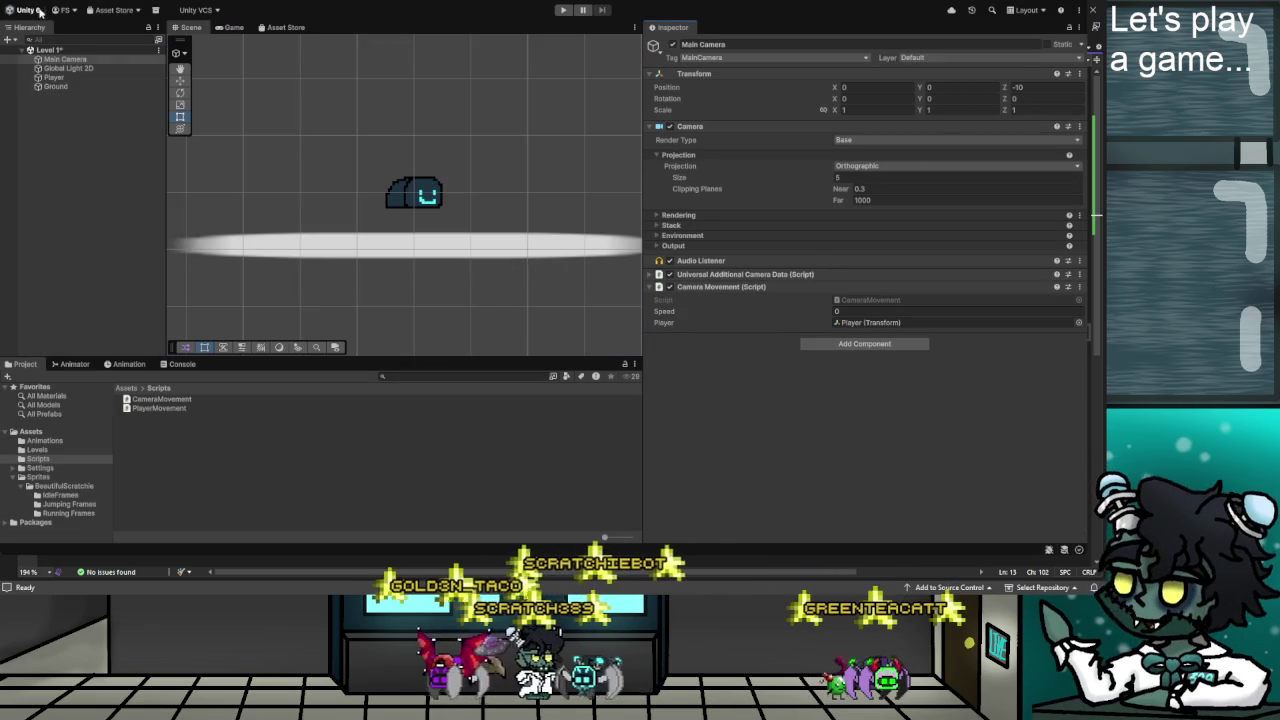
key(ctrl+s)
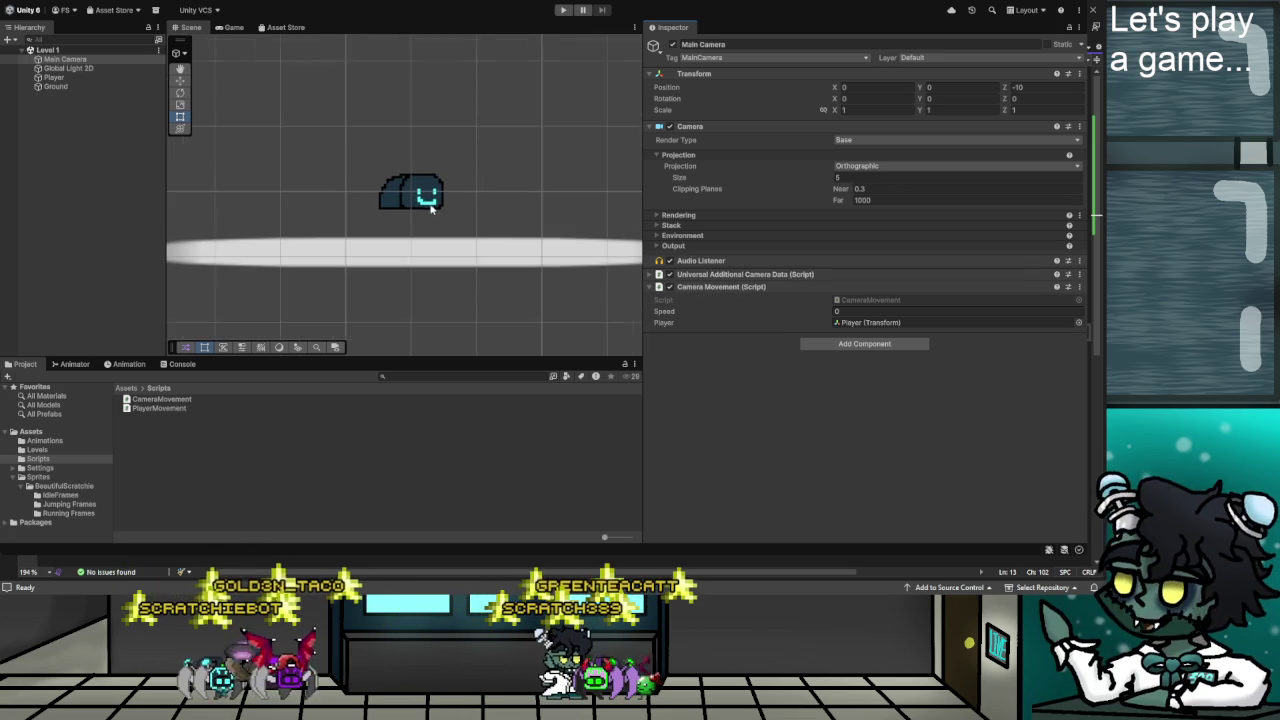
scroll(435, 202, down, 2)
scroll(430, 205, up, 3)
scroll(428, 205, down, 1)
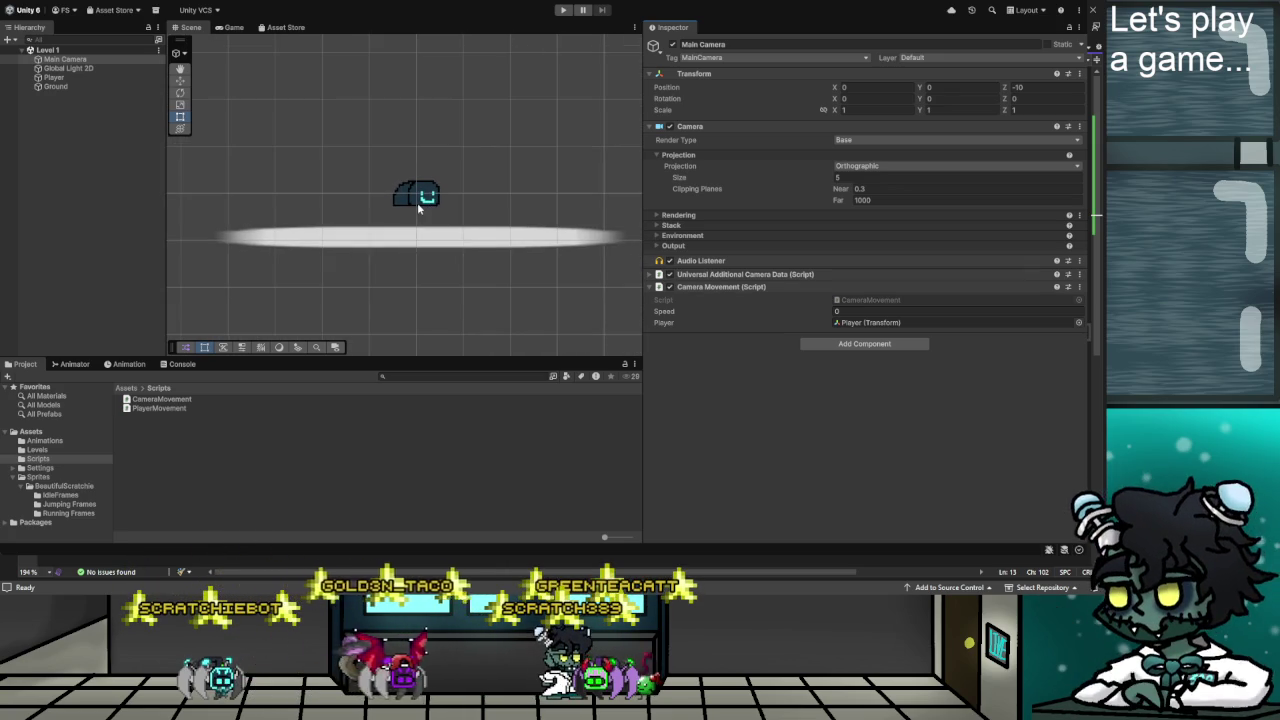
scroll(427, 200, up, 3)
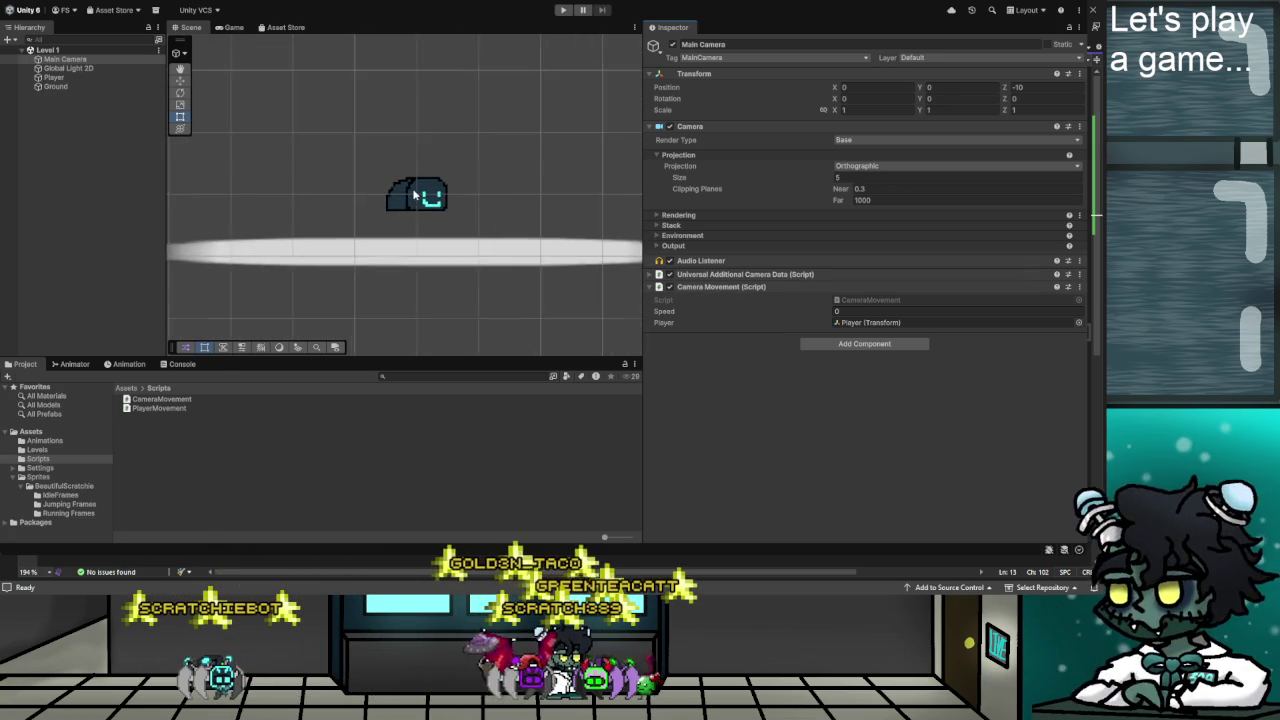
scroll(450, 200, down, 3)
click(489, 216)
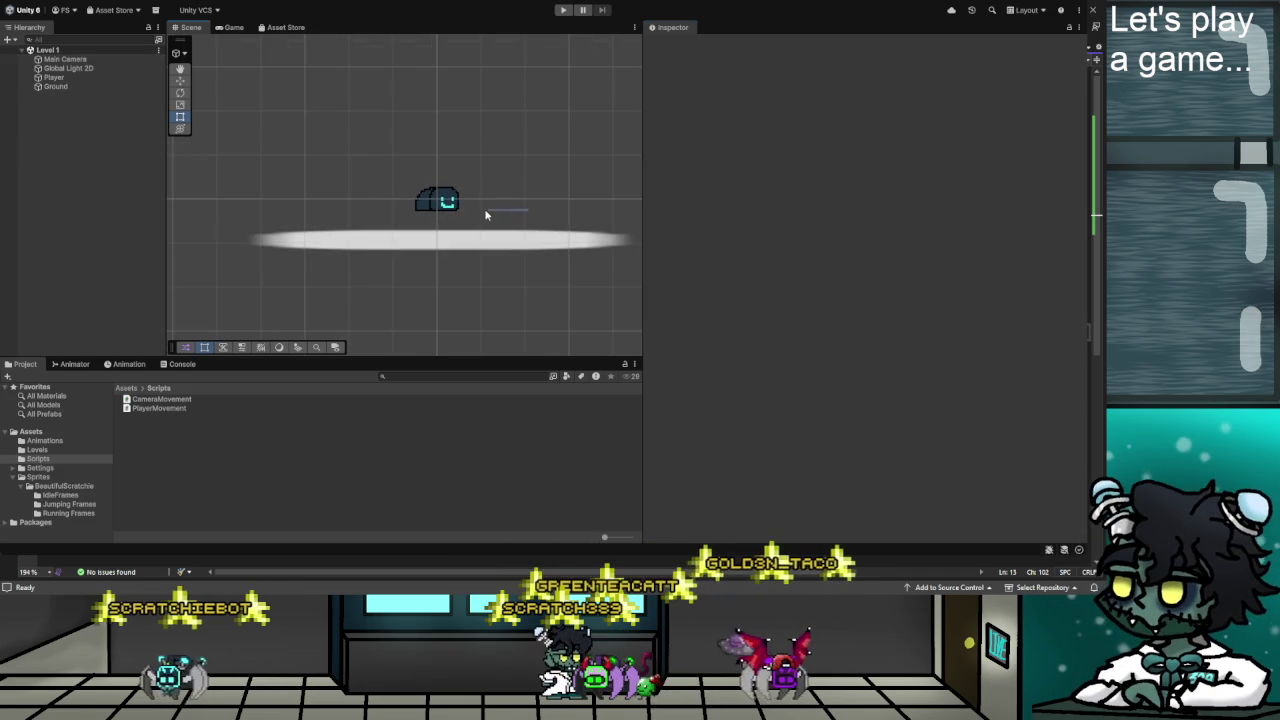
click(68, 60)
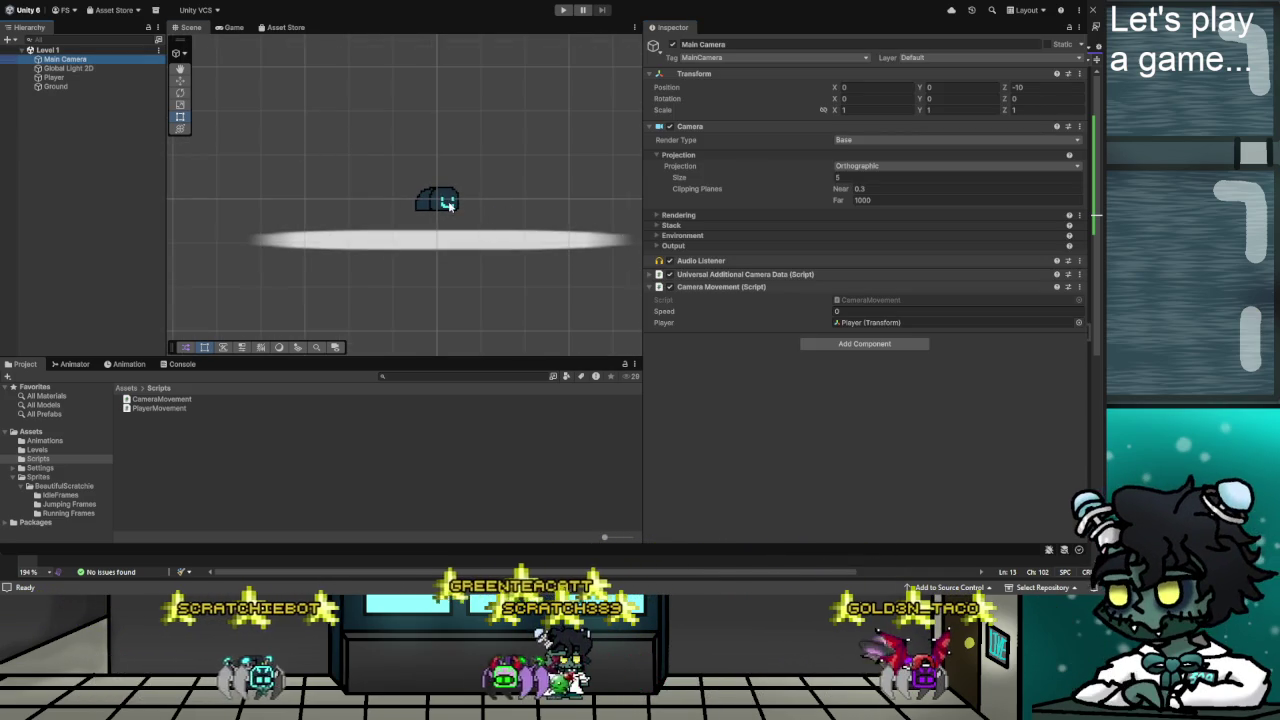
scroll(447, 203, up, 4)
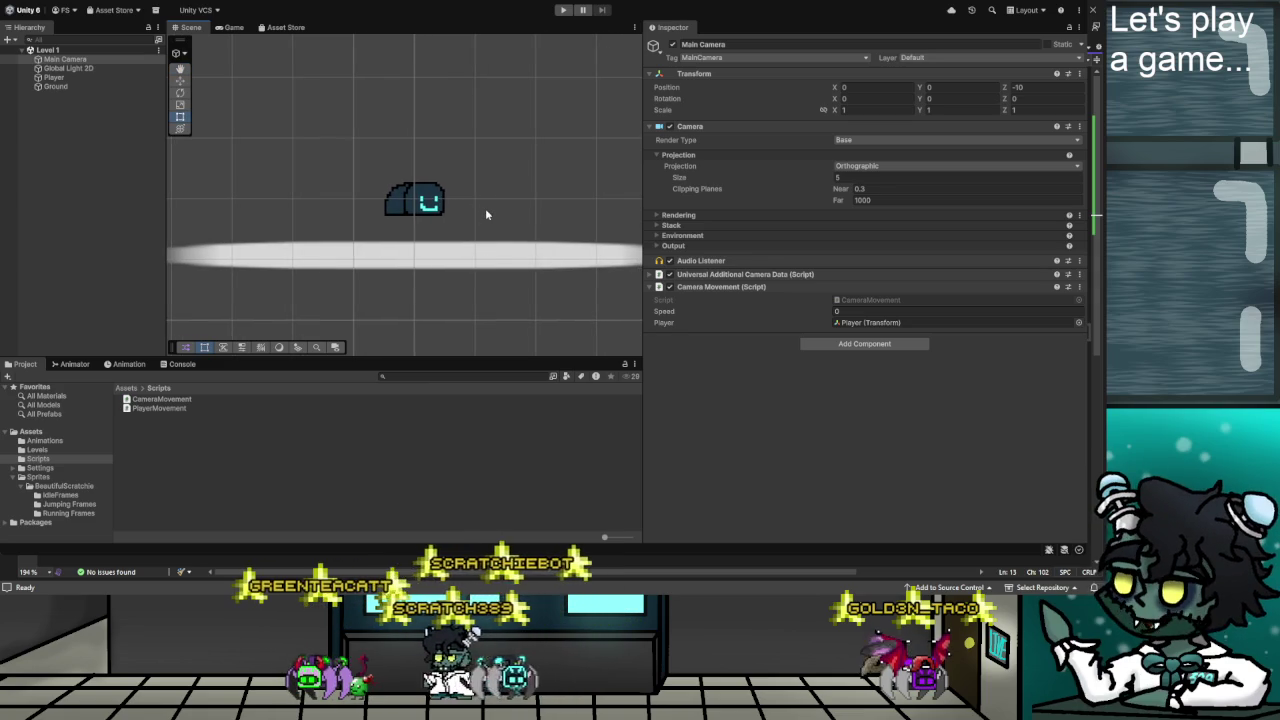
scroll(453, 205, down, 2)
scroll(460, 208, up, 5)
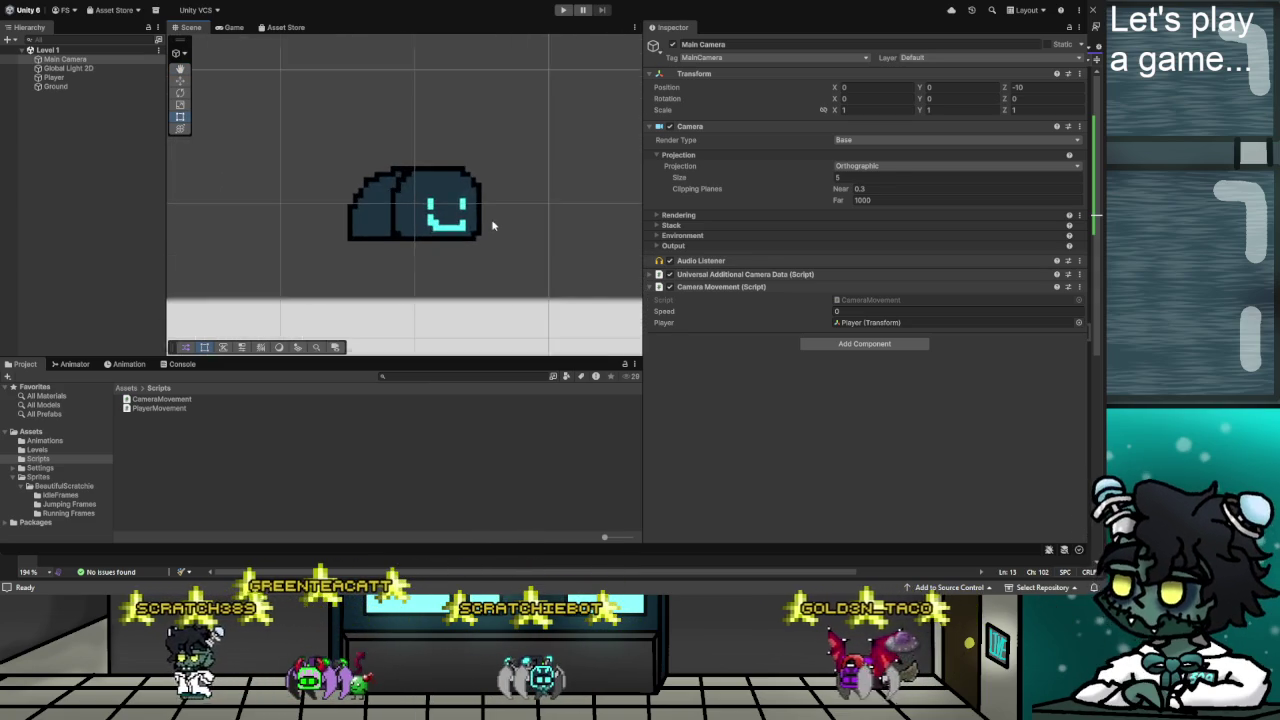
scroll(491, 219, down, 2)
scroll(487, 228, down, 2)
scroll(508, 219, up, 1)
scroll(508, 220, down, 1)
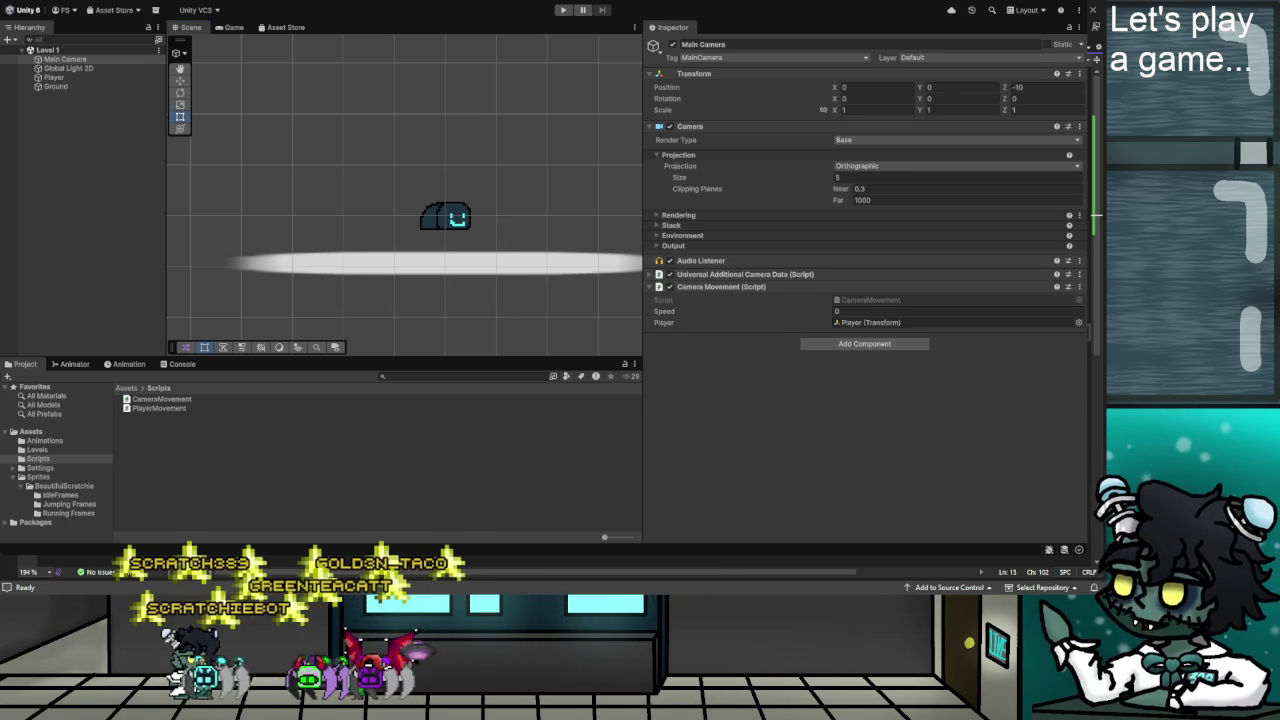
scroll(495, 240, up, 3)
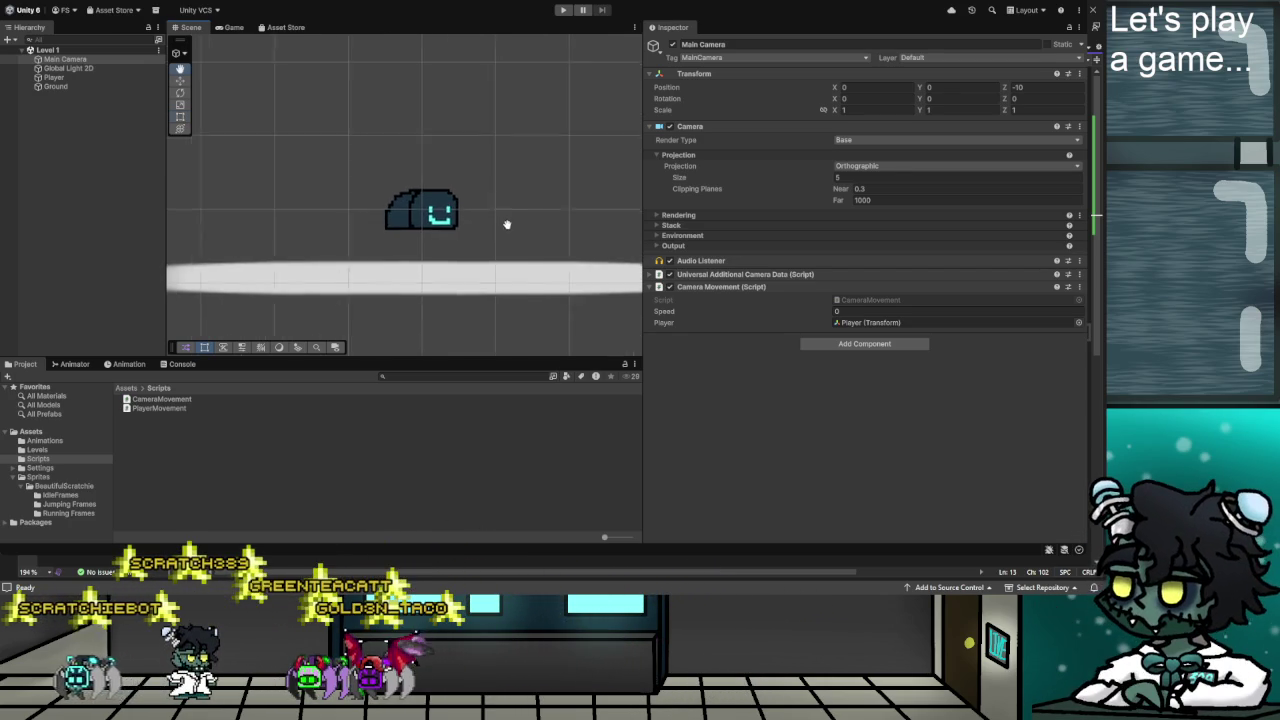
drag(490, 236, 483, 227)
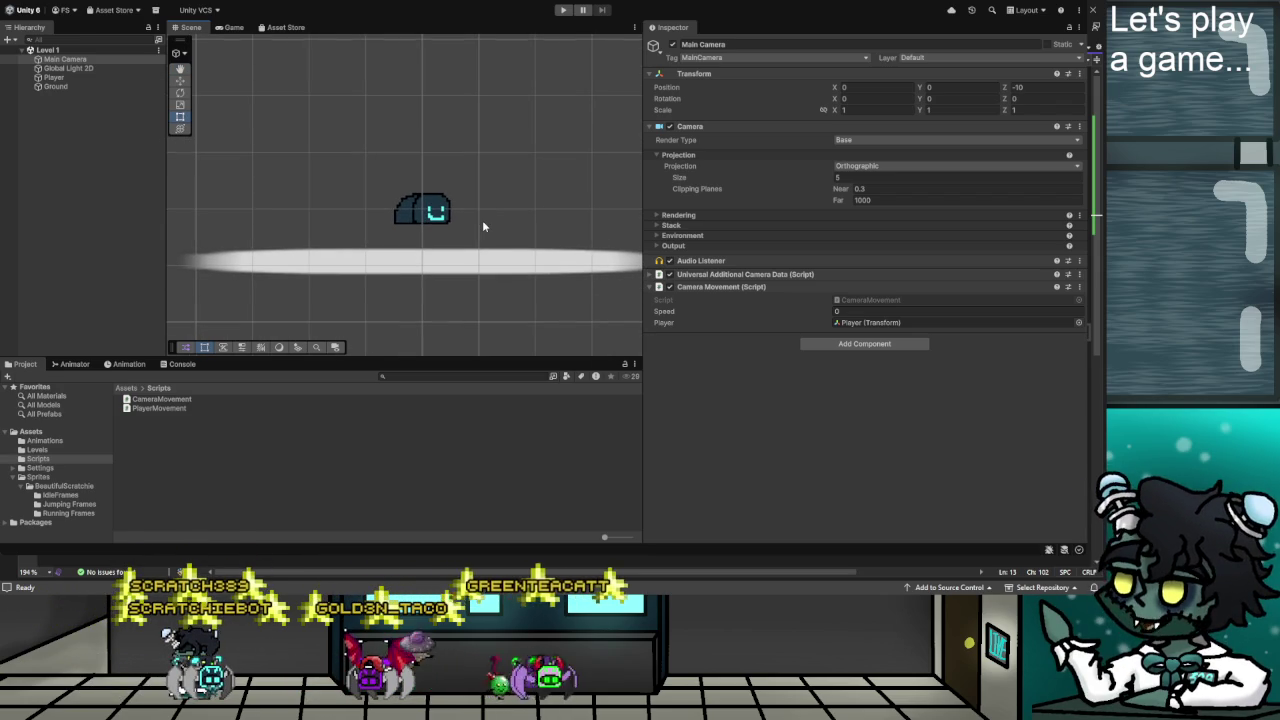
scroll(480, 229, down, 1)
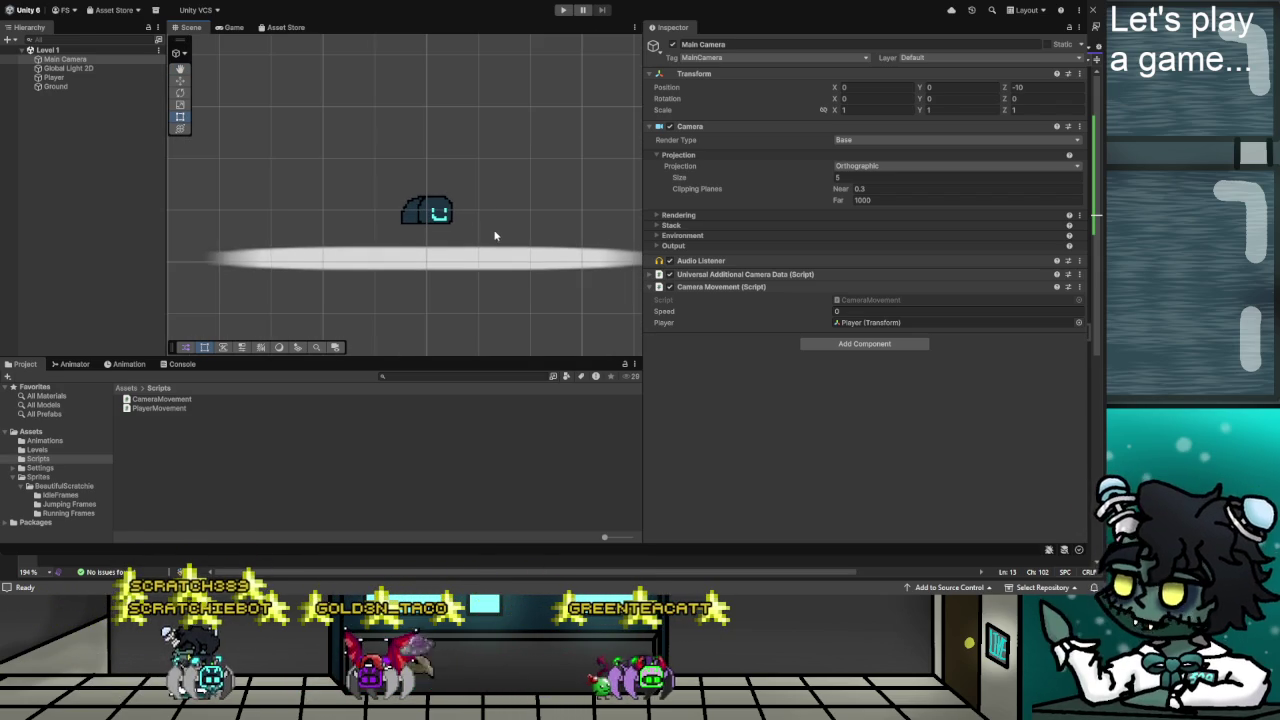
drag(505, 229, 498, 215)
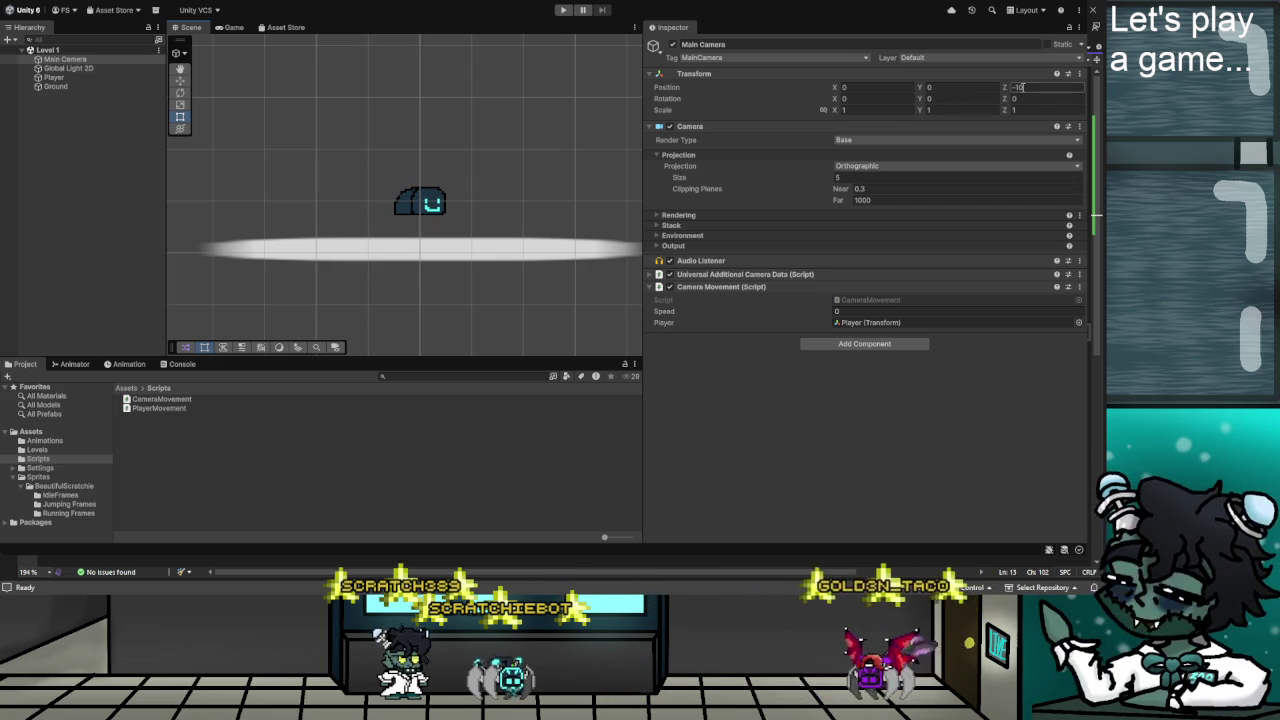
Play the game, reset the camera's Z rotation to 0, and move the player around.
click(563, 9)
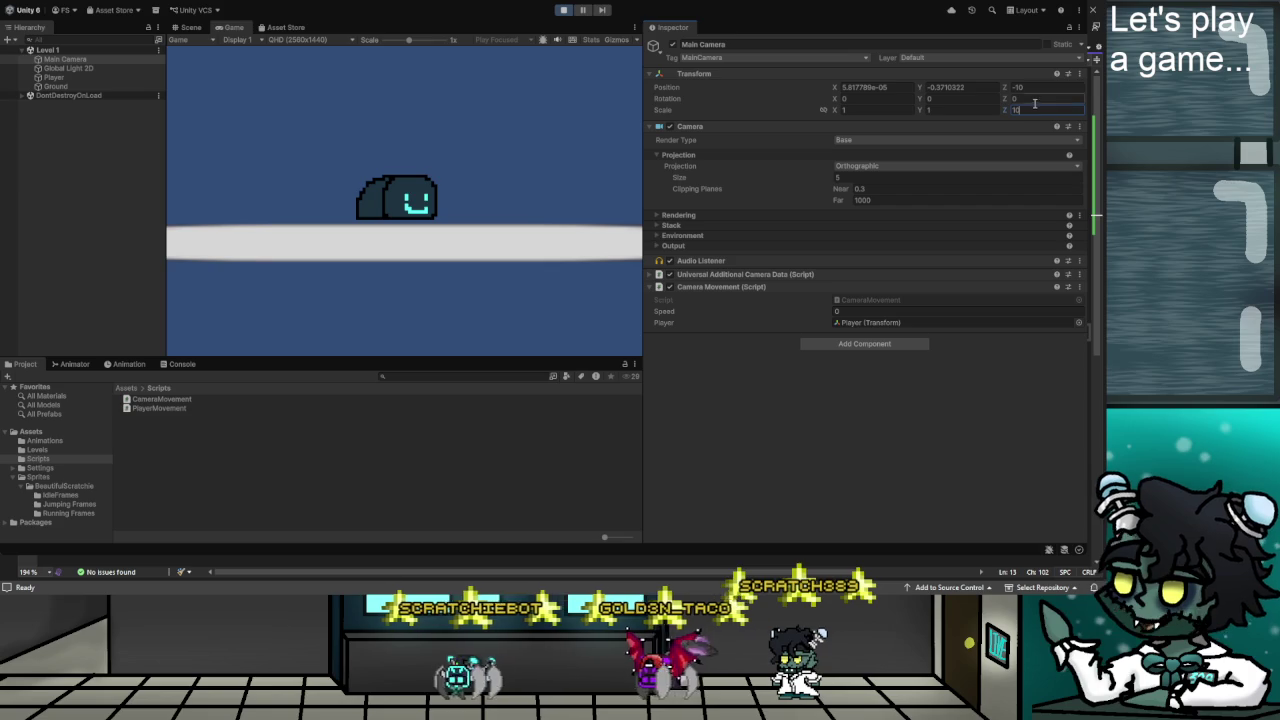
click(964, 111)
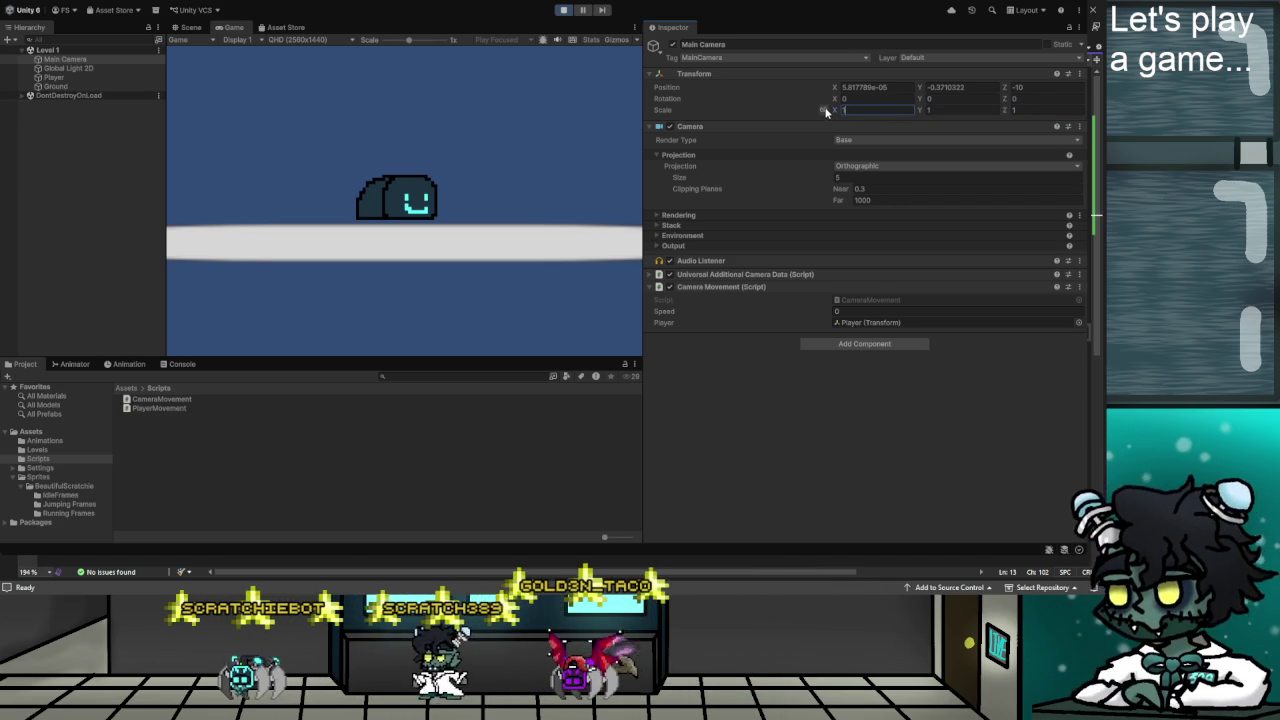
click(1014, 98)
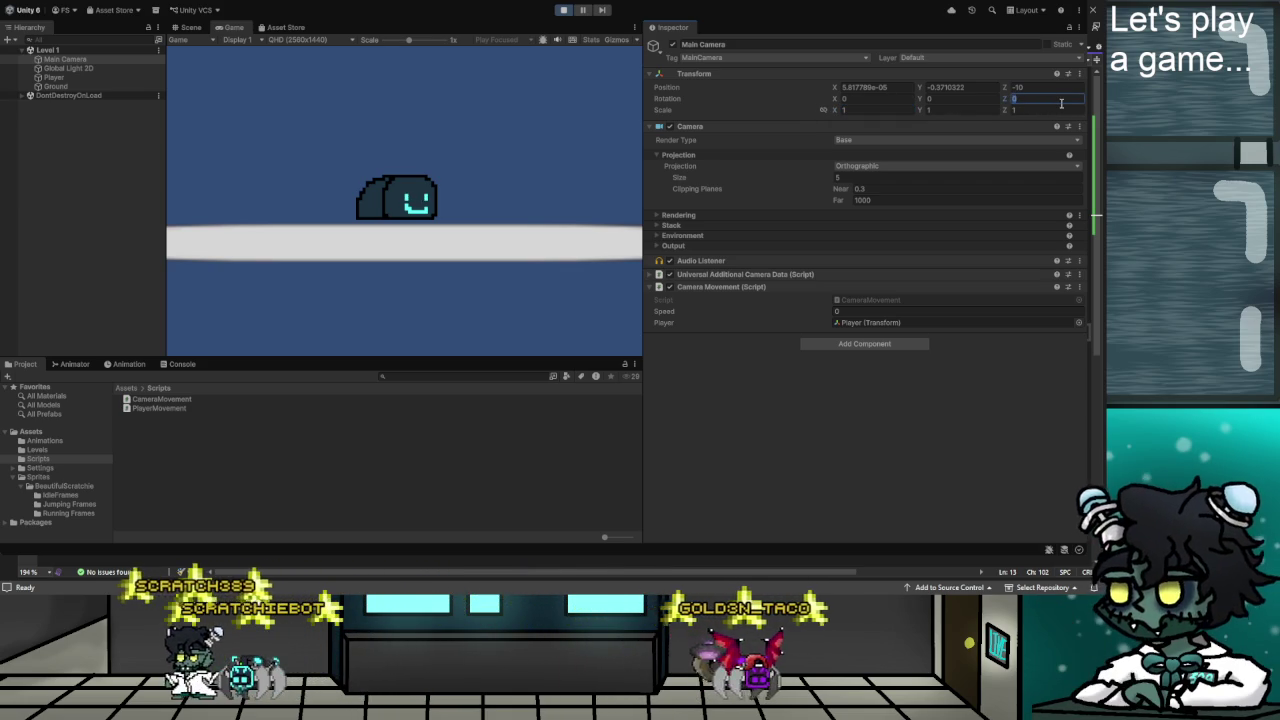
text(10)
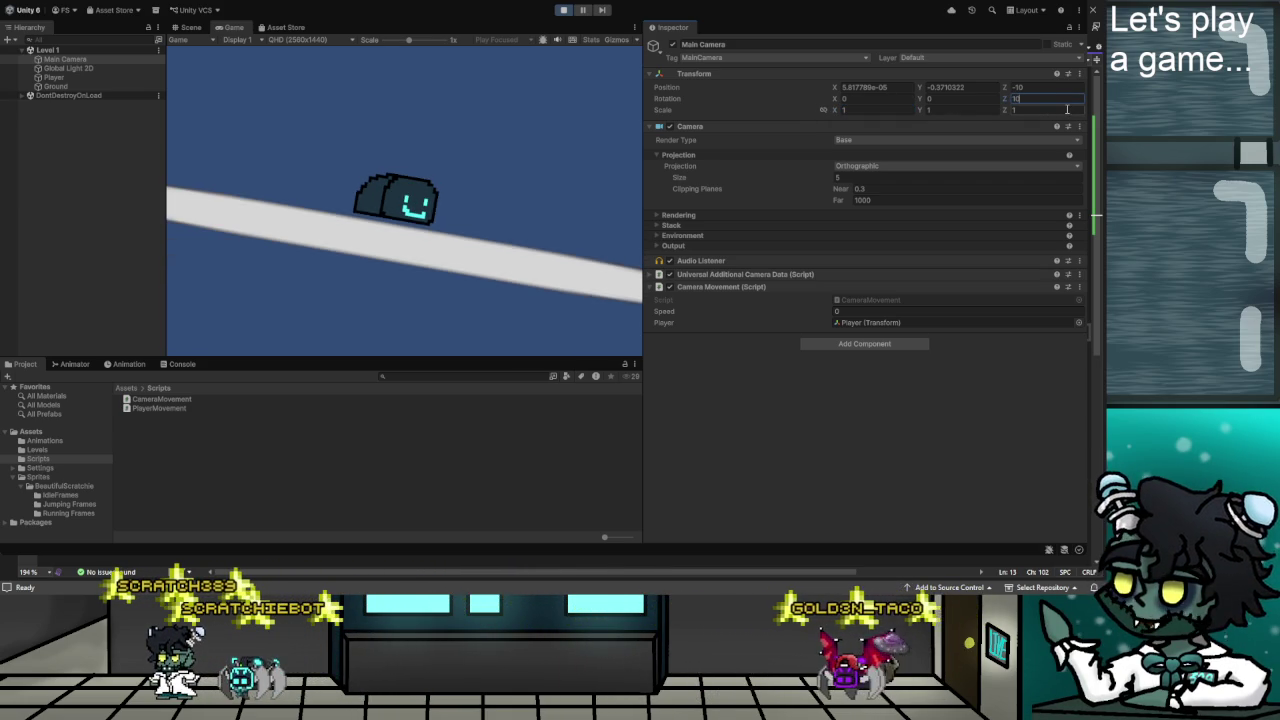
key(BackSpace)
key(BackSpace)
text(0)
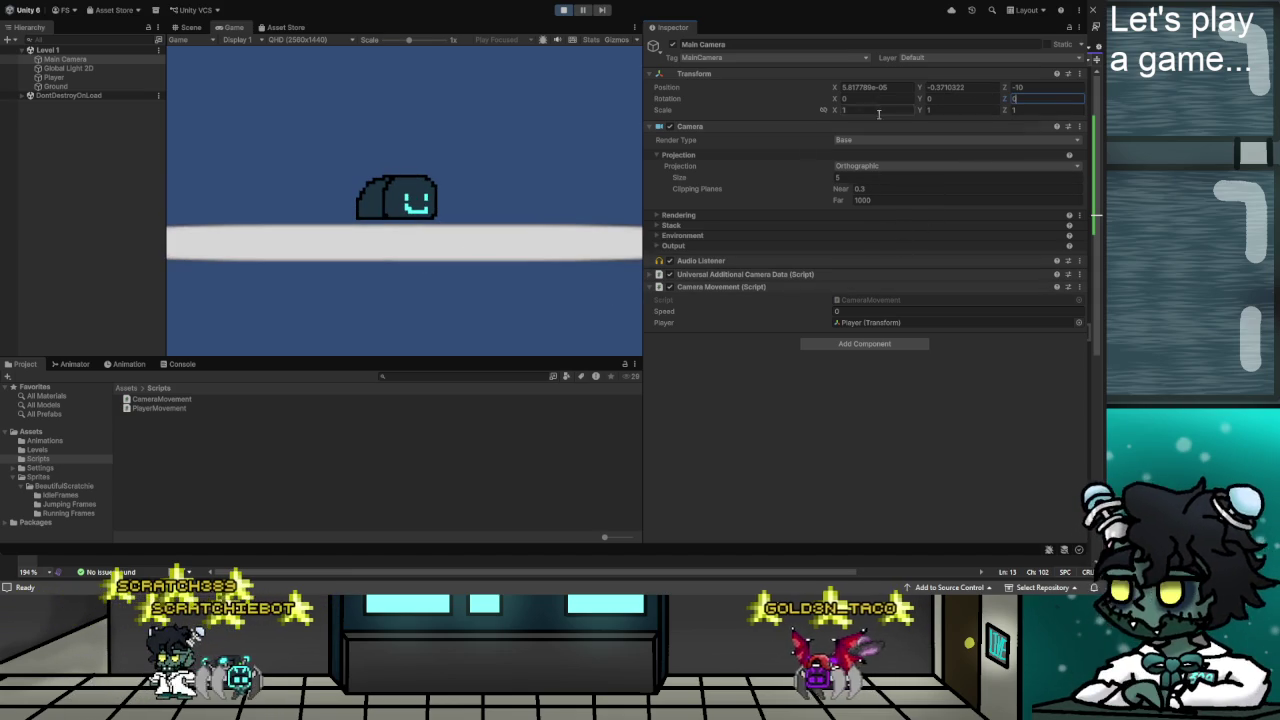
click(512, 143)
key(a)
key(d)
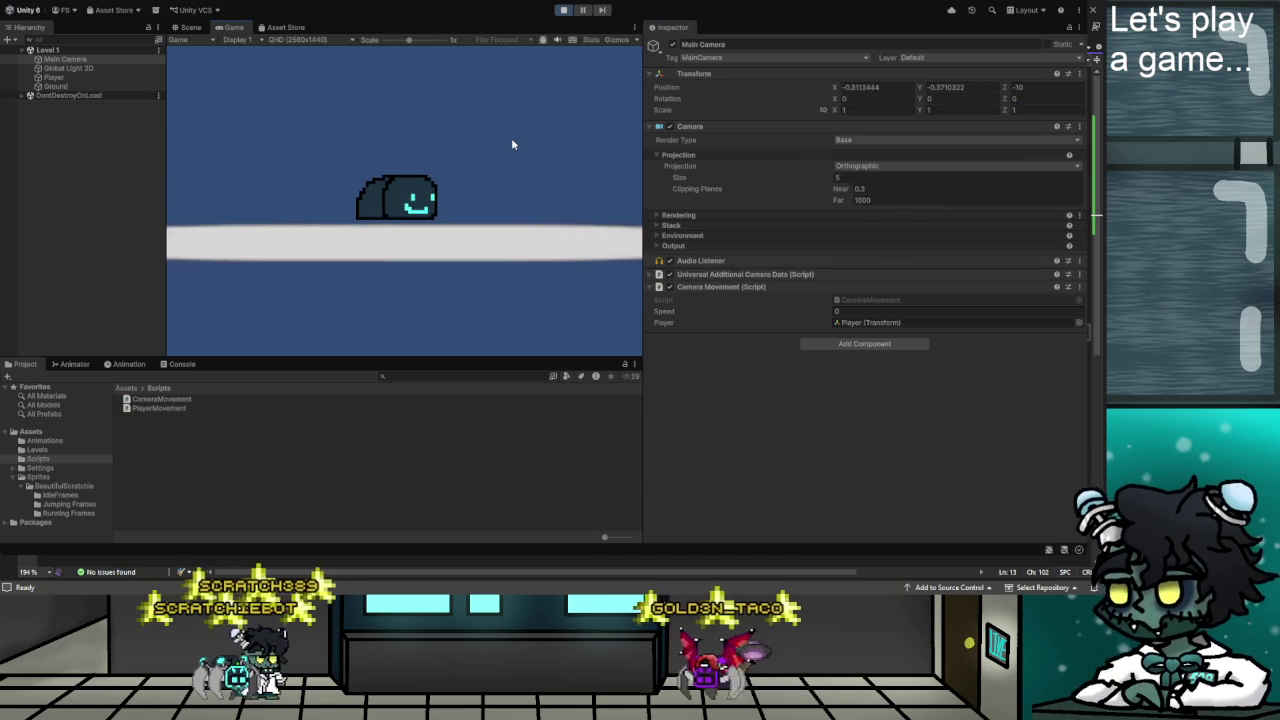
key(space)
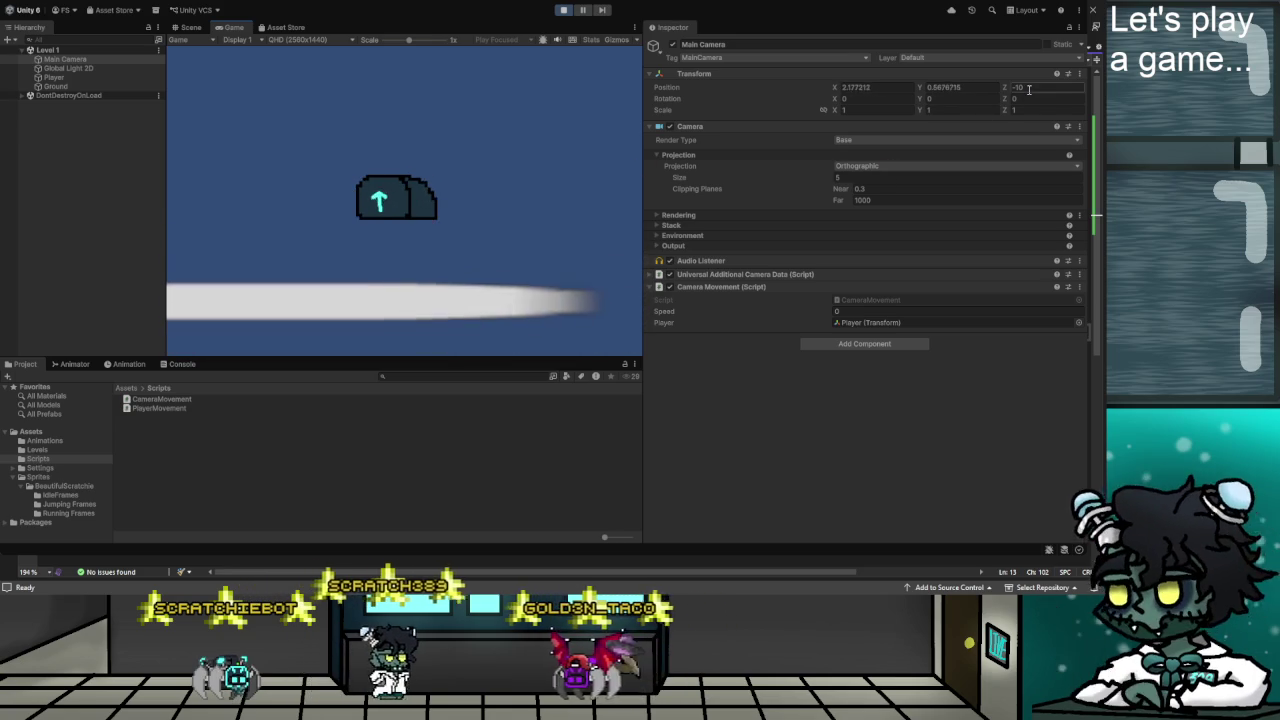
Try several camera Position Z values, settle on -10, and stop the game.
click(1026, 88)
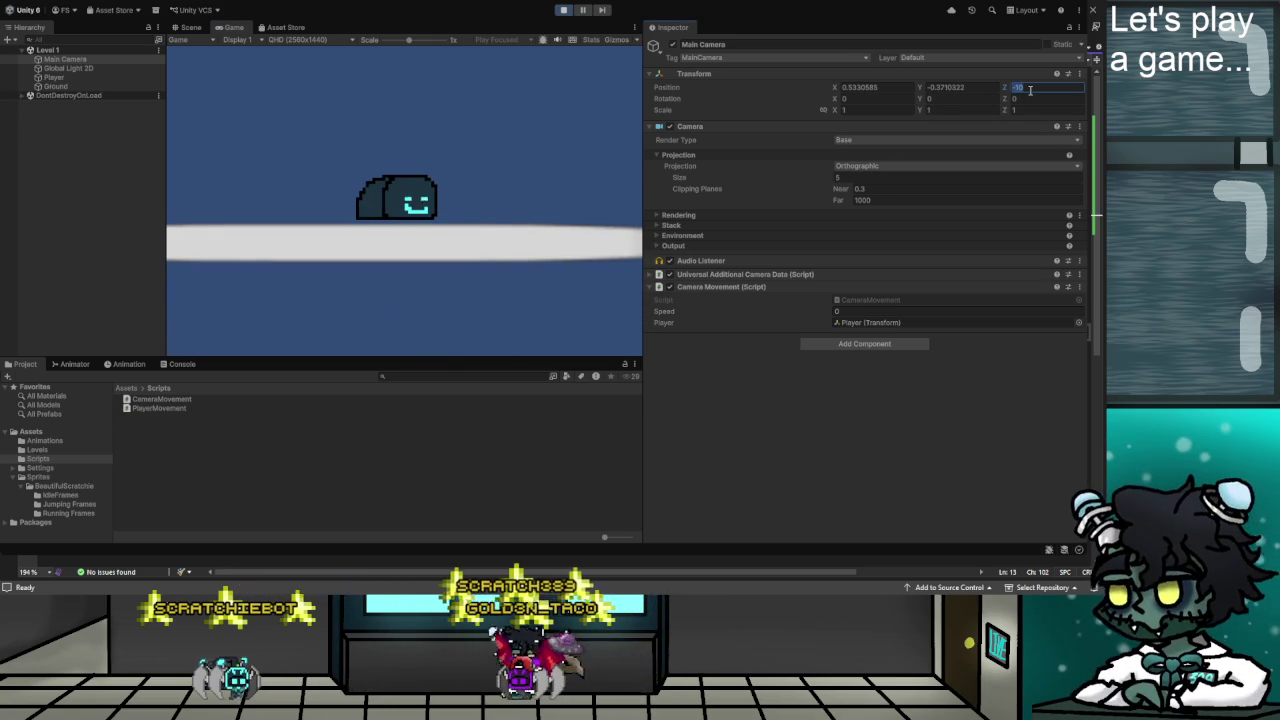
text(0)
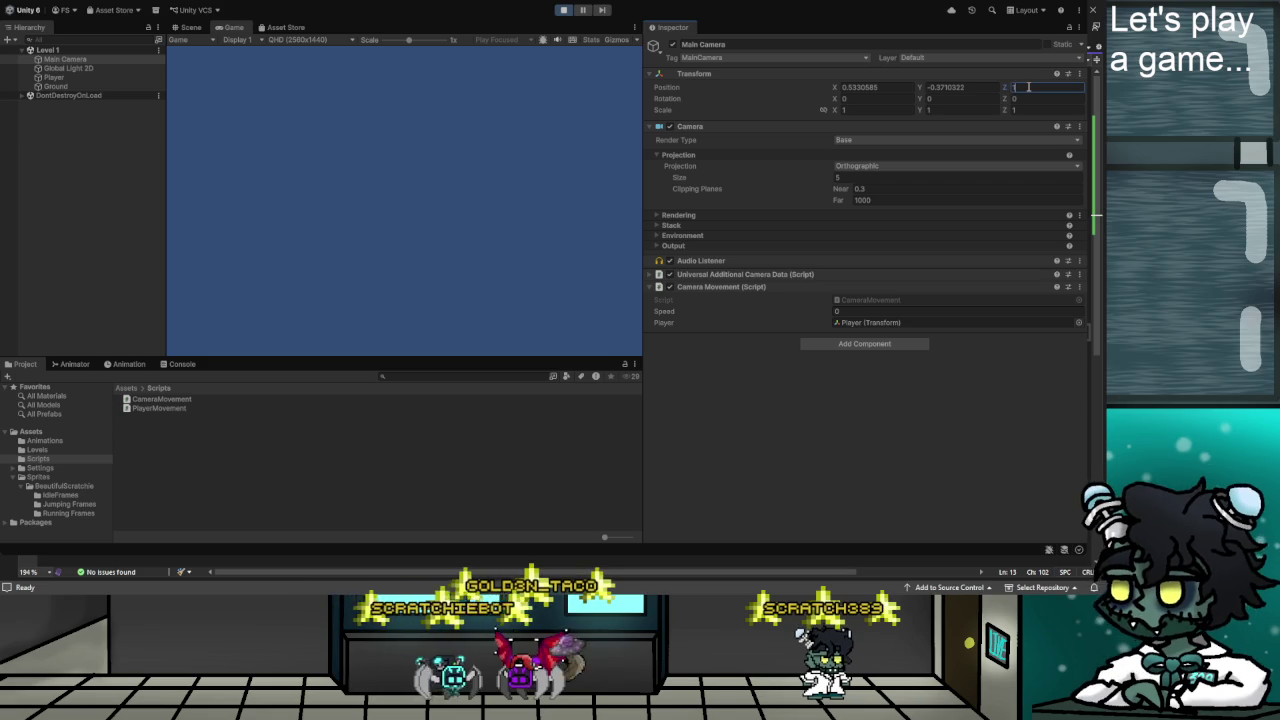
text(1)
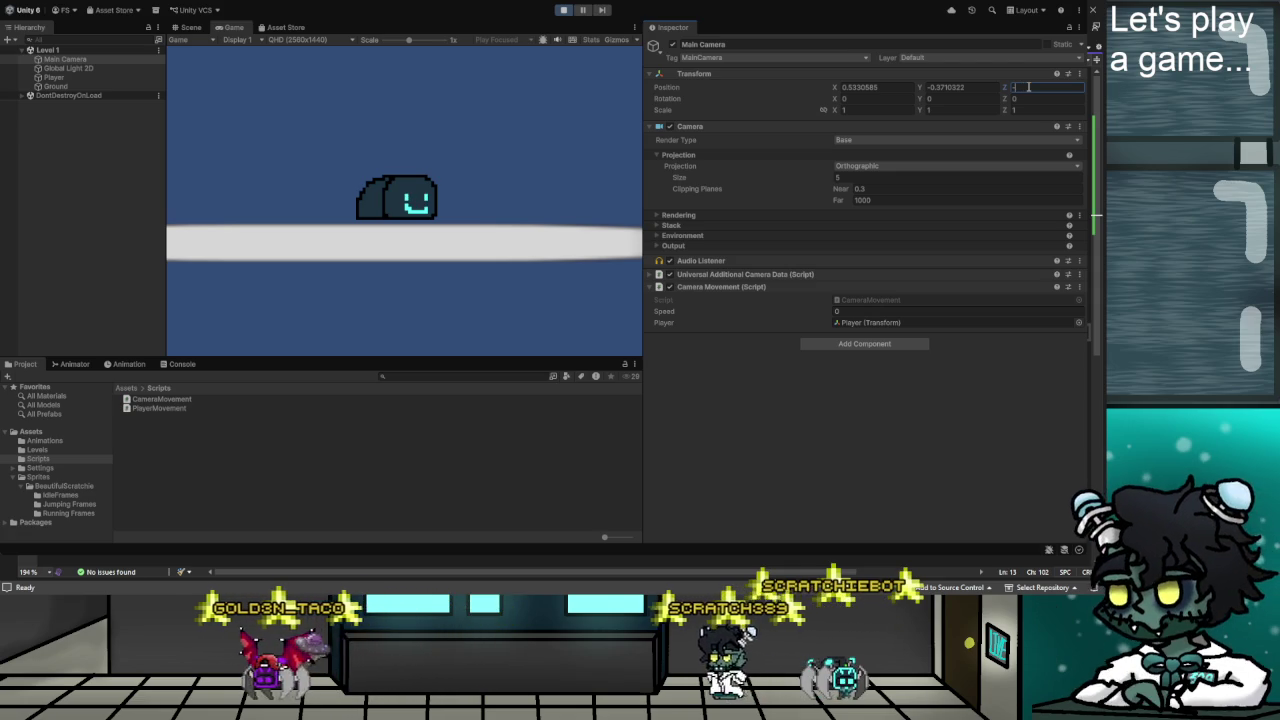
key(BackSpace)
text(0)
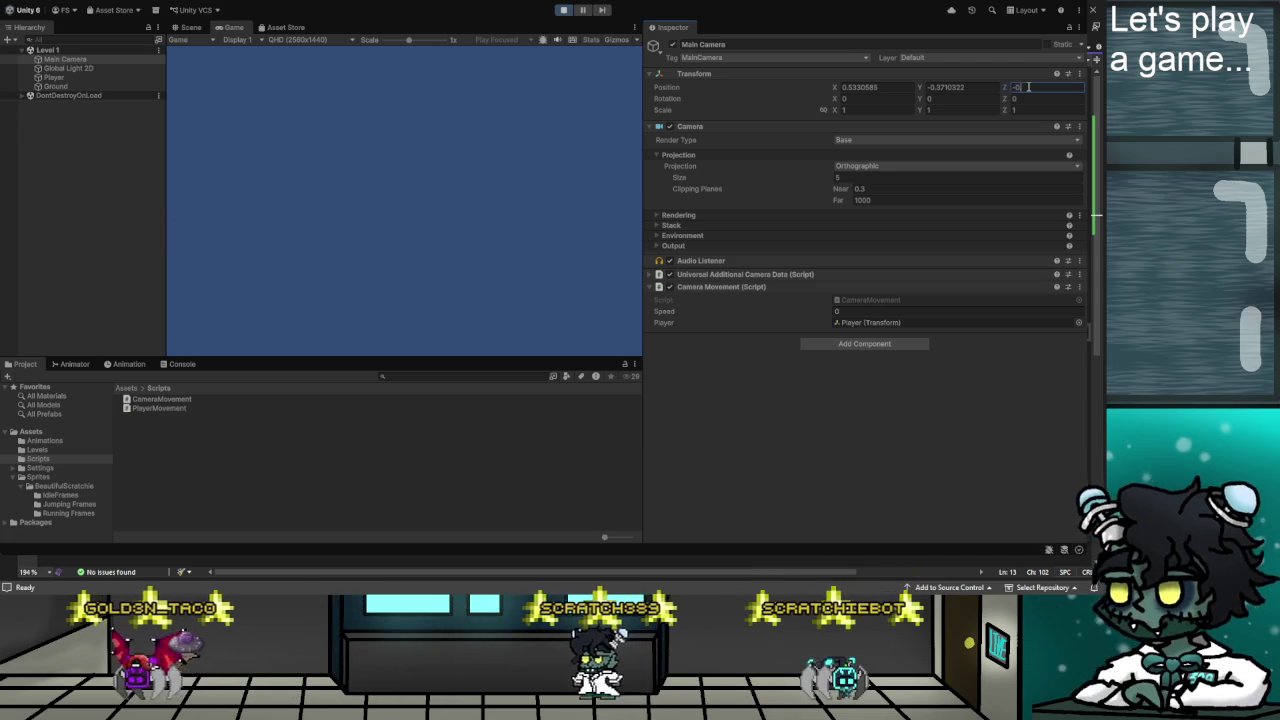
text(.5)
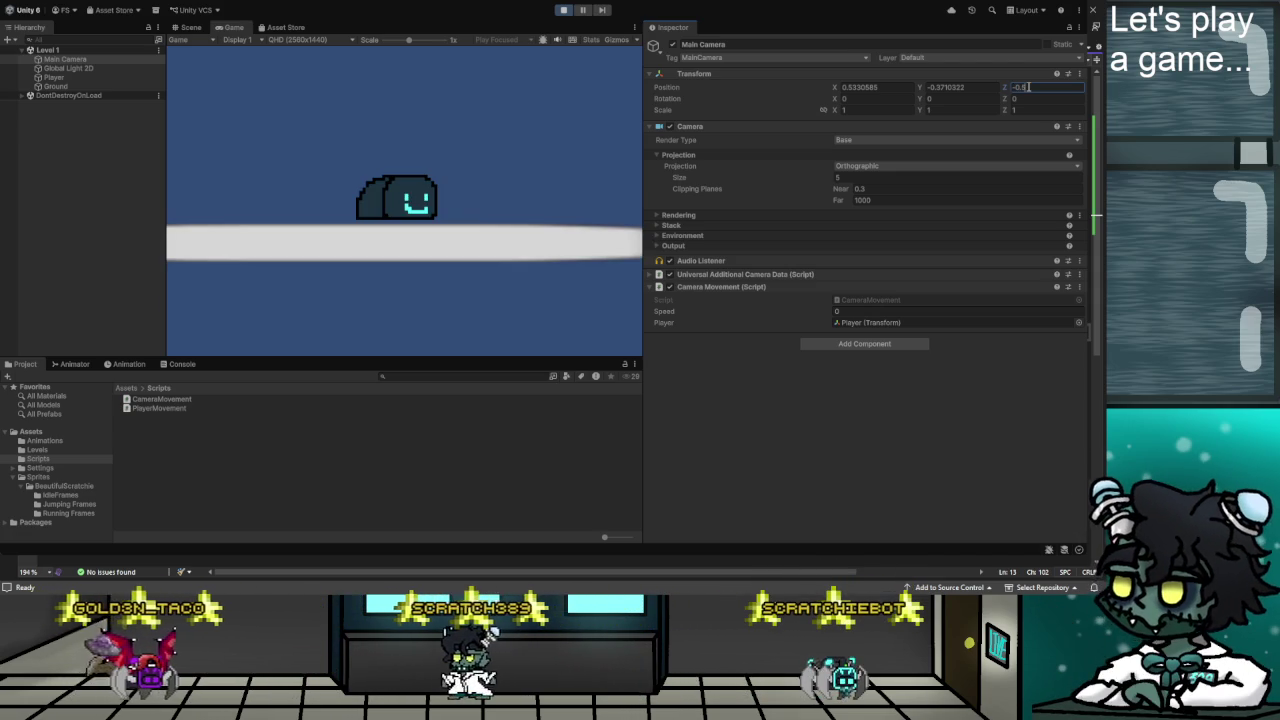
key(BackSpace)
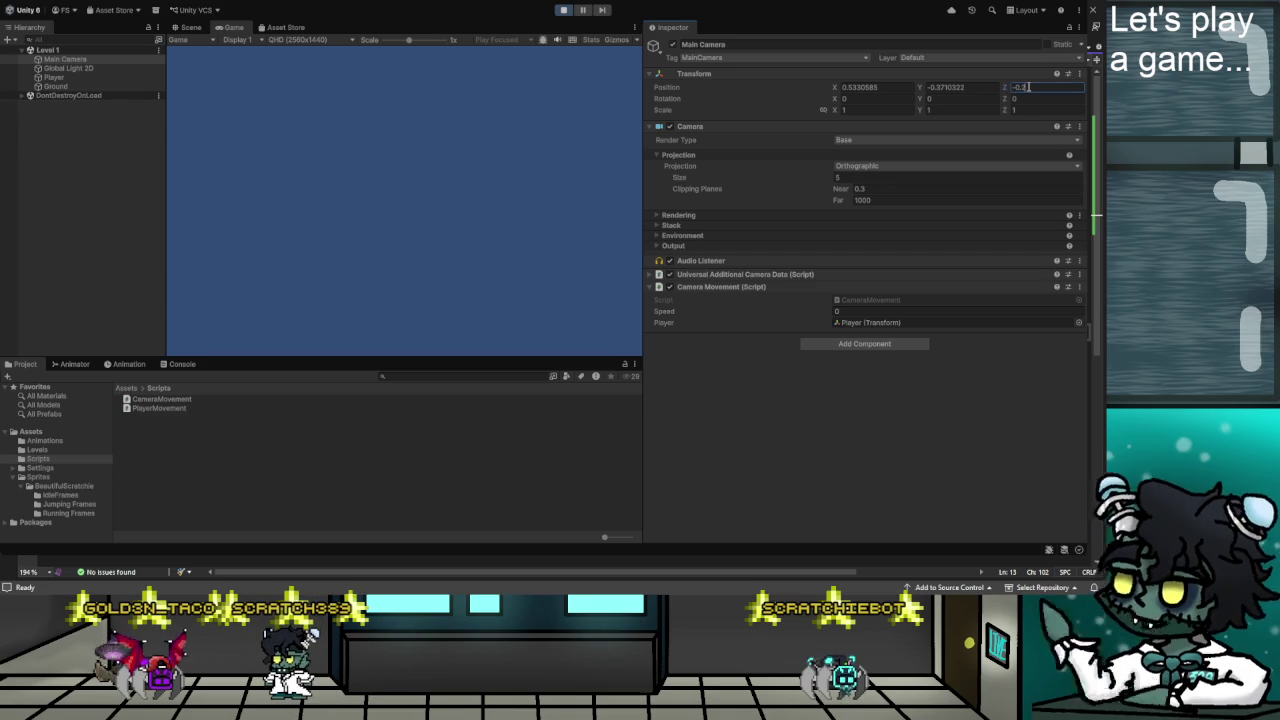
text(4)
key(BackSpace)
text(4)
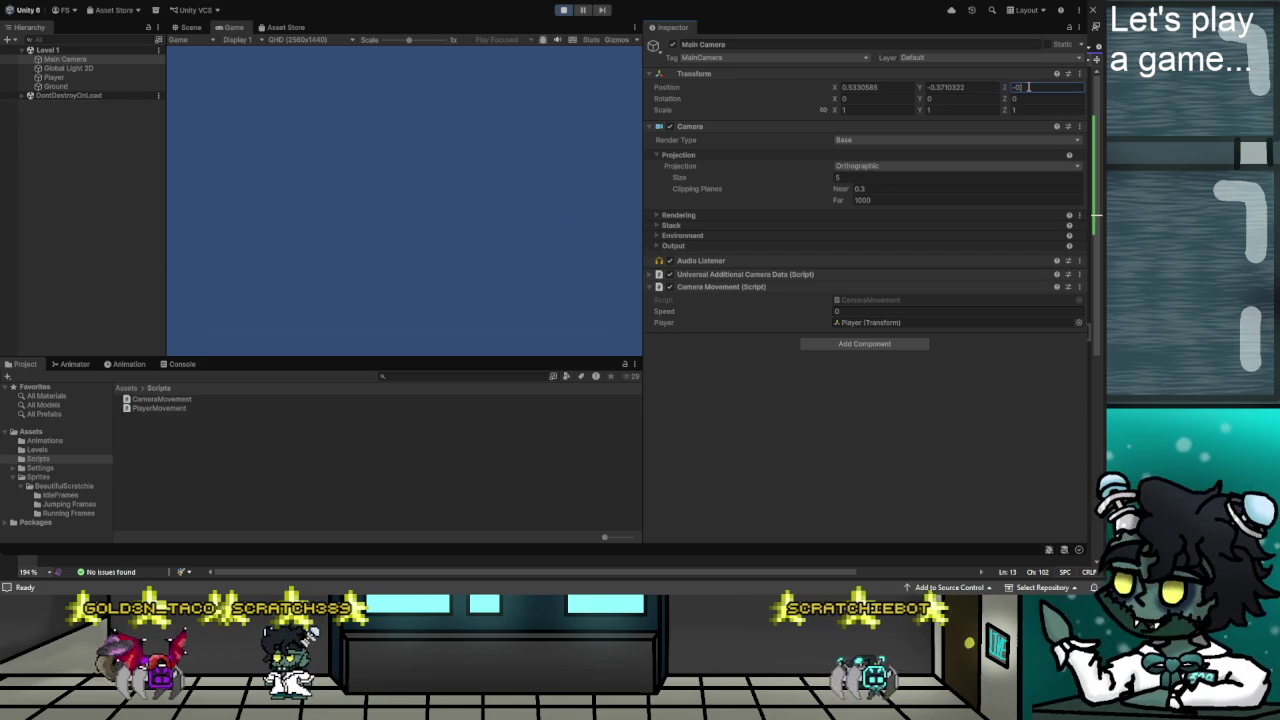
key(BackSpace)
text(.5)
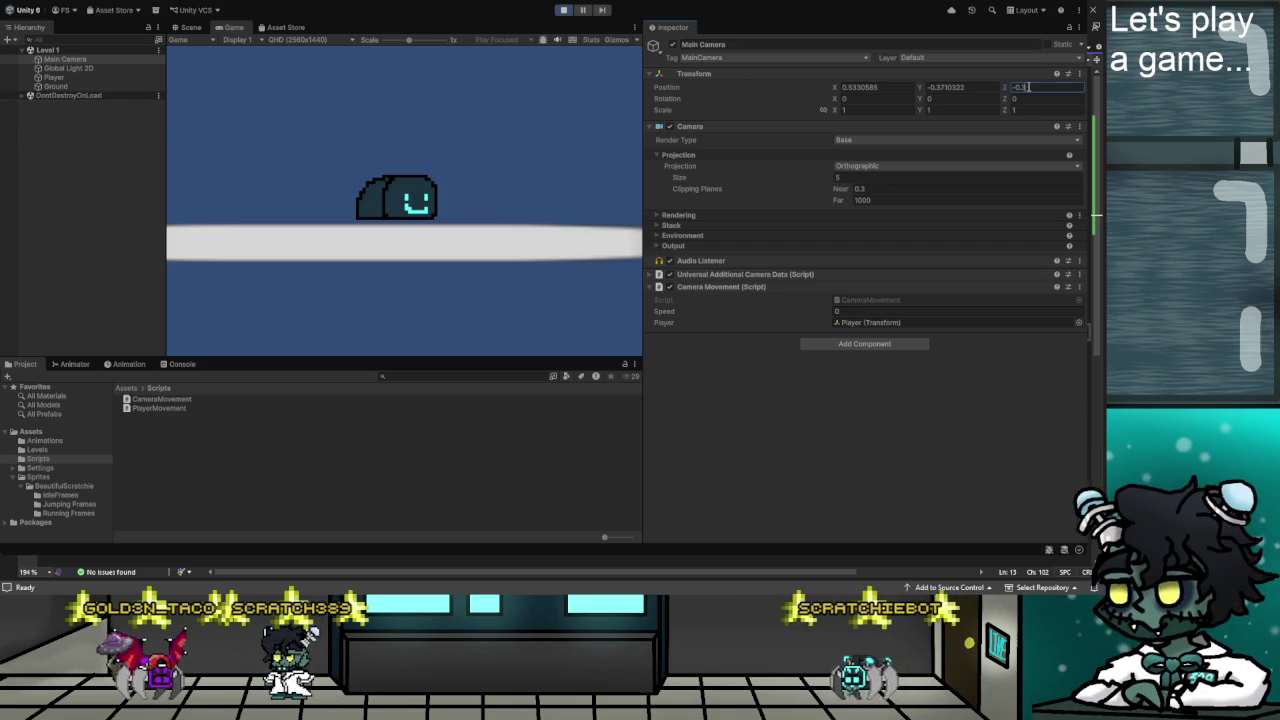
key(BackSpace)
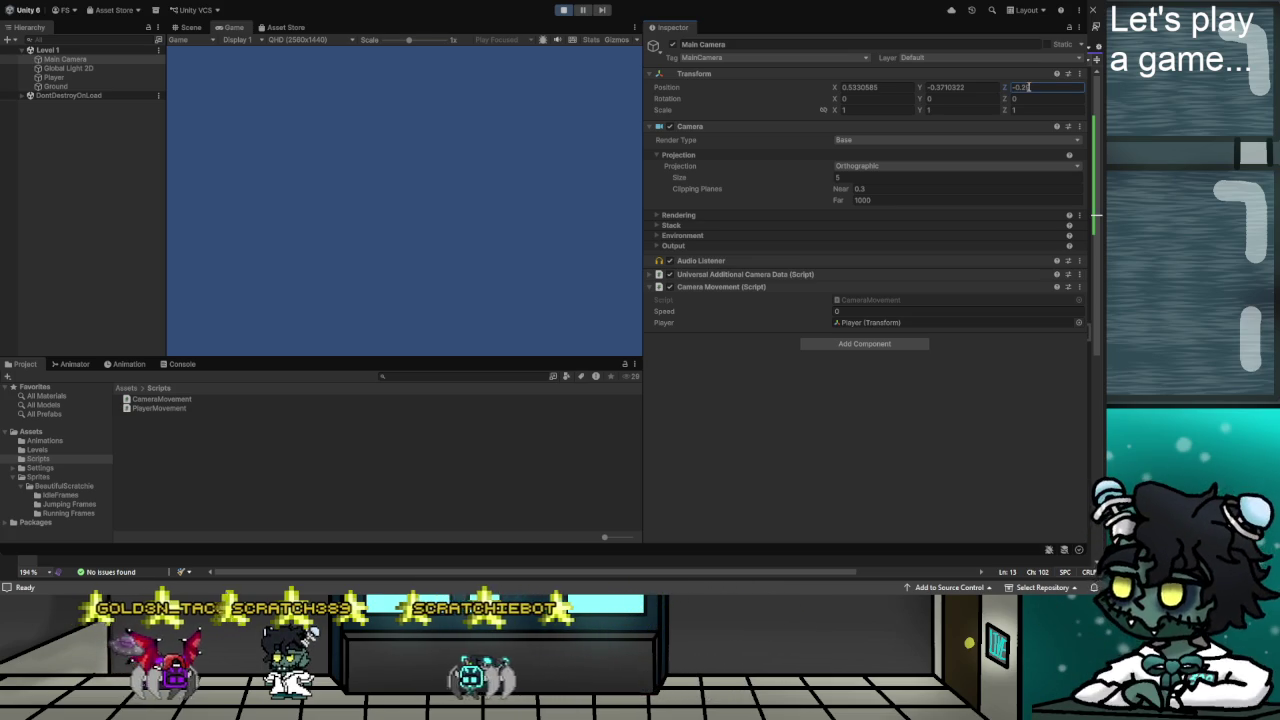
text(5)
key(BackSpace)
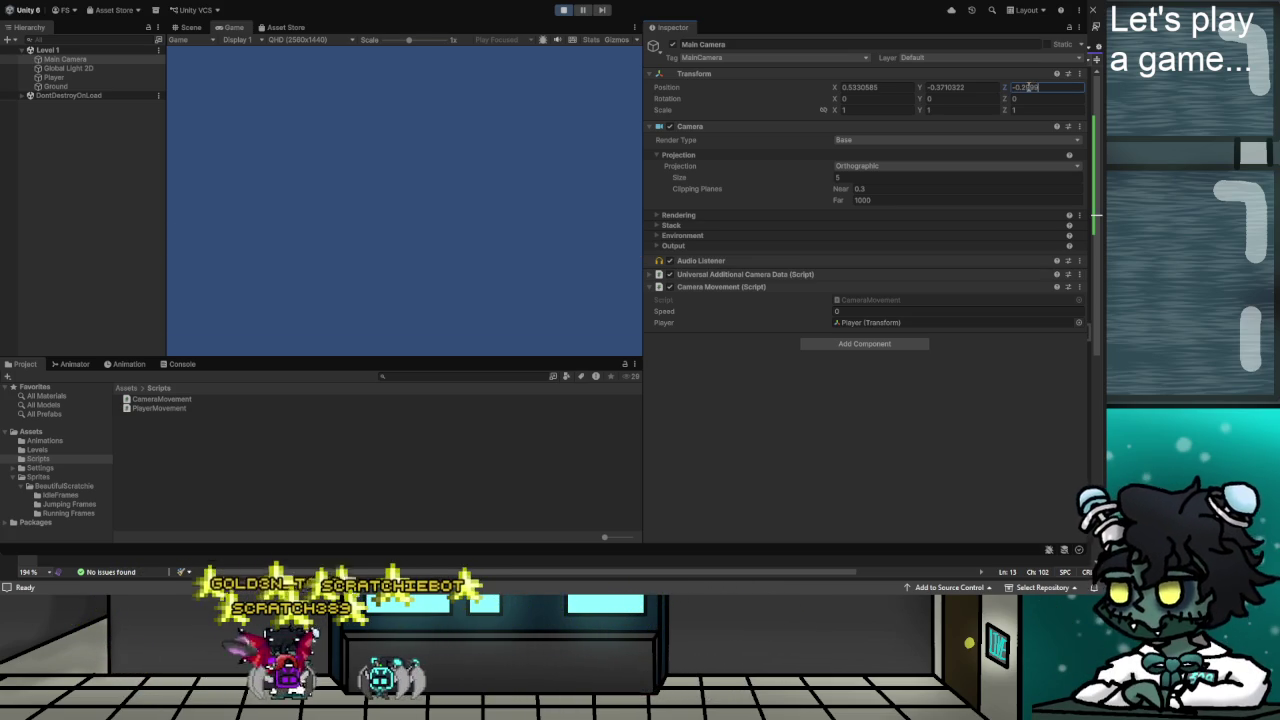
text(5)
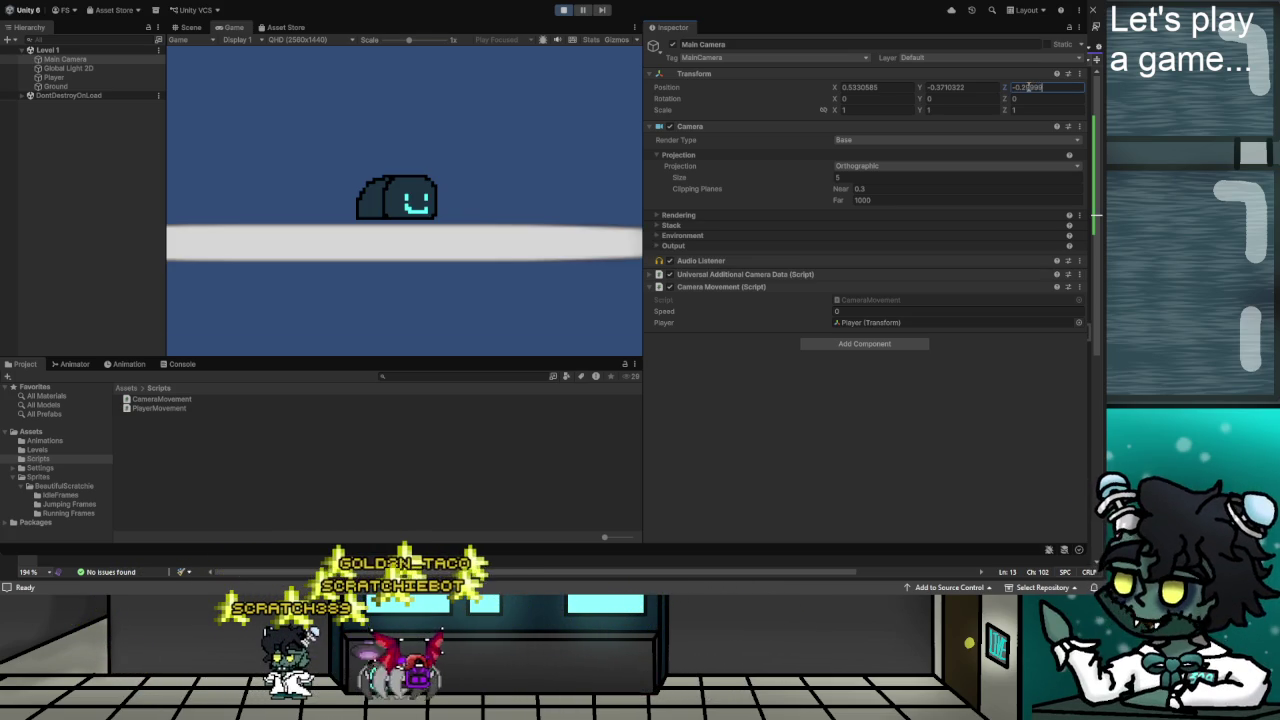
key(BackSpace)
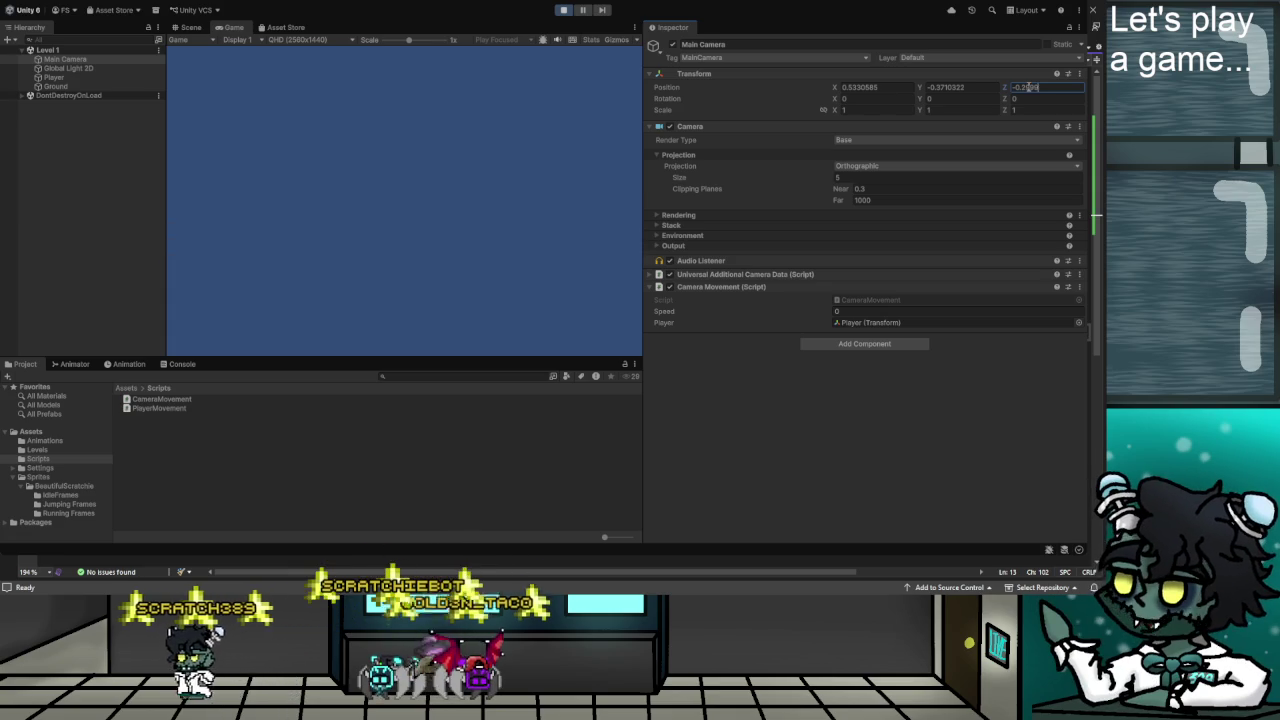
text(-10)
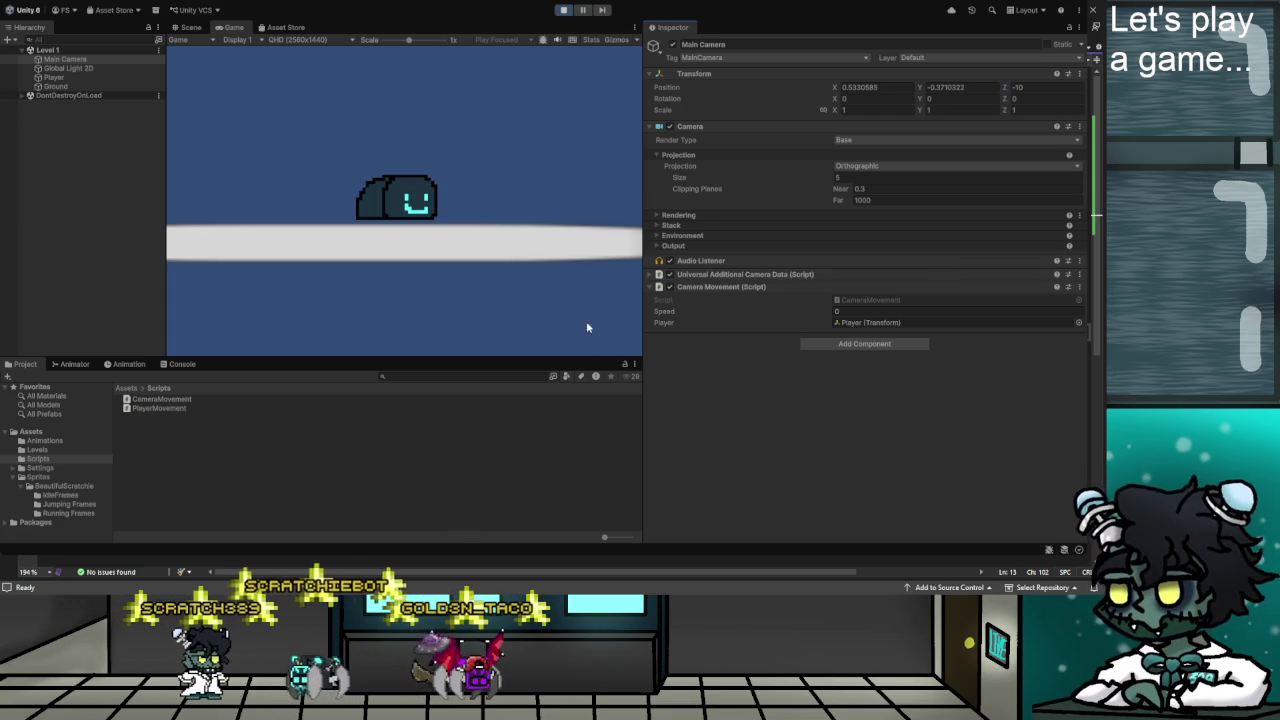
click(564, 11)
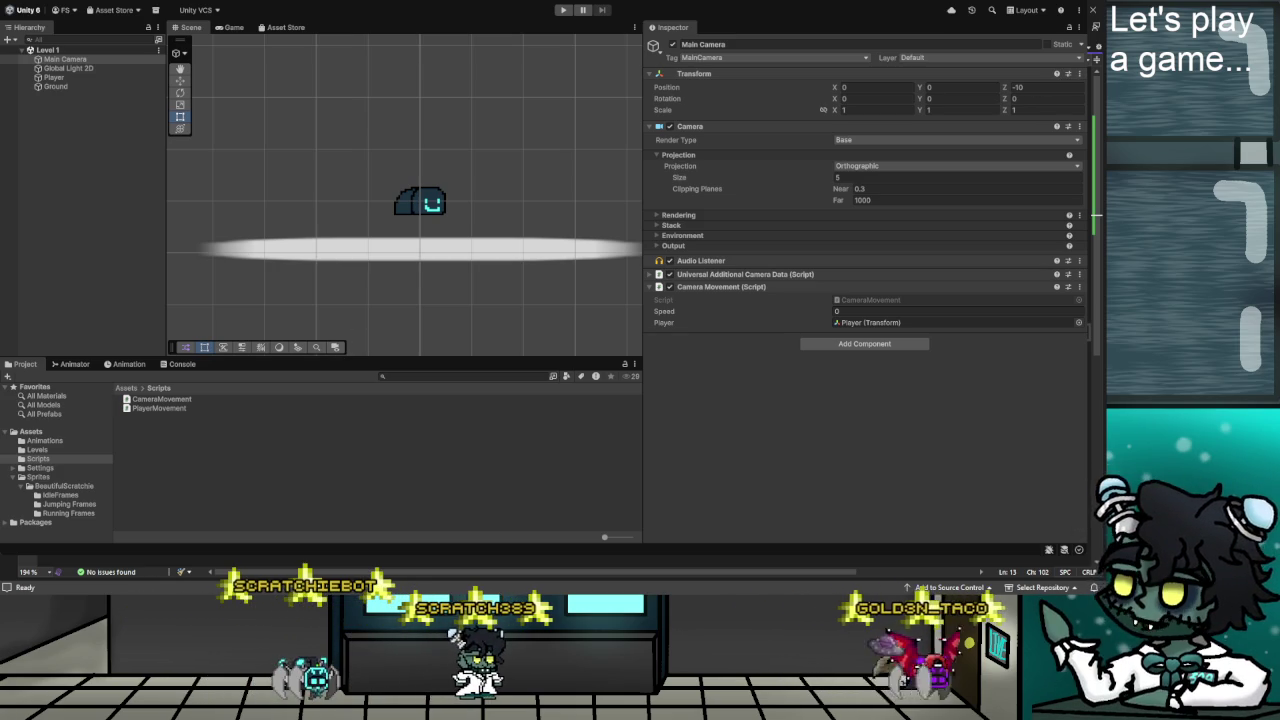
key(alt+Tab)
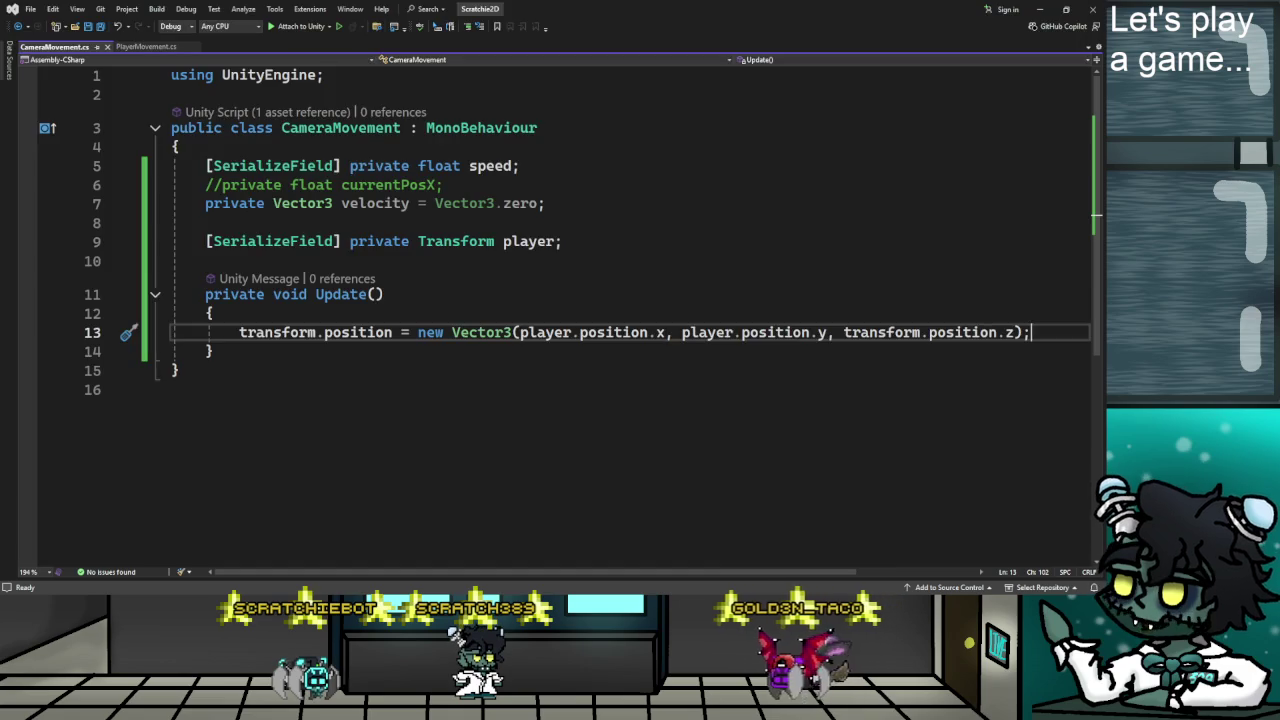
Briefly resume the camera movement tutorial, then pause it and scroll the page.
key(alt+Tab)
click(513, 402)
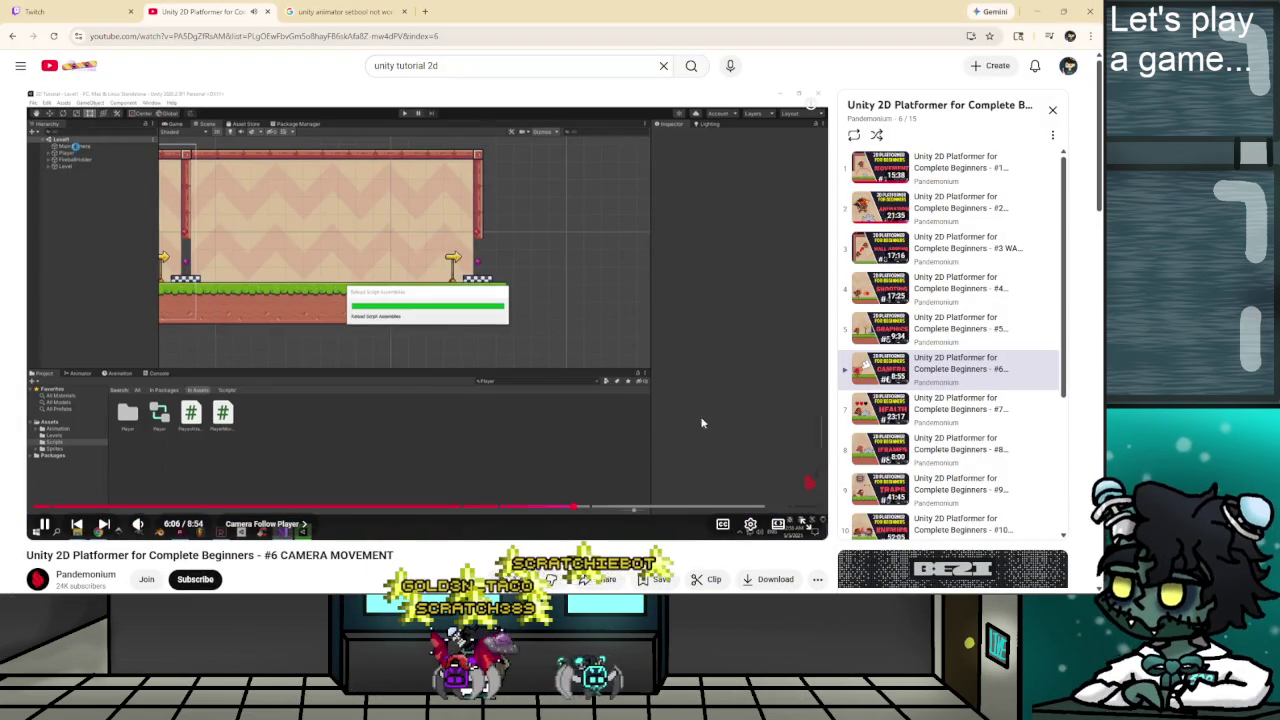
click(583, 375)
scroll(527, 387, down, 3)
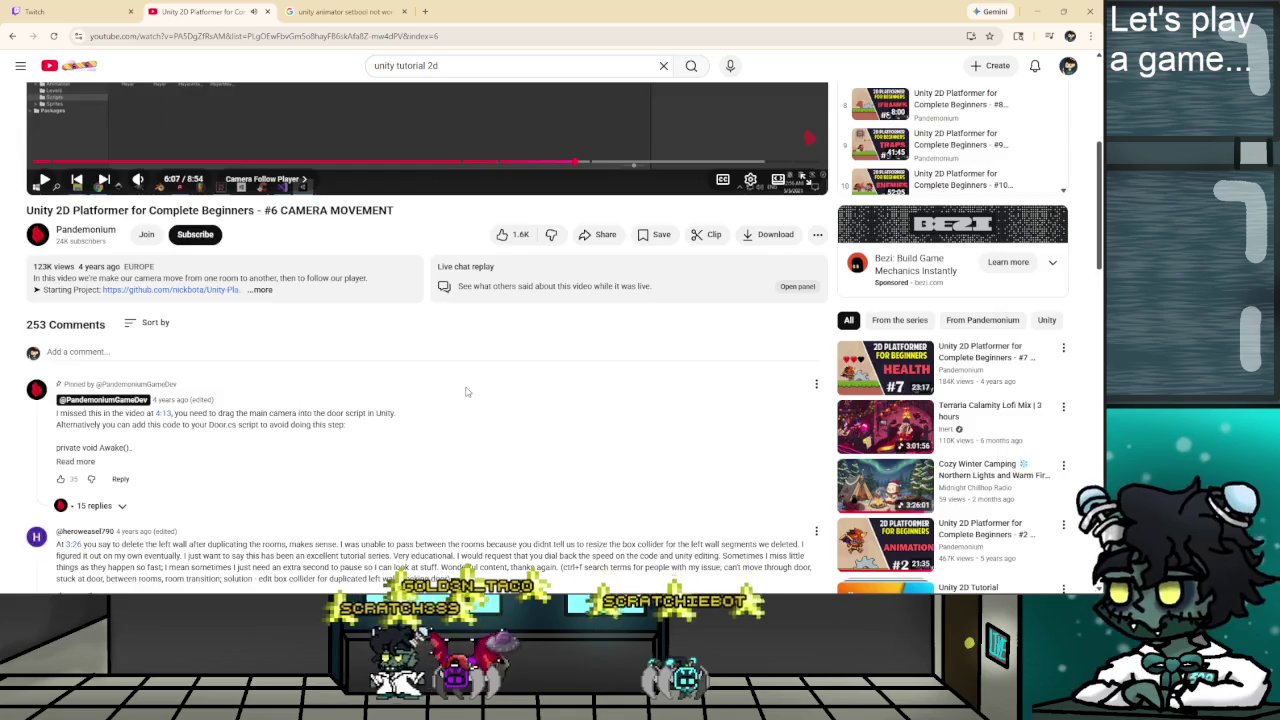
scroll(461, 399, down, 2)
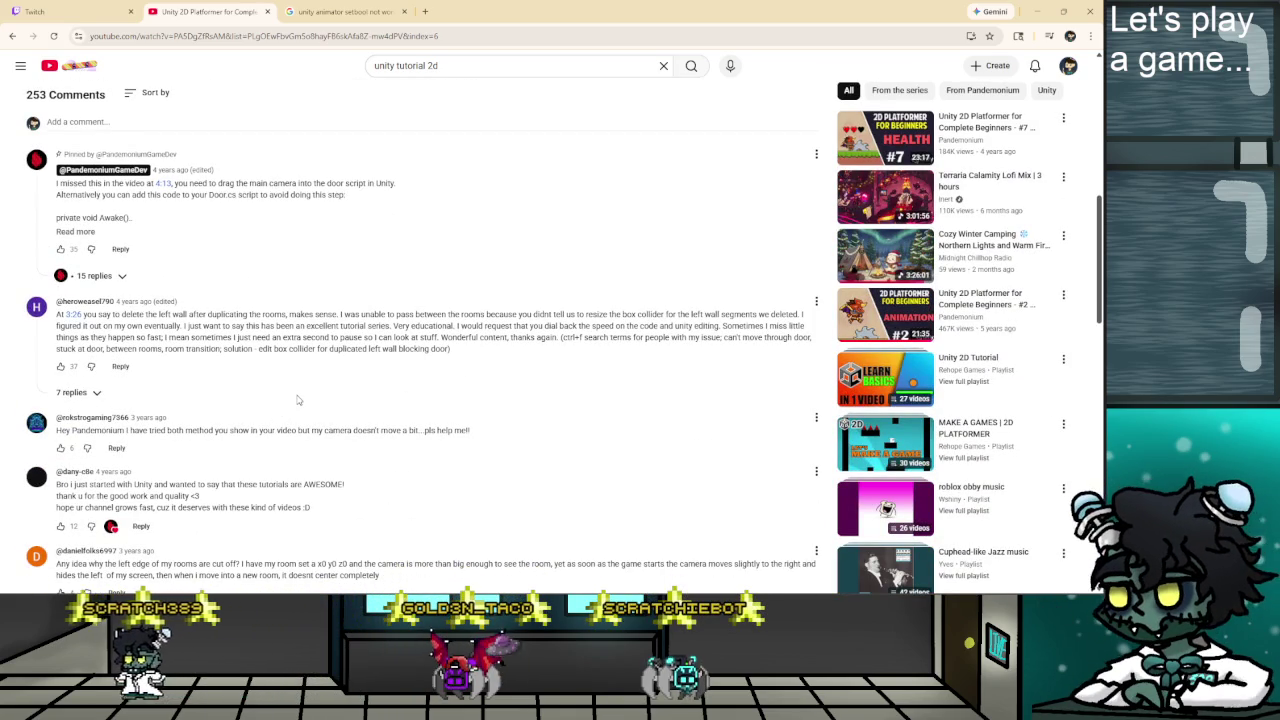
scroll(297, 400, down, 3)
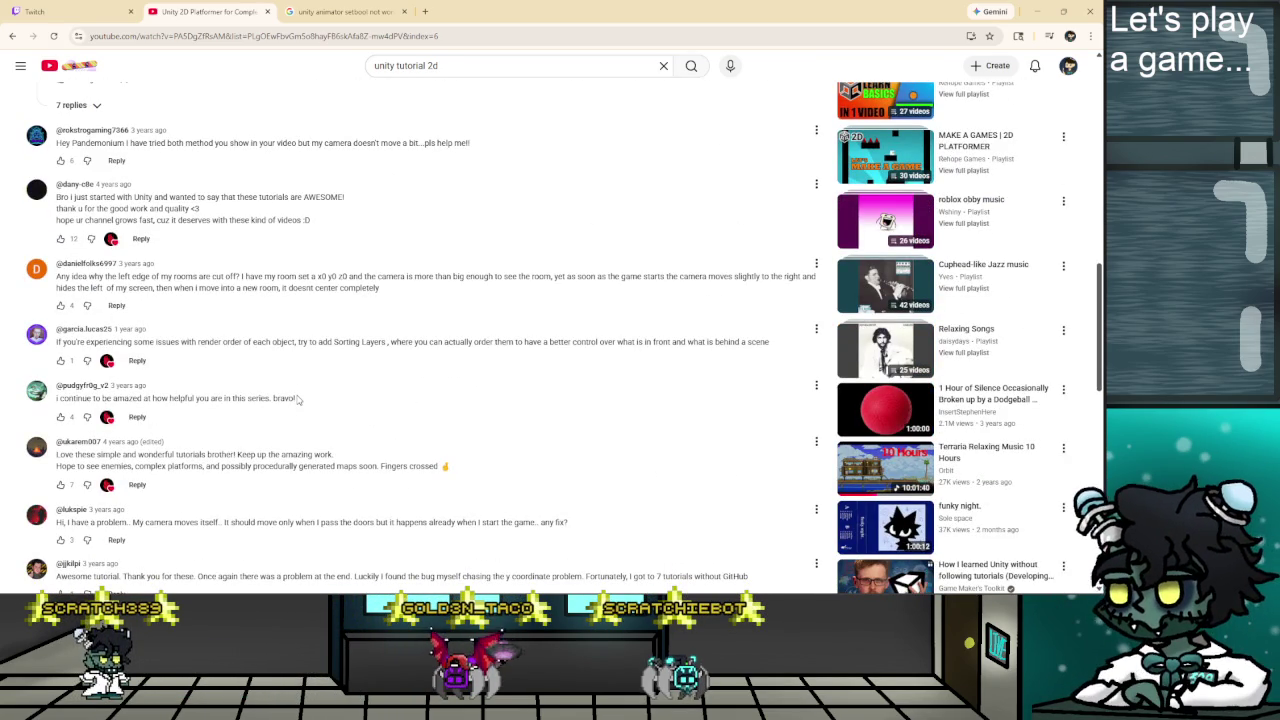
scroll(297, 400, up, 15)
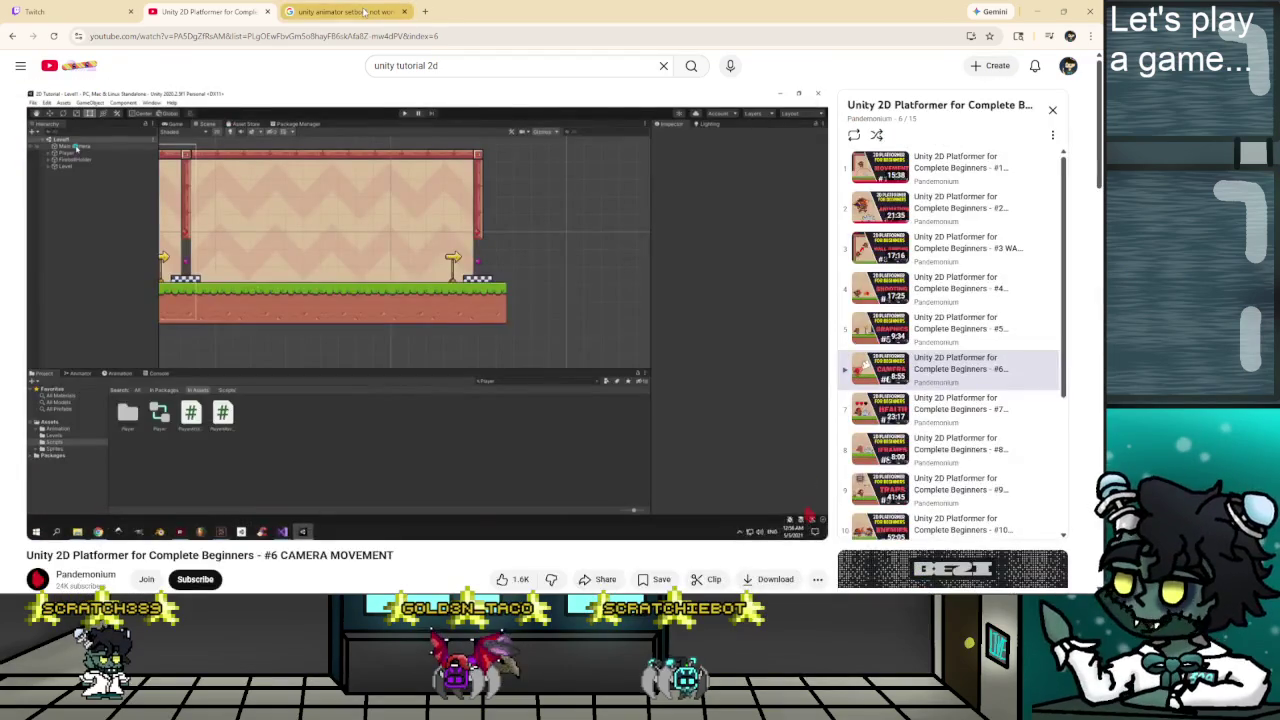
Search Google for 'unity 2d how to make camera zoom in' and open Smooth Camera Zoom In Unity.
click(366, 12)
drag(160, 87, 156, 87)
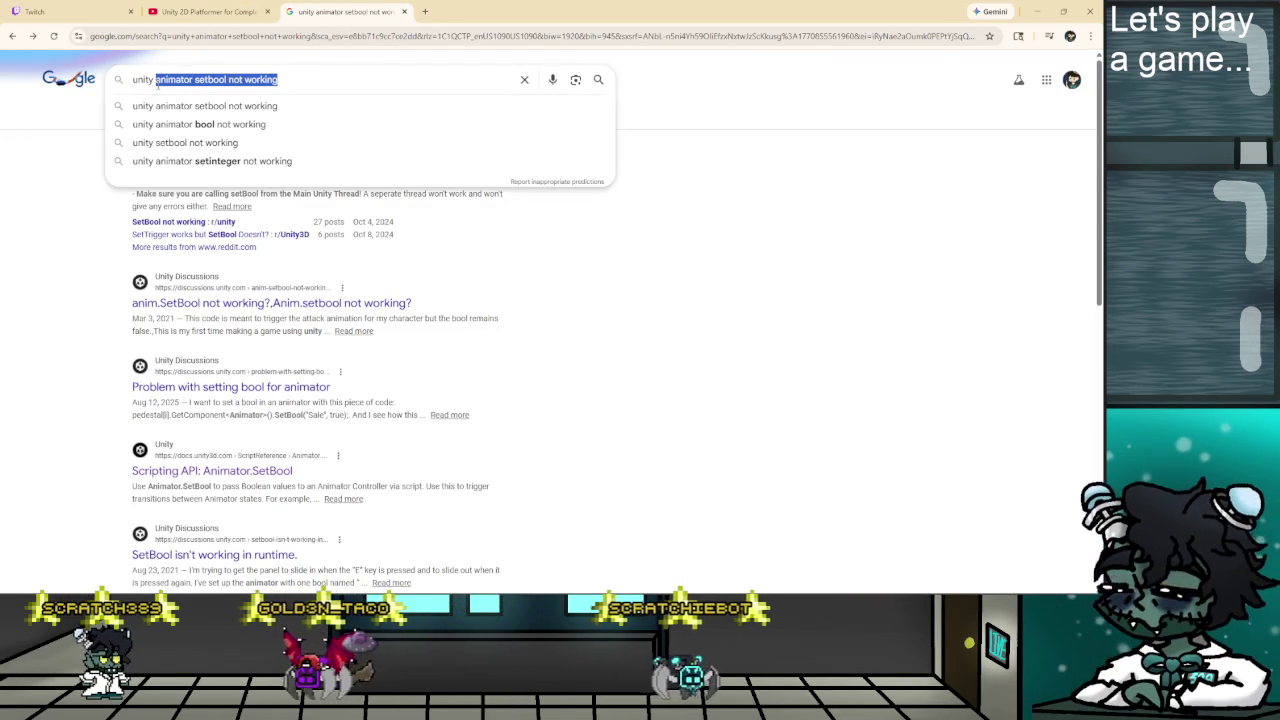
text(2d how to make cam)
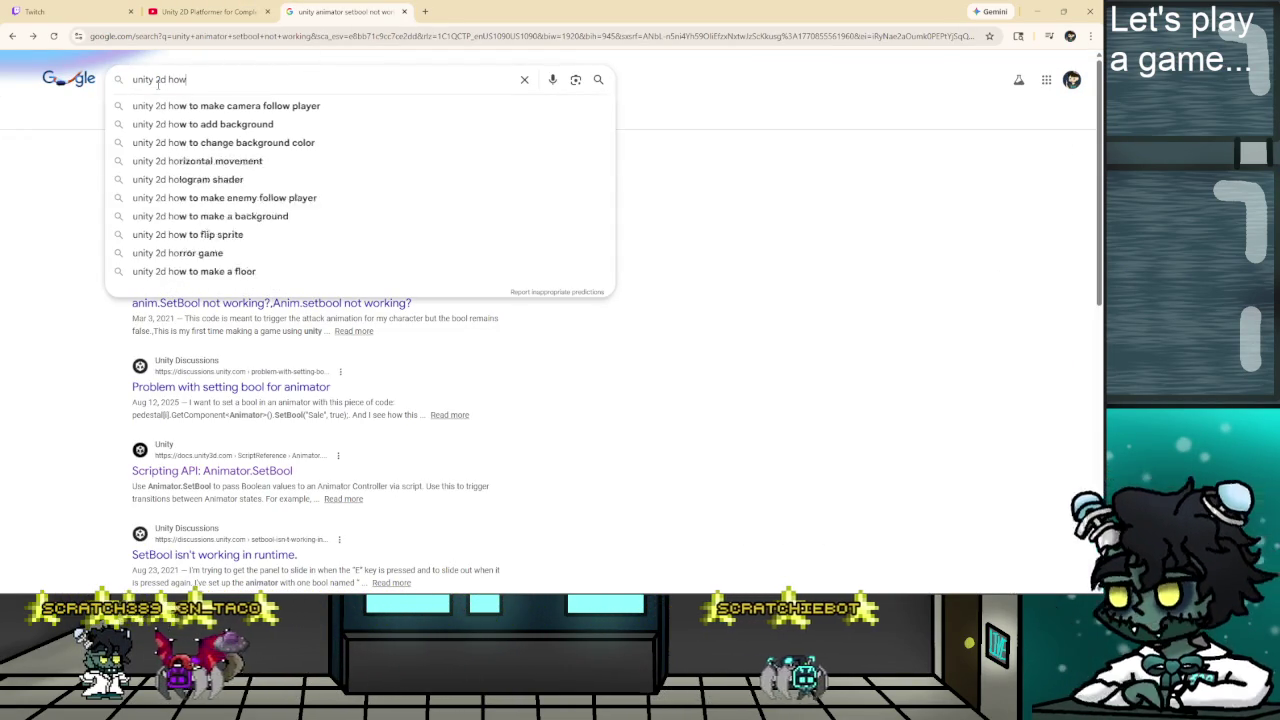
text(er)
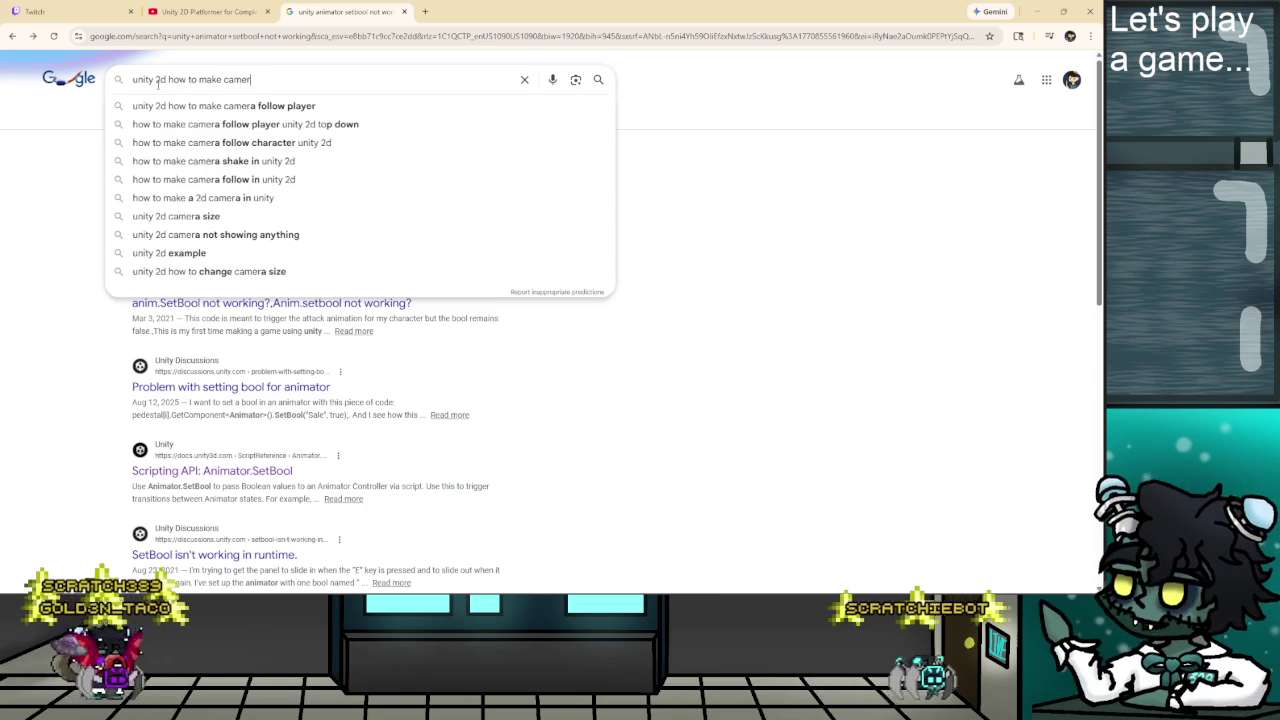
text(a zoom in)
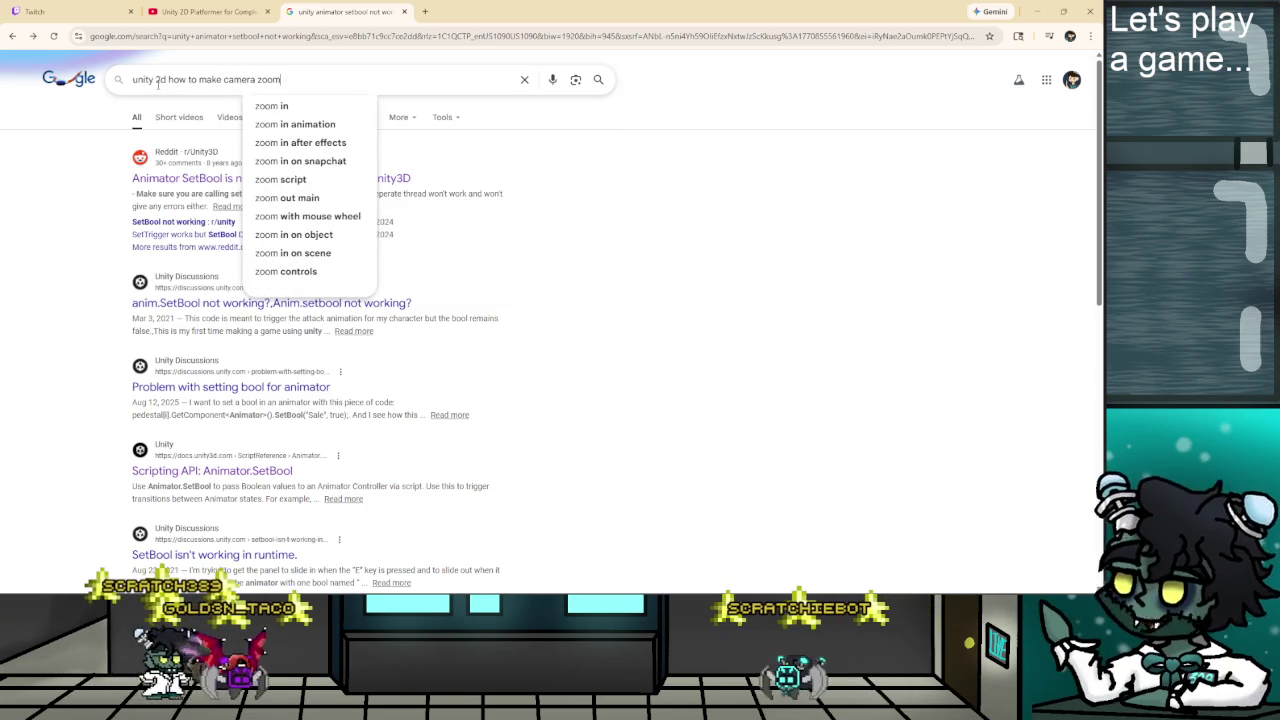
key(Return)
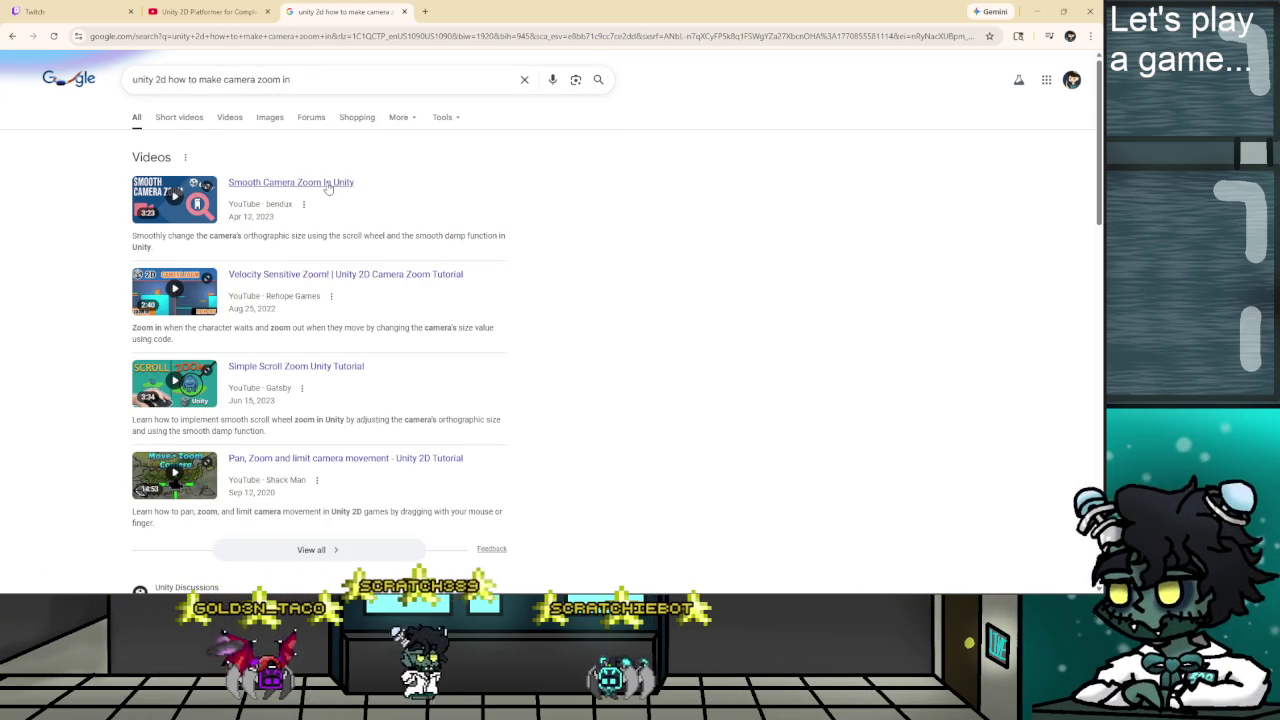
click(328, 187)
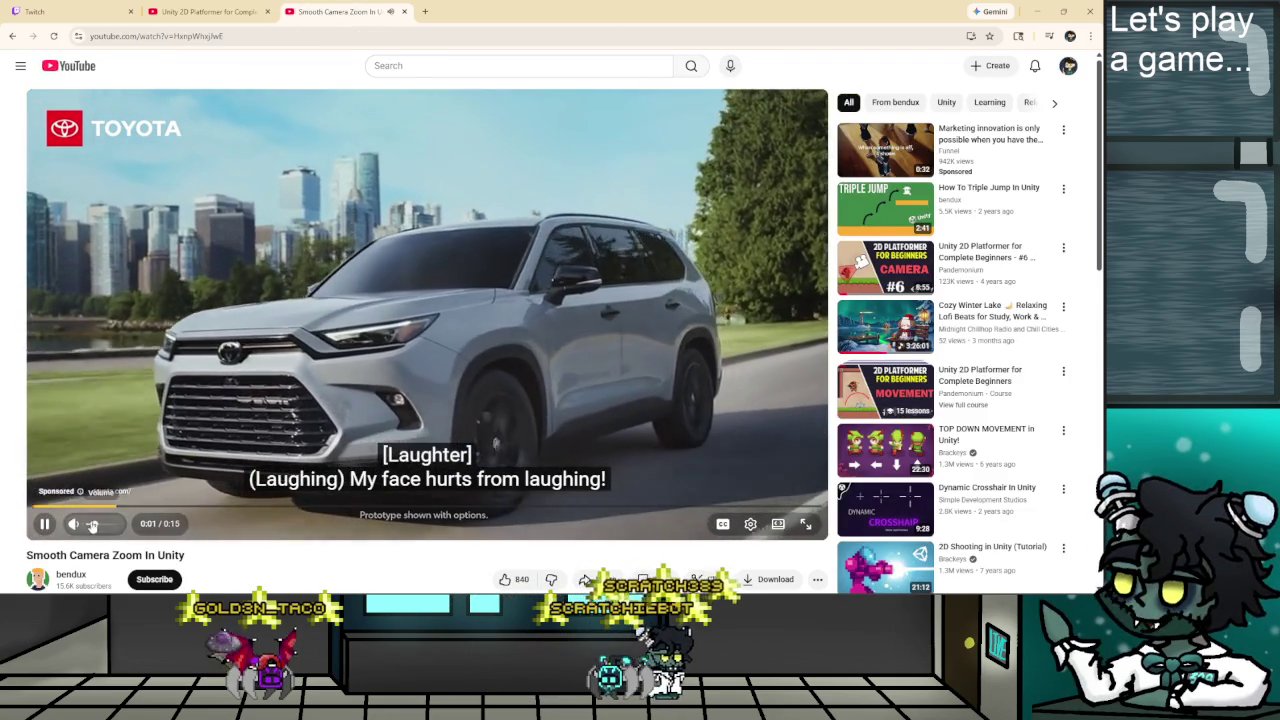
Turn off captions, unmute and slightly lower the volume, then watch the zoom tutorial before pausing.
click(722, 523)
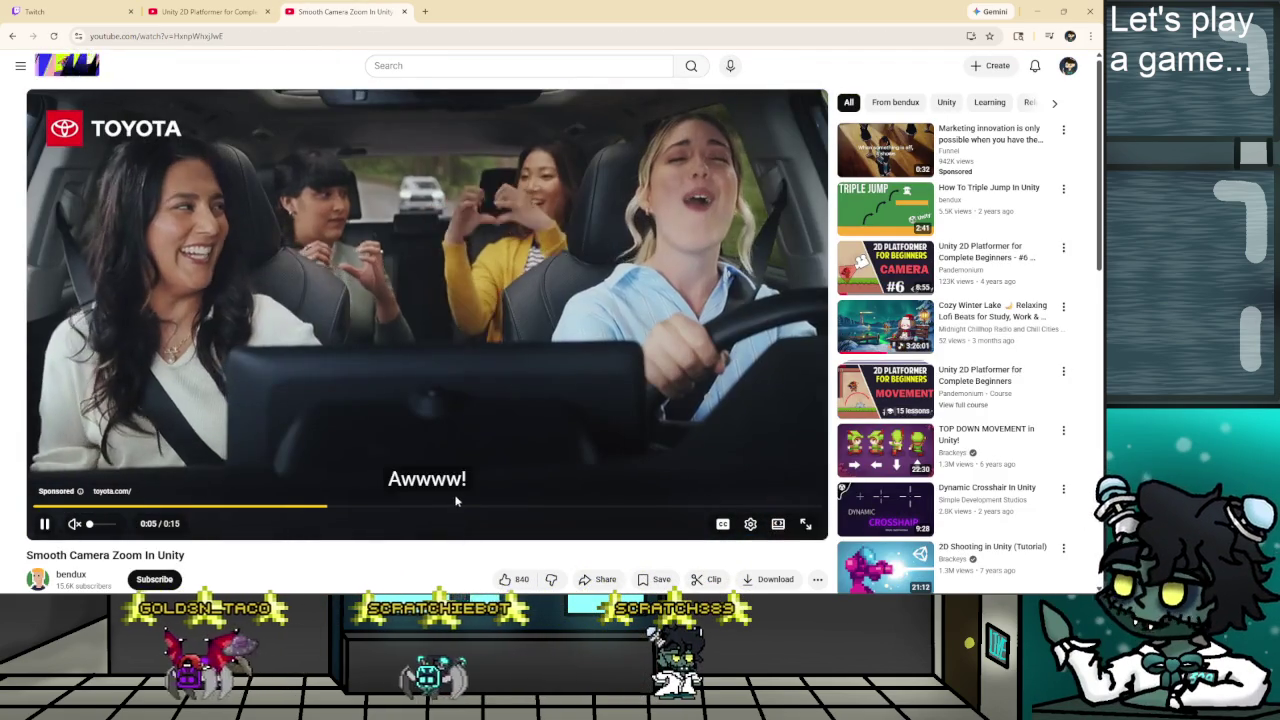
scroll(432, 546, down, 3)
scroll(432, 546, down, 2)
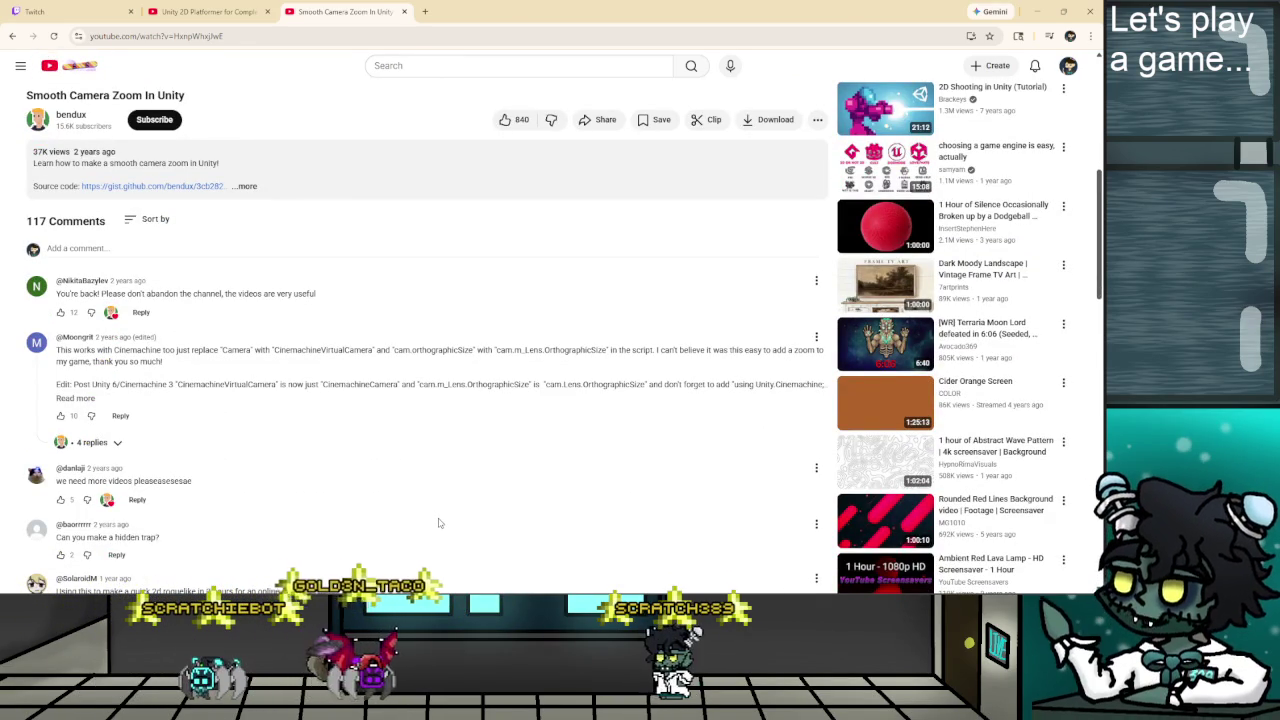
scroll(438, 522, up, 5)
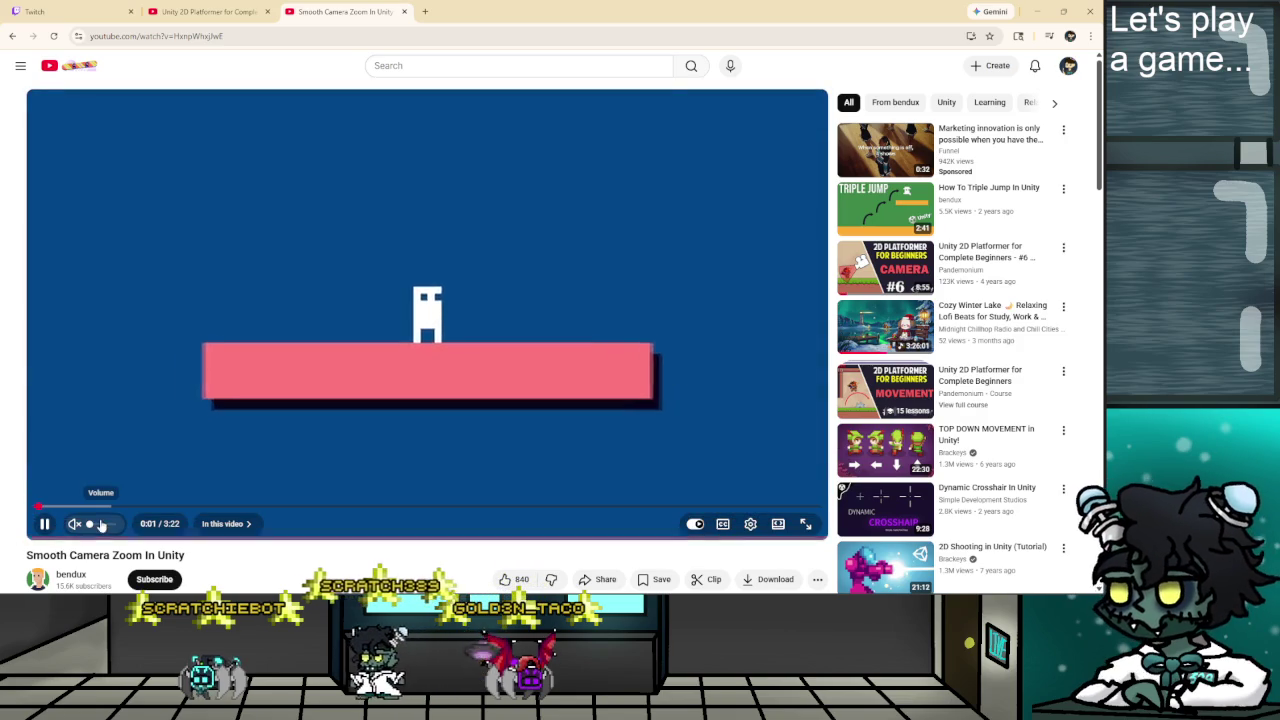
click(74, 523)
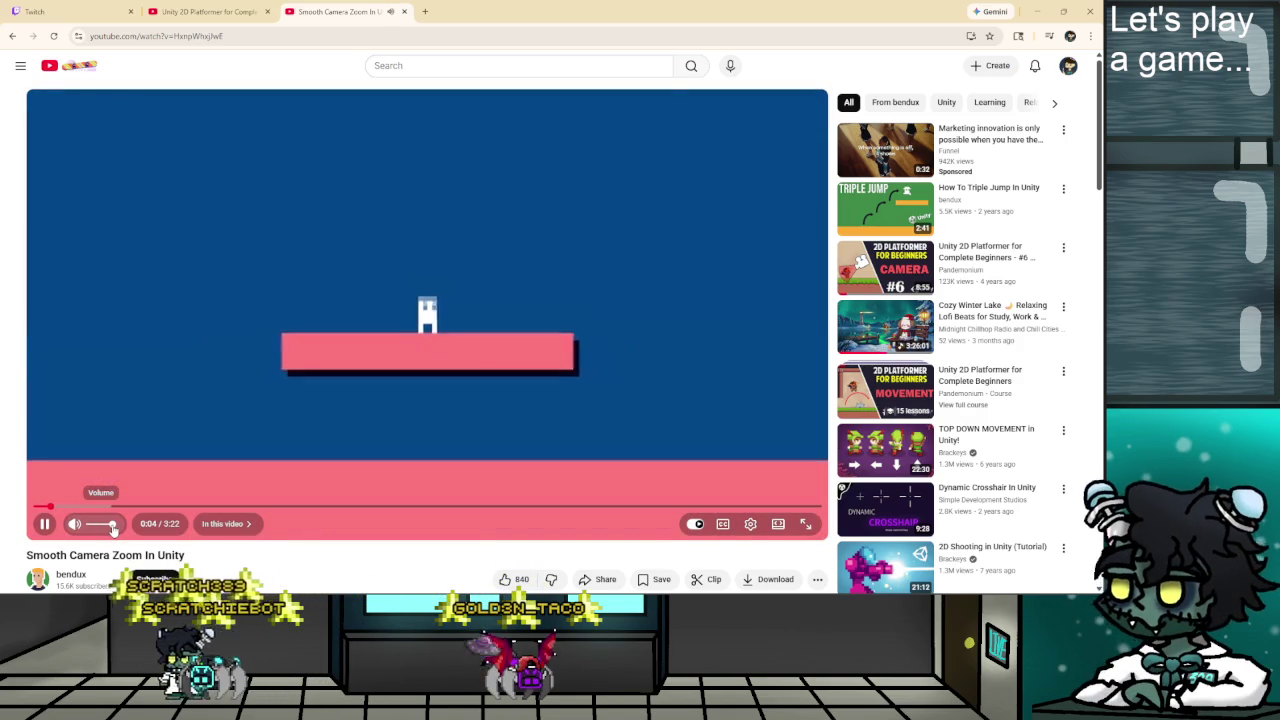
drag(113, 530, 103, 524)
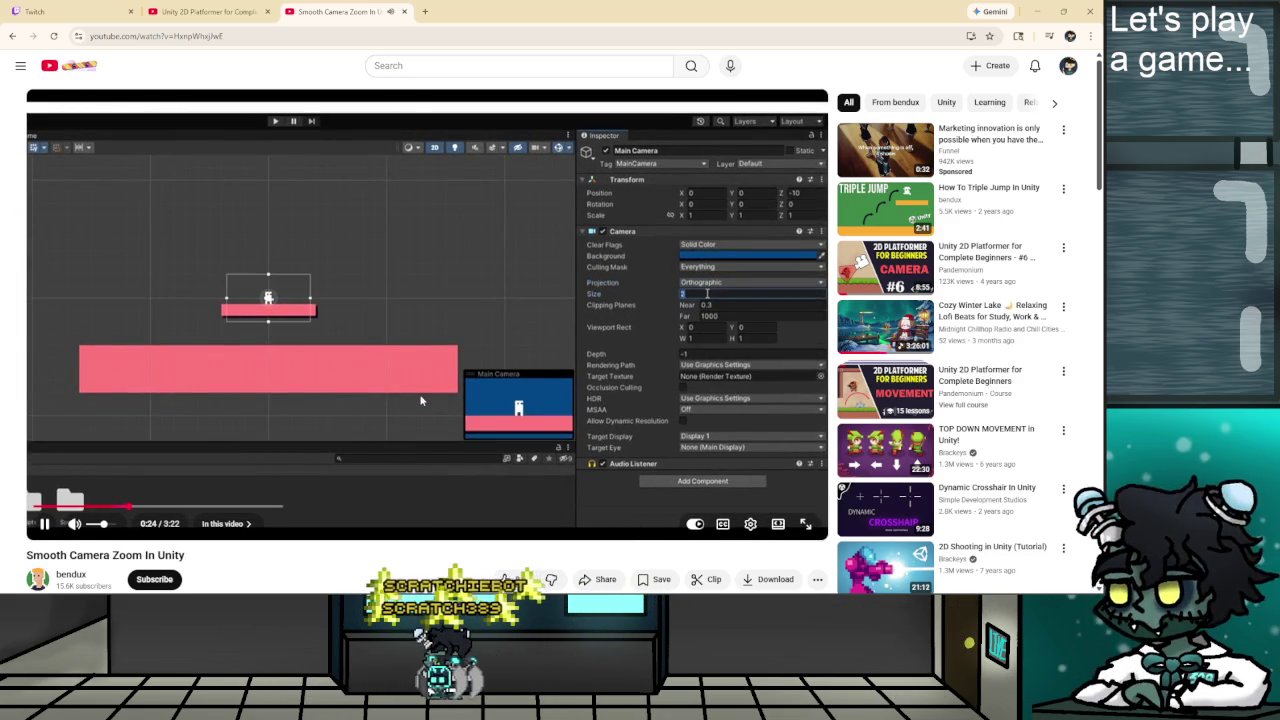
click(397, 308)
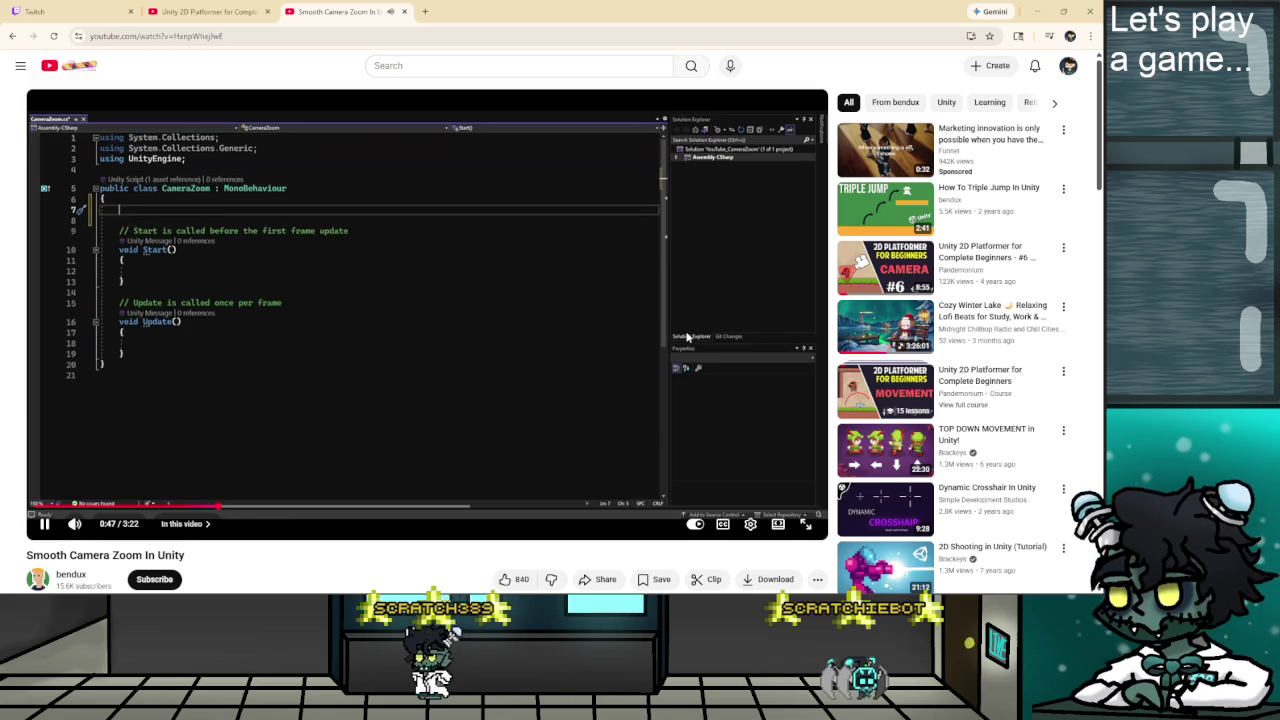
Skip the zoom tutorial ahead to 1:20 on CameraZoom's zoom, minZoom, maxZoom and smoothTime fields, then return to the code.
key(Right)
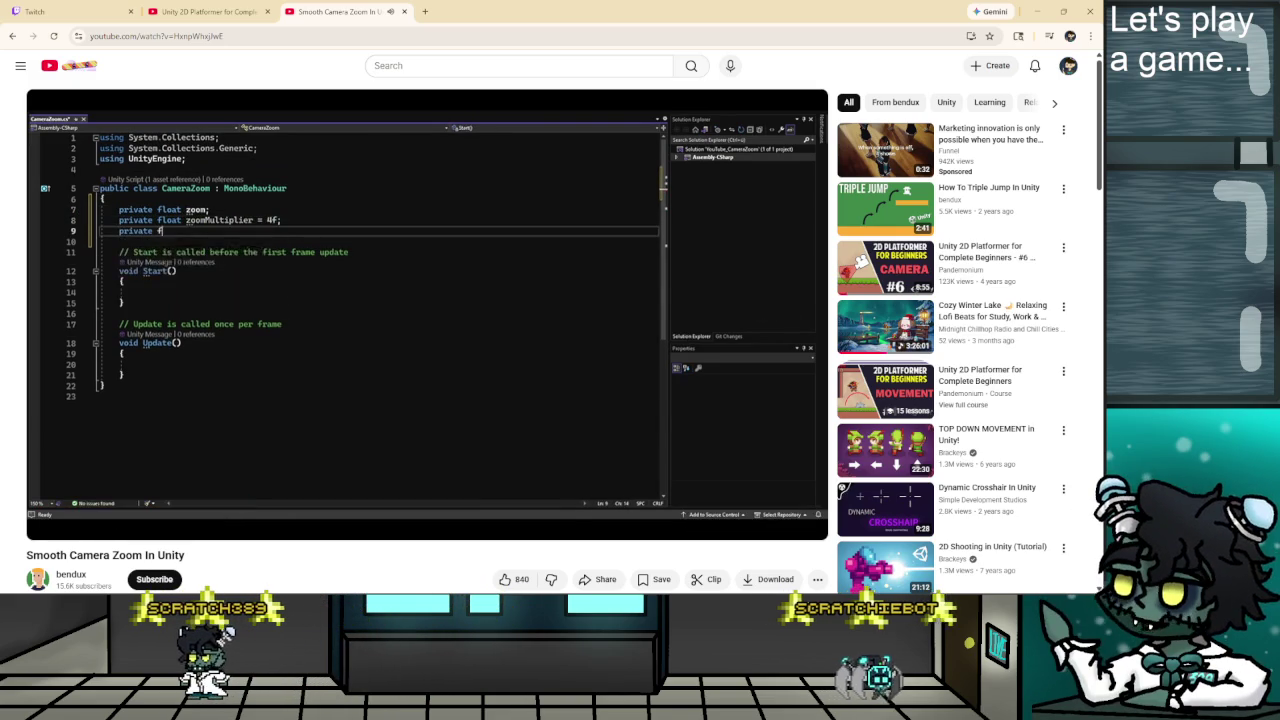
key(Right)
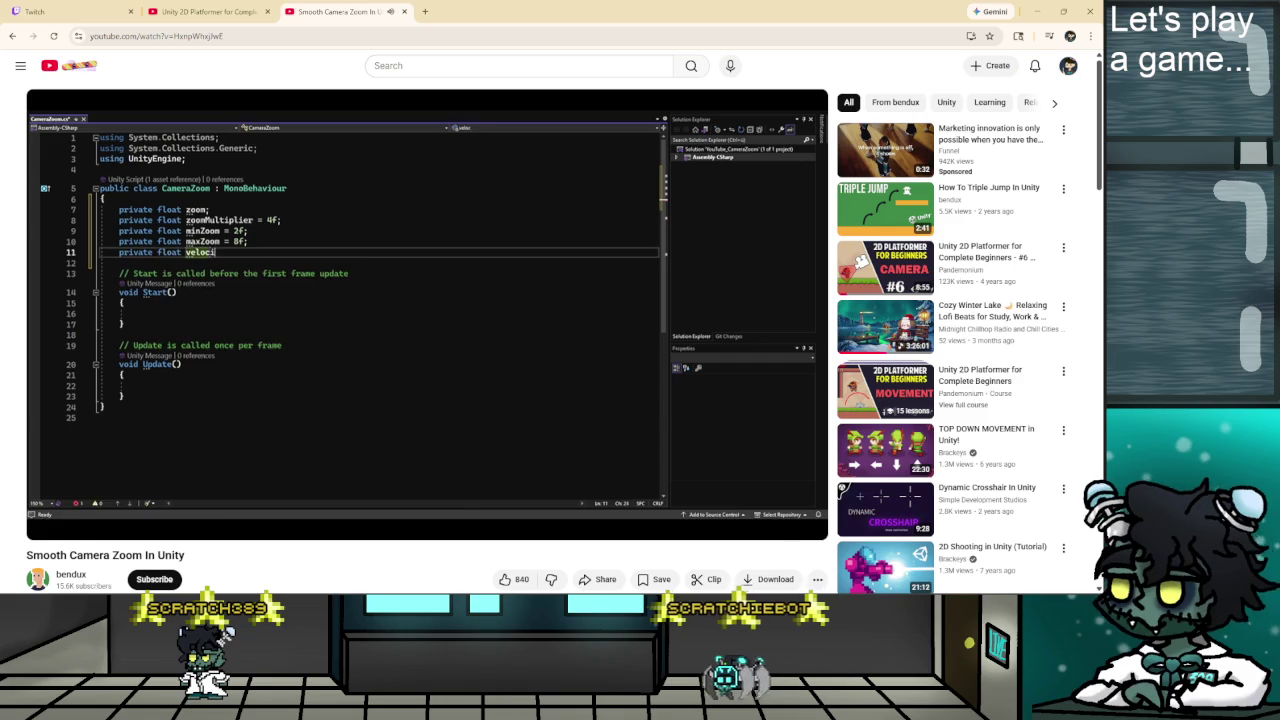
key(Right)
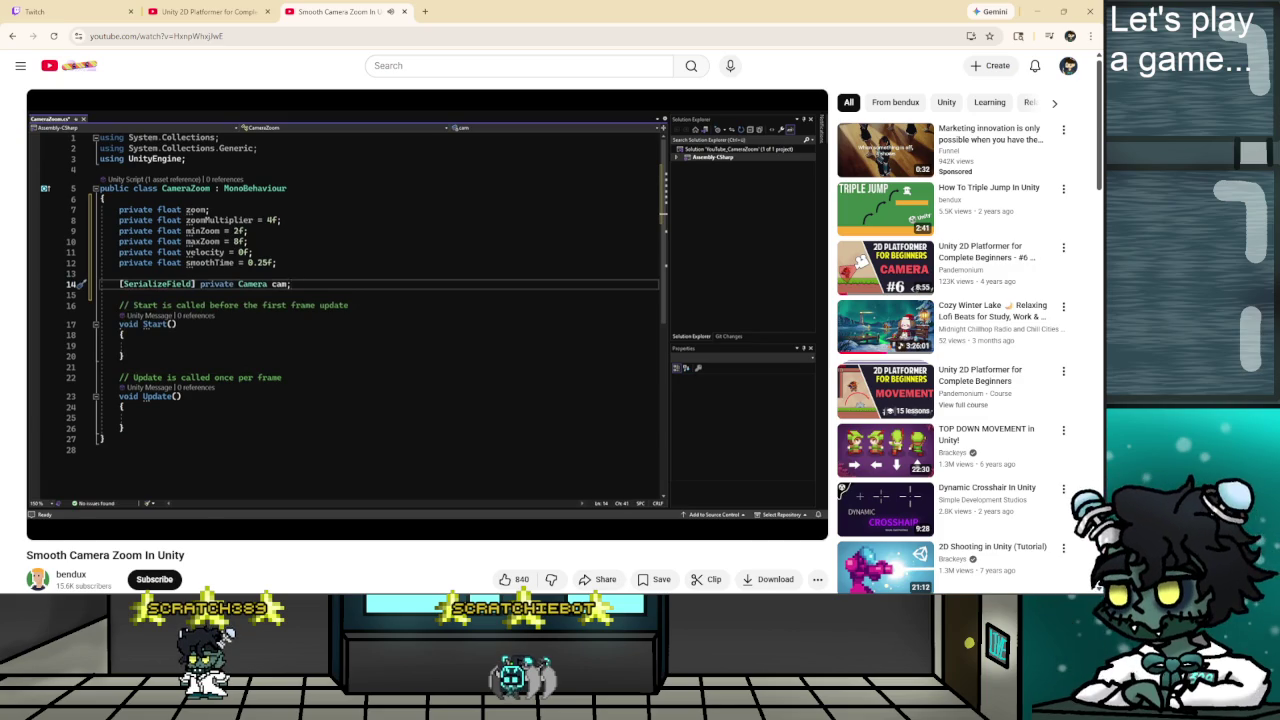
click(687, 337)
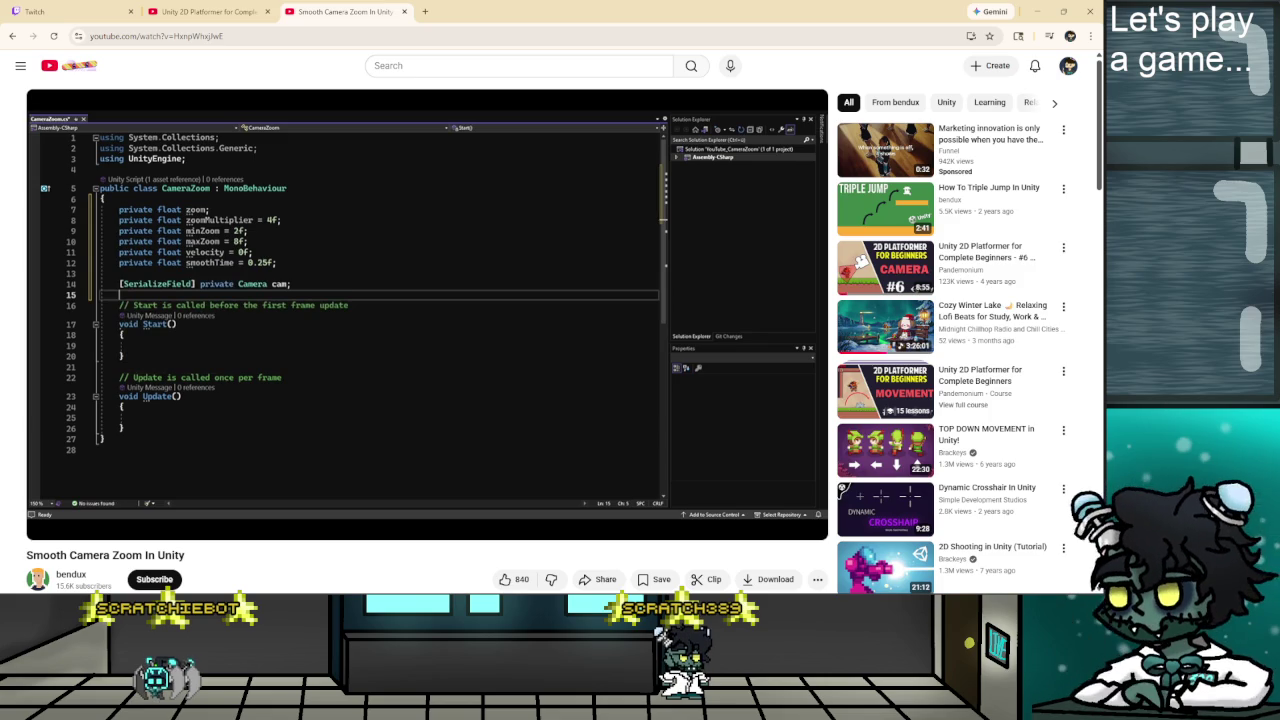
key(alt+Tab)
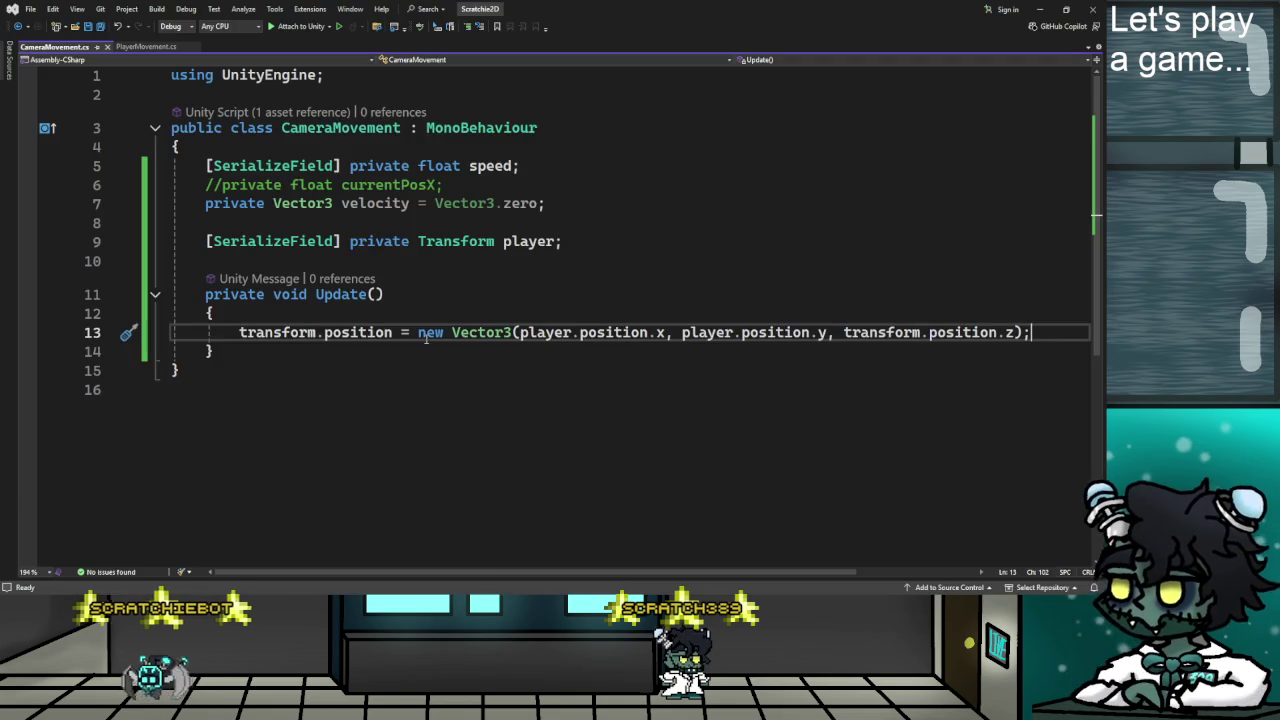
Delete the commented currentPosX line and the velocity declaration from CameraMovement.cs.
click(585, 200)
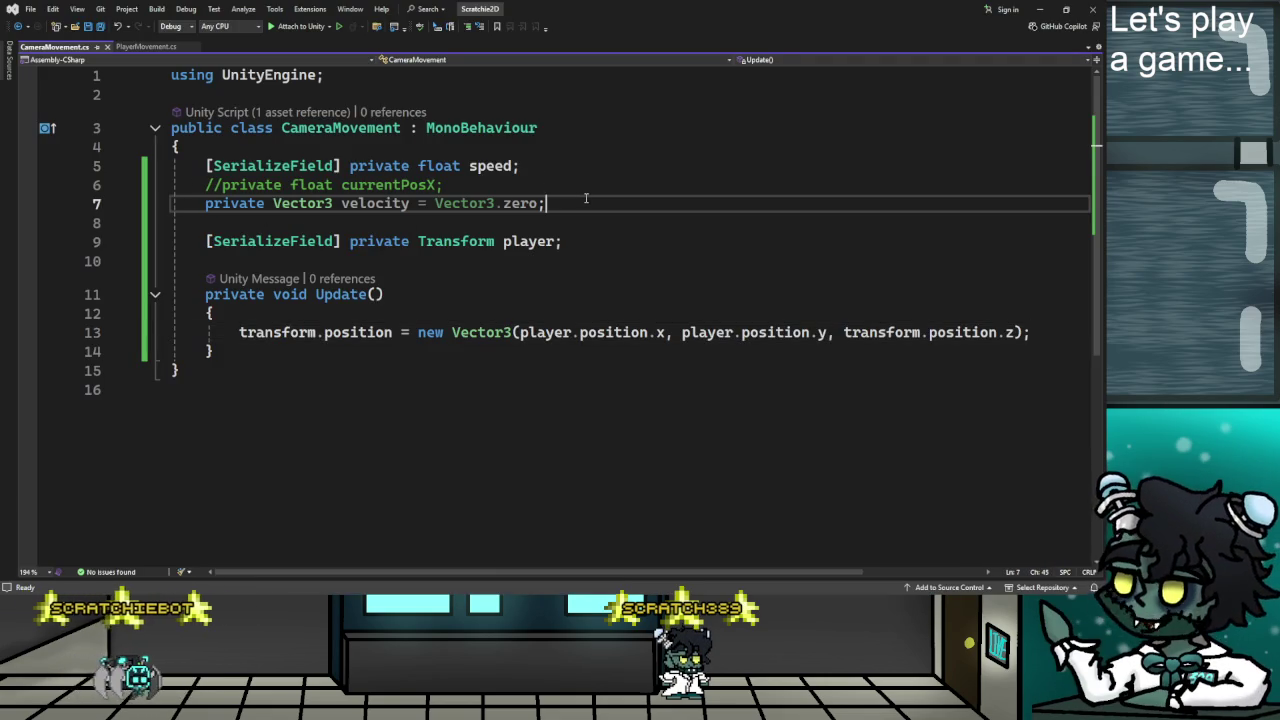
click(525, 166)
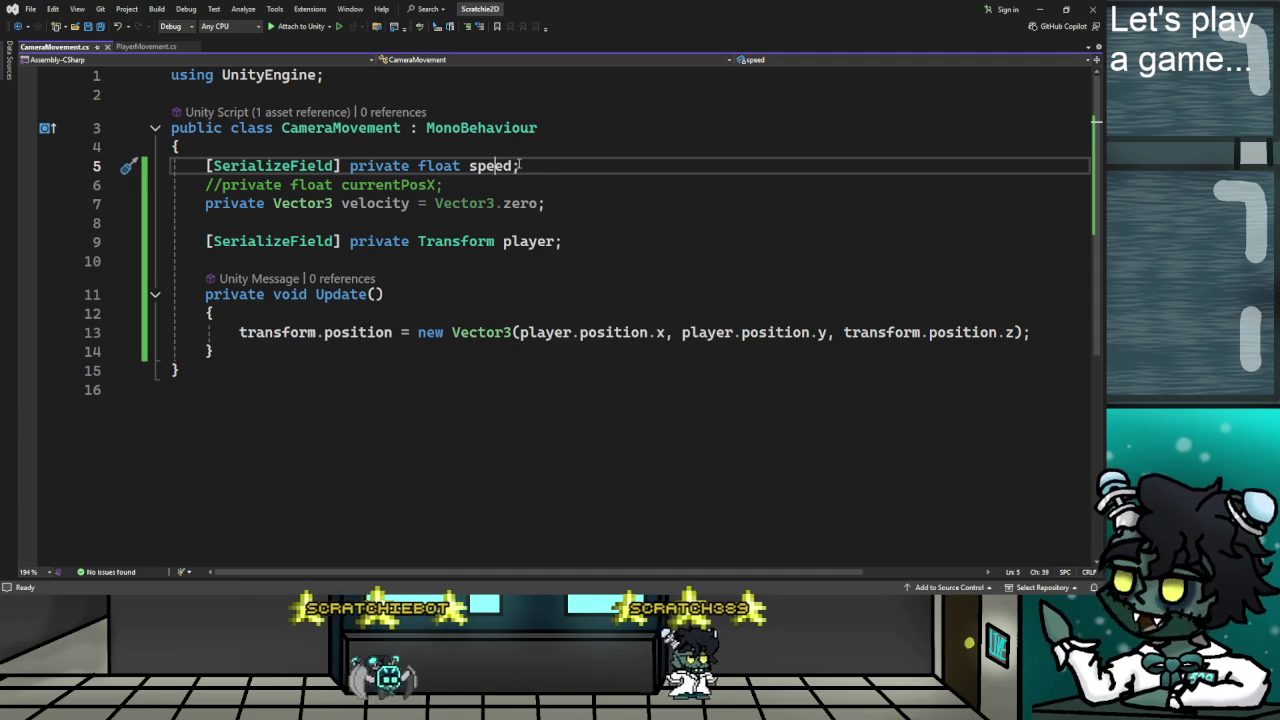
drag(442, 185, 175, 185)
key(BackSpace)
key(BackSpace)
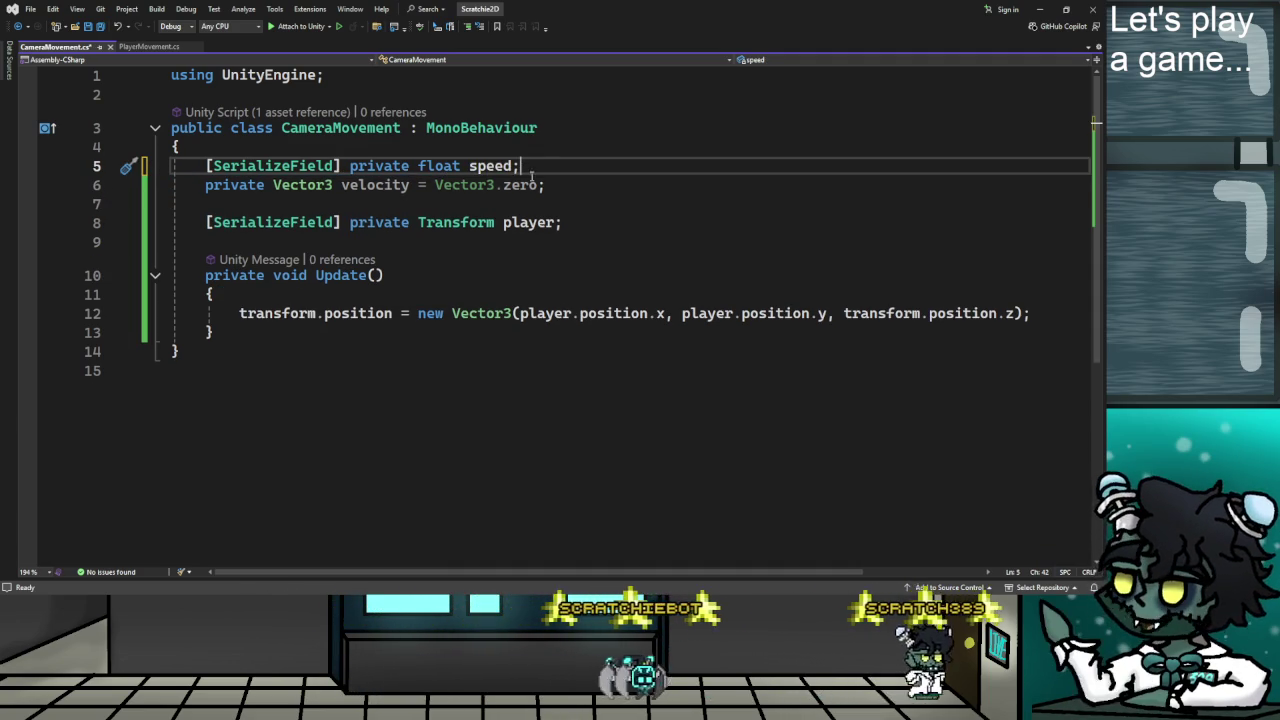
click(567, 186)
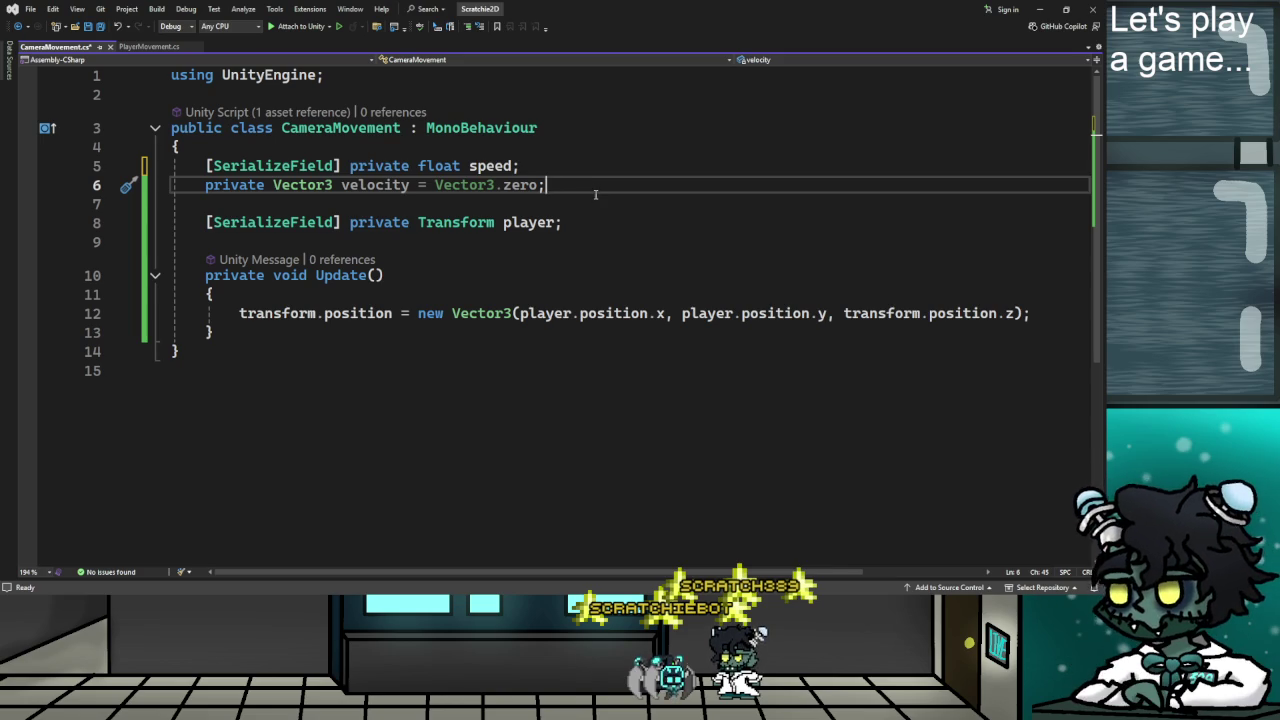
drag(341, 185, 203, 184)
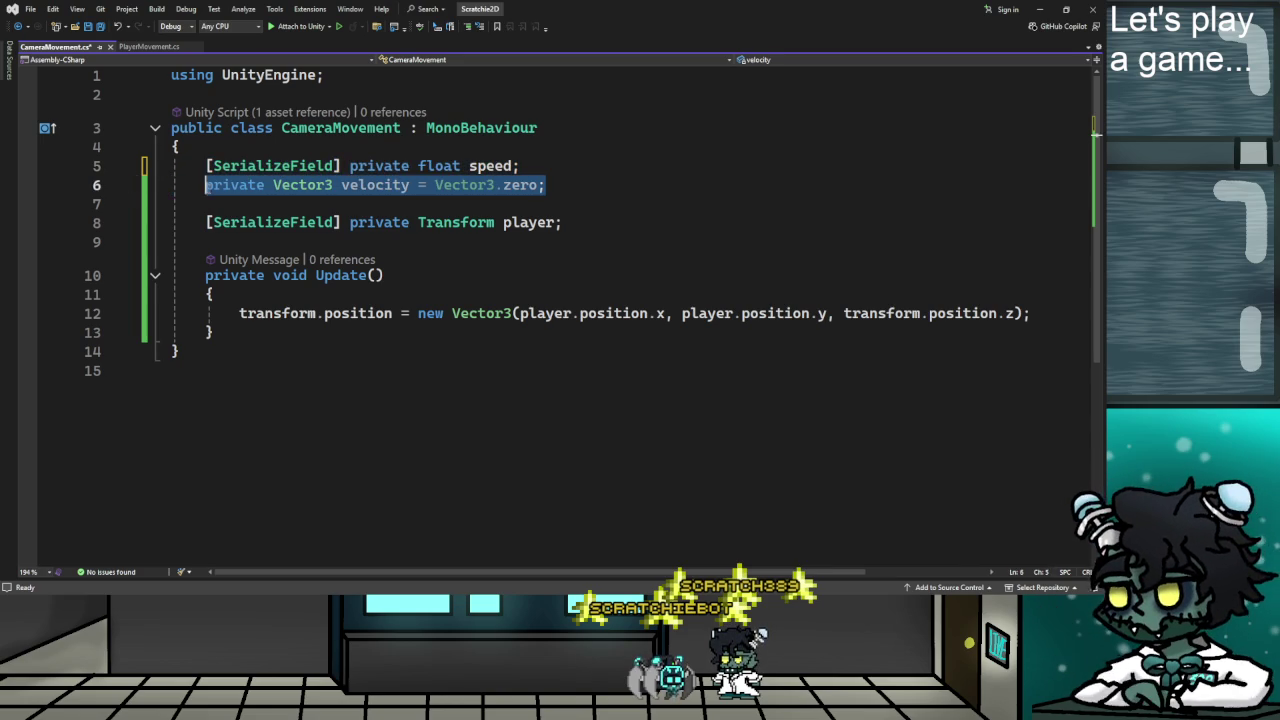
key(BackSpace)
click(536, 168)
key(Delete)
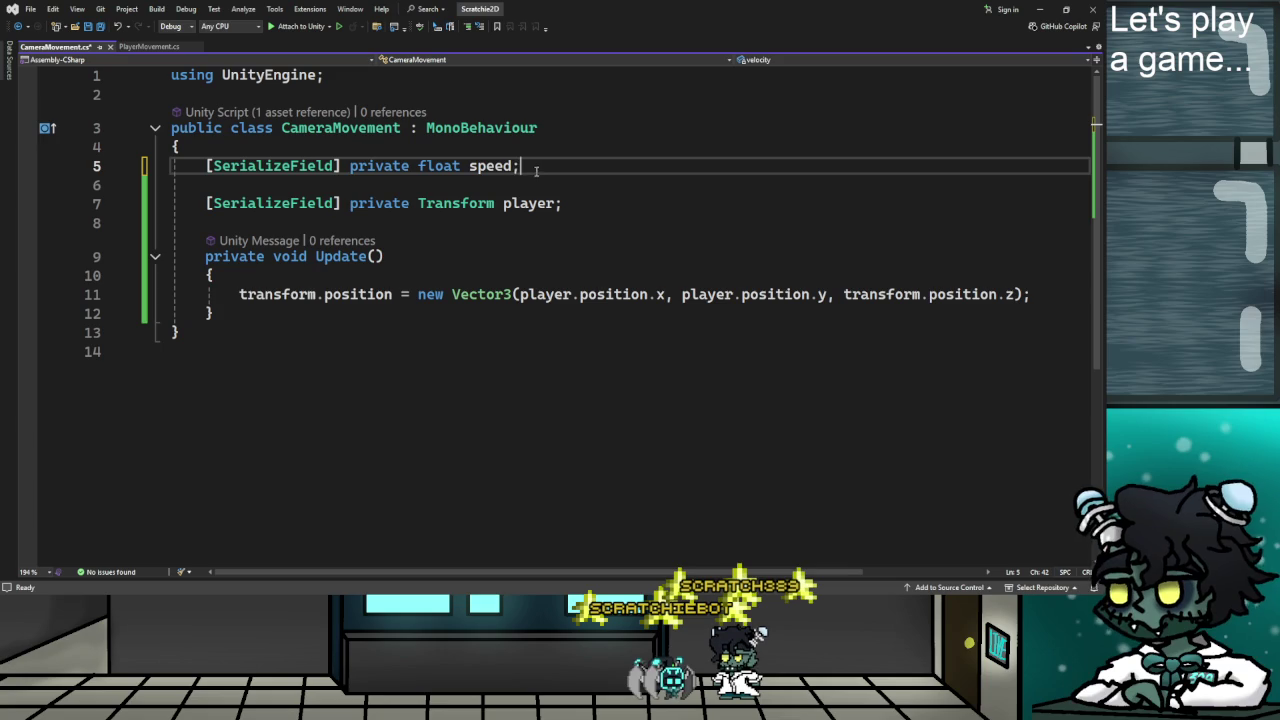
Change the serialized float speed field into a Camera field named cam.
key(alt+Tab)
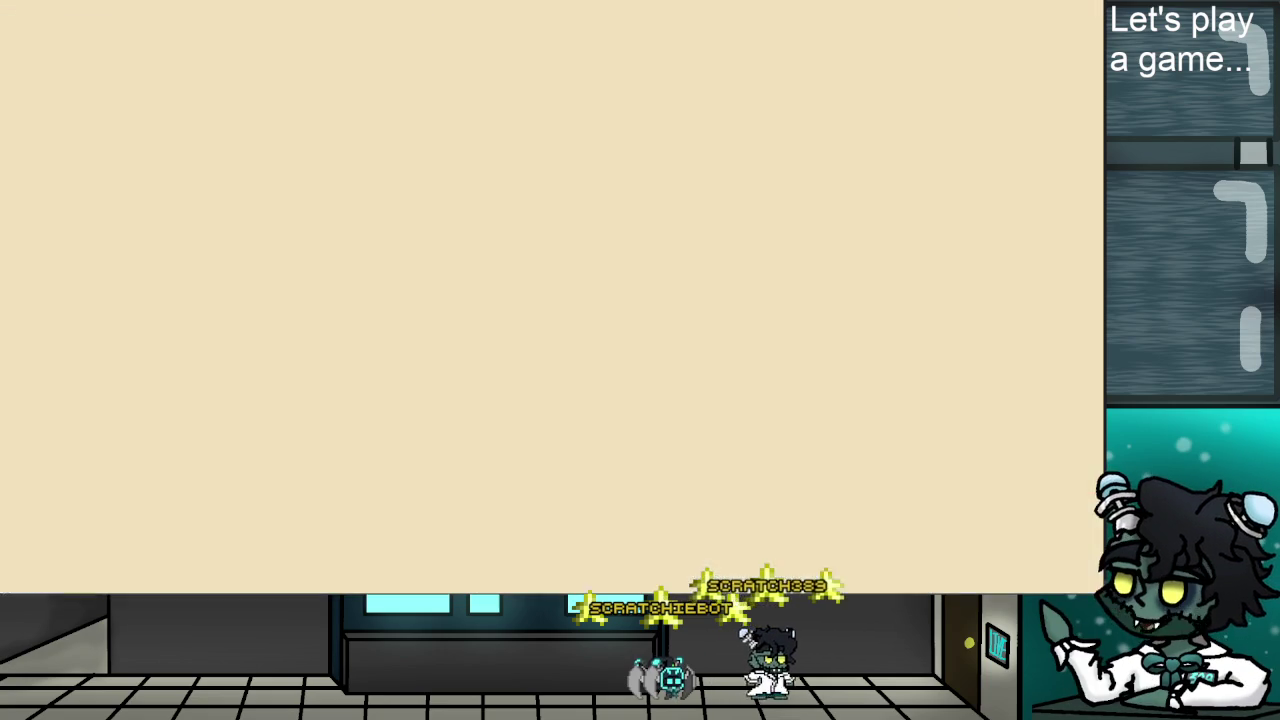
key(alt+Tab)
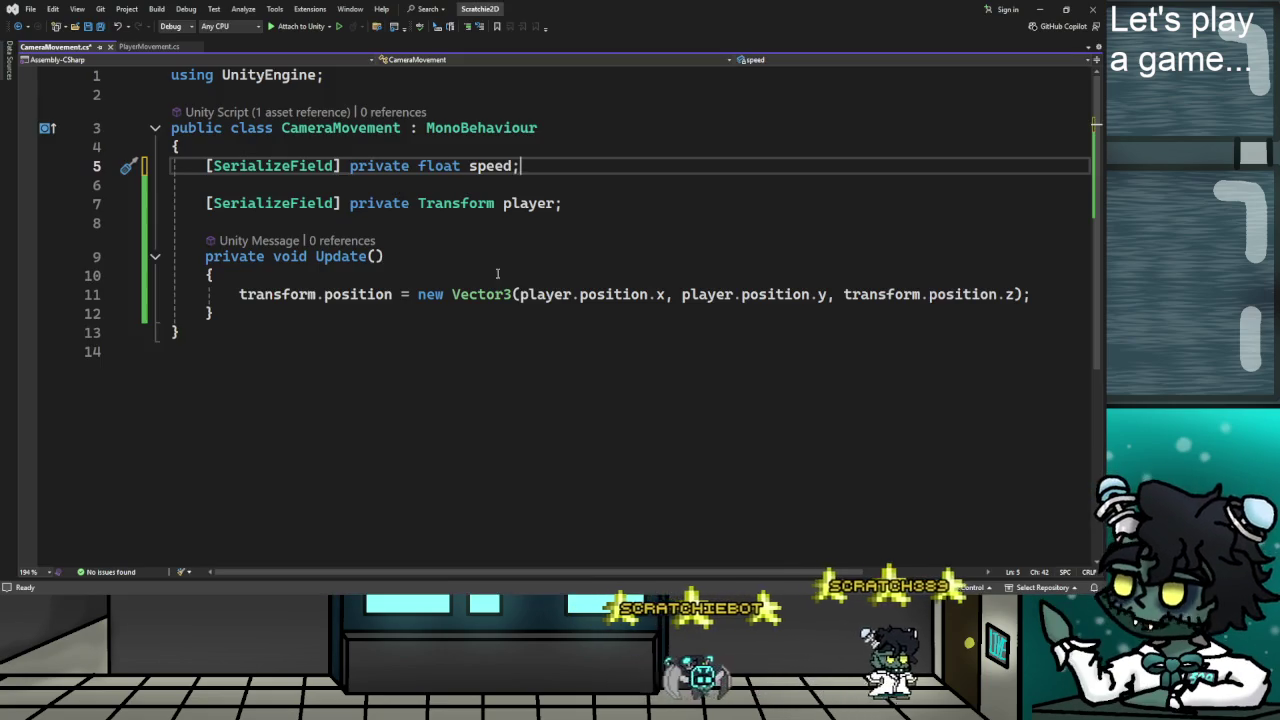
double_click(440, 166)
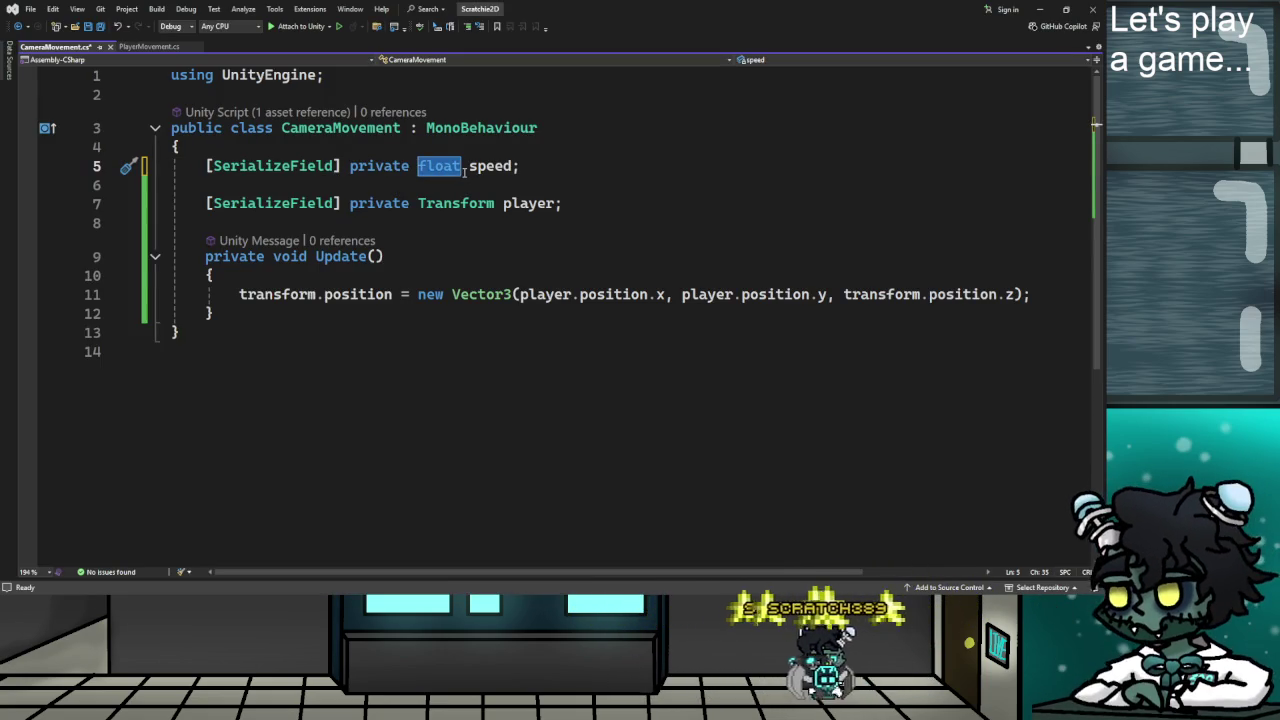
text(Camera)
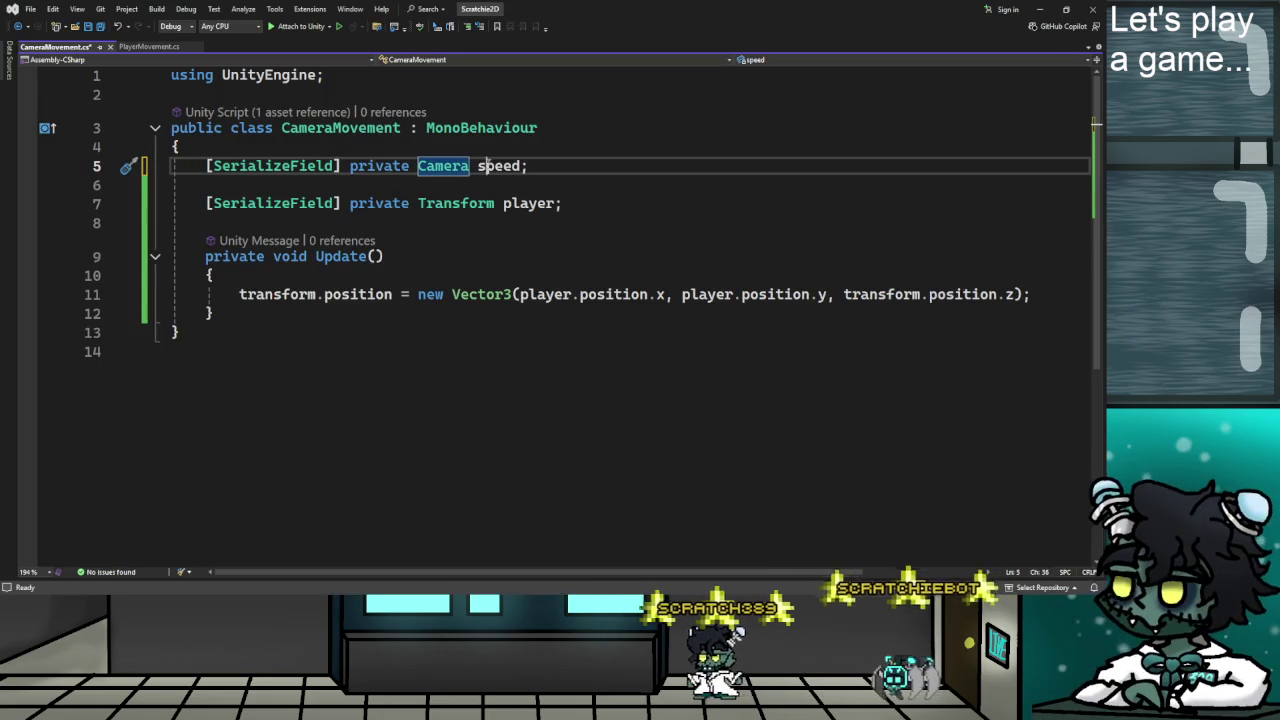
double_click(481, 166)
text(cam)
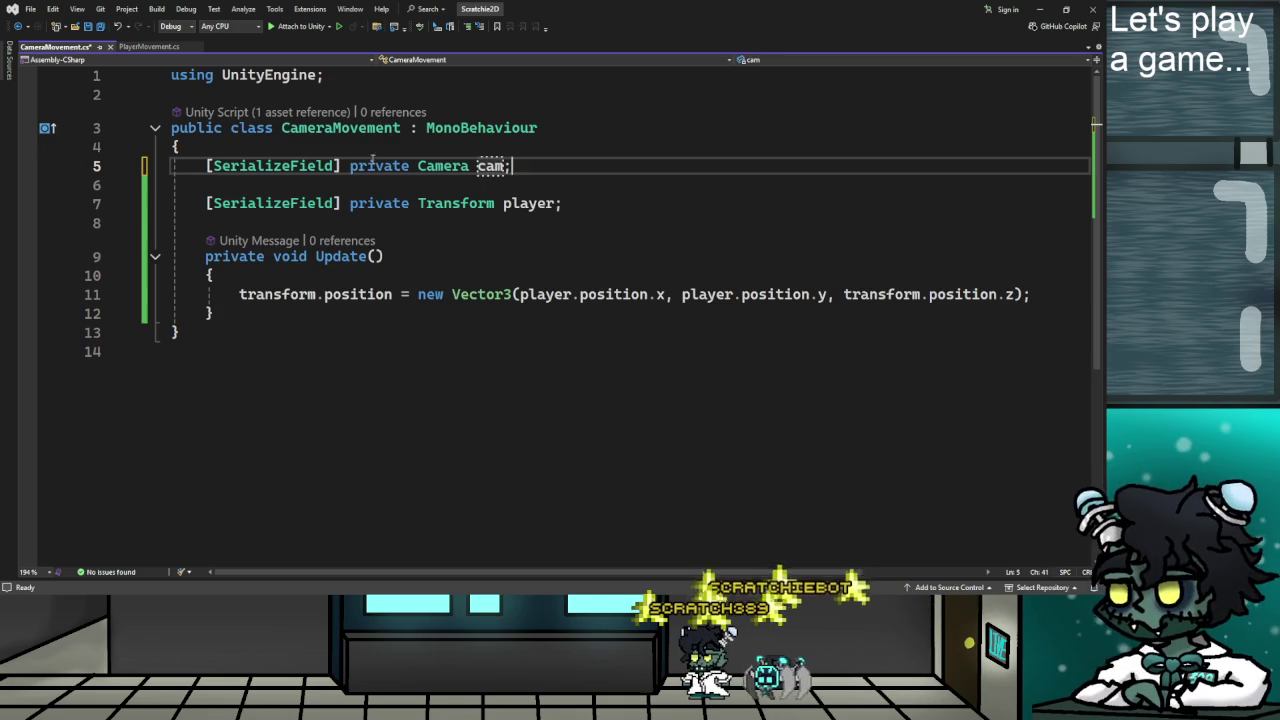
Add 'private float zoom;' and 'private float zoomMult = 4f;' above the Camera cam field.
key(Home)
key(Return)
key(Return)
key(Up)
key(Up)
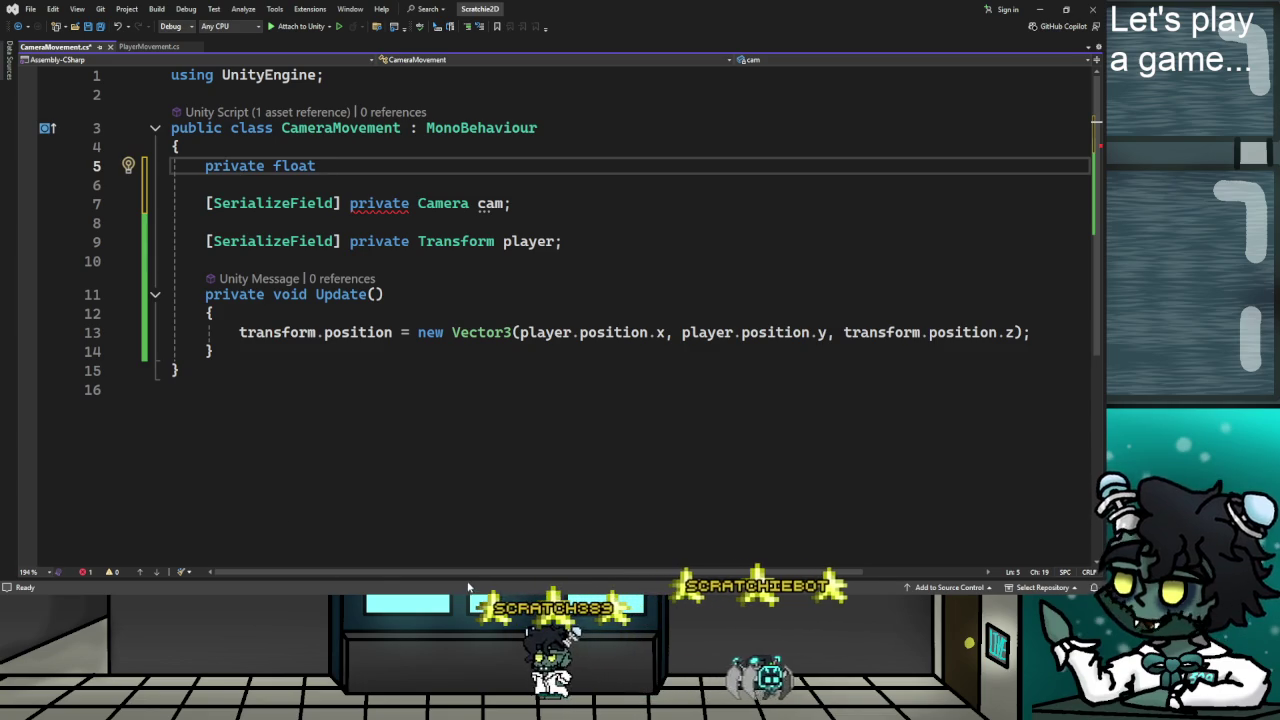
text(zoom;)
key(Return)
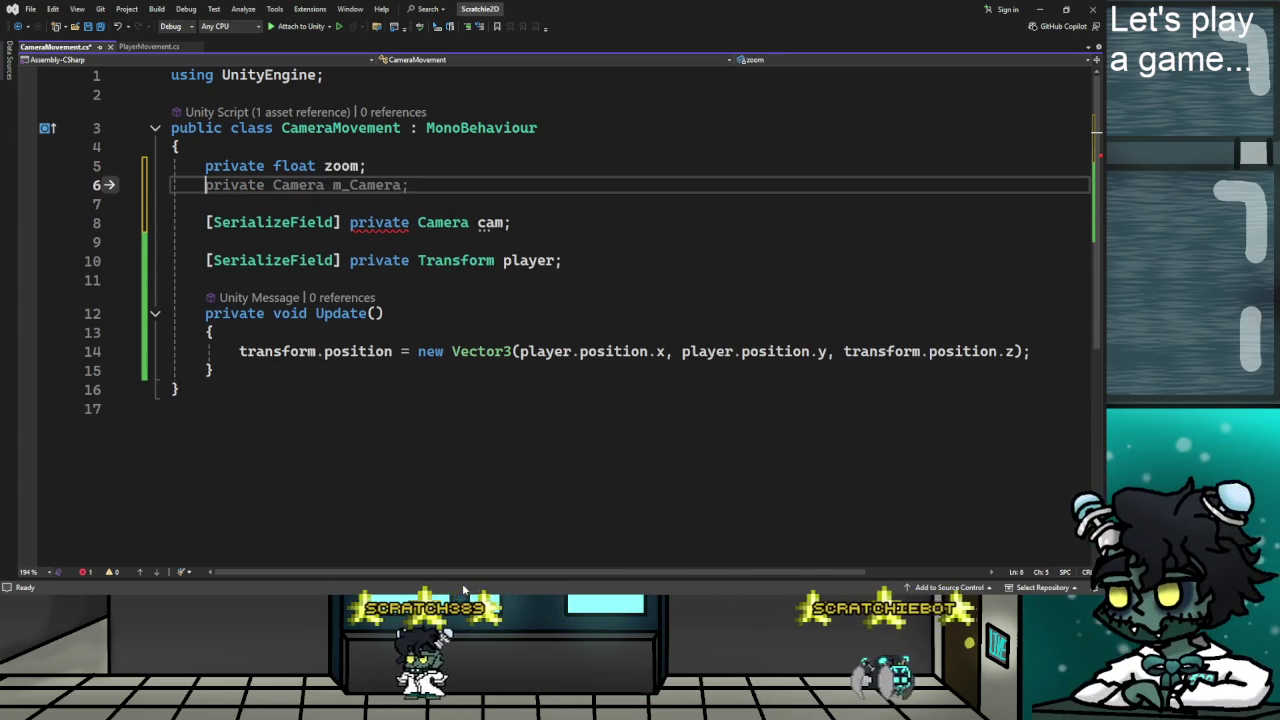
text(pru)
key(BackSpace)
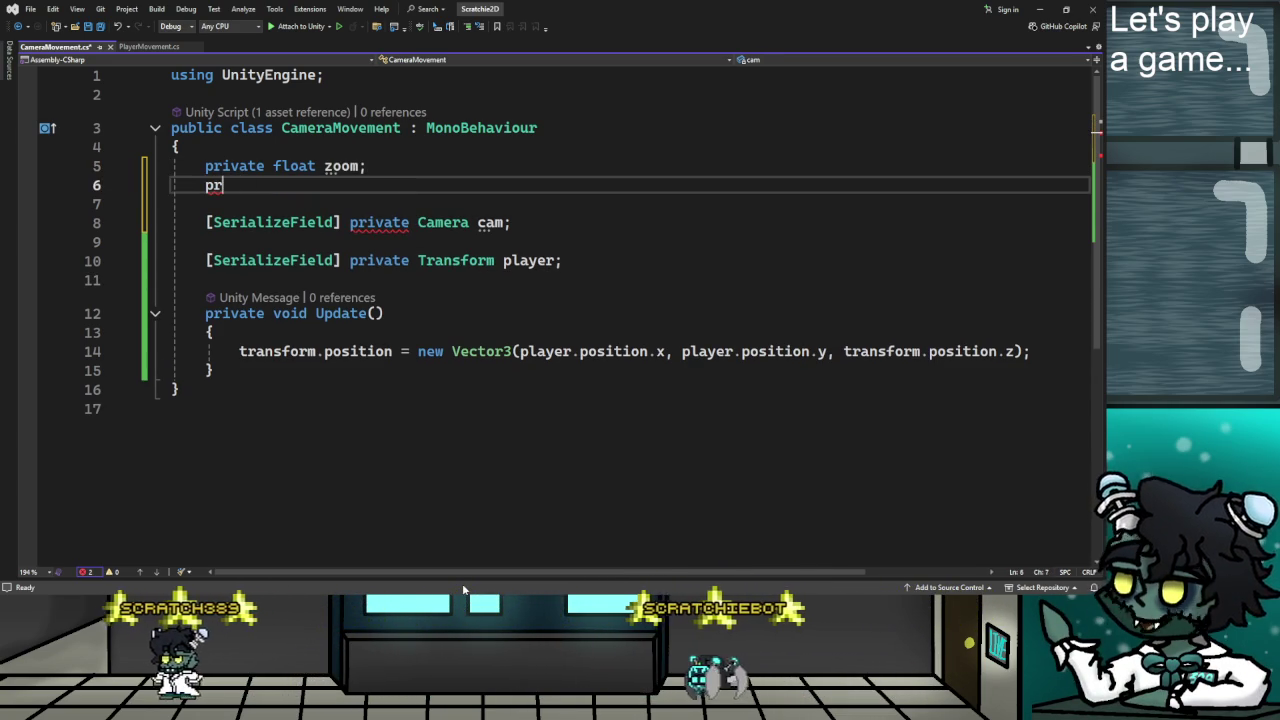
text(ivate float zoomM)
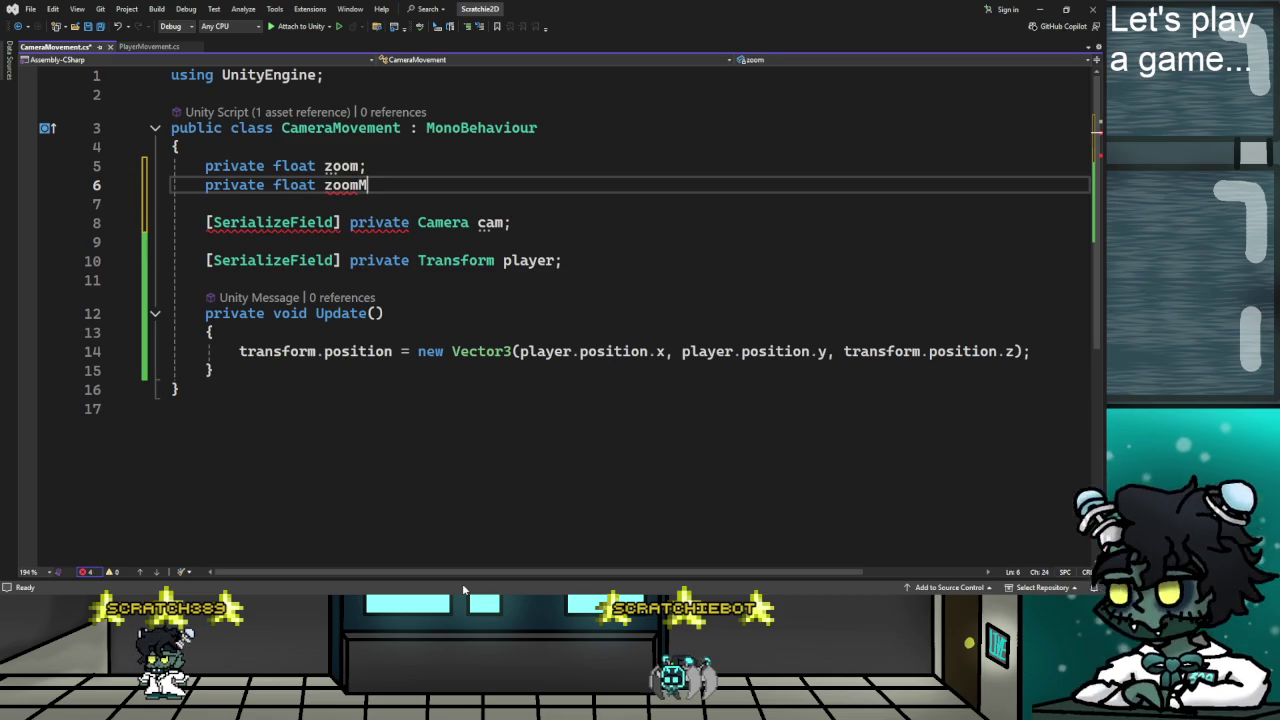
text(ult)
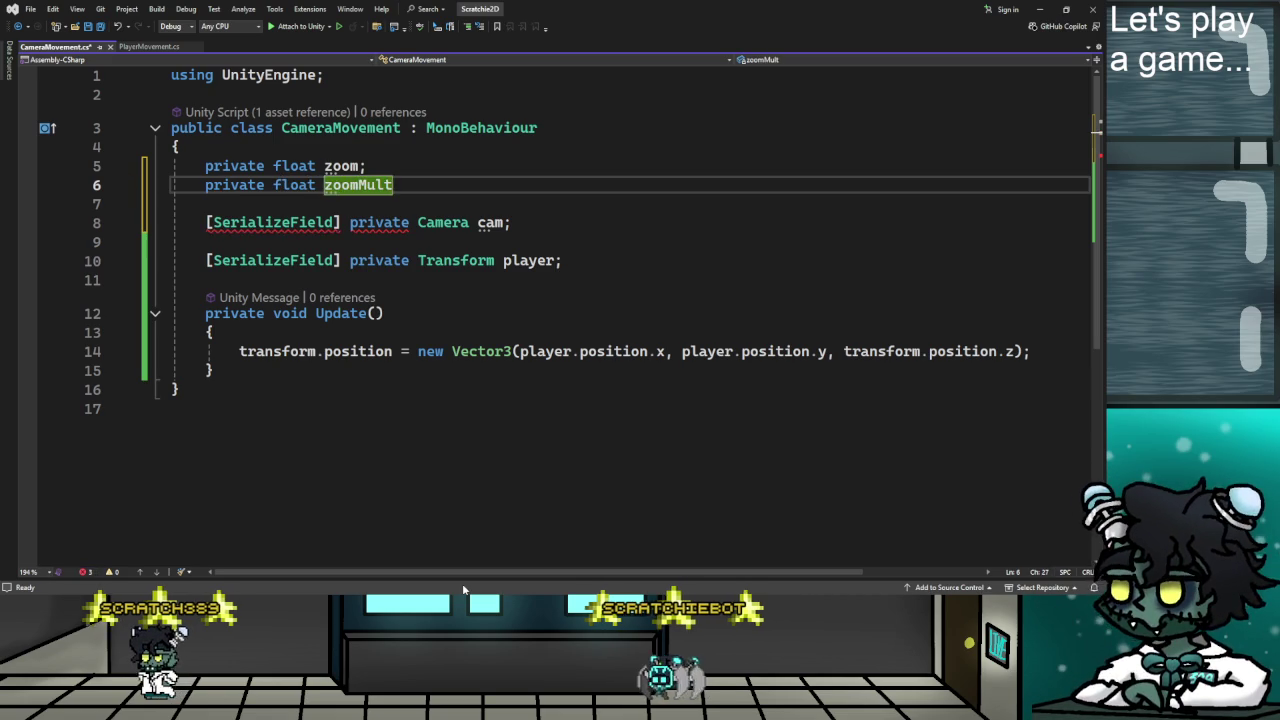
text( = 4f;)
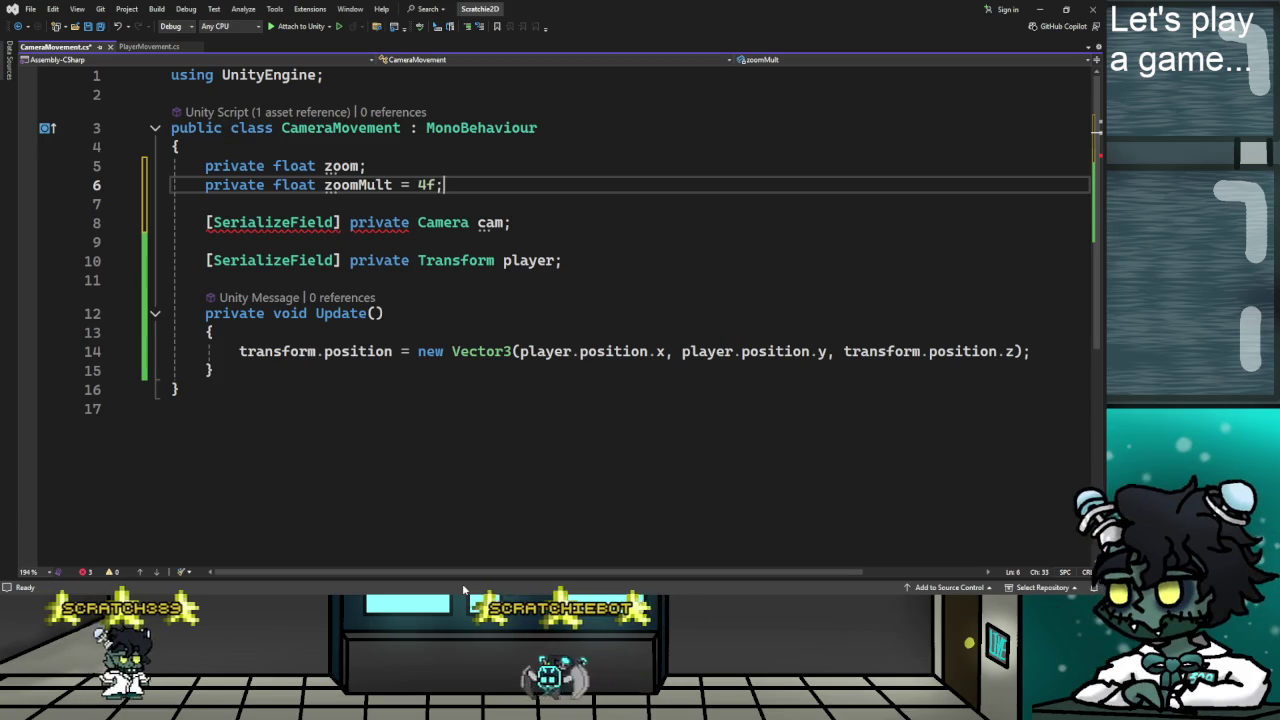
key(Return)
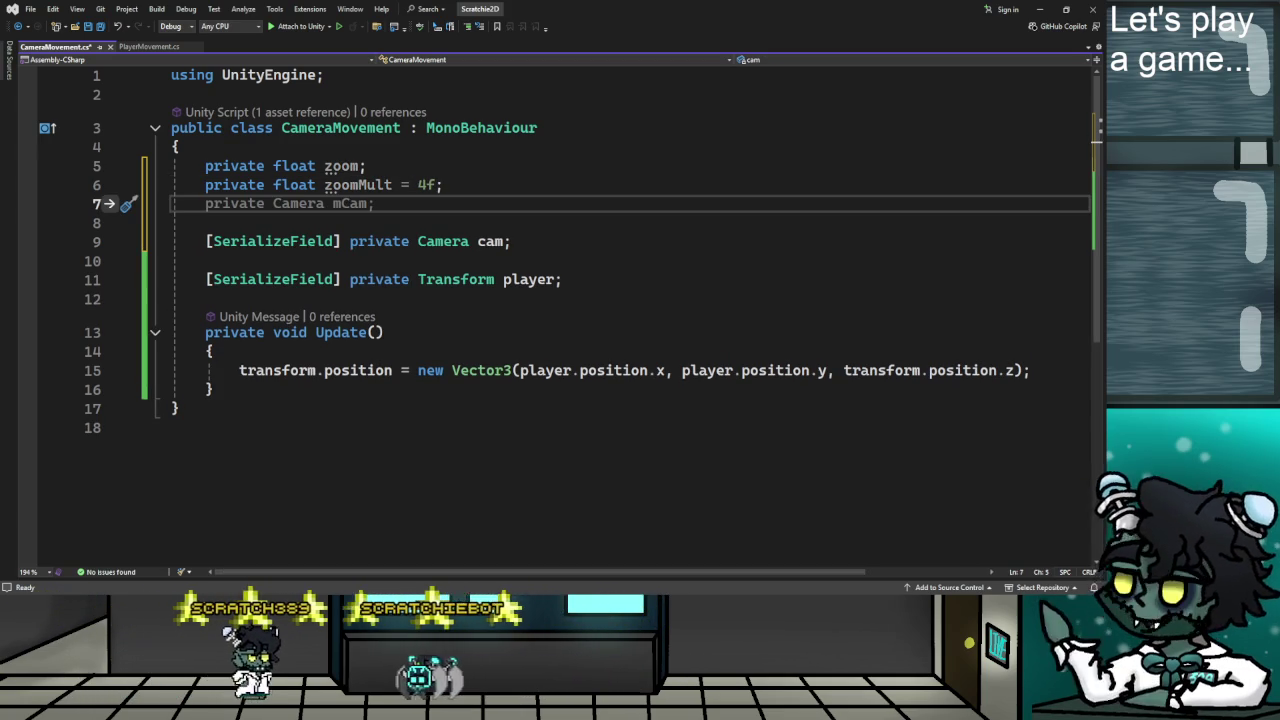
key(alt+Tab)
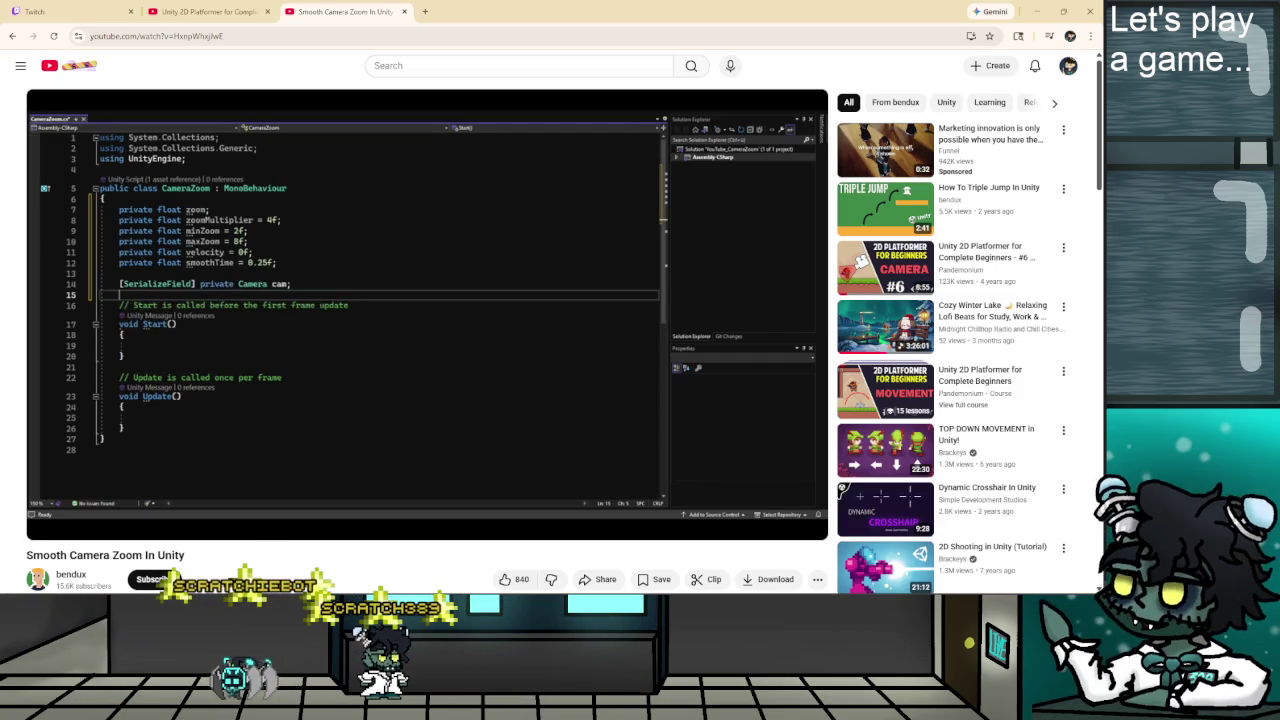
key(alt+Tab)
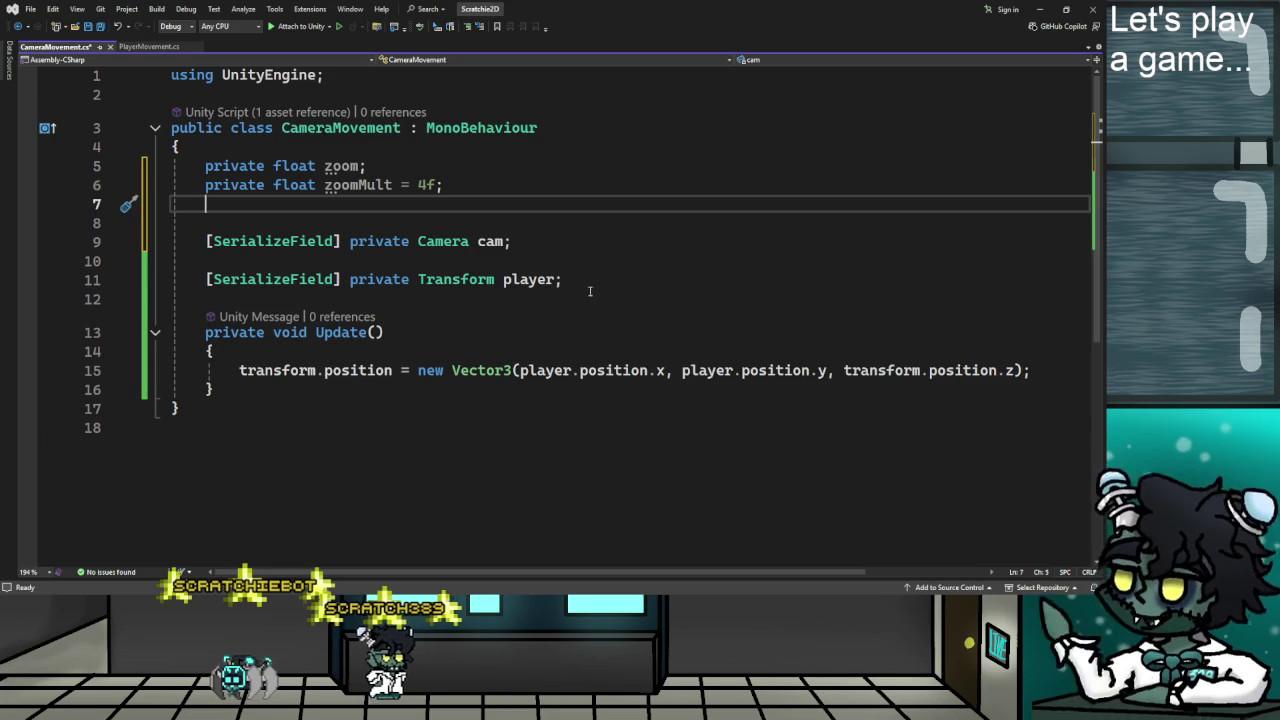
Duplicate the zoomMult declaration four times below itself.
drag(206, 185, 461, 194)
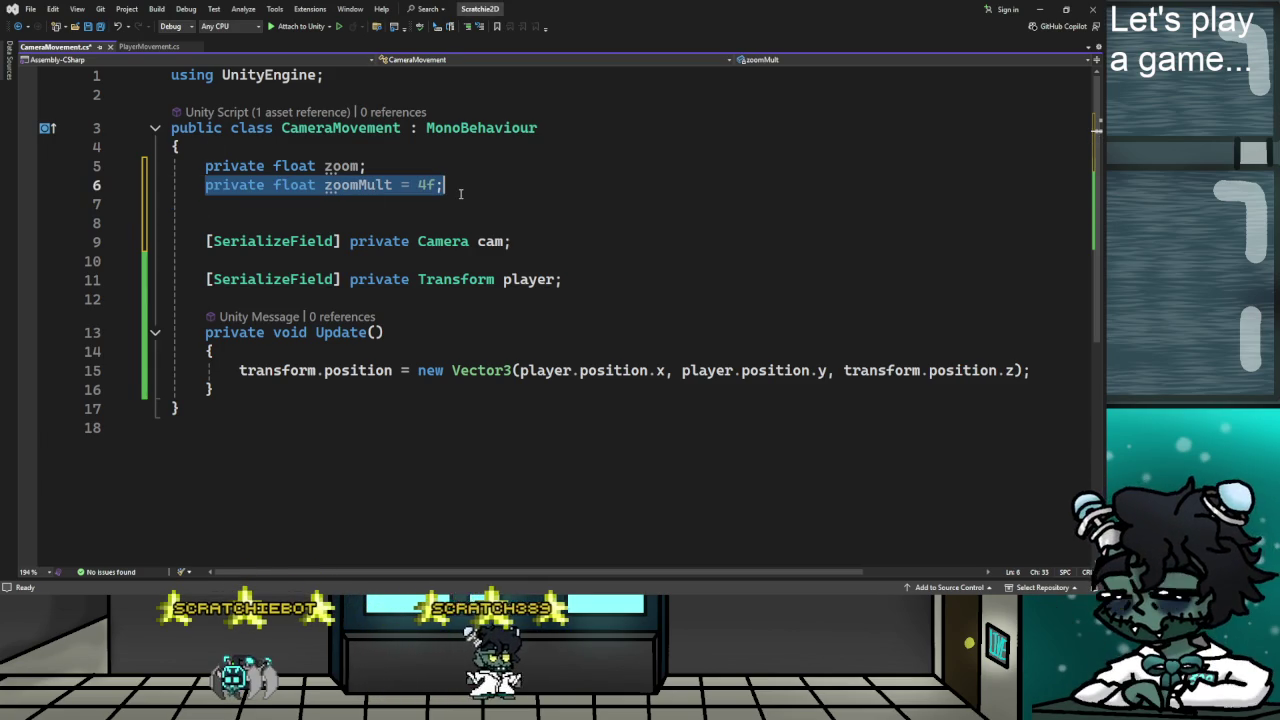
key(ctrl+c)
key(Down)
key(ctrl+v)
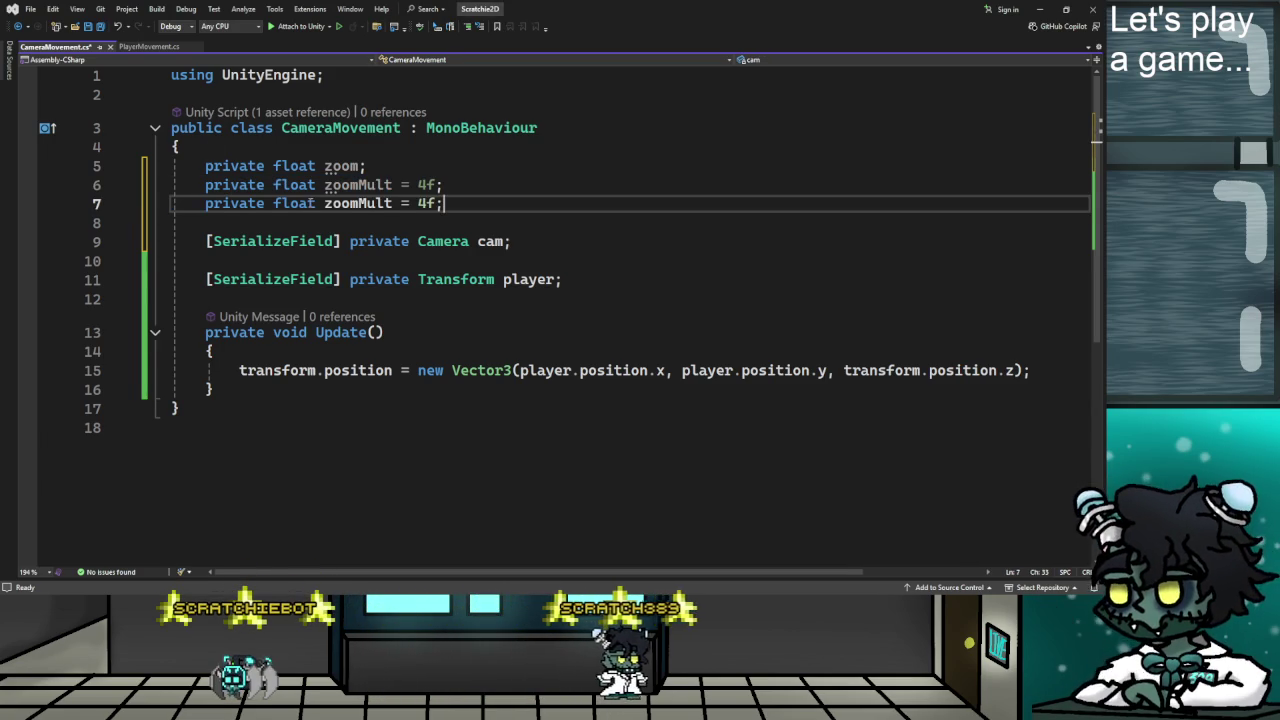
key(Return)
key(ctrl+v)
key(Return)
key(ctrl+v)
key(Return)
key(ctrl+v)
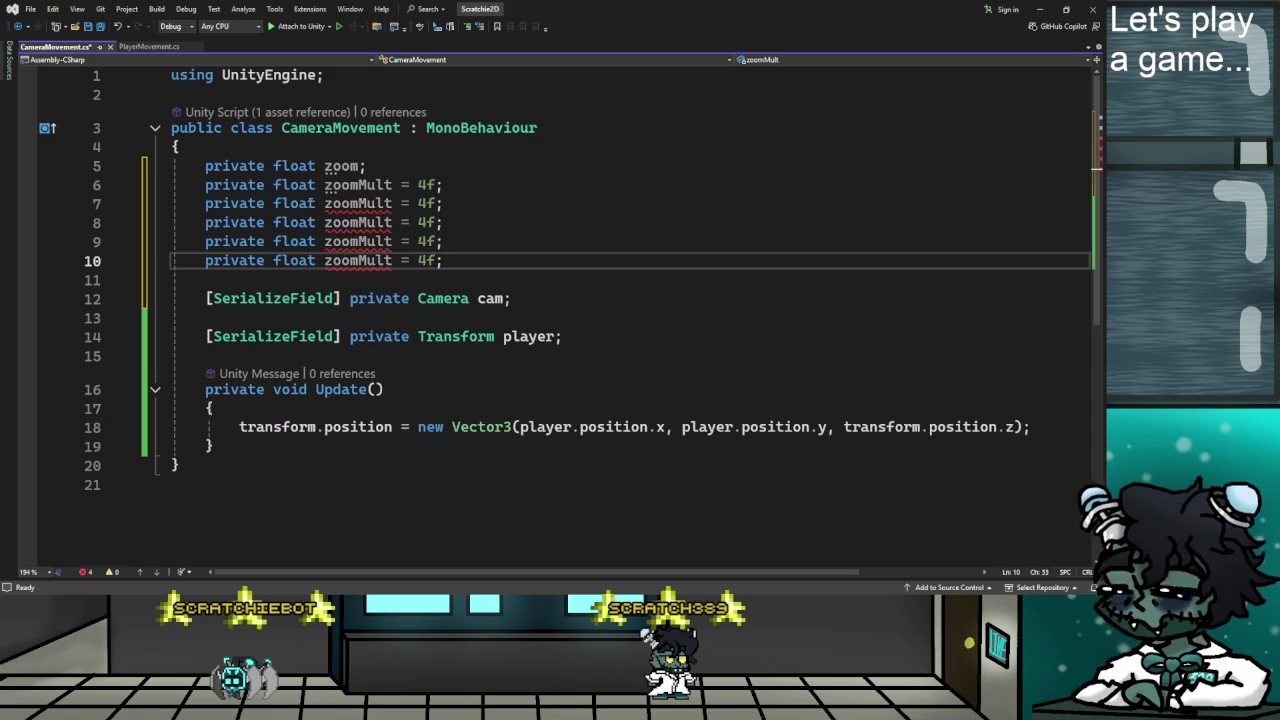
Turn the first two copies into minZoom = 2f and maxZoom = 8f.
drag(325, 203, 376, 203)
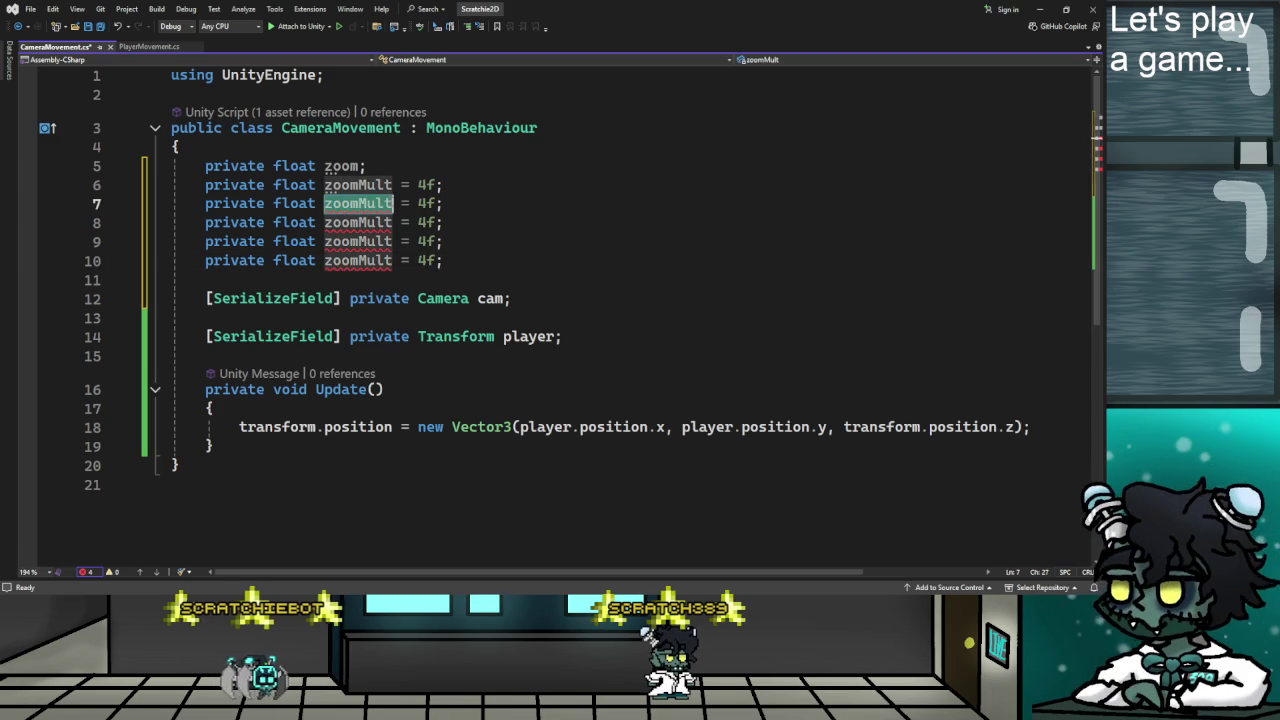
text(minZoom)
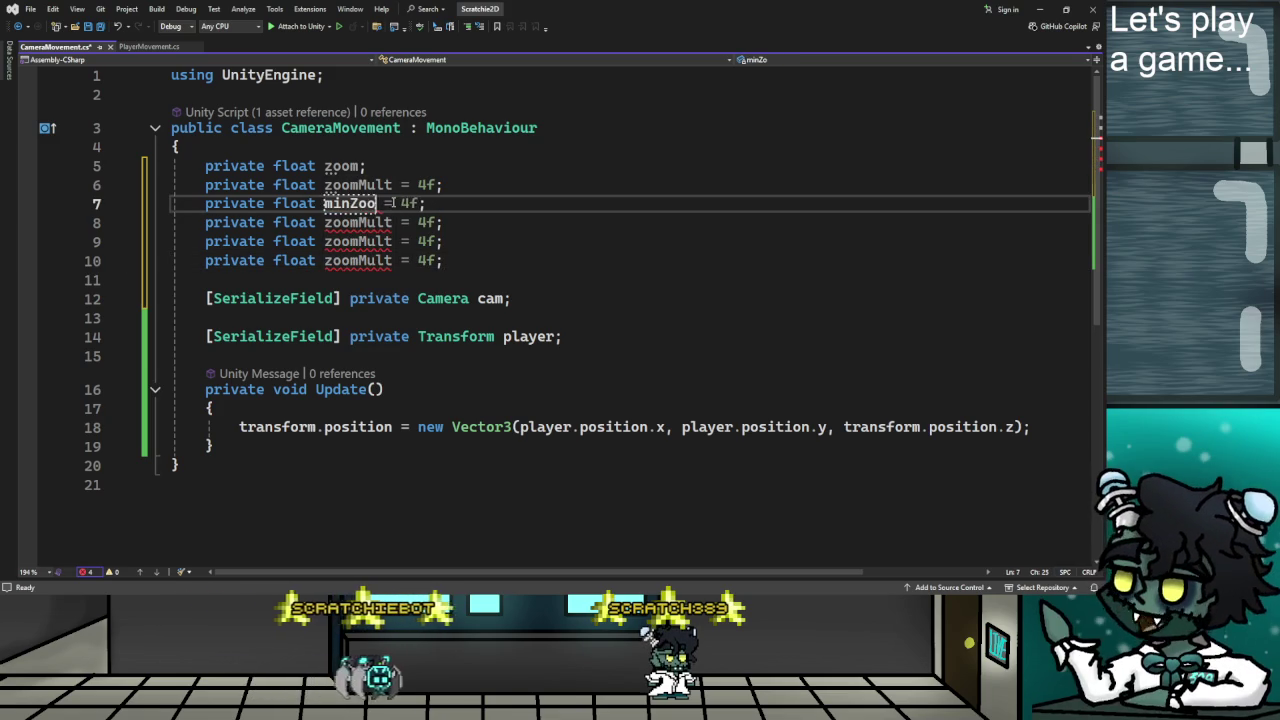
key(Right)
key(Right)
key(Right)
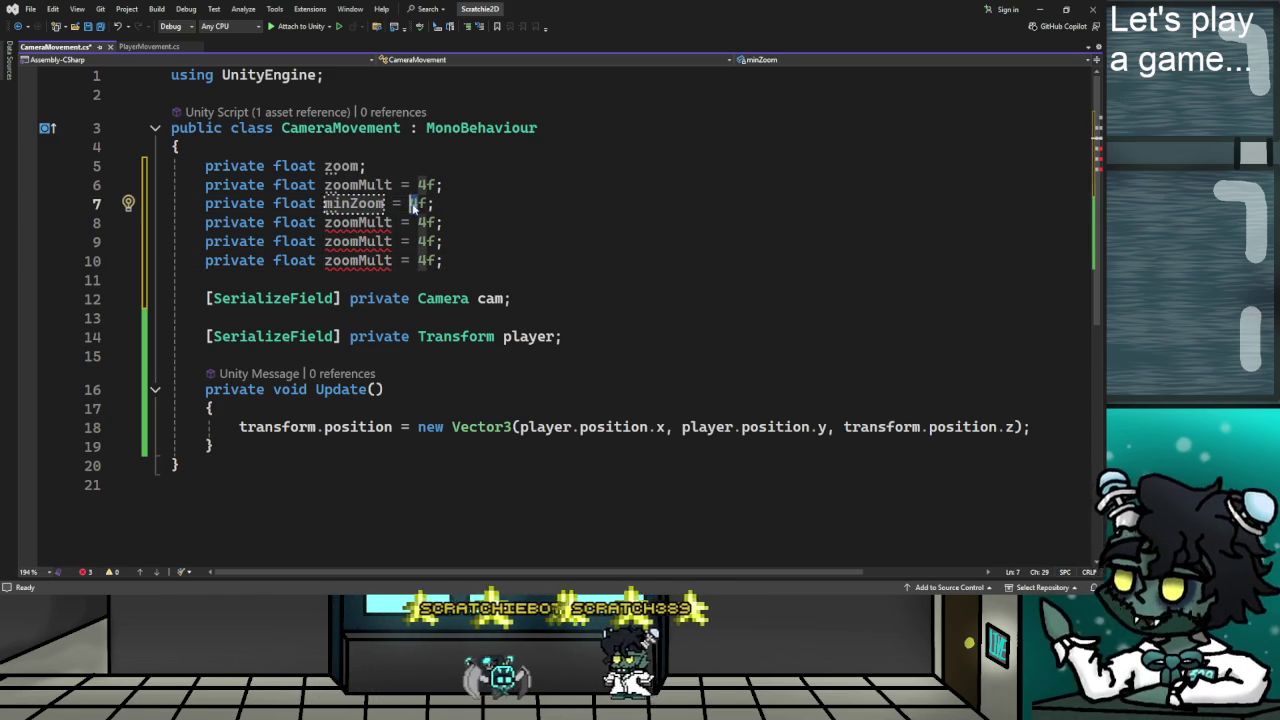
key(Delete)
text(2)
double_click(358, 222)
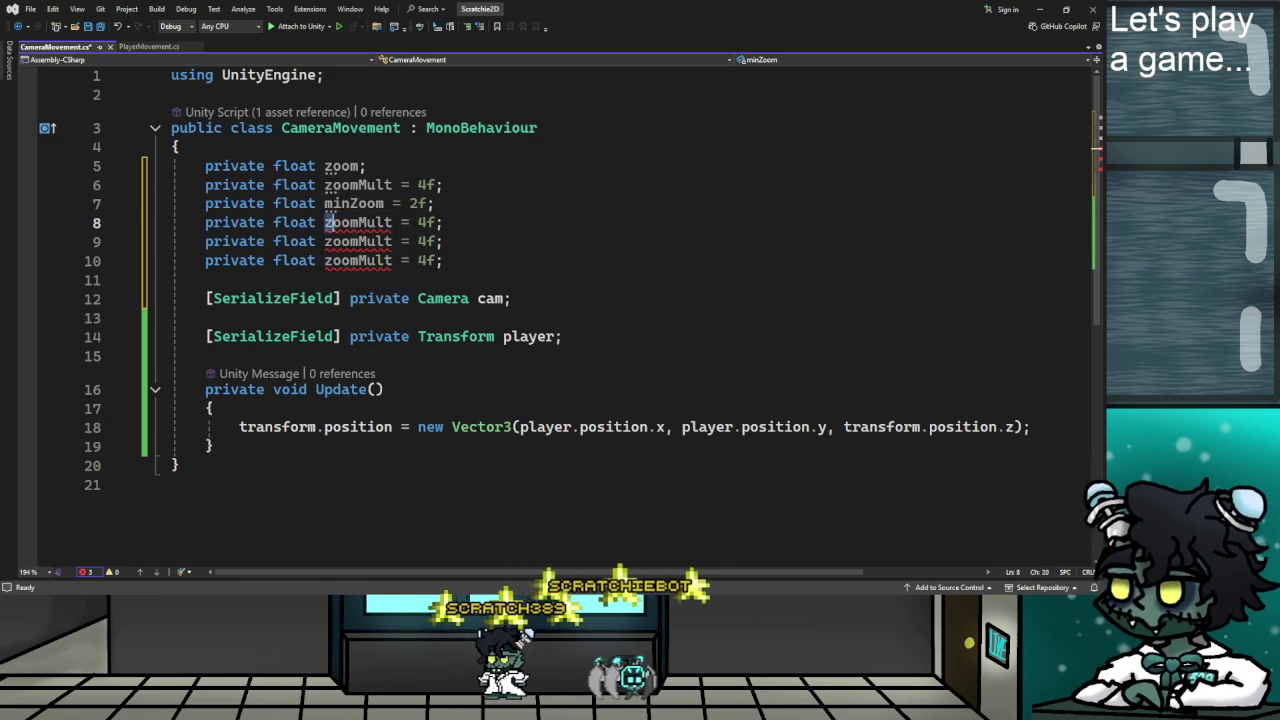
text(max)
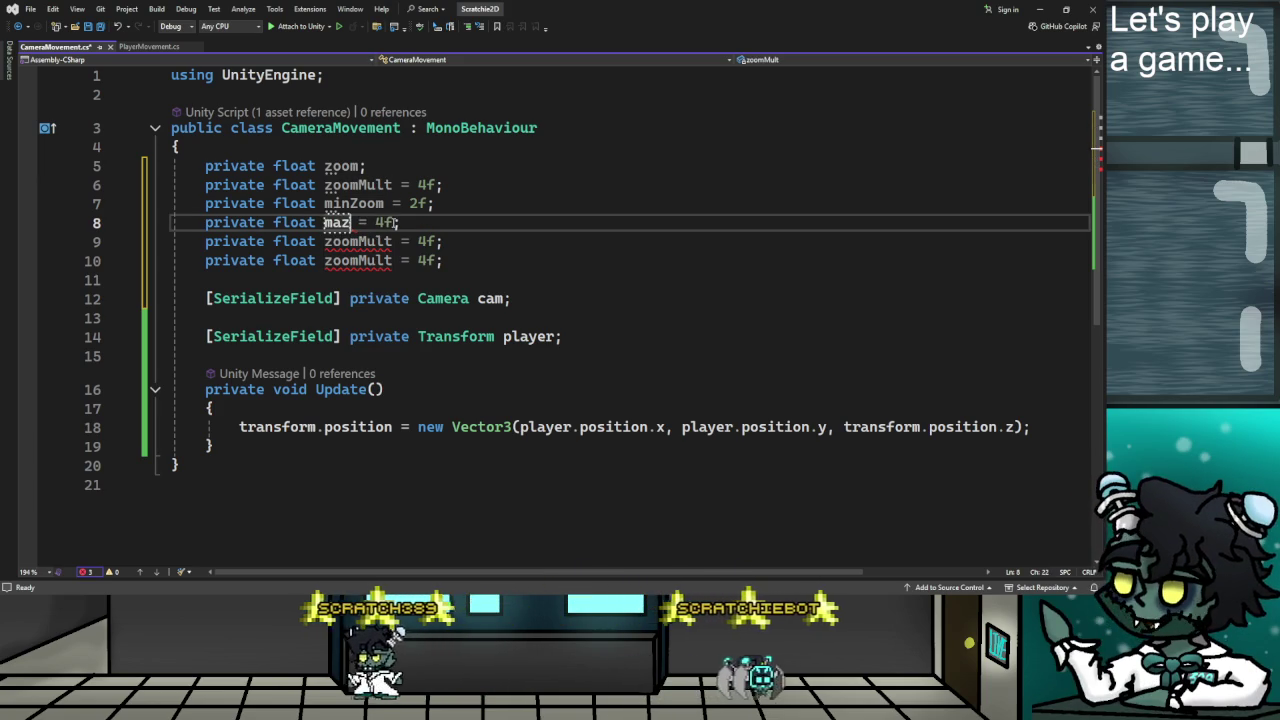
text(Zoom)
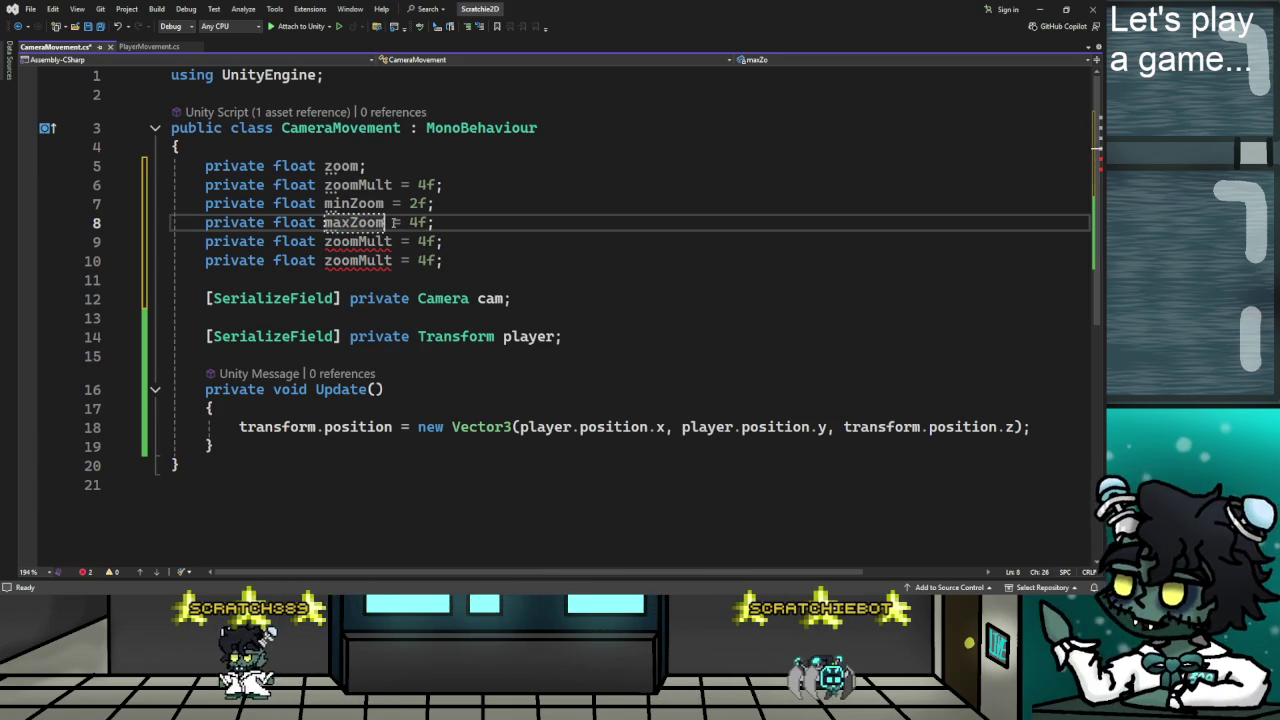
click(410, 223)
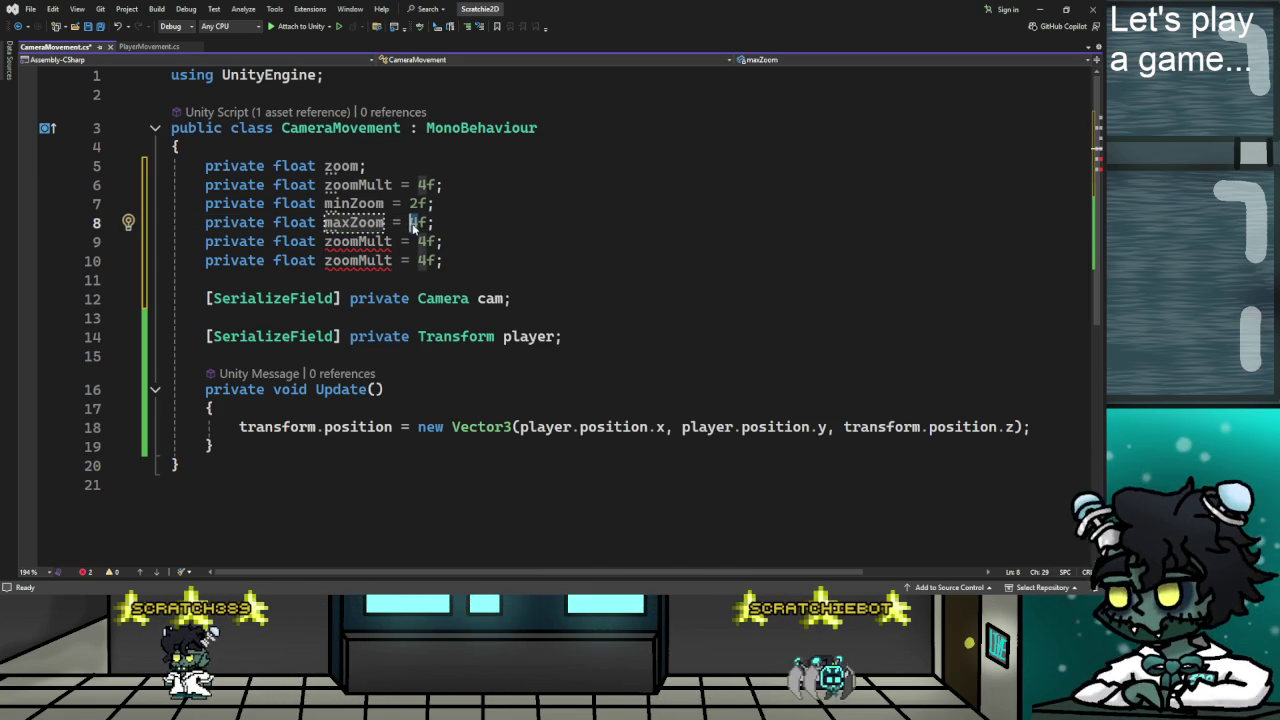
text(8)
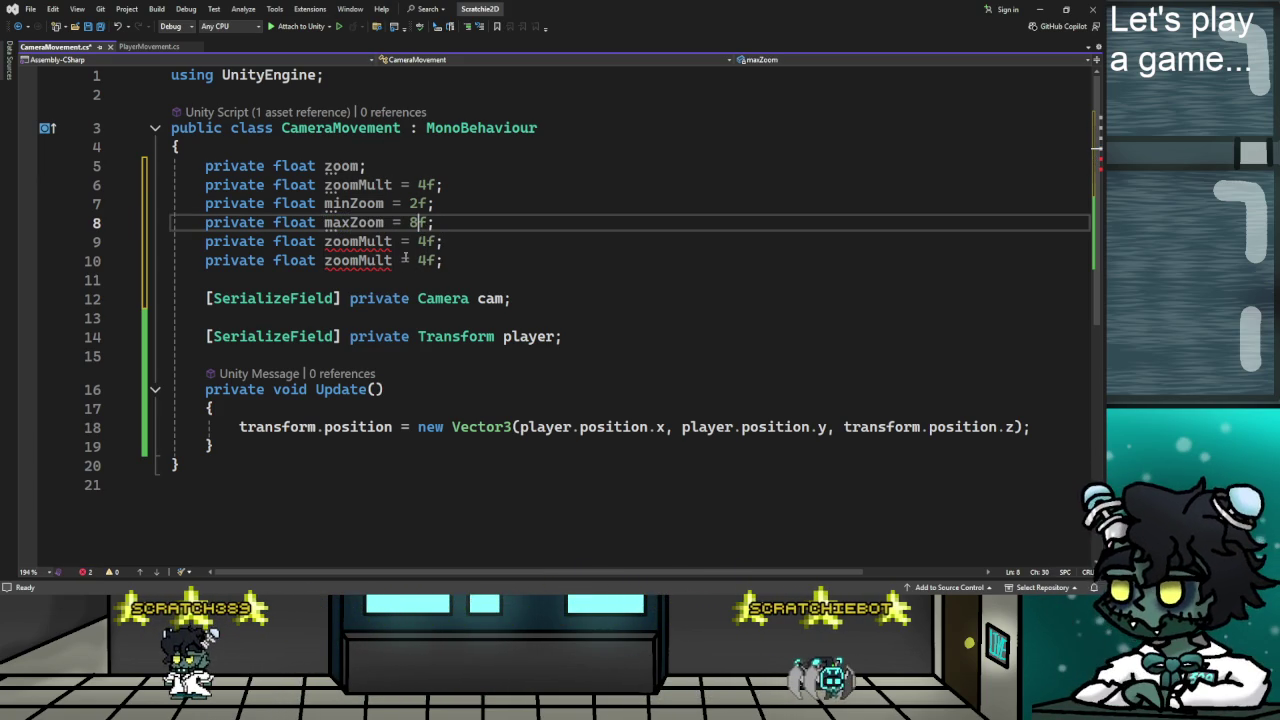
key(alt+Tab)
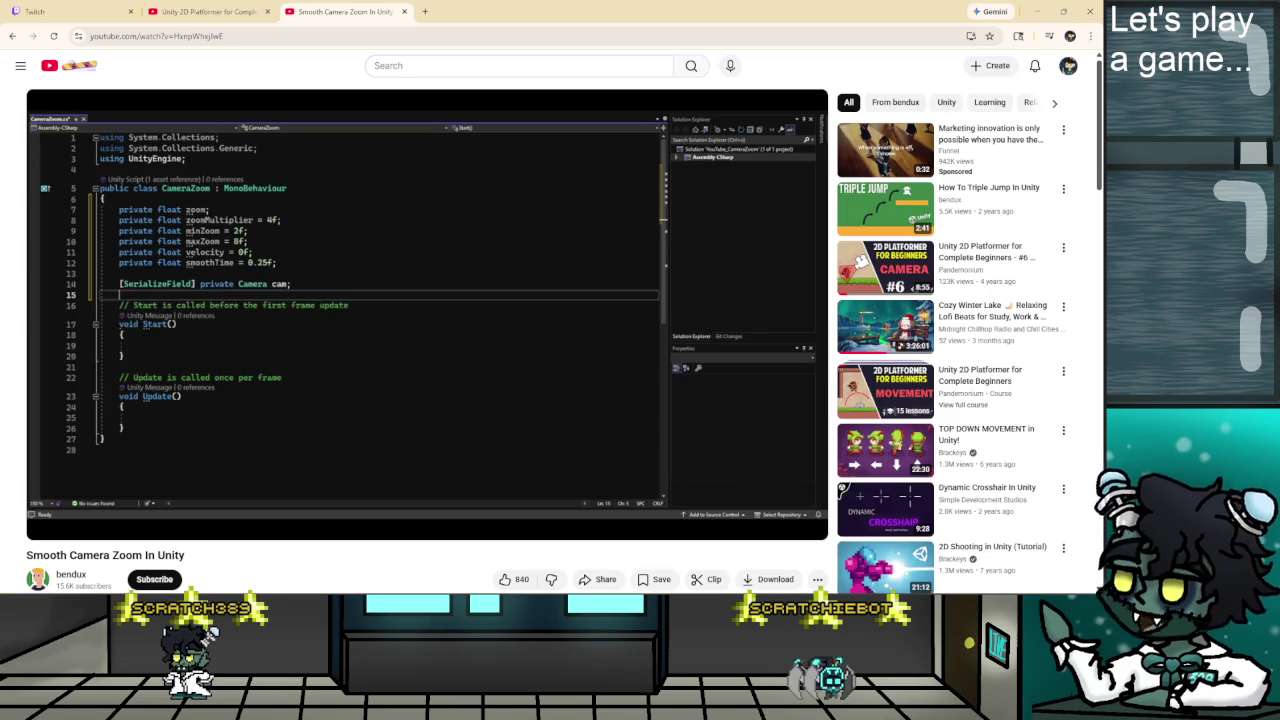
key(alt+Tab)
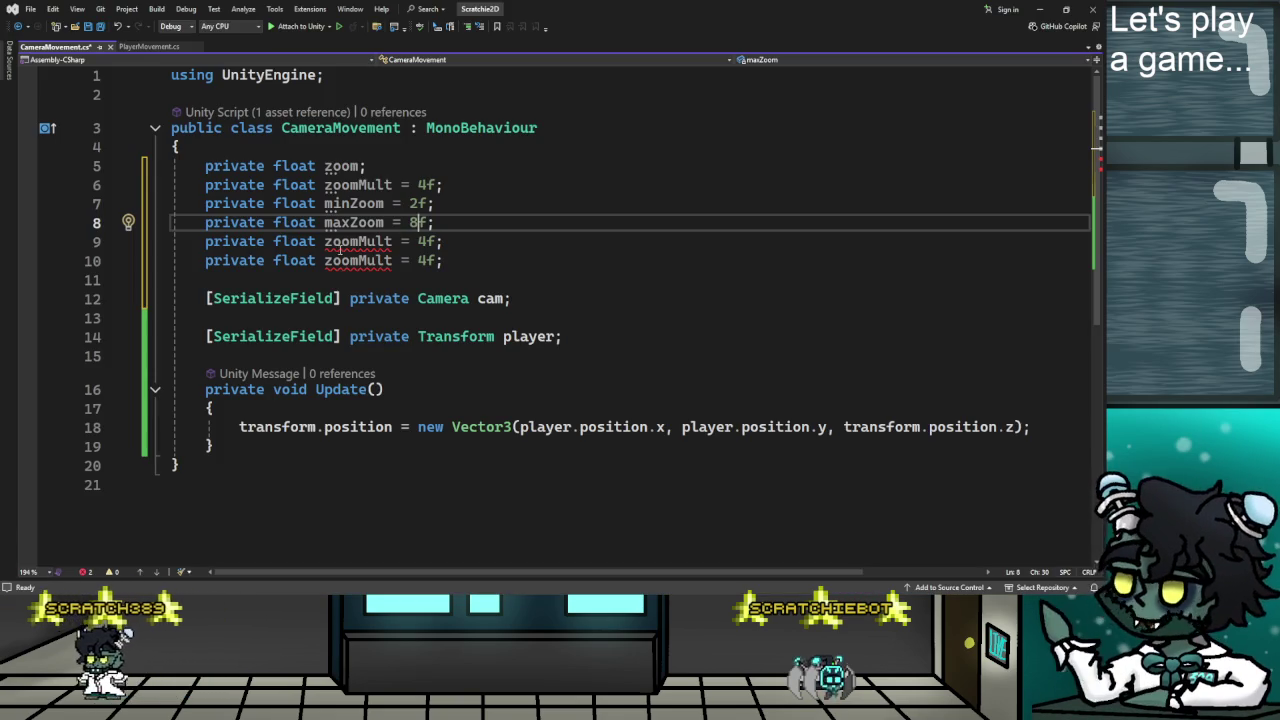
Rename the remaining copies to velocity = 0f and smoothTime = 0.25f.
double_click(357, 241)
text(vel)
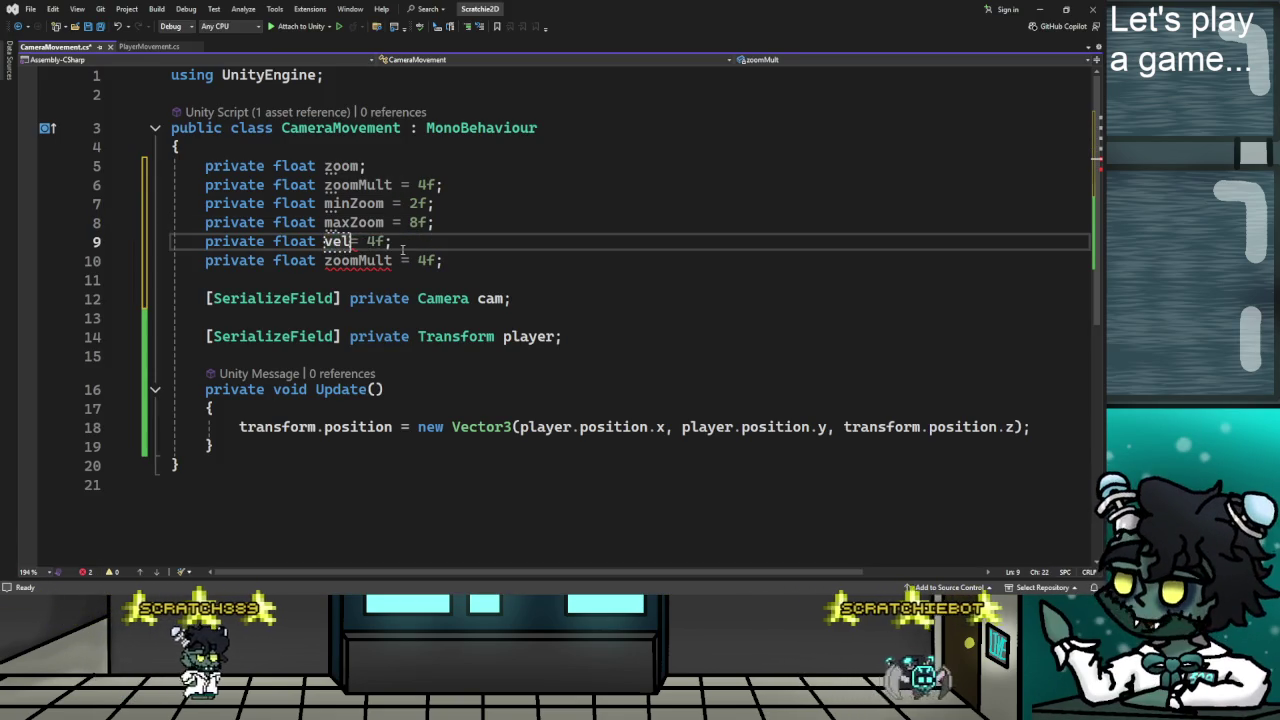
text(ocity)
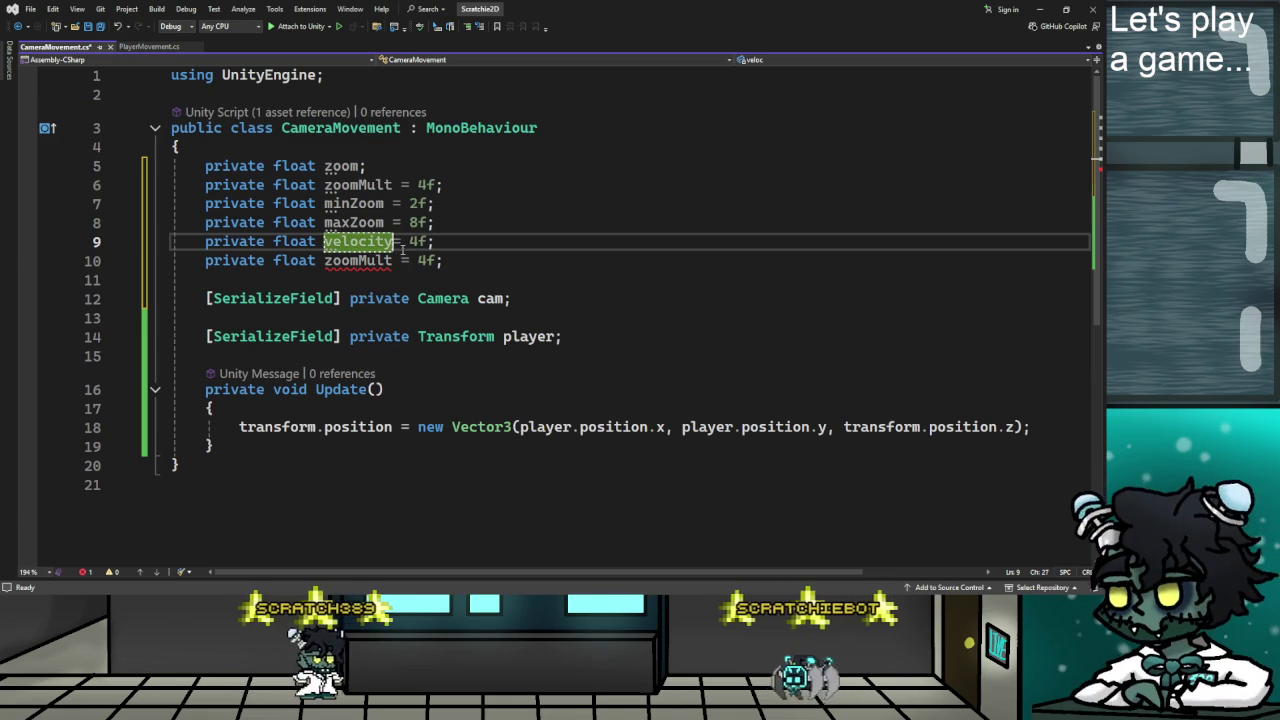
click(404, 243)
text(0)
drag(324, 260, 342, 260)
double_click(358, 260)
text(smoothe)
text(Time)
click(376, 262)
text(e)
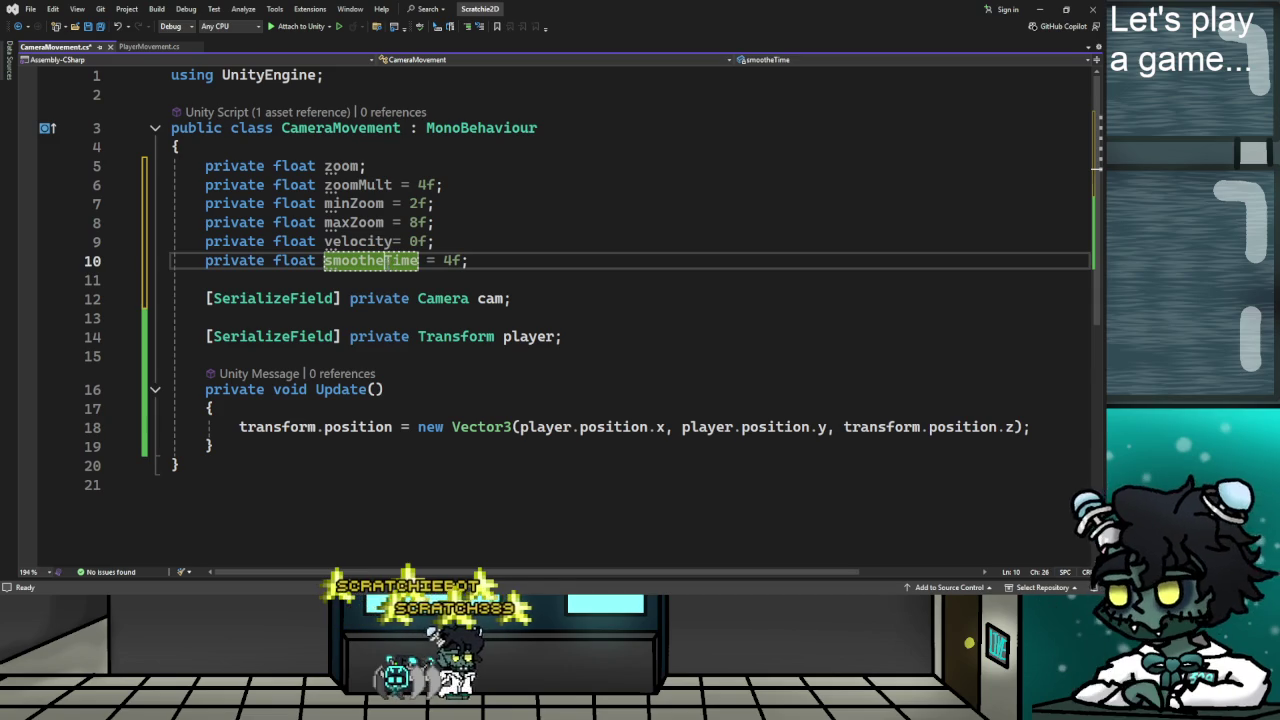
key(BackSpace)
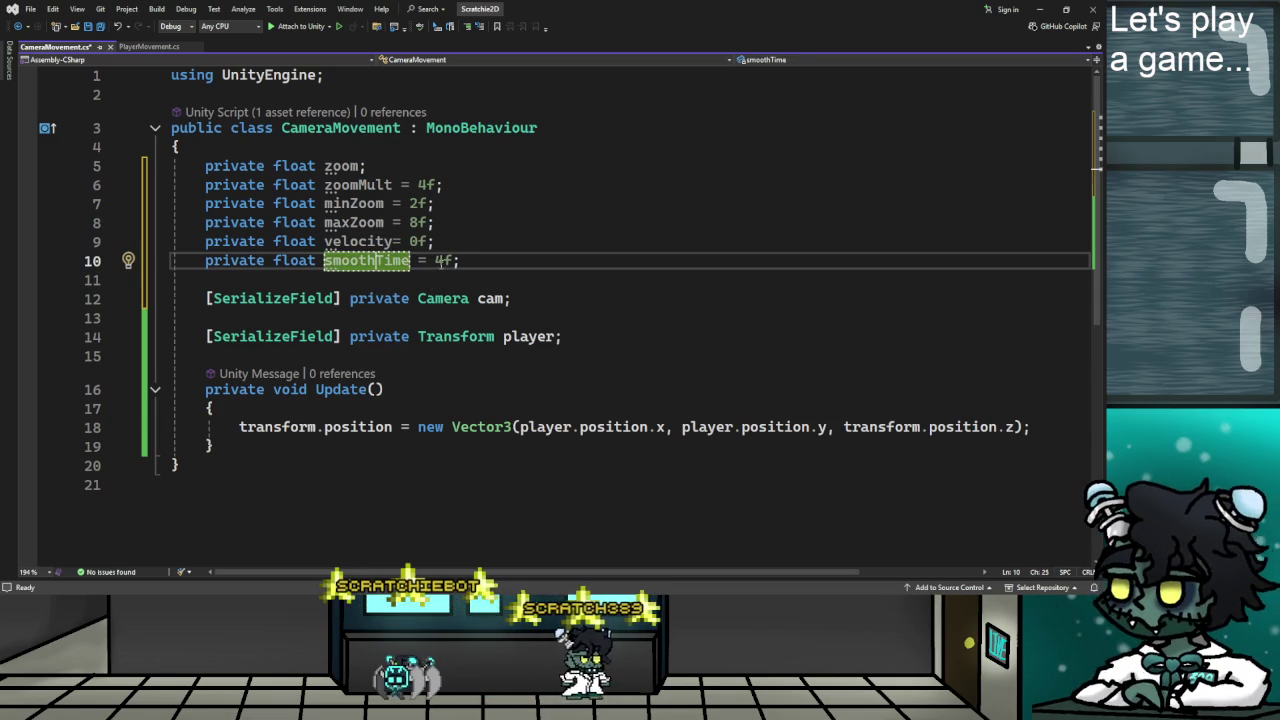
key(alt+Tab)
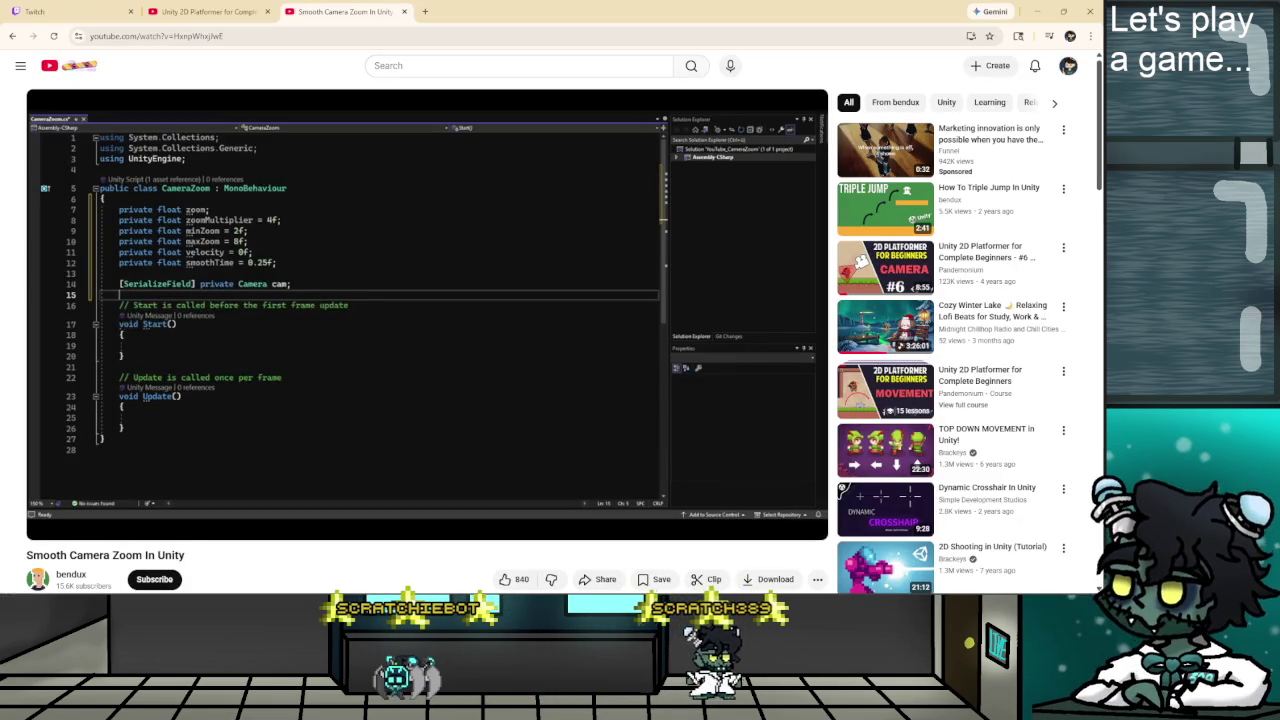
key(alt+Tab)
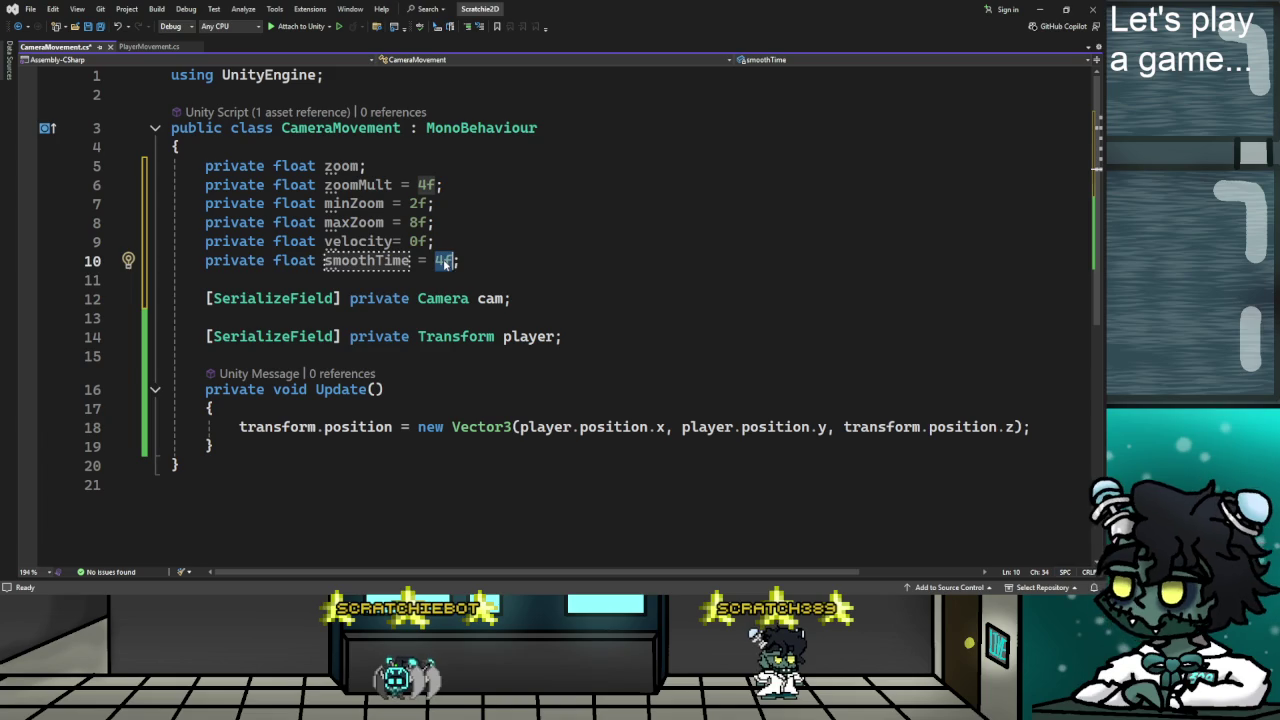
text(0.25)
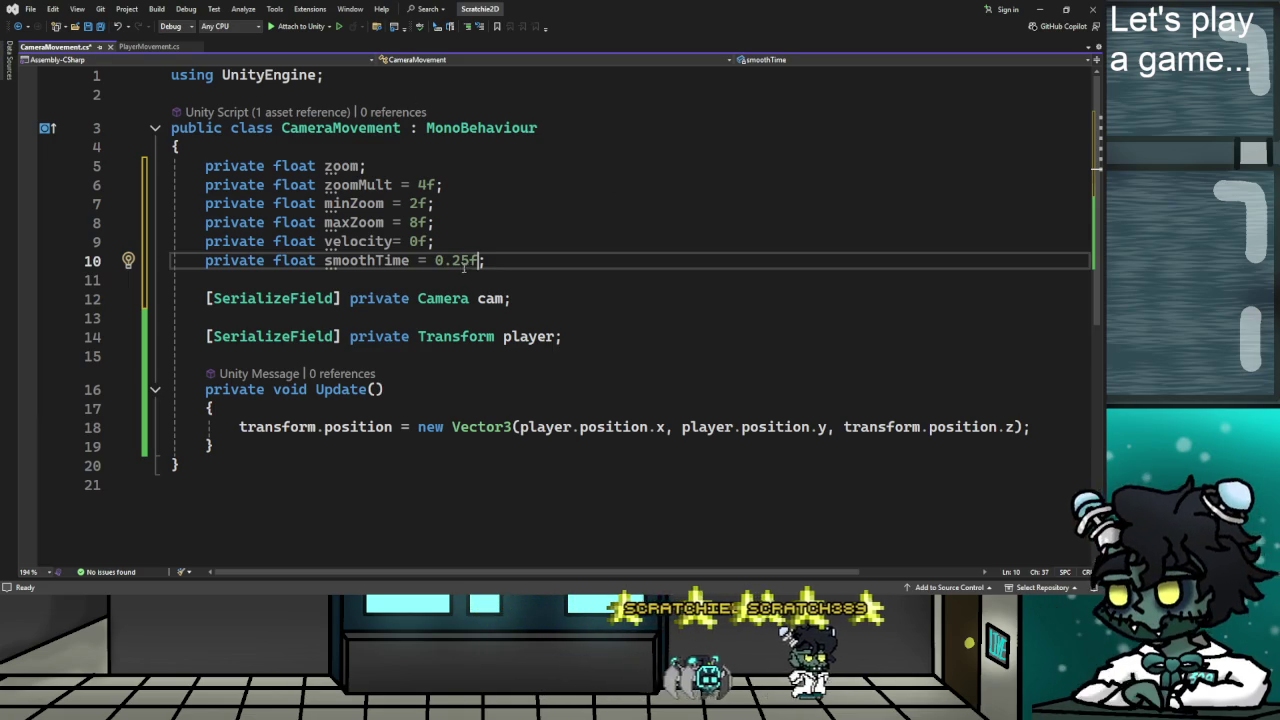
scroll(498, 287, down, 1)
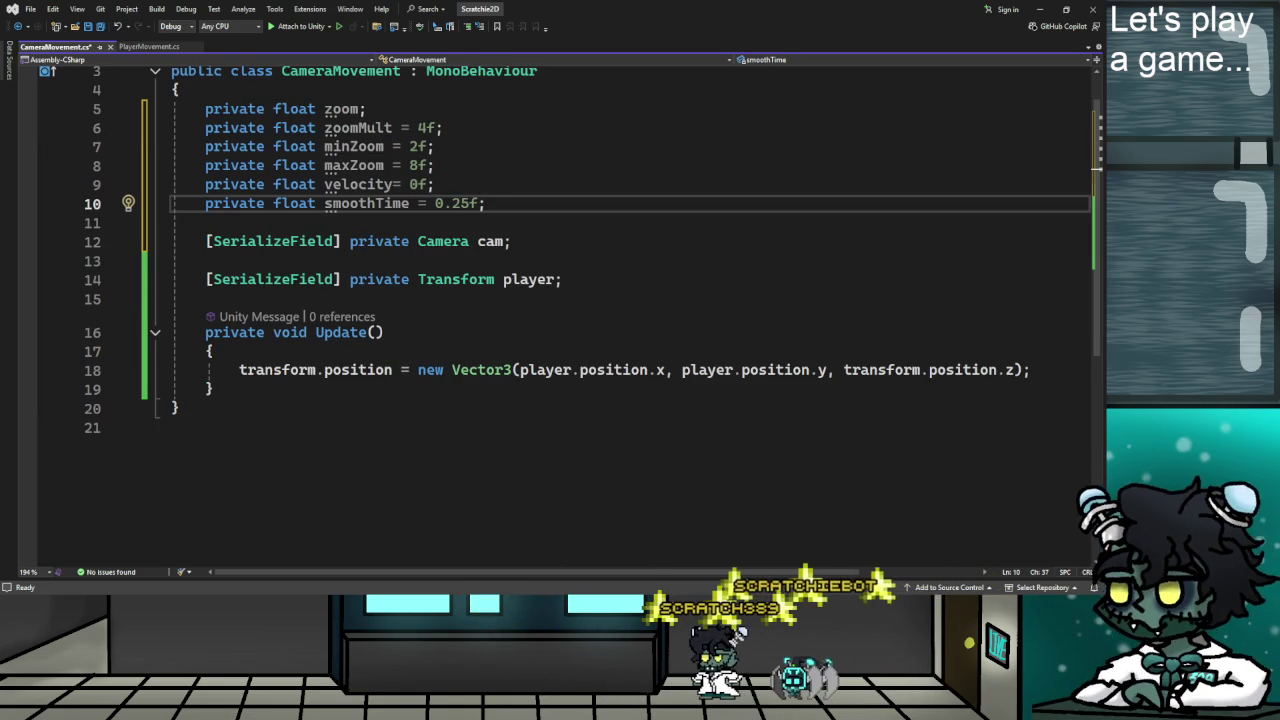
key(alt+Tab)
click(350, 404)
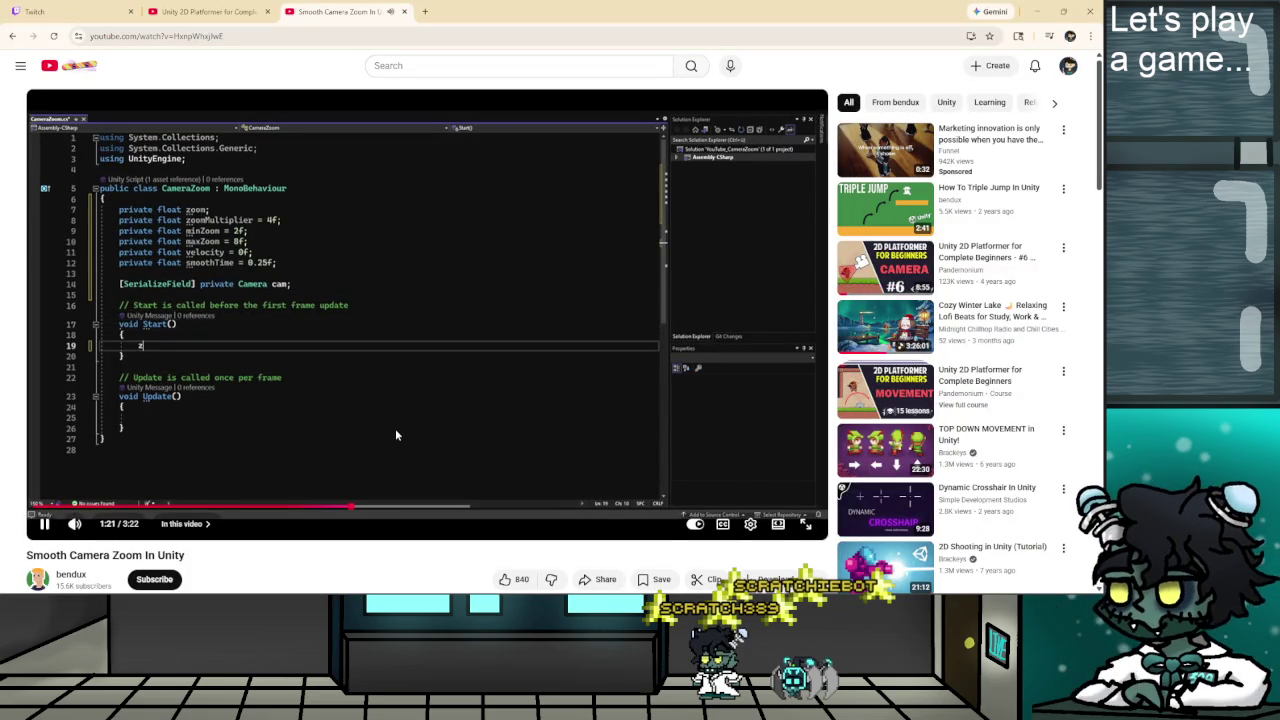
click(438, 398)
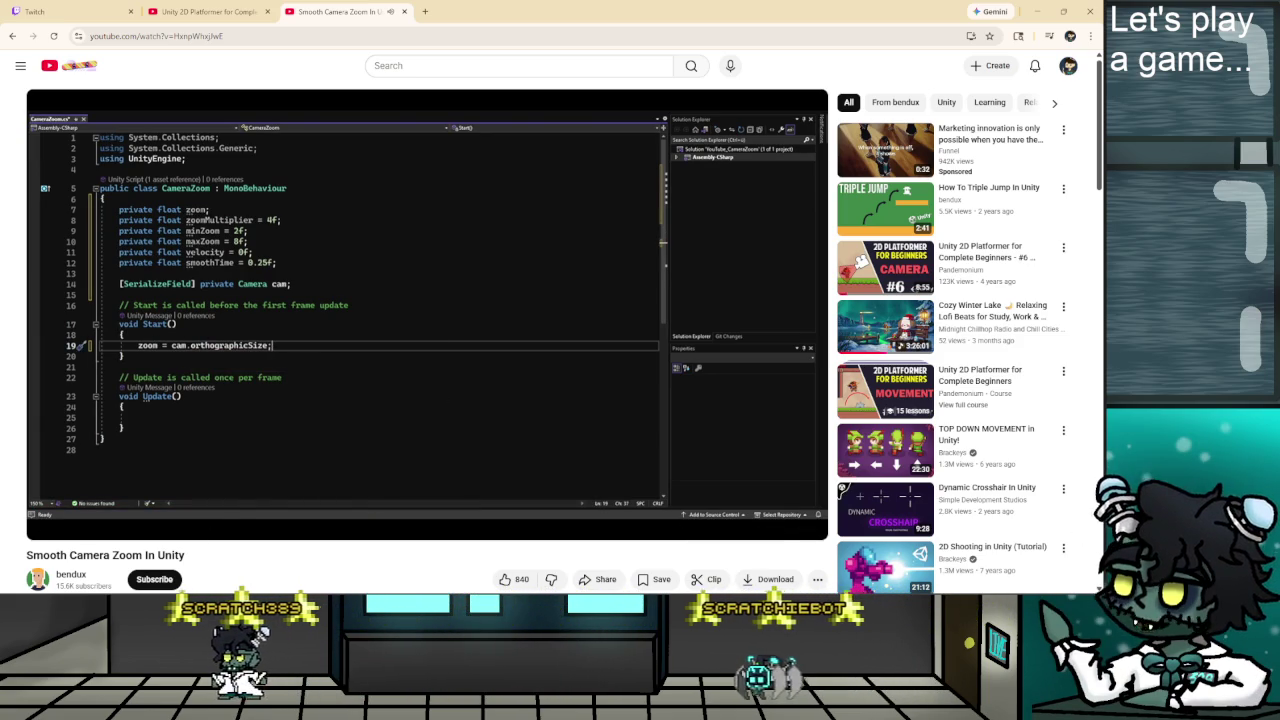
key(alt+Tab)
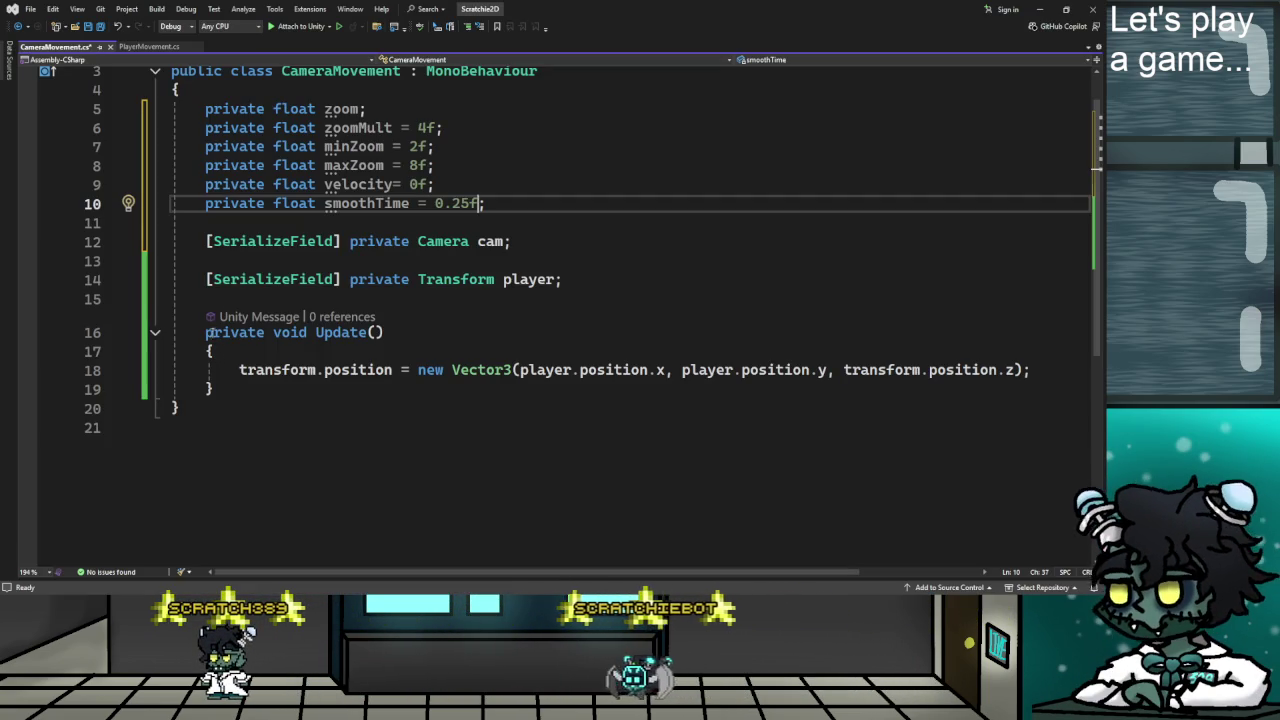
Insert an empty Start() method above Update() using IntelliSense.
click(203, 325)
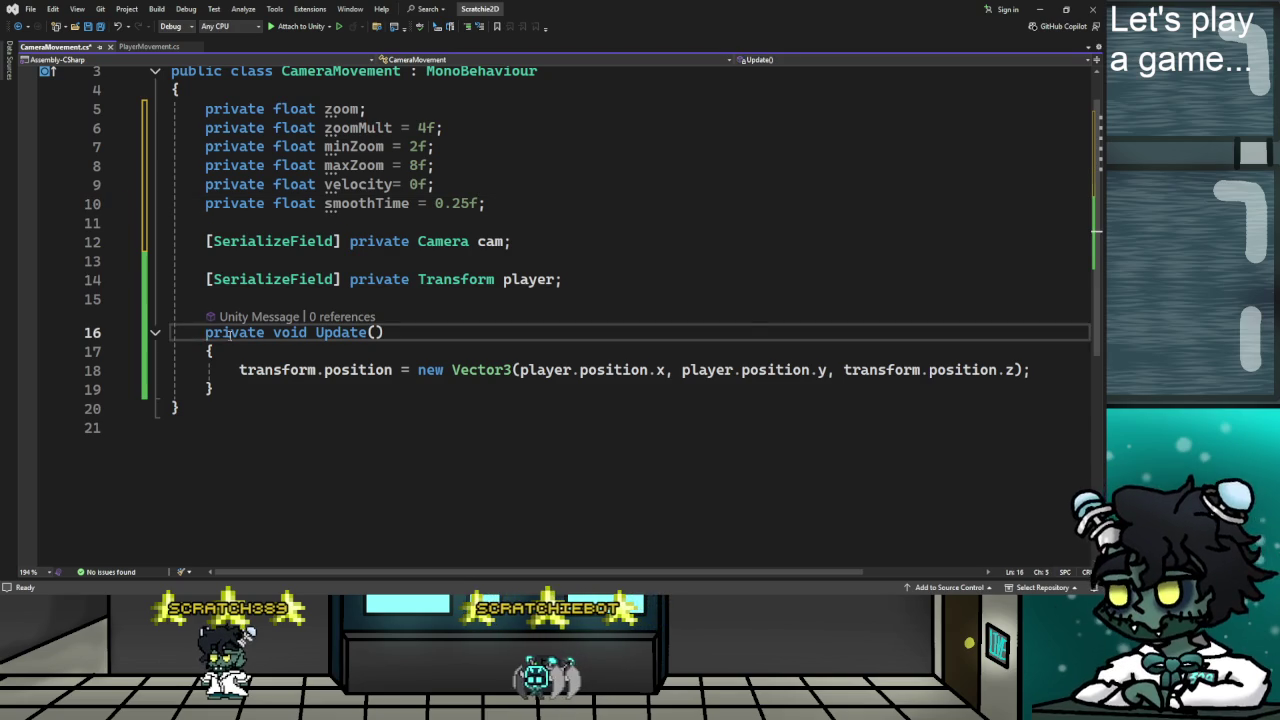
key(Return)
key(Return)
click(248, 318)
text(star)
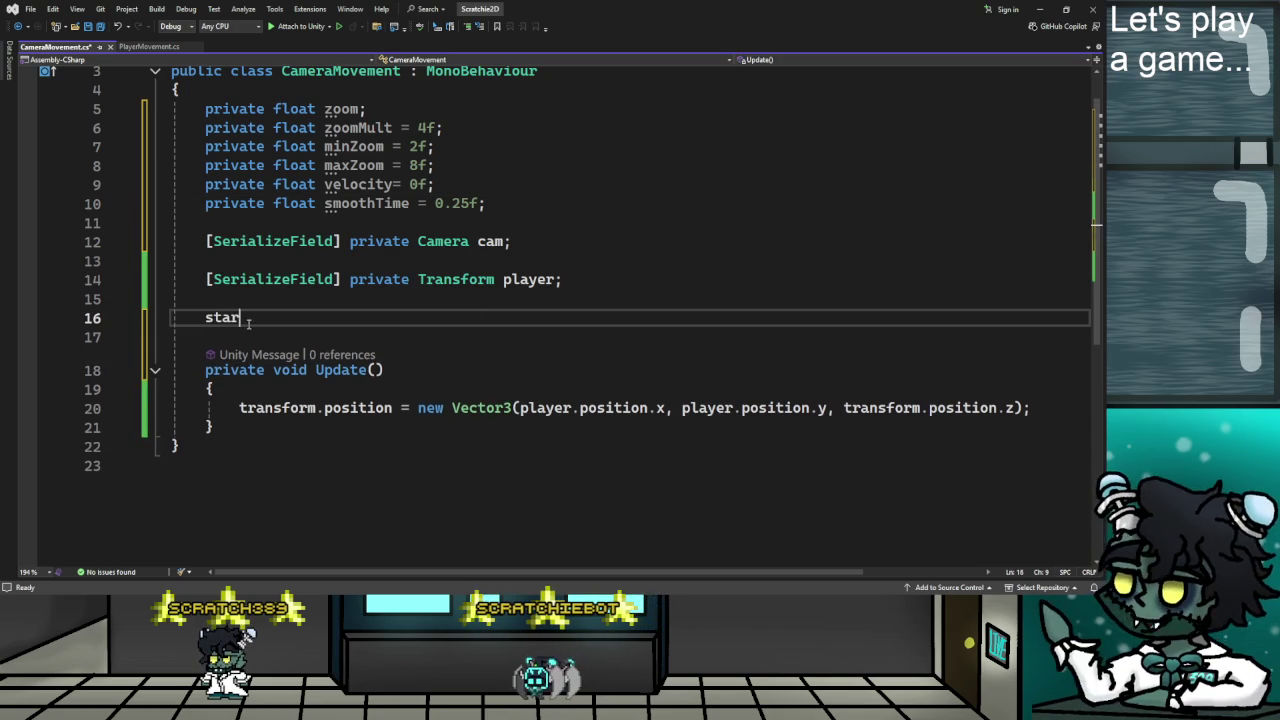
key(Tab)
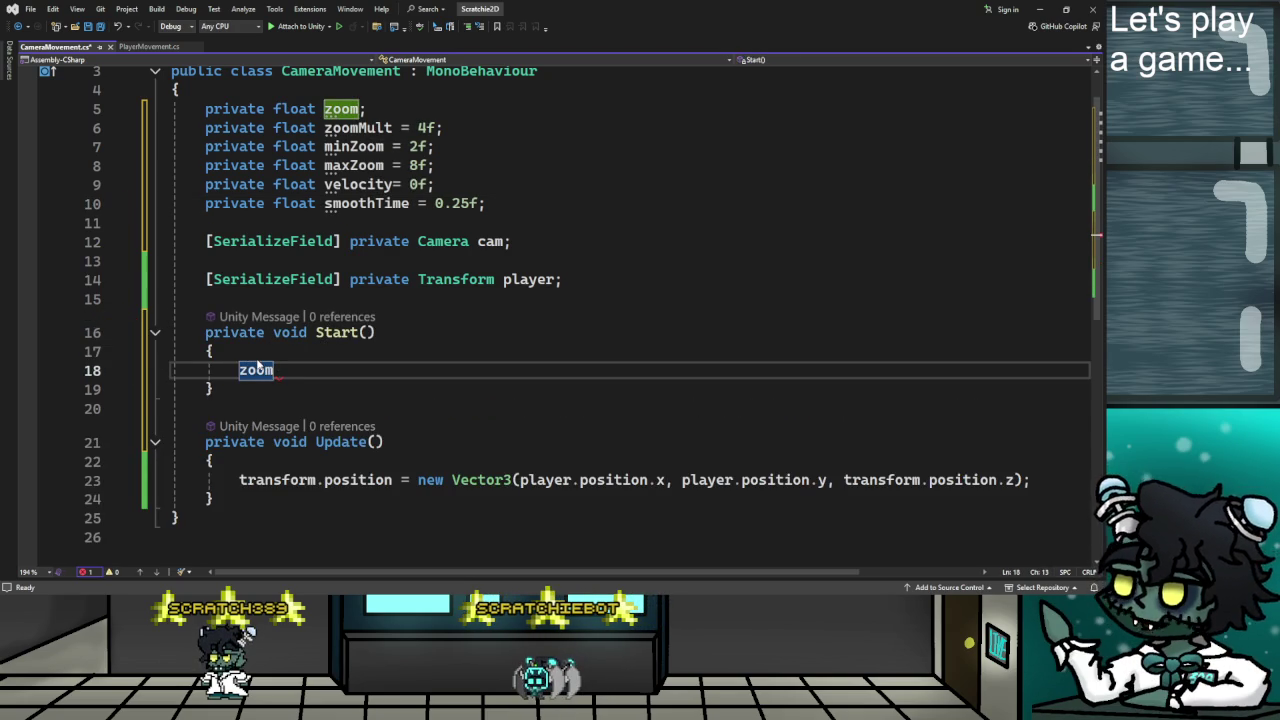
Write zoom = cam.orthographicSize; inside Start, then resume the zoom tutorial.
key(alt+Tab)
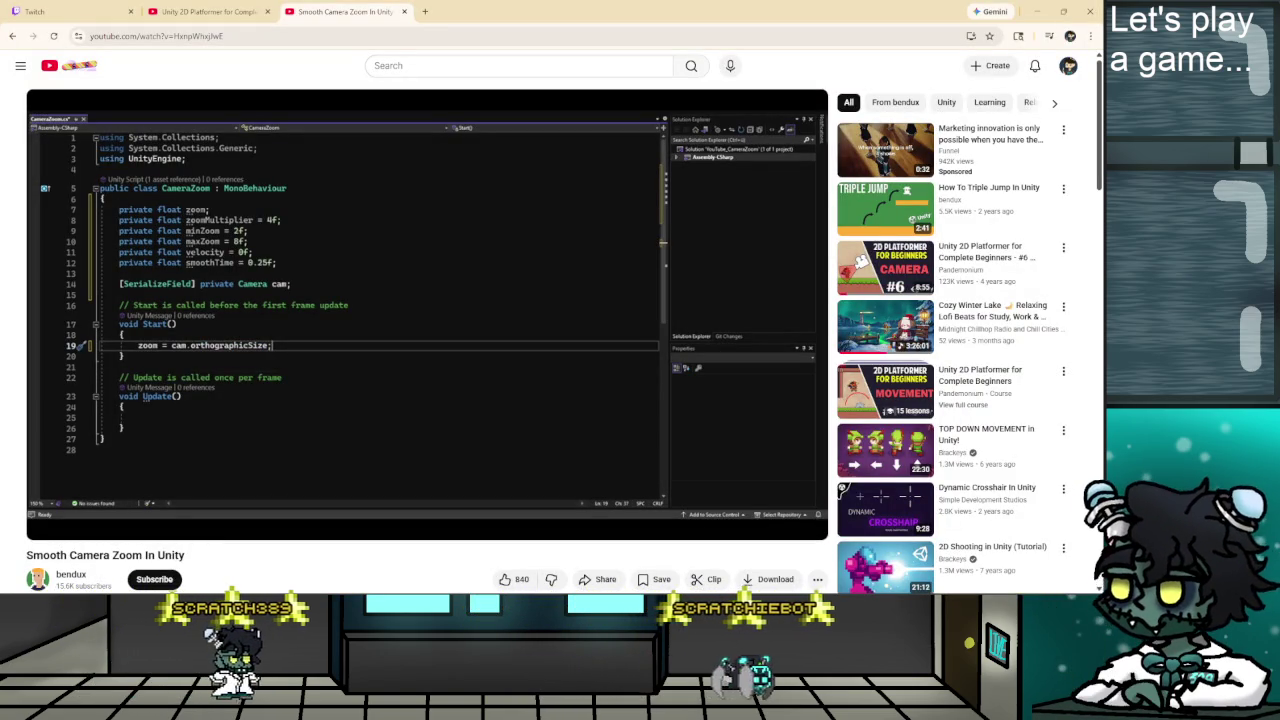
key(alt+Tab)
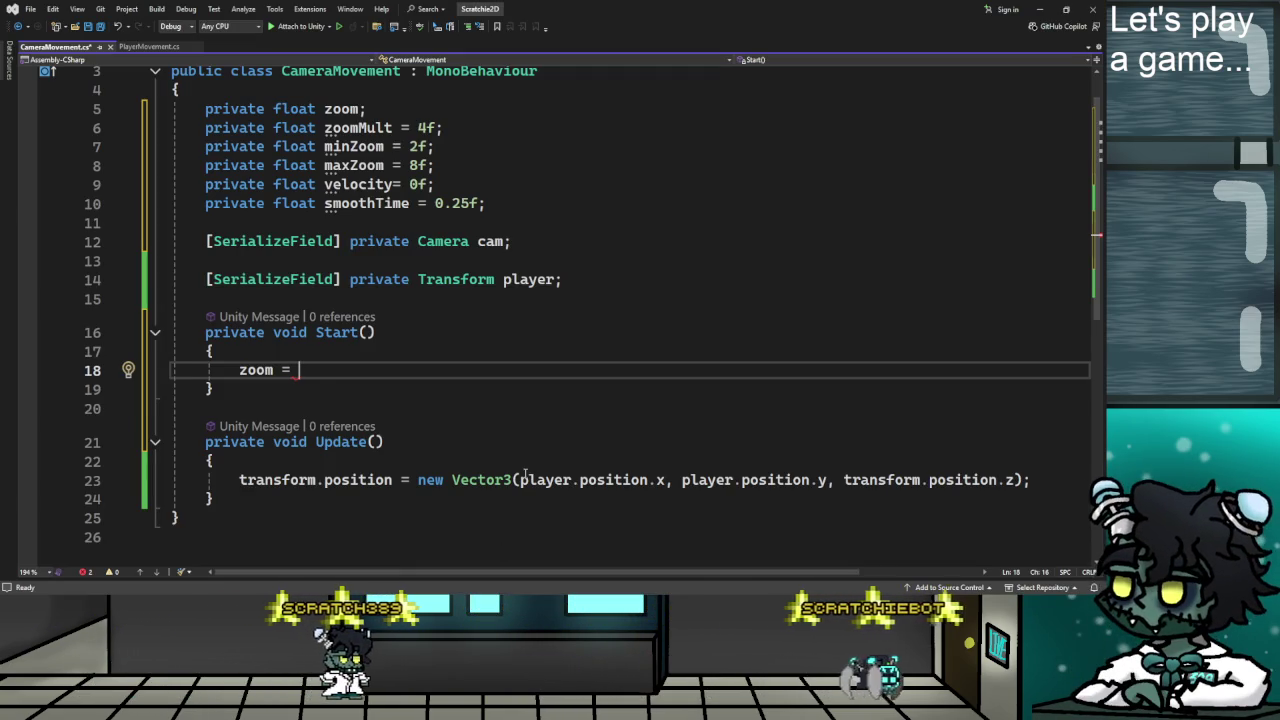
text(cam.)
text(orthographicSize;)
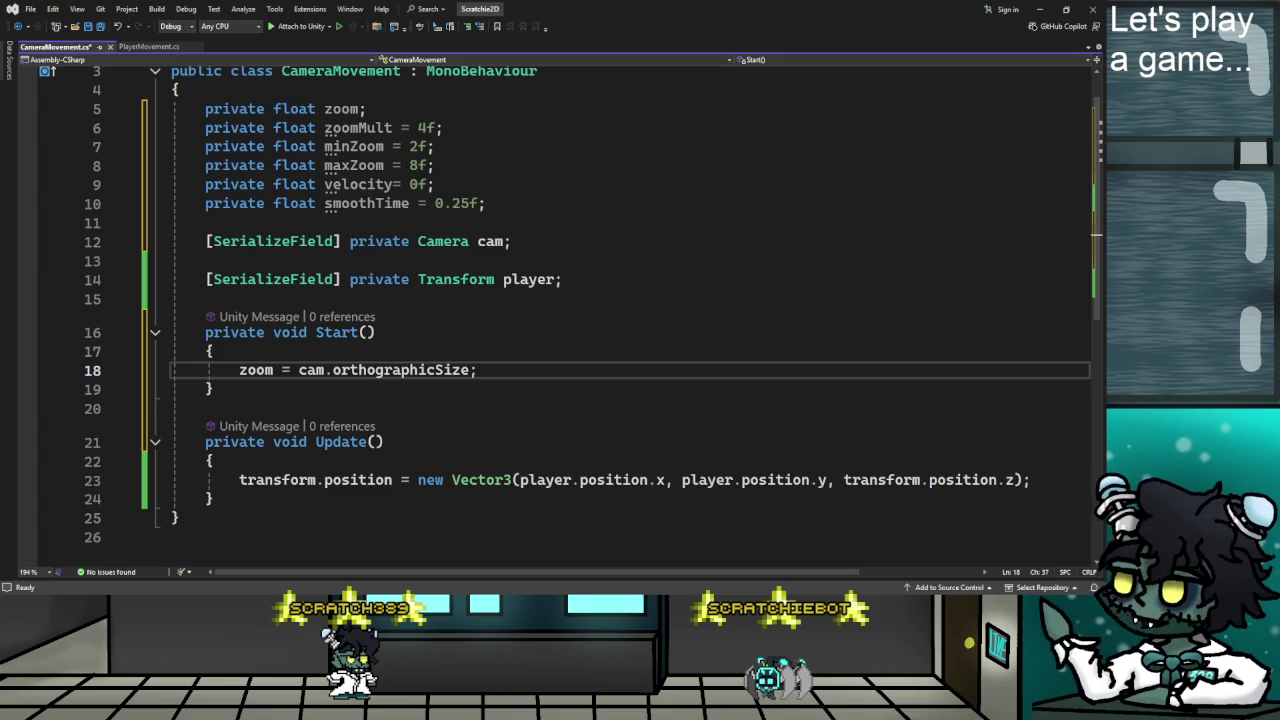
key(alt+Tab)
click(395, 351)
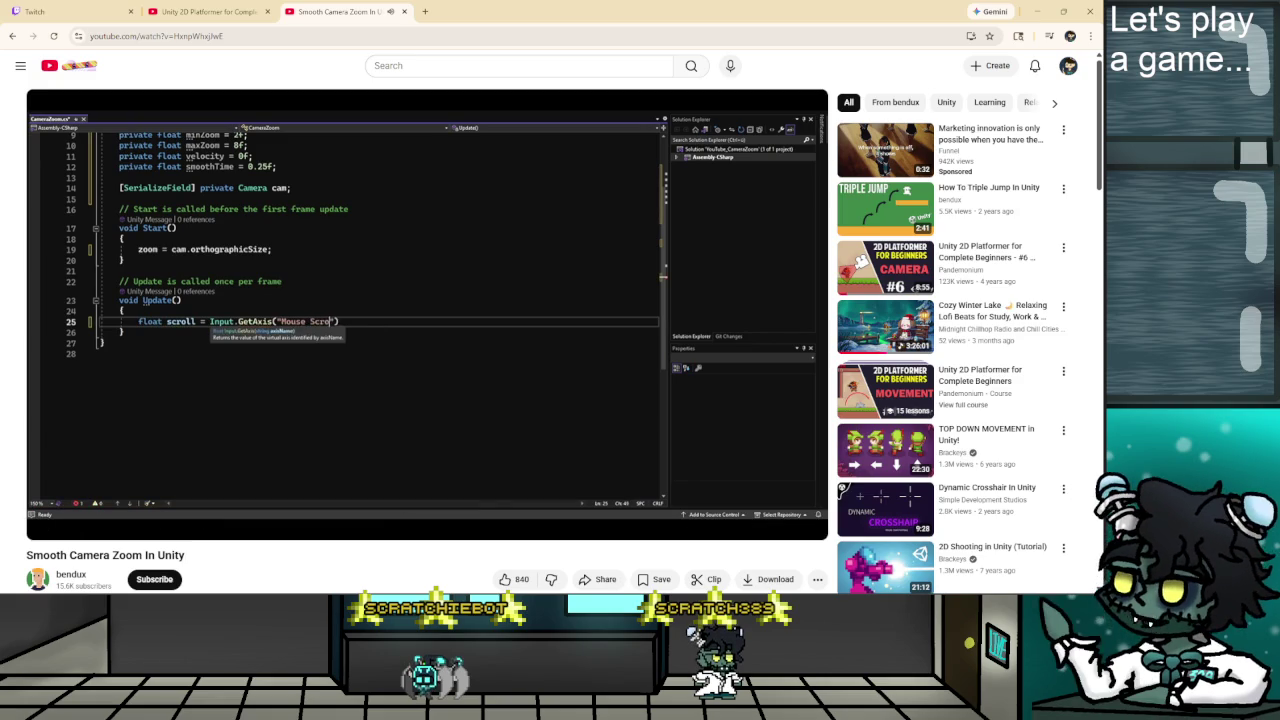
Pause and resume the tutorial until the Mouse ScrollWheel axis settings (Sensitivity 0.1, Mouse Movement) appear.
click(406, 354)
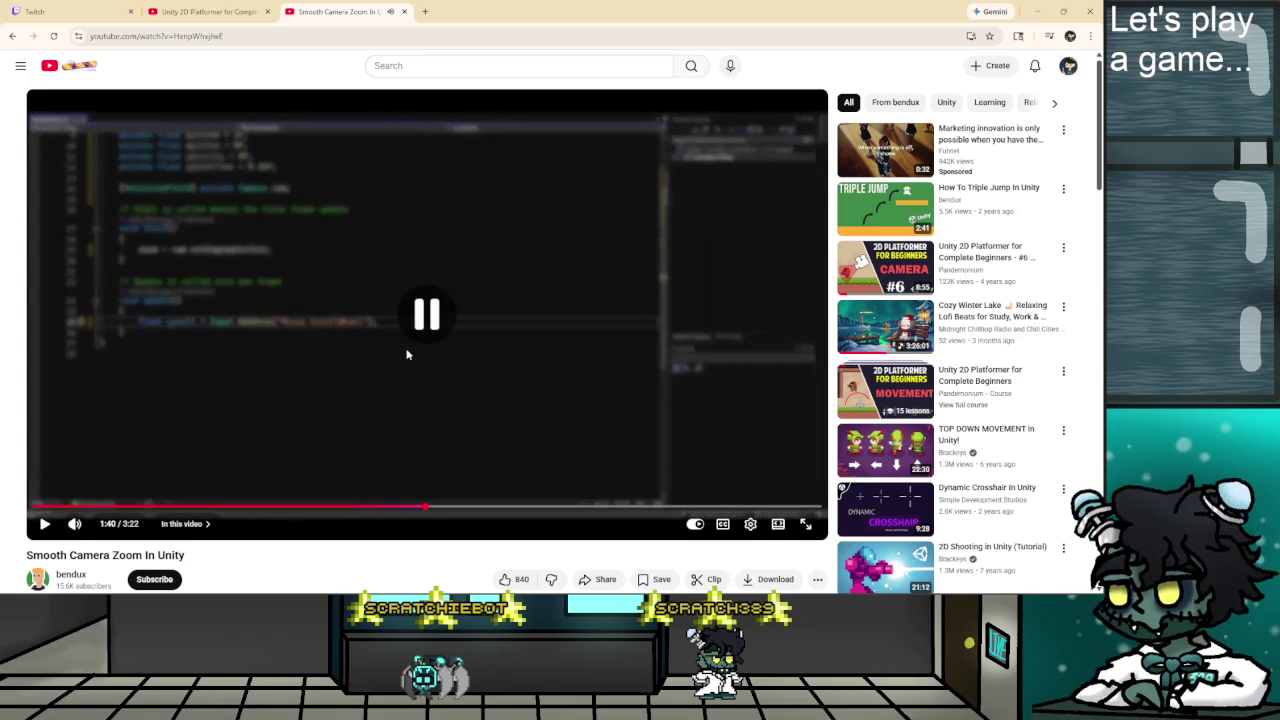
click(432, 344)
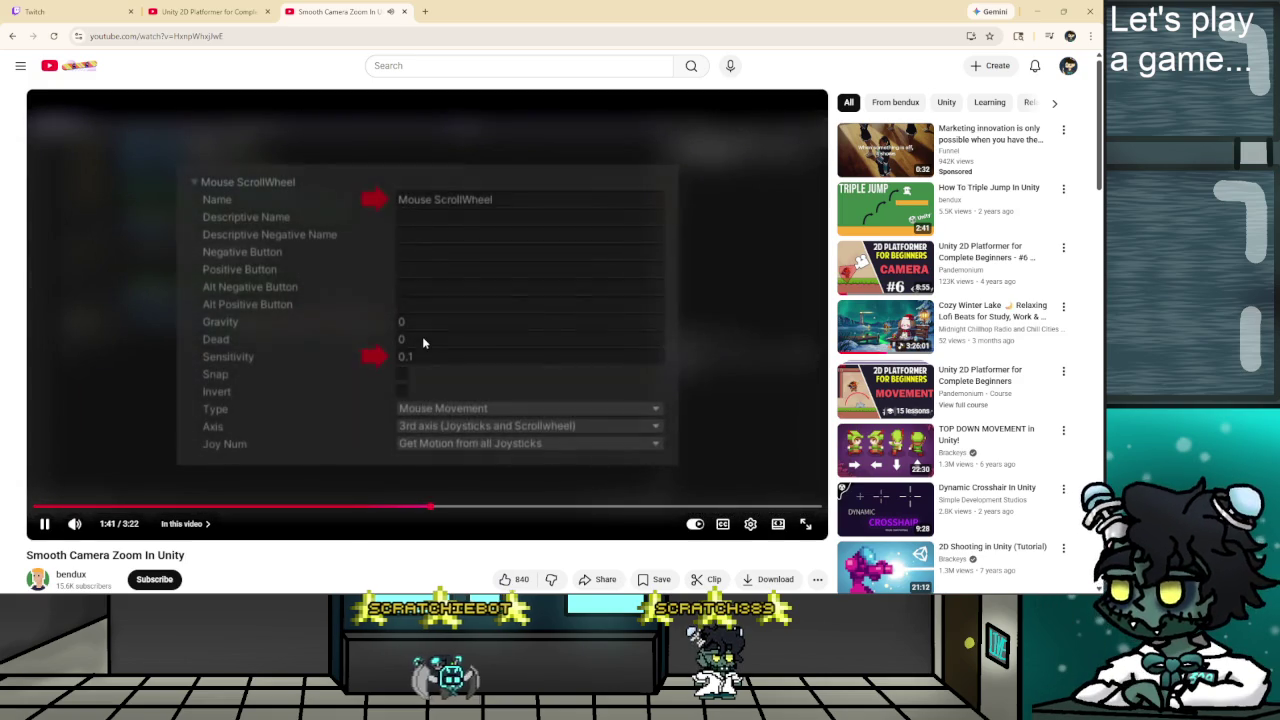
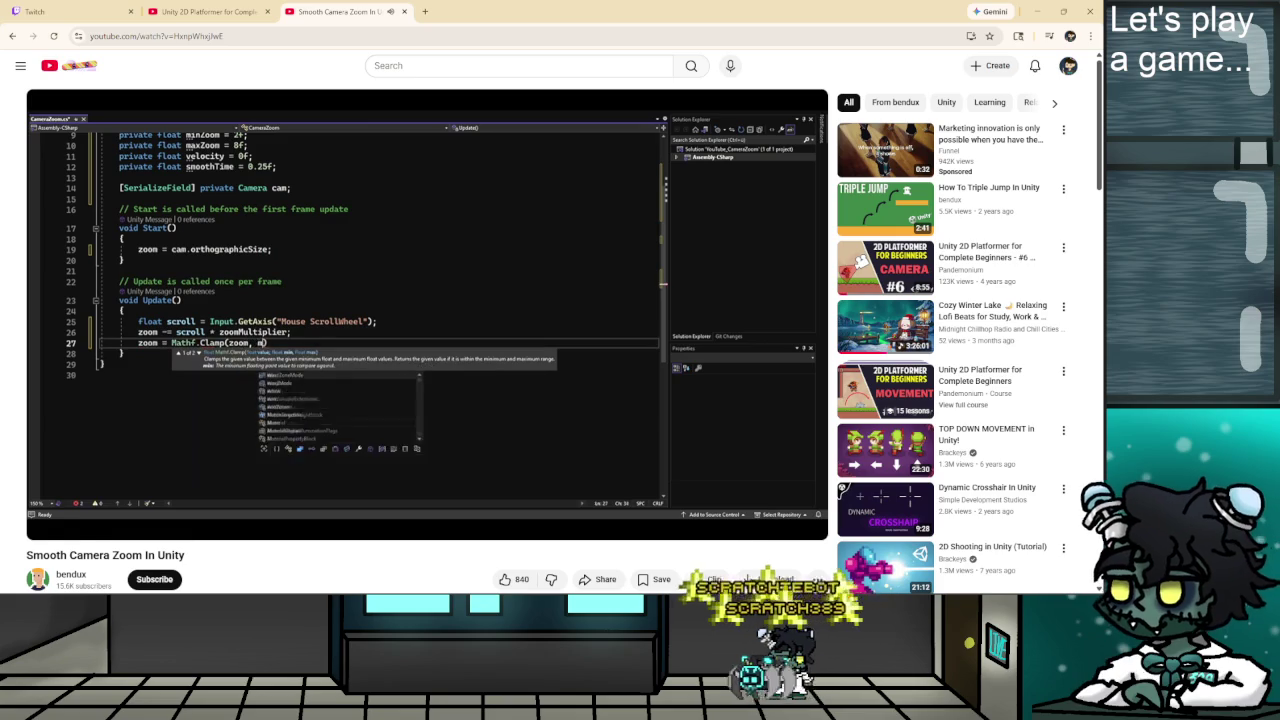
Pause the camera zoom tutorial at 2:36 on its Update code and return to CameraMovement.cs.
mouse_move(477, 310)
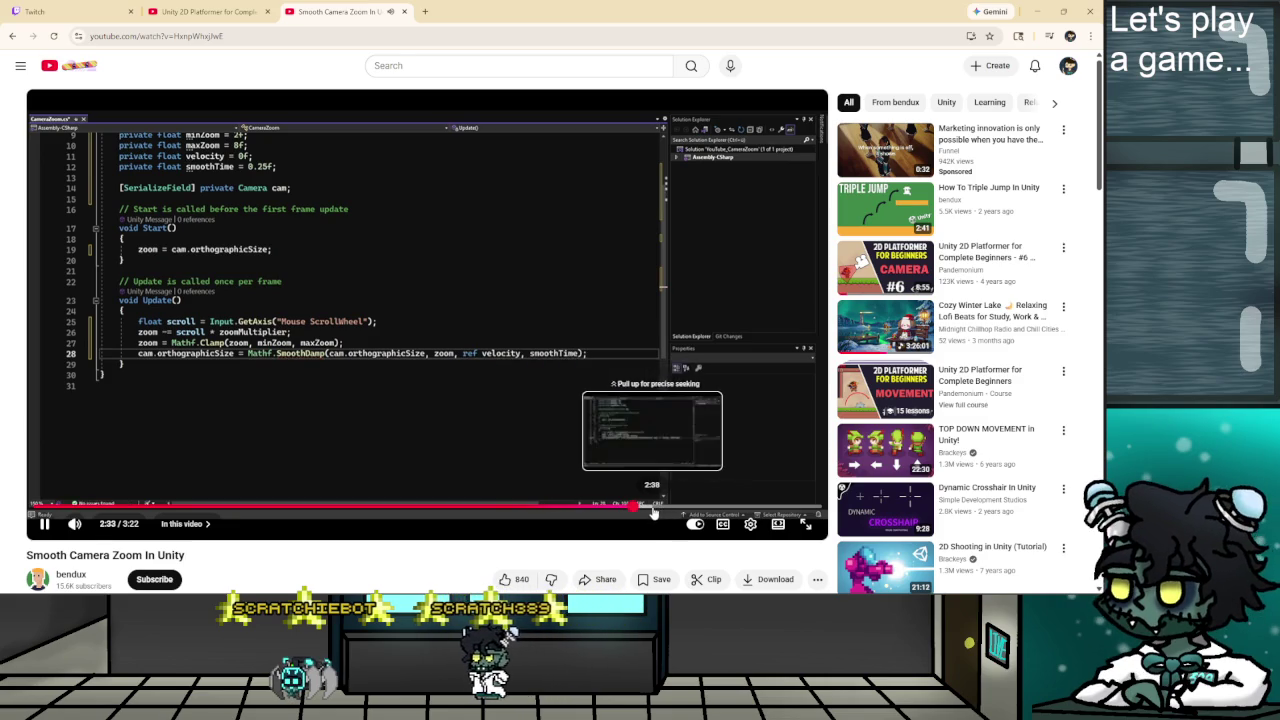
click(483, 436)
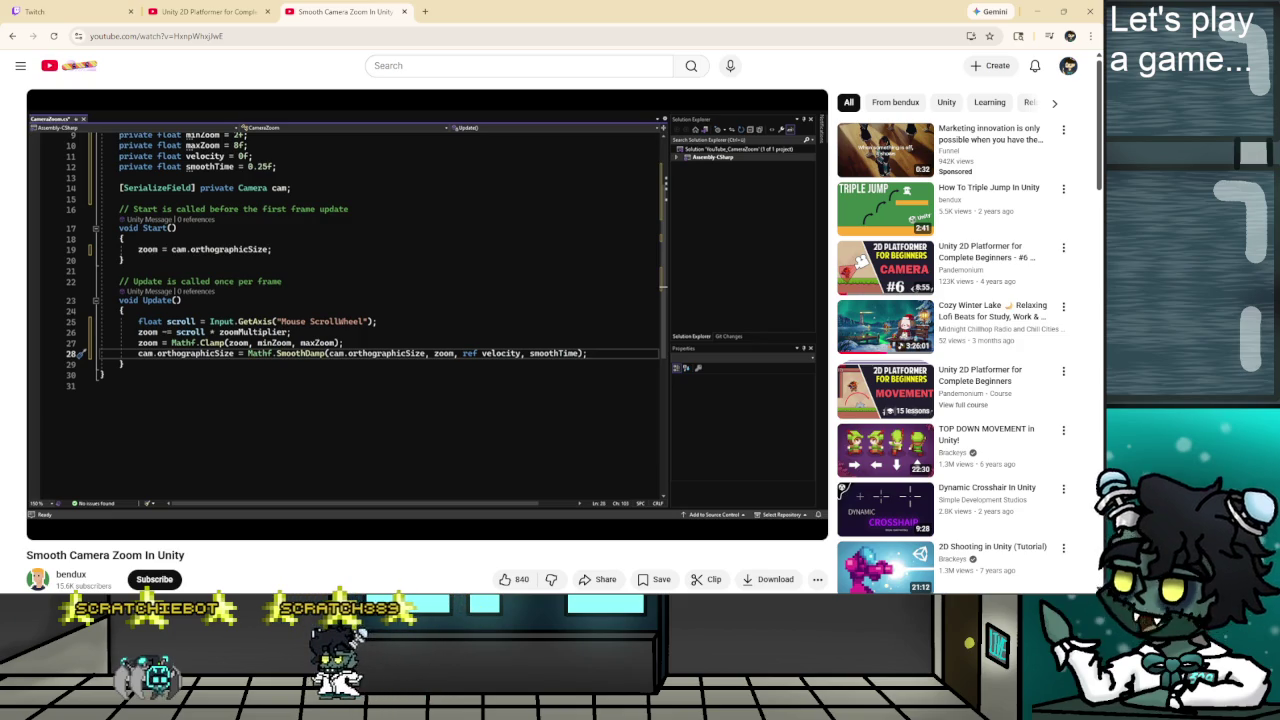
key(alt+Tab)
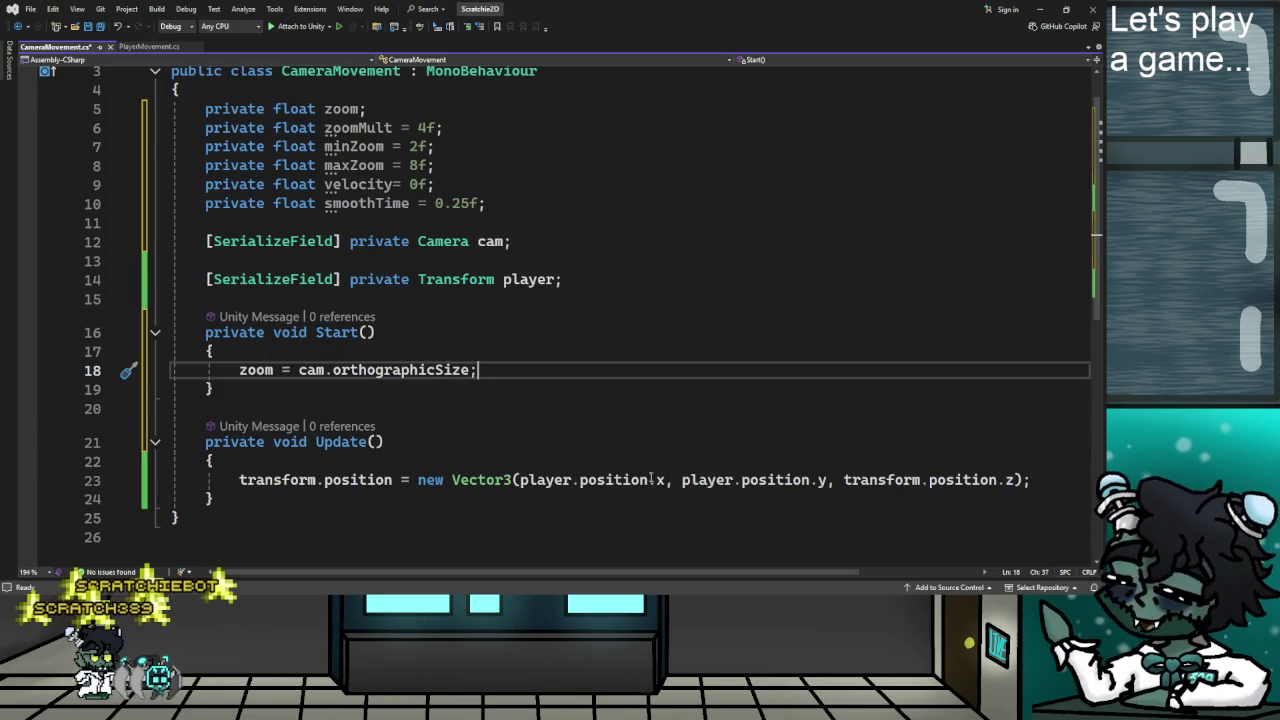
Add the scroll-wheel GetAxis line and 'zoom -= scroll * zoomMult;' to Update.
click(1042, 481)
key(Return)
key(Return)
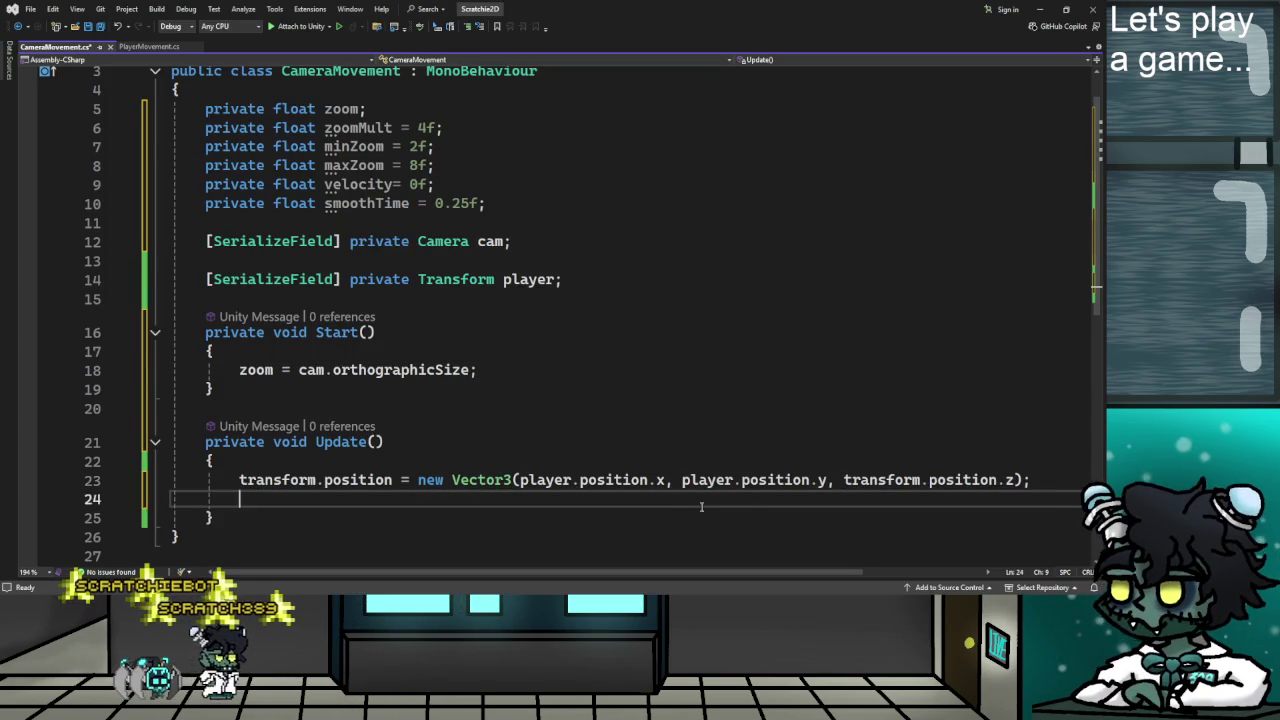
text(flo)
key(Tab)
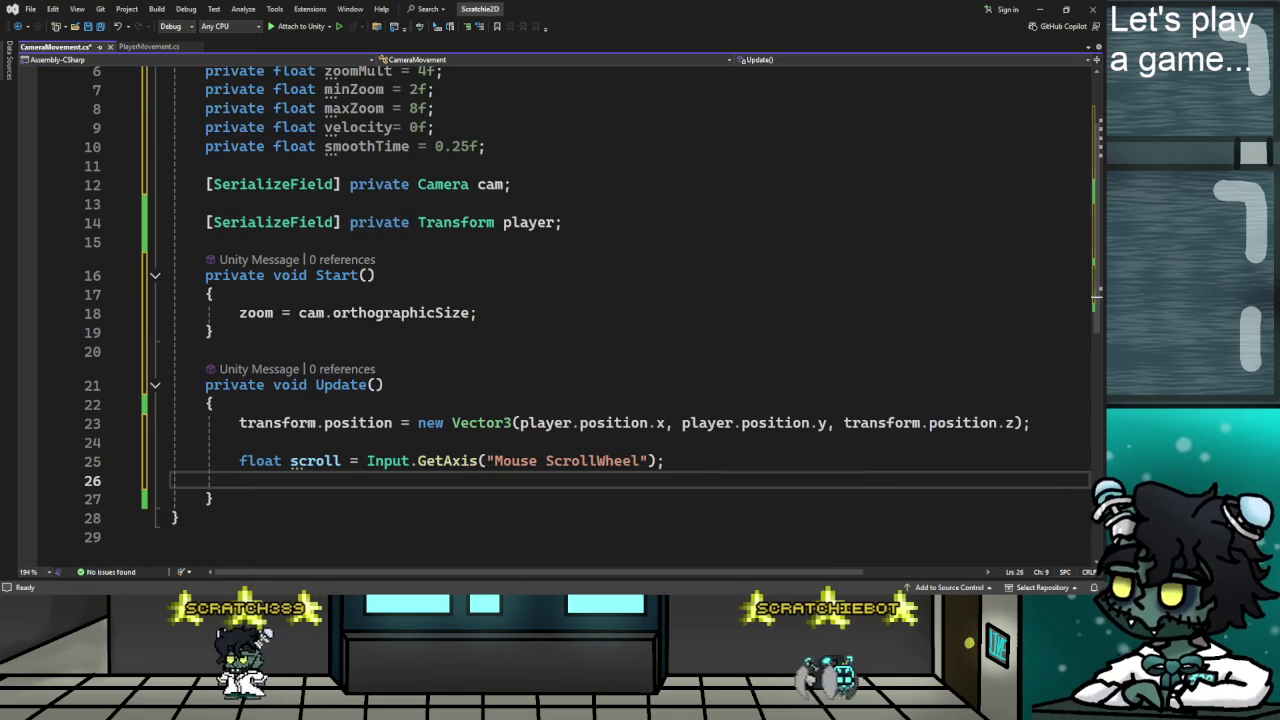
key(alt+Tab)
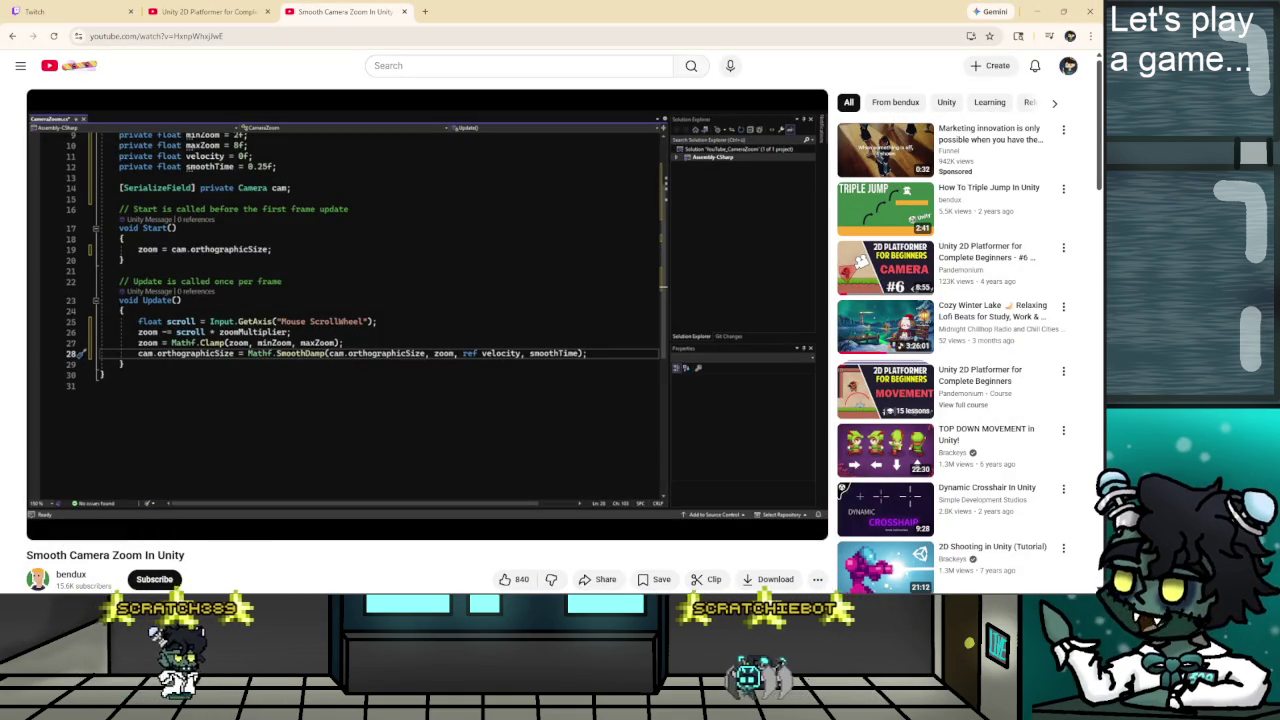
key(alt+Tab)
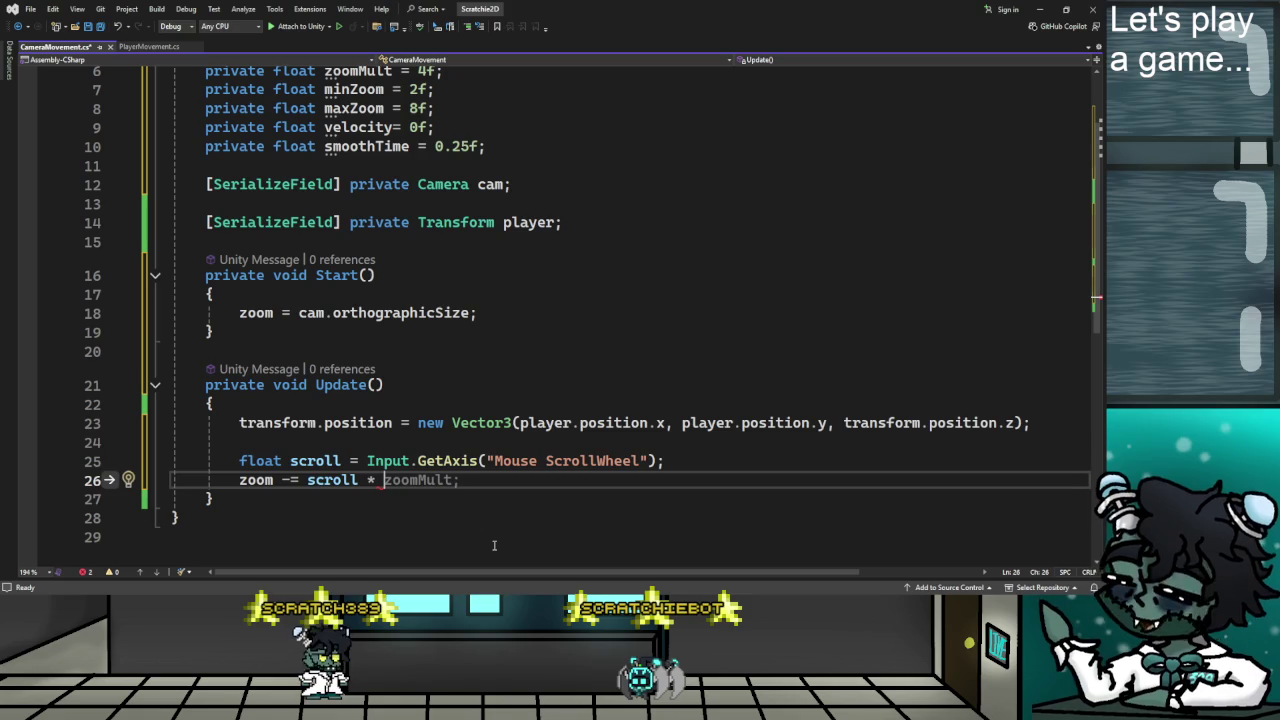
key(Tab)
key(Return)
Add a Mathf.Clamp line keeping zoom between minZoom and maxZoom.
key(alt+Tab)
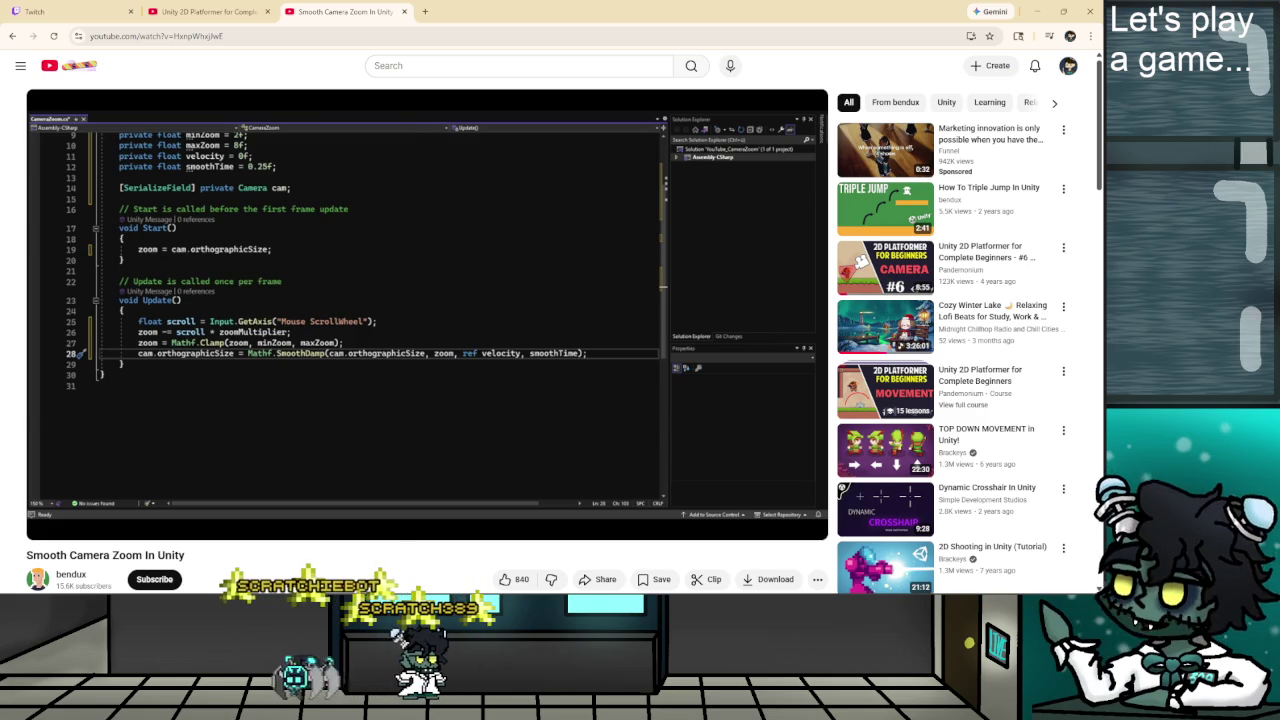
key(alt+Tab)
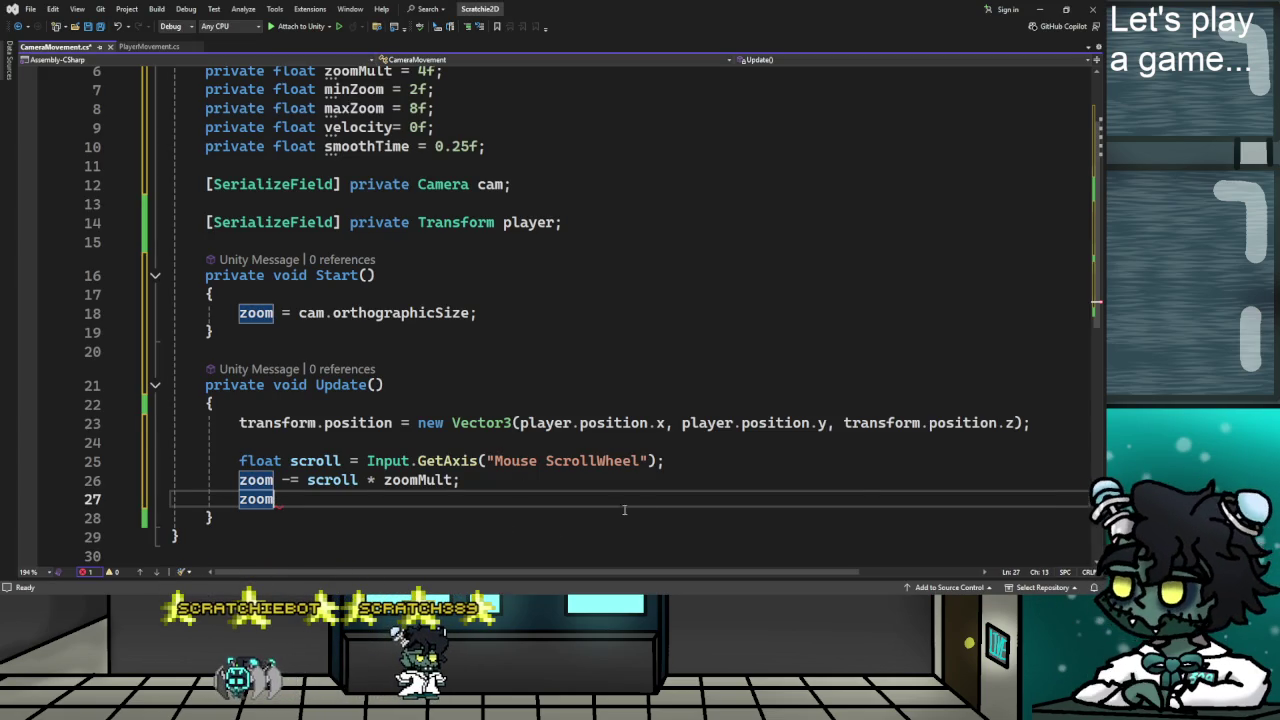
key(alt+Tab)
key(alt+Tab)
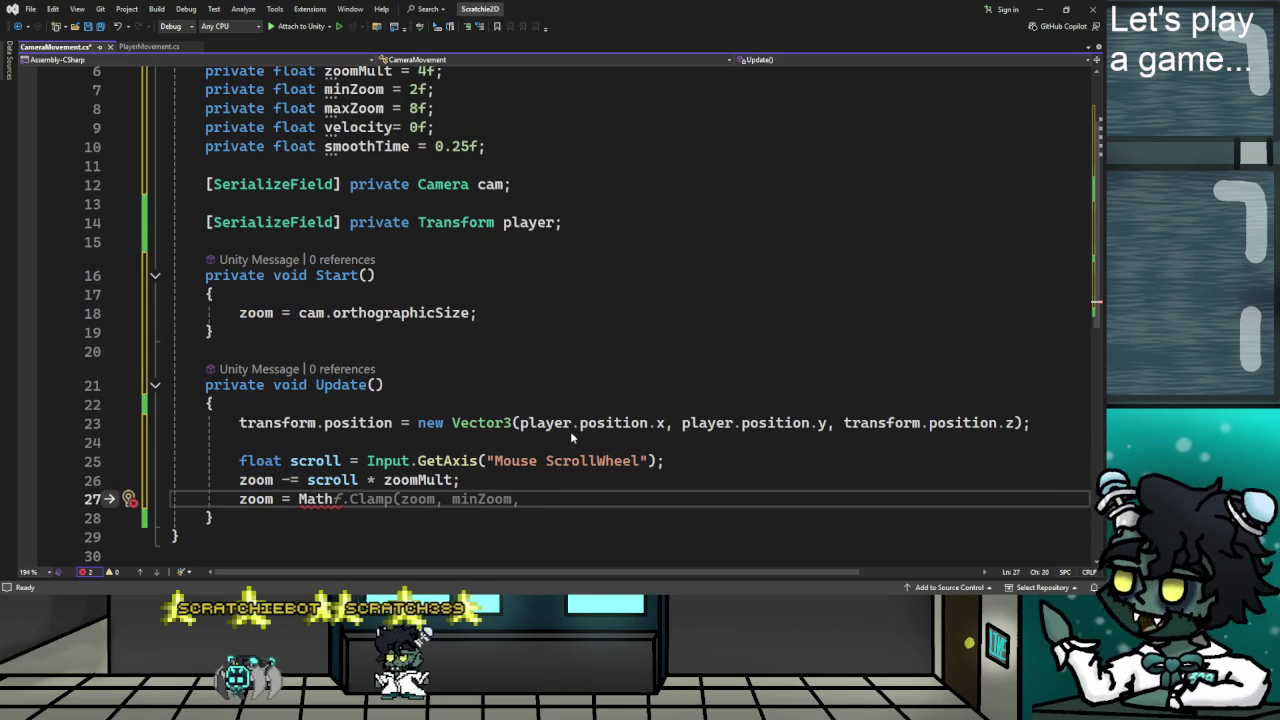
text(f)
key(Tab)
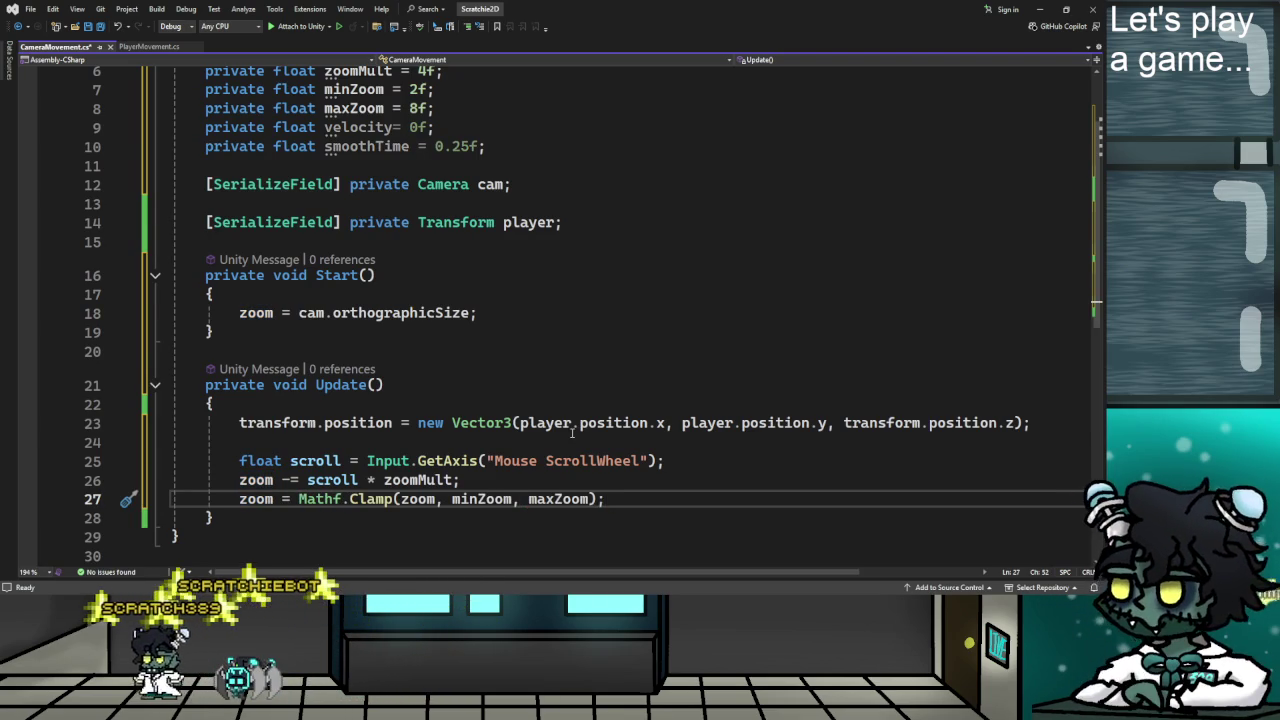
key(Return)
Check the tutorial's final line and begin the cam statement below the clamp.
scroll(572, 432, down, 1)
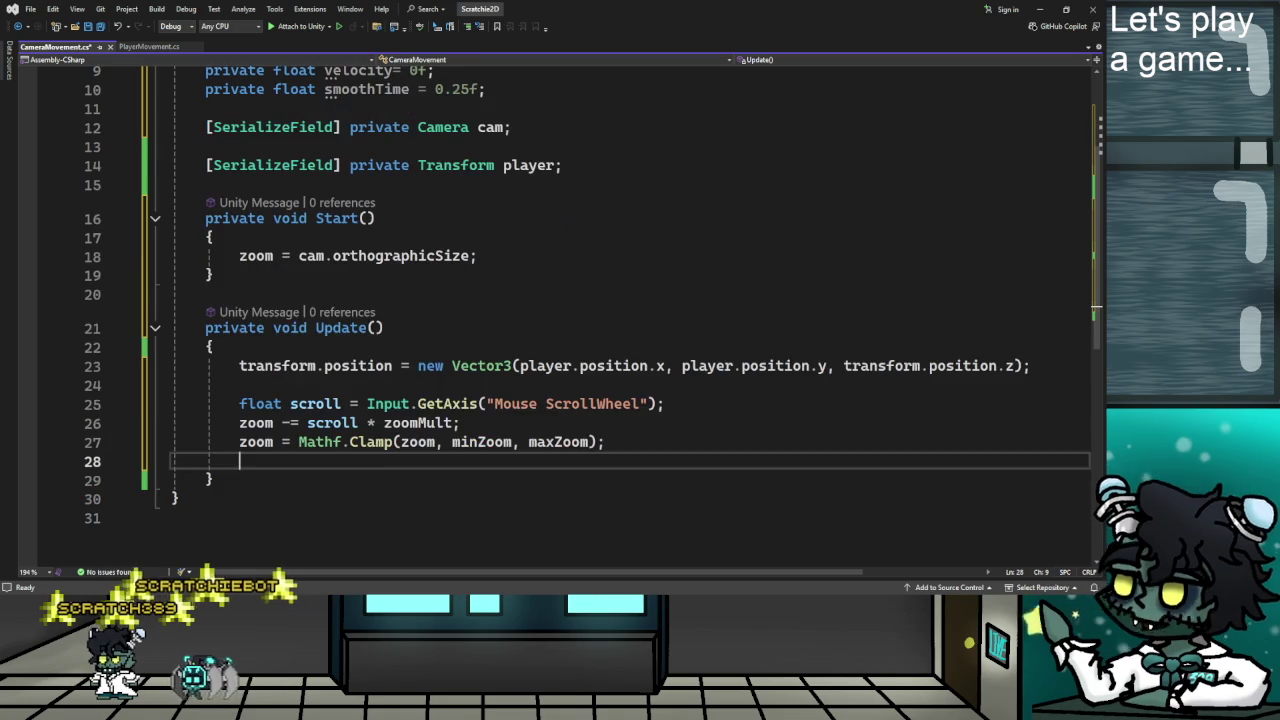
key(alt+Tab)
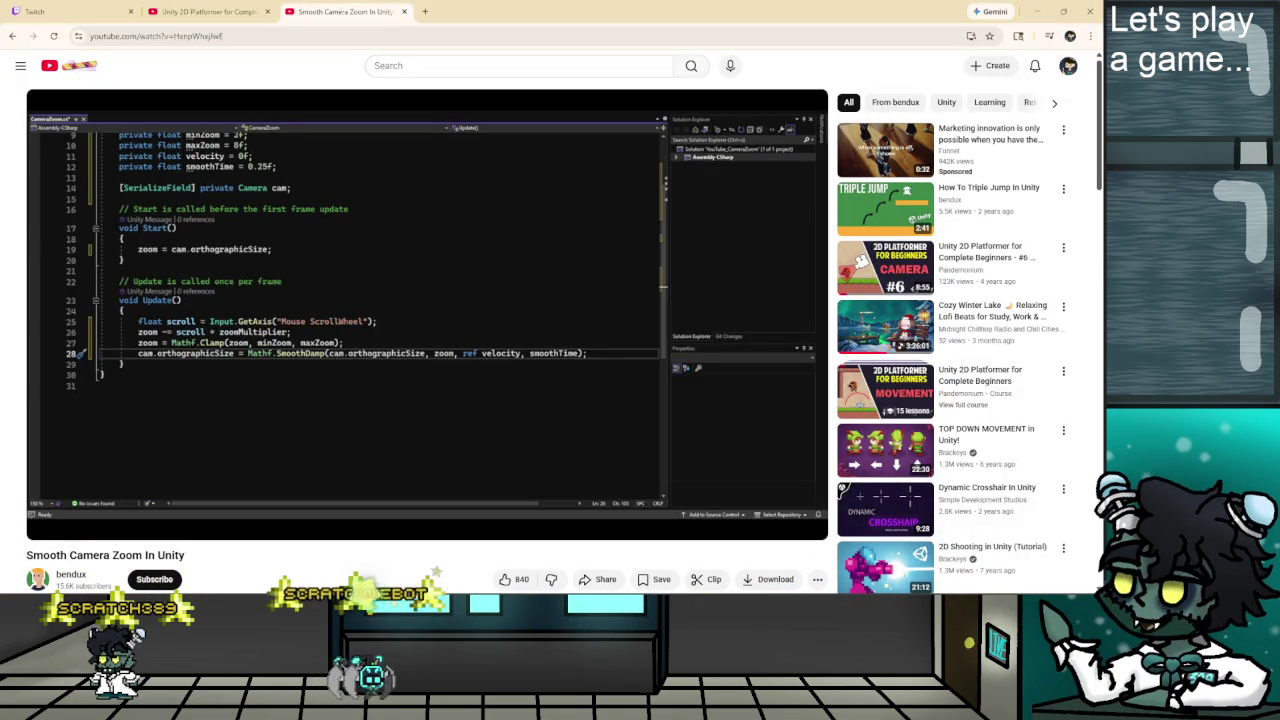
key(alt+Tab)
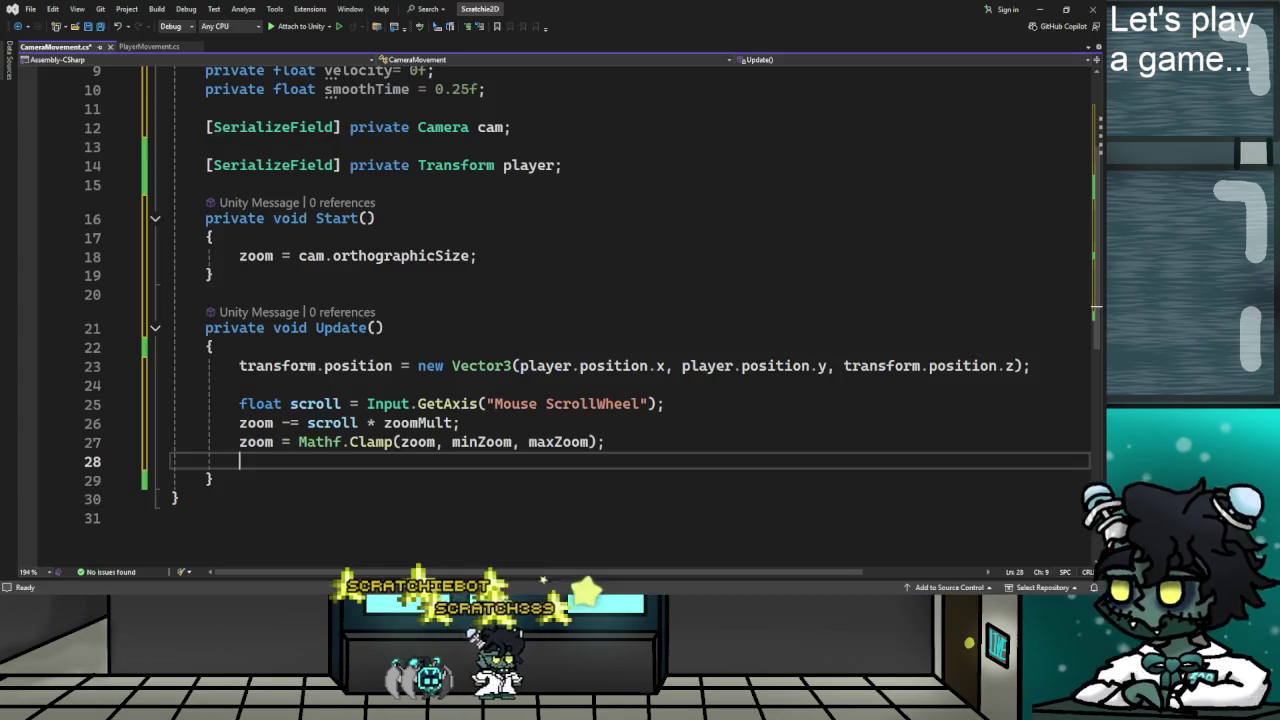
text(cam)
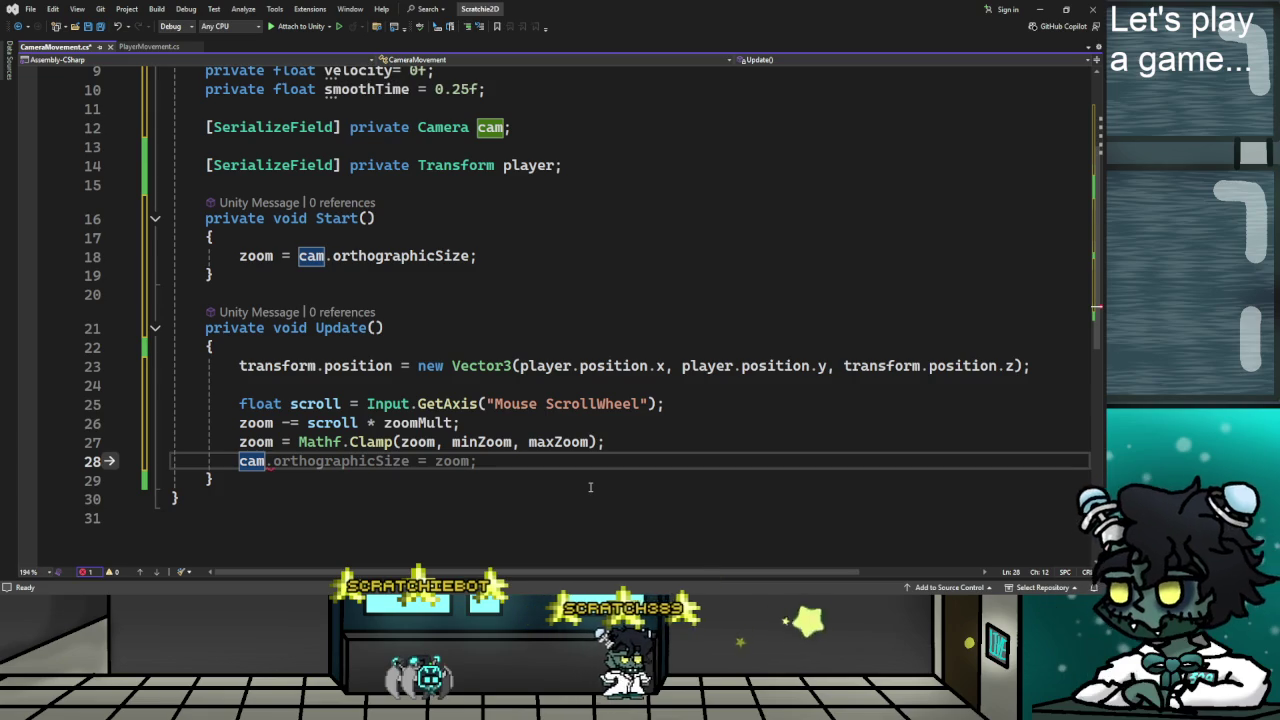
Write cam.orthographicSize = Mathf.SmoothDamp(cam.orthographicSize, zoom, ref velocity, smoothTime).
key(Tab)
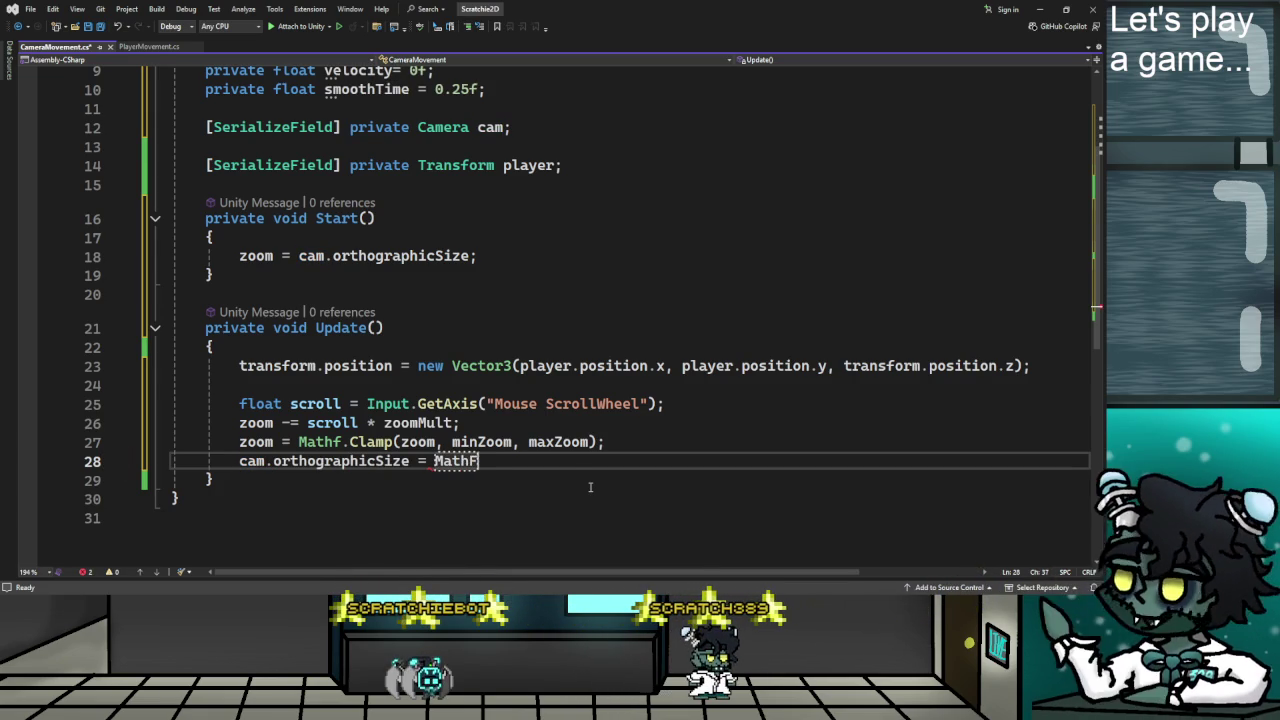
text(.S)
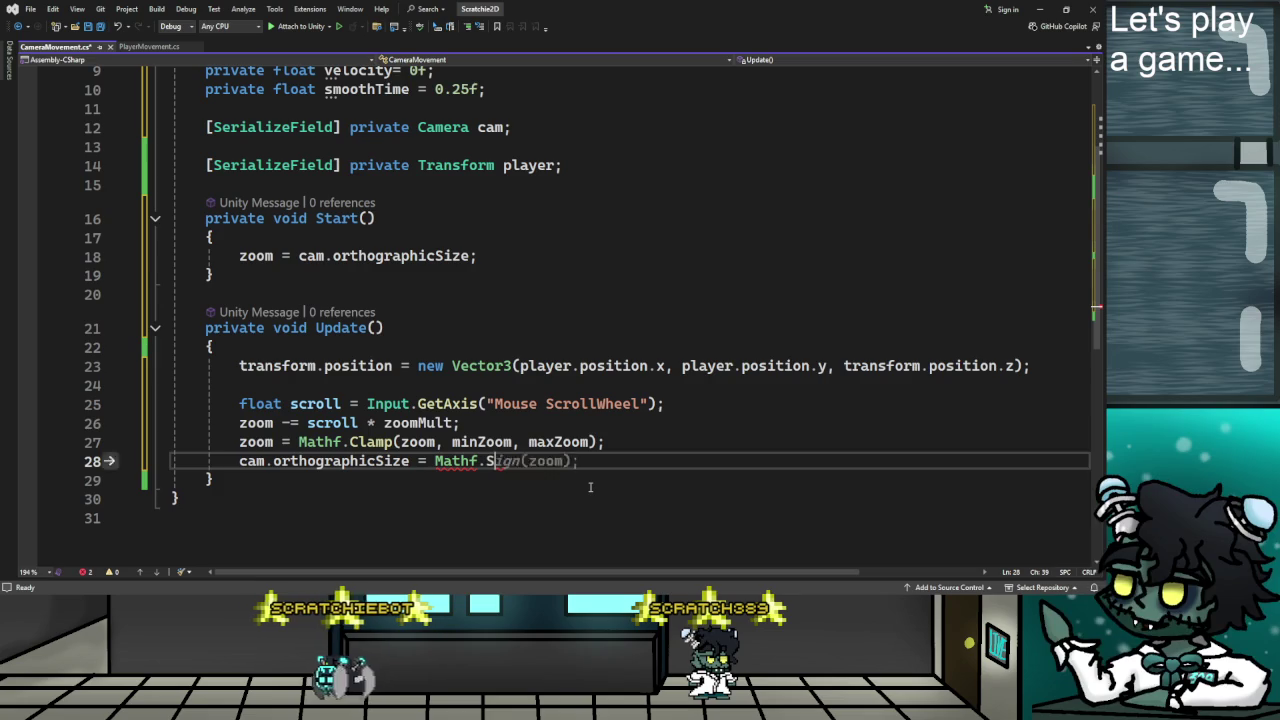
text(moothDamp)
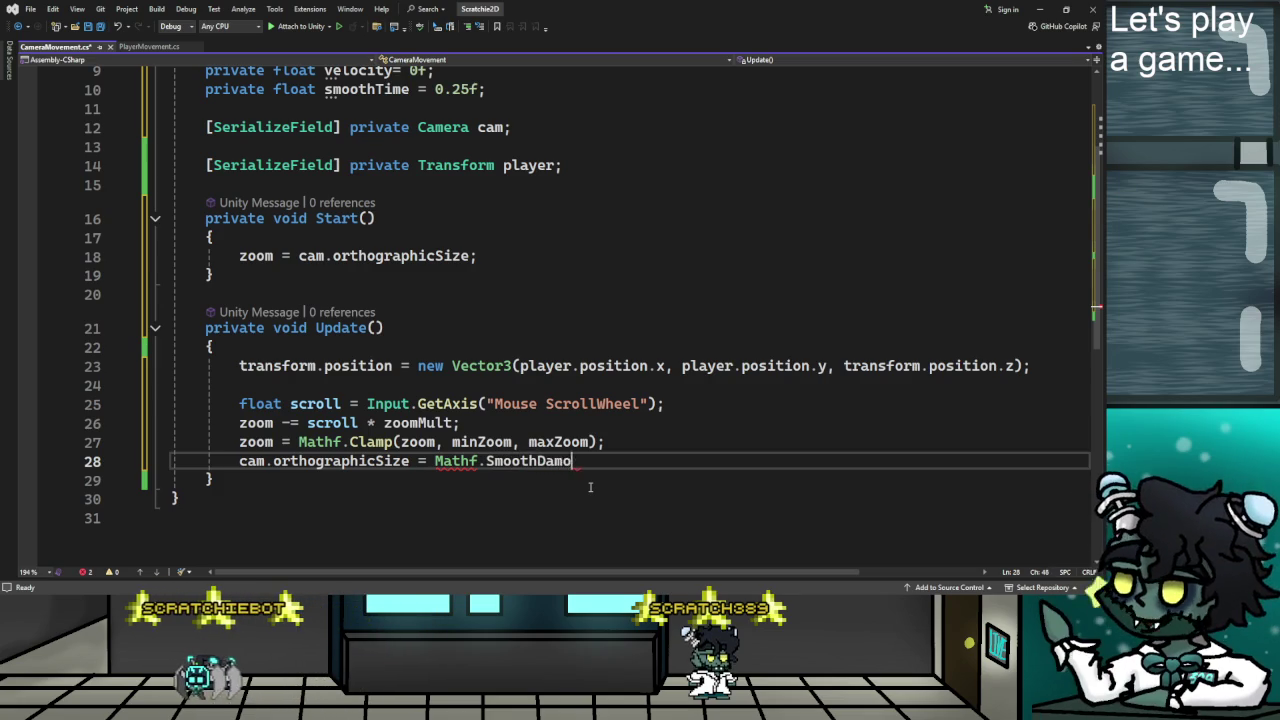
text(()
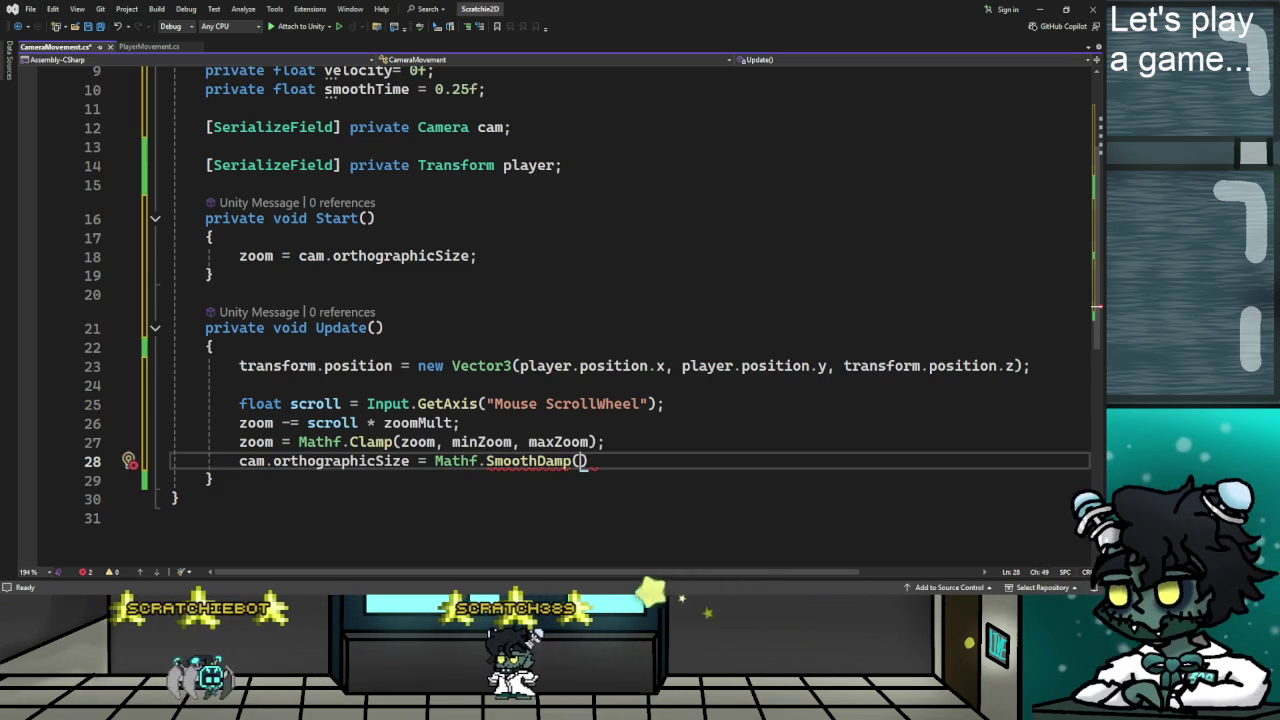
key(alt+Tab)
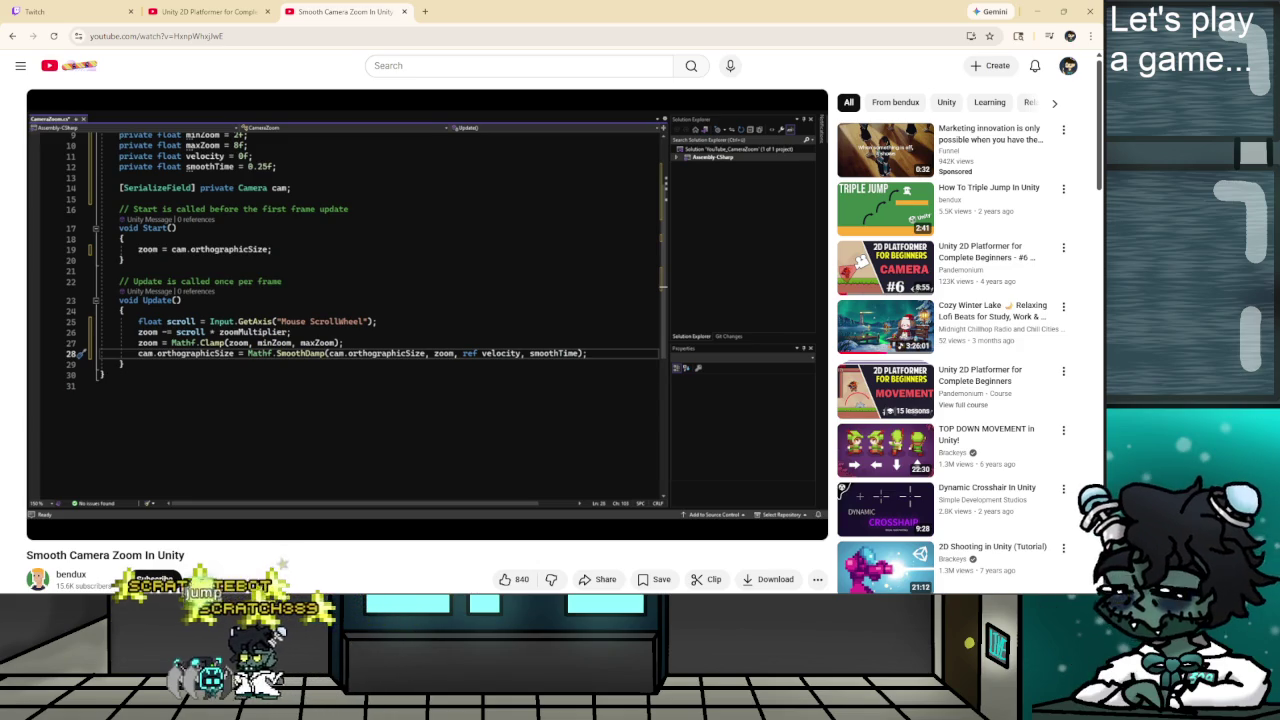
key(alt+Tab)
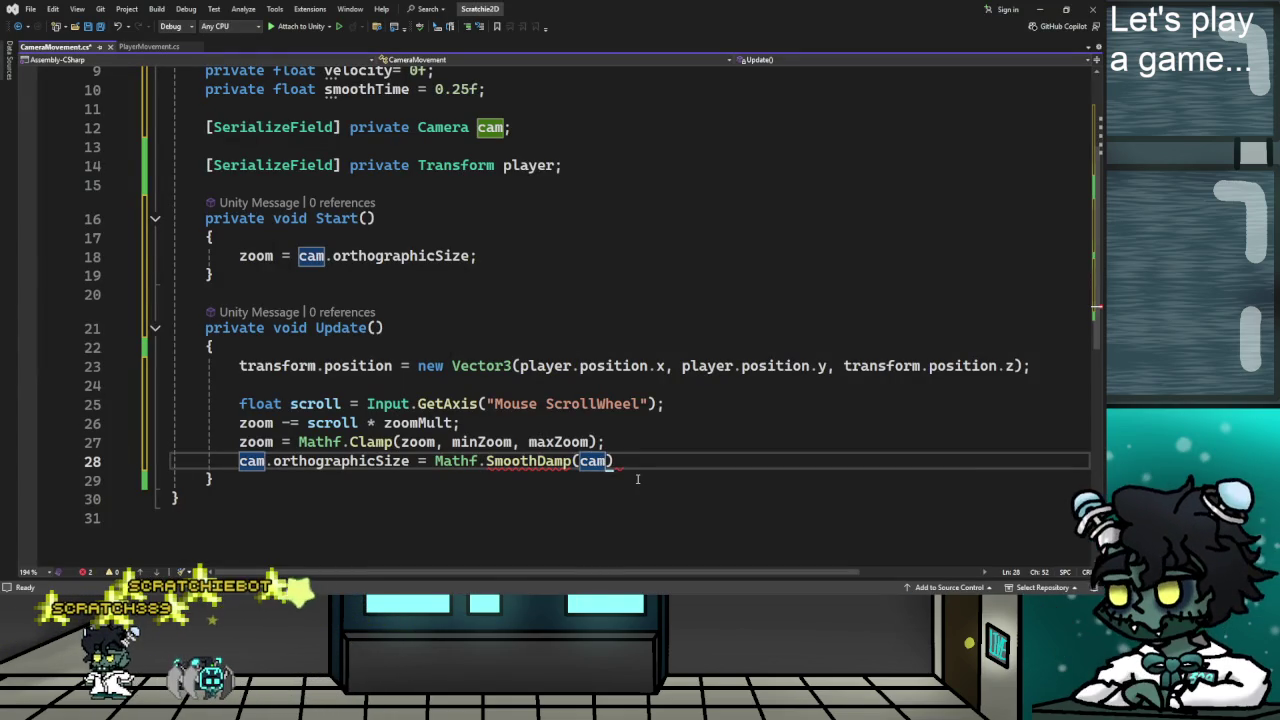
text(.orthogra)
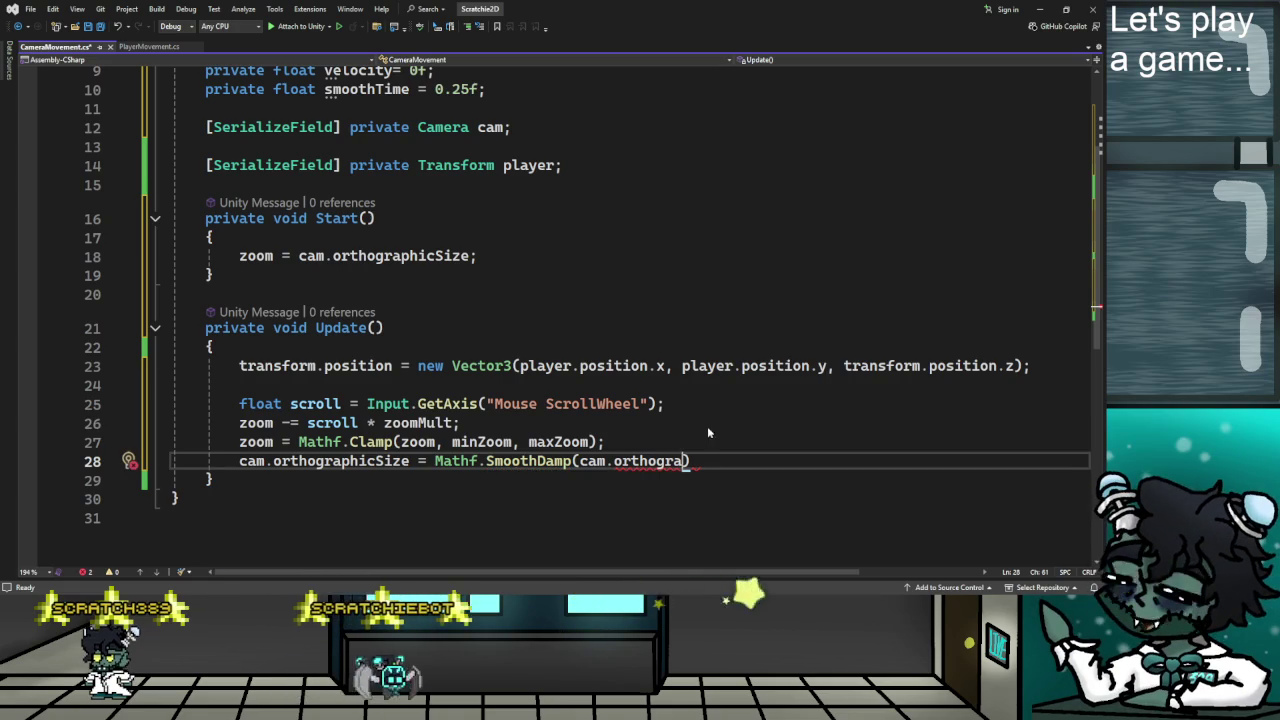
text(phicSize)
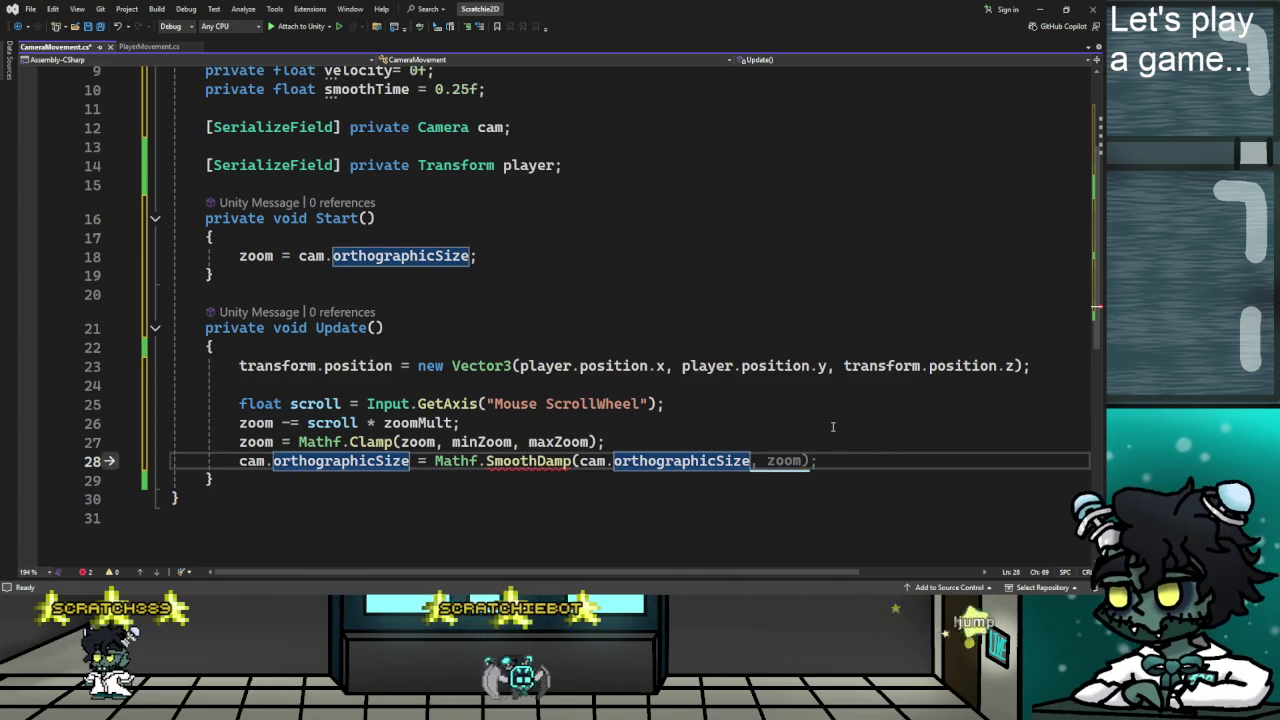
key(Tab)
key(Left)
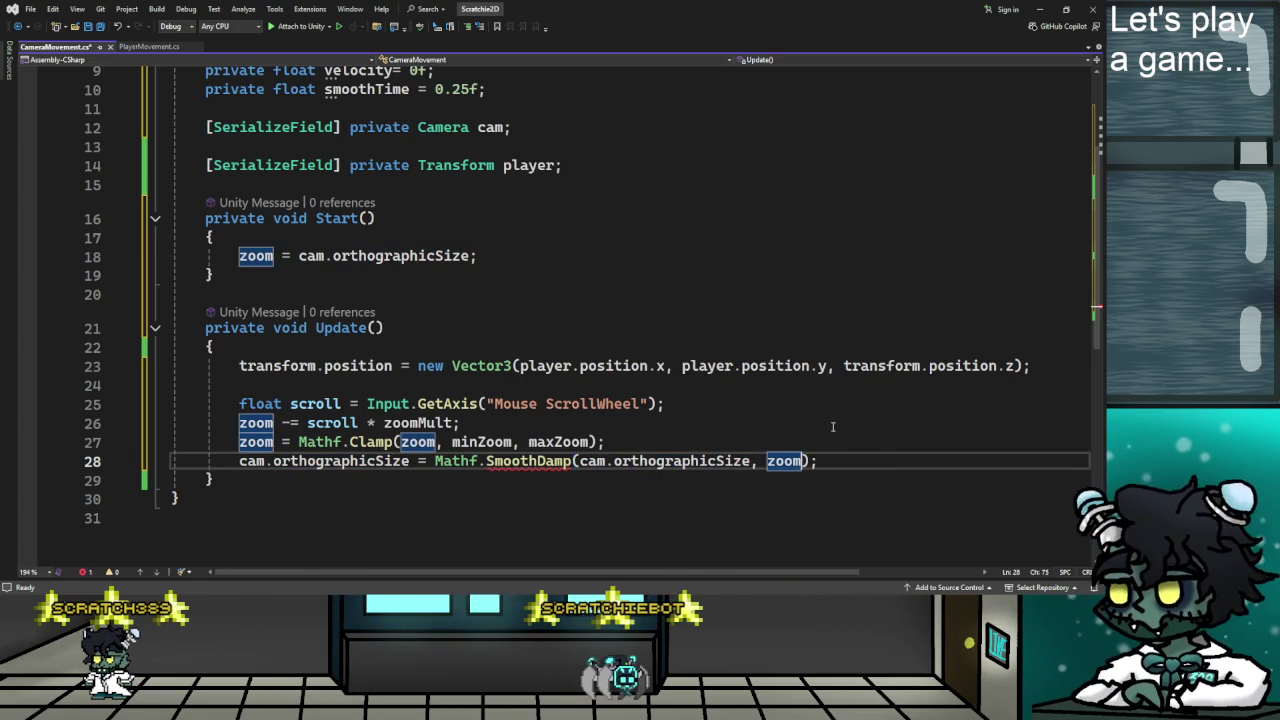
text(, )
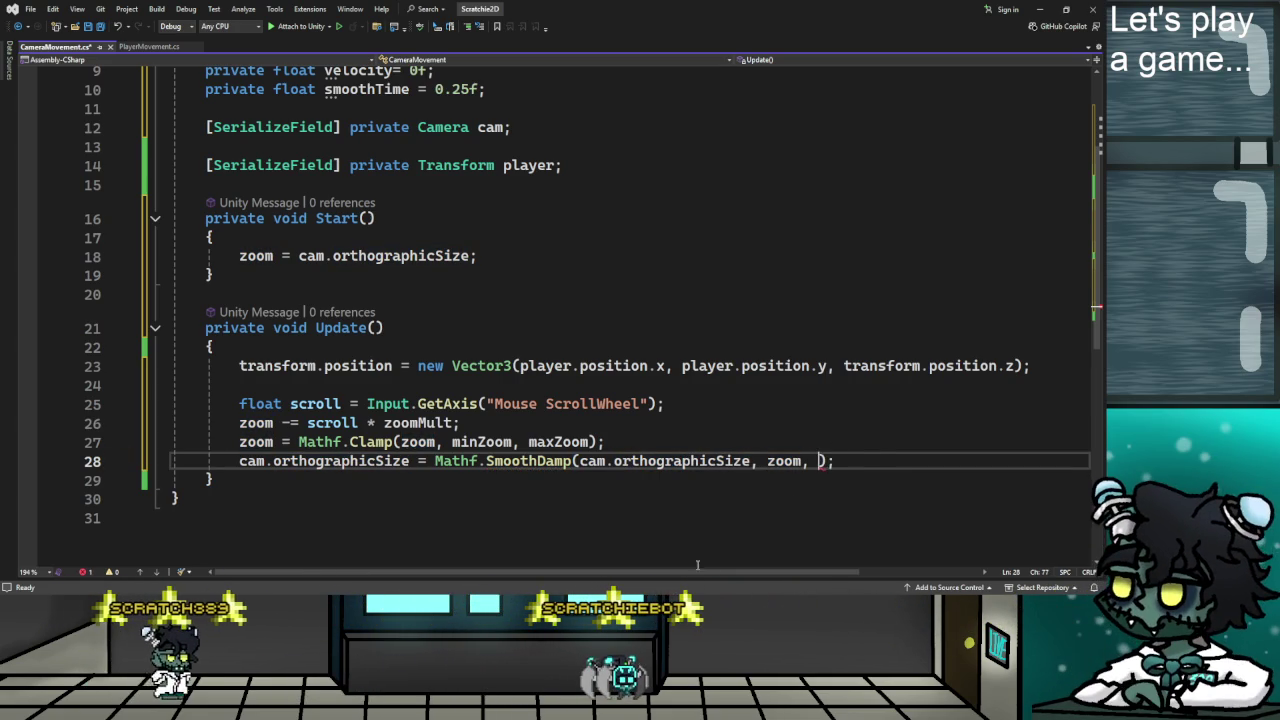
text(ref velocity,)
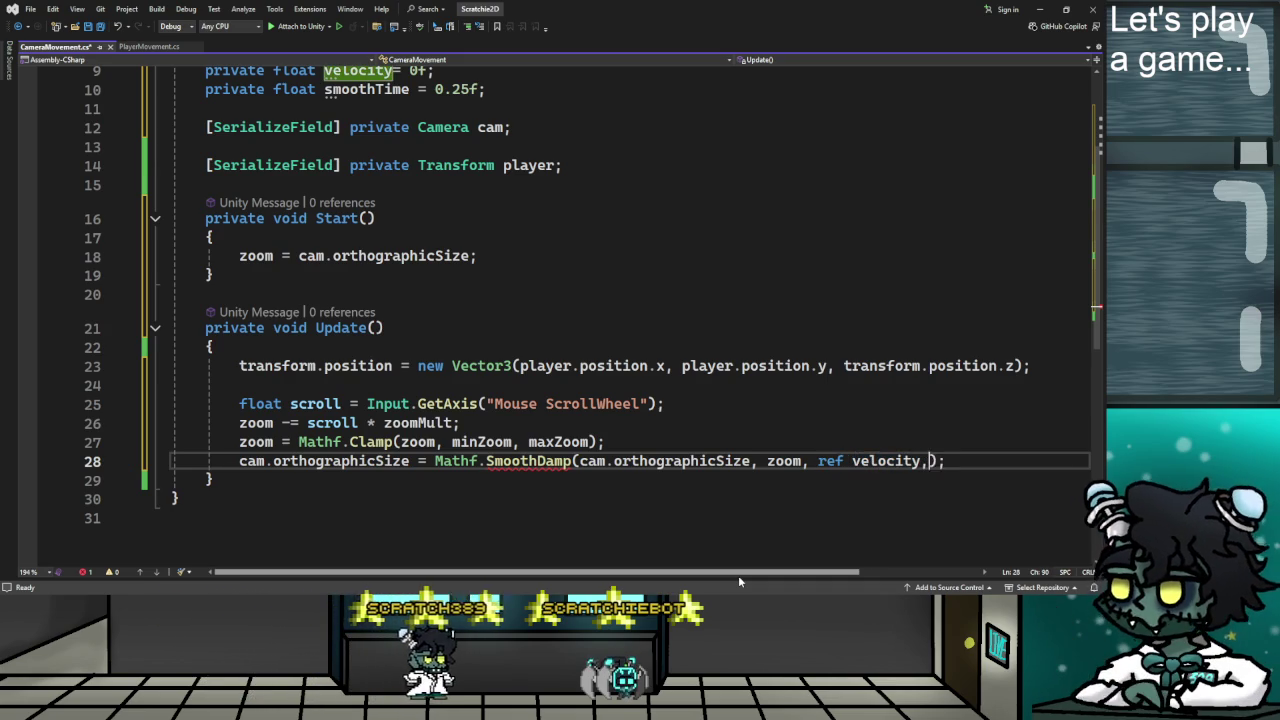
Compare against the tutorial and save the CameraMovement script.
key(alt+Tab)
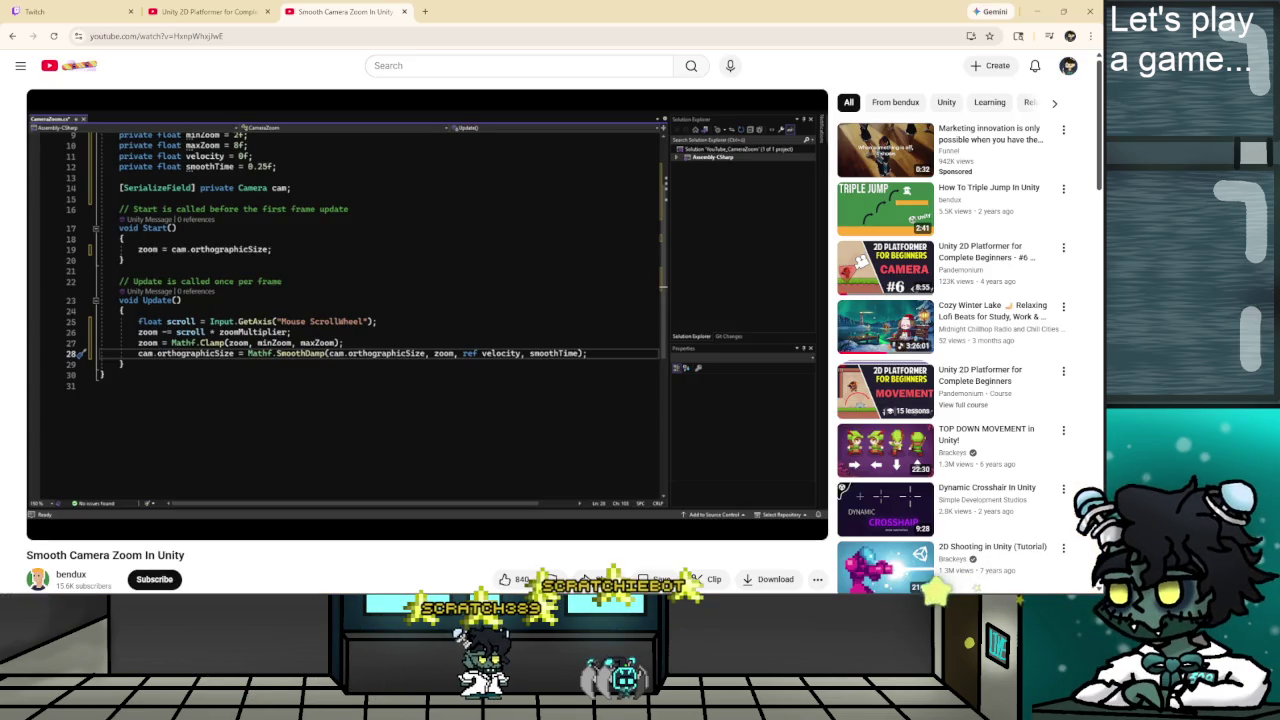
key(alt+Tab)
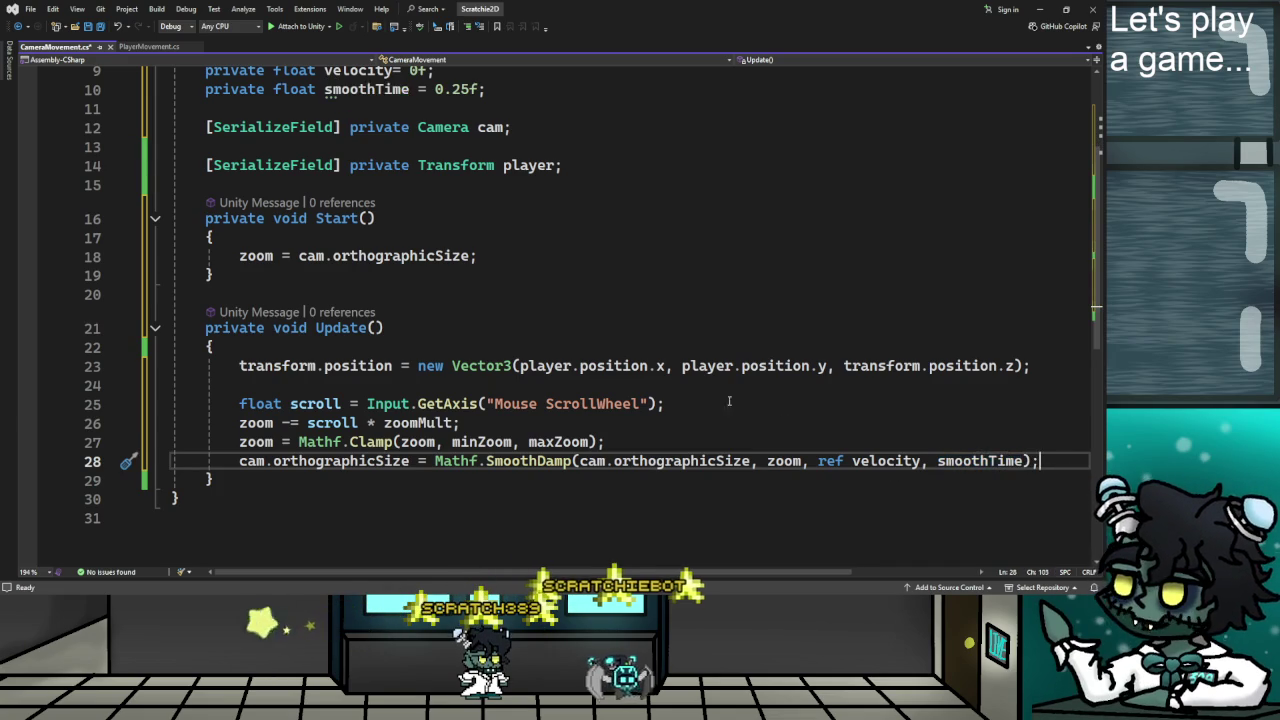
scroll(758, 415, down, 1)
click(87, 29)
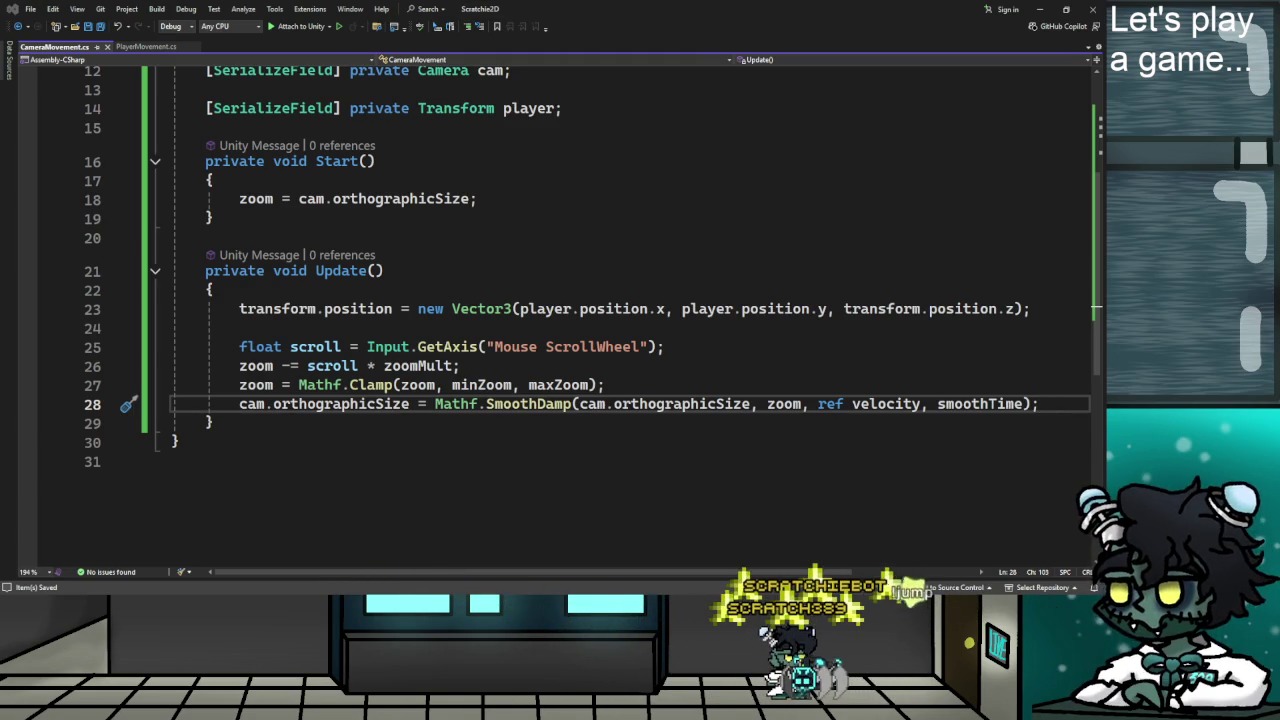
Zoom and pan the Scene view, play the level, and stop after the unassigned cam error.
key(alt+Tab)
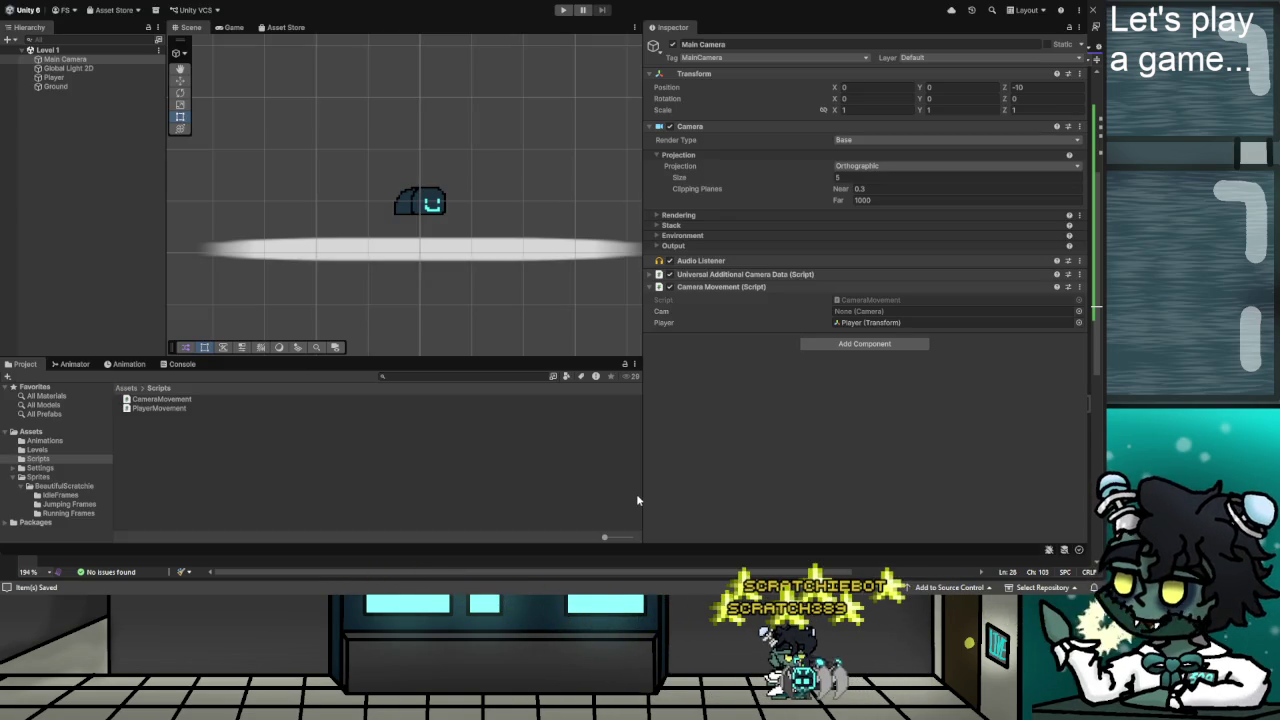
scroll(389, 195, down, 8)
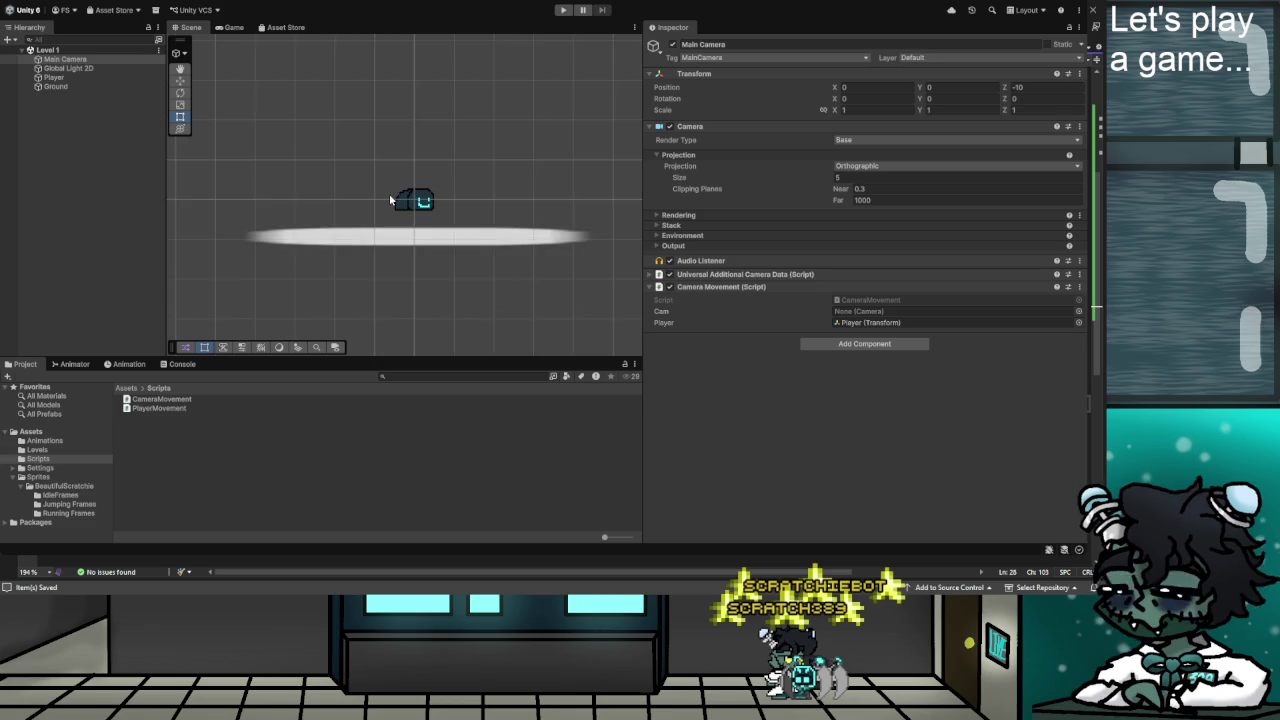
scroll(389, 200, down, 2)
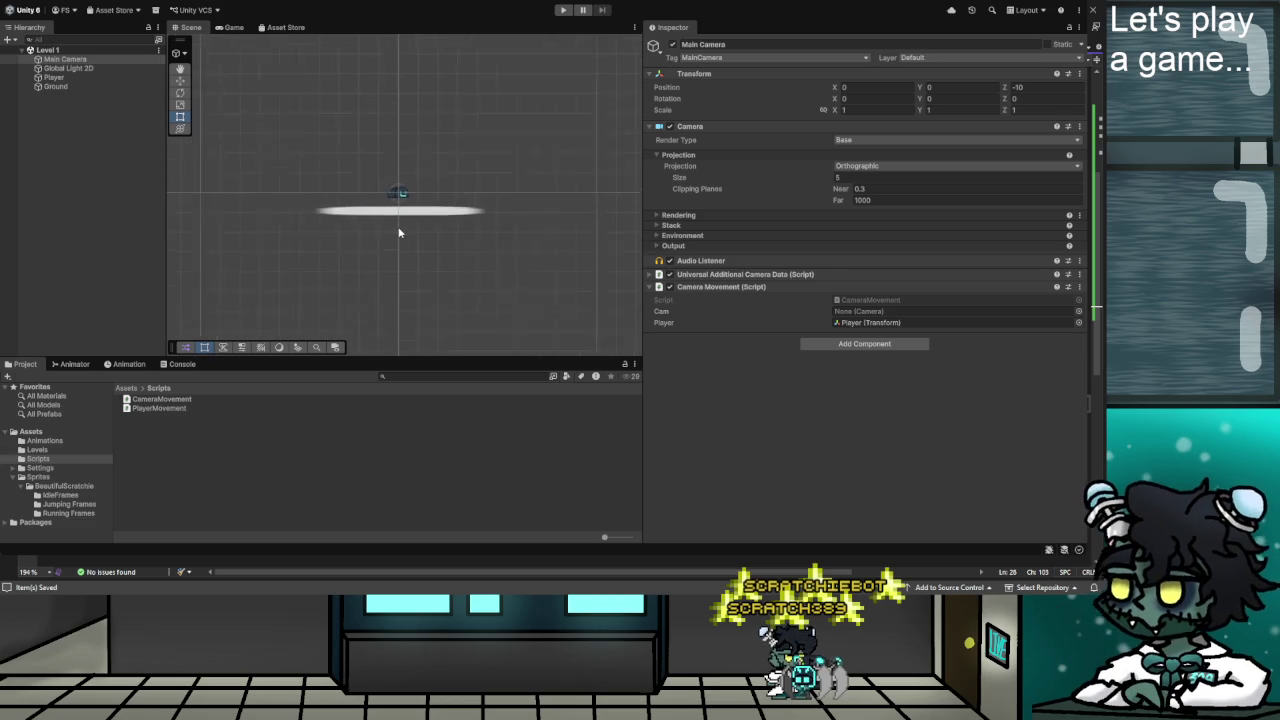
click(397, 229)
scroll(428, 220, up, 3)
drag(346, 197, 337, 169)
scroll(337, 169, up, 1)
key(t)
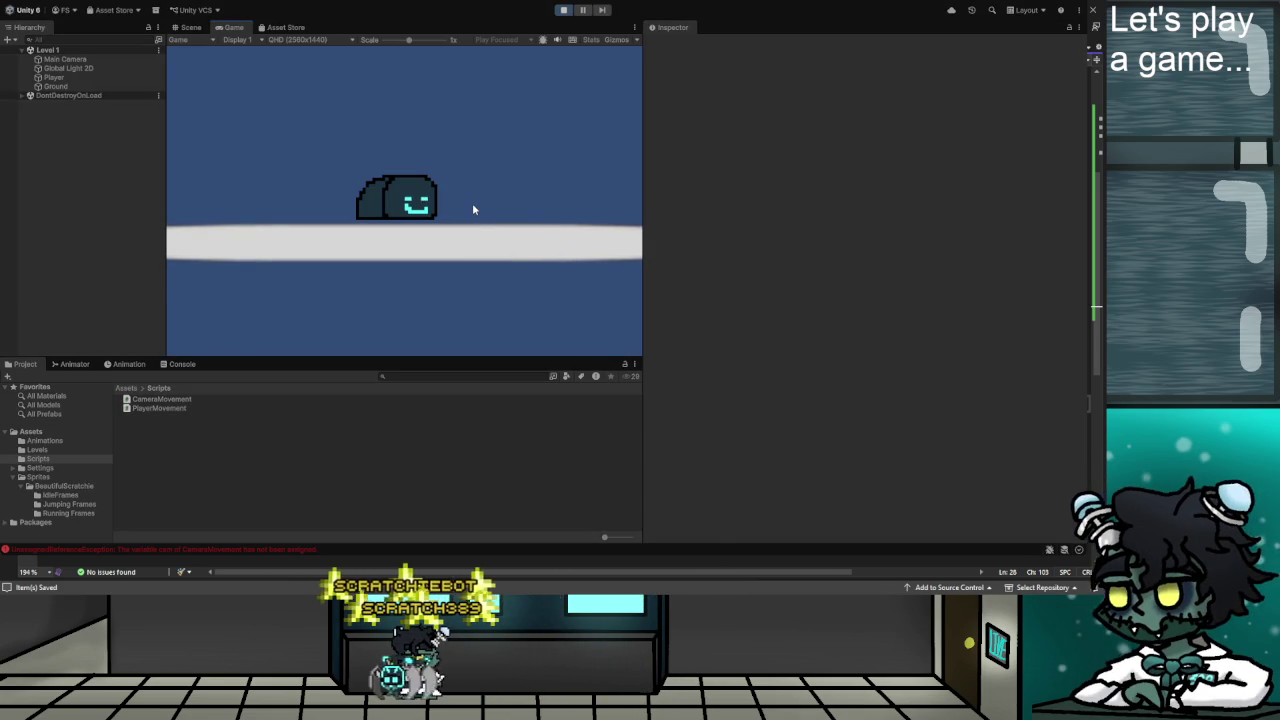
click(564, 10)
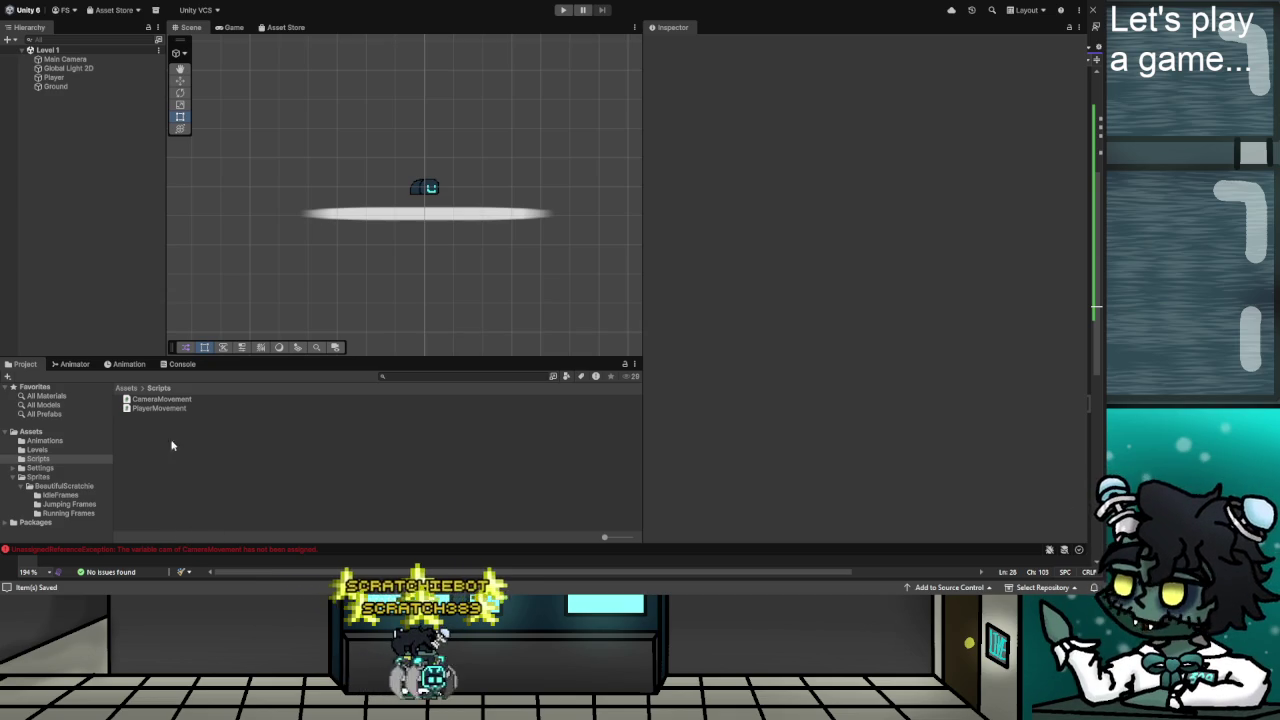
Assign Main Camera to the Camera Movement Cam field and start Play mode.
click(63, 59)
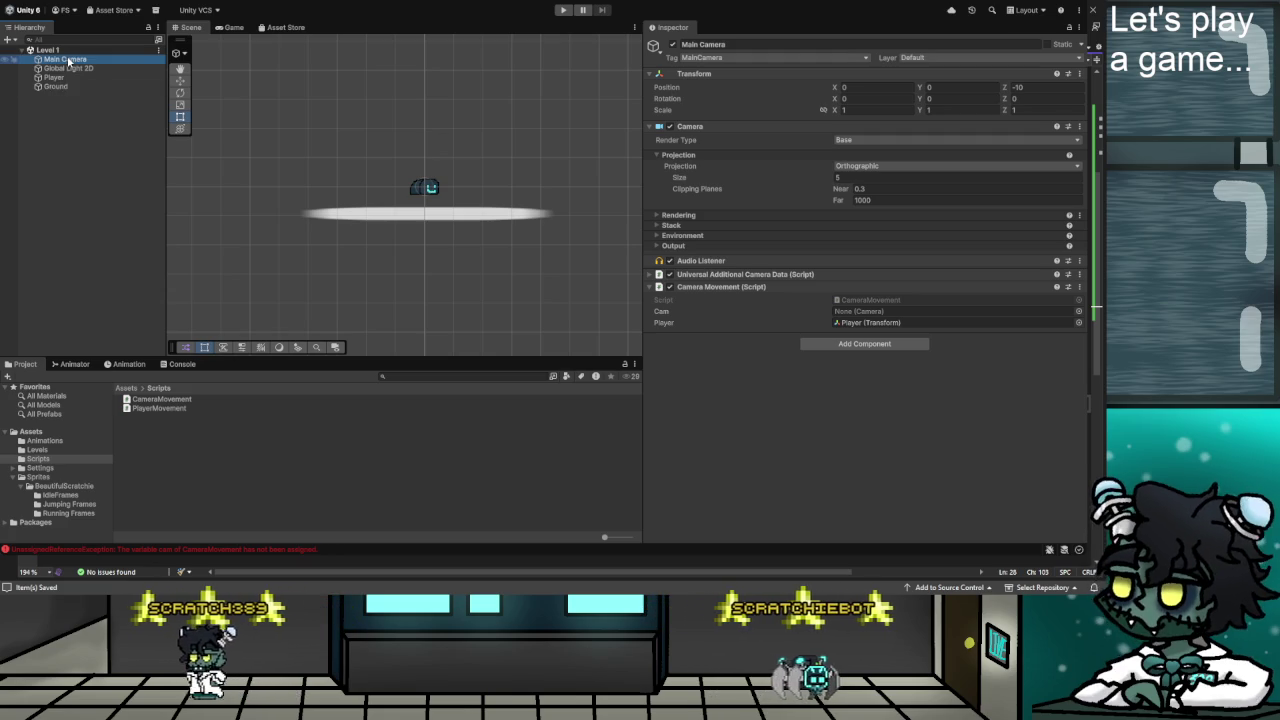
mouse_move(68, 62)
mouse_down()
mouse_move(450, 250)
mouse_move(857, 316)
mouse_up()
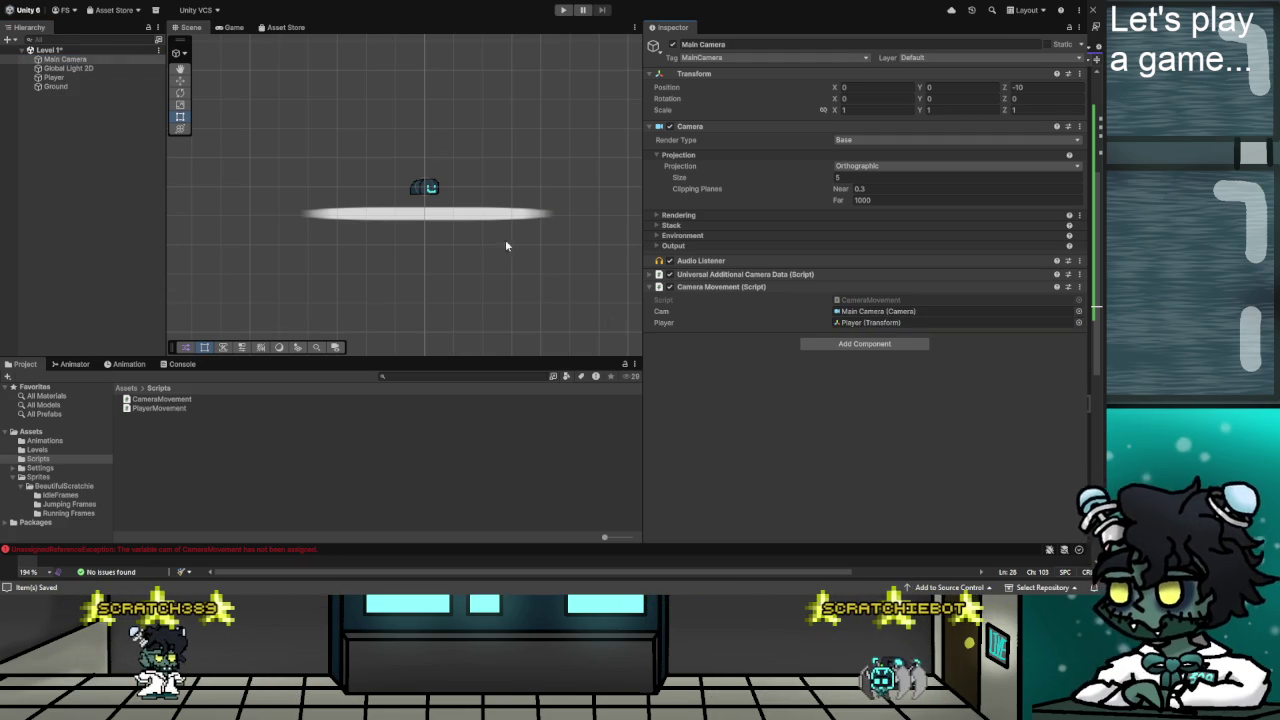
click(563, 10)
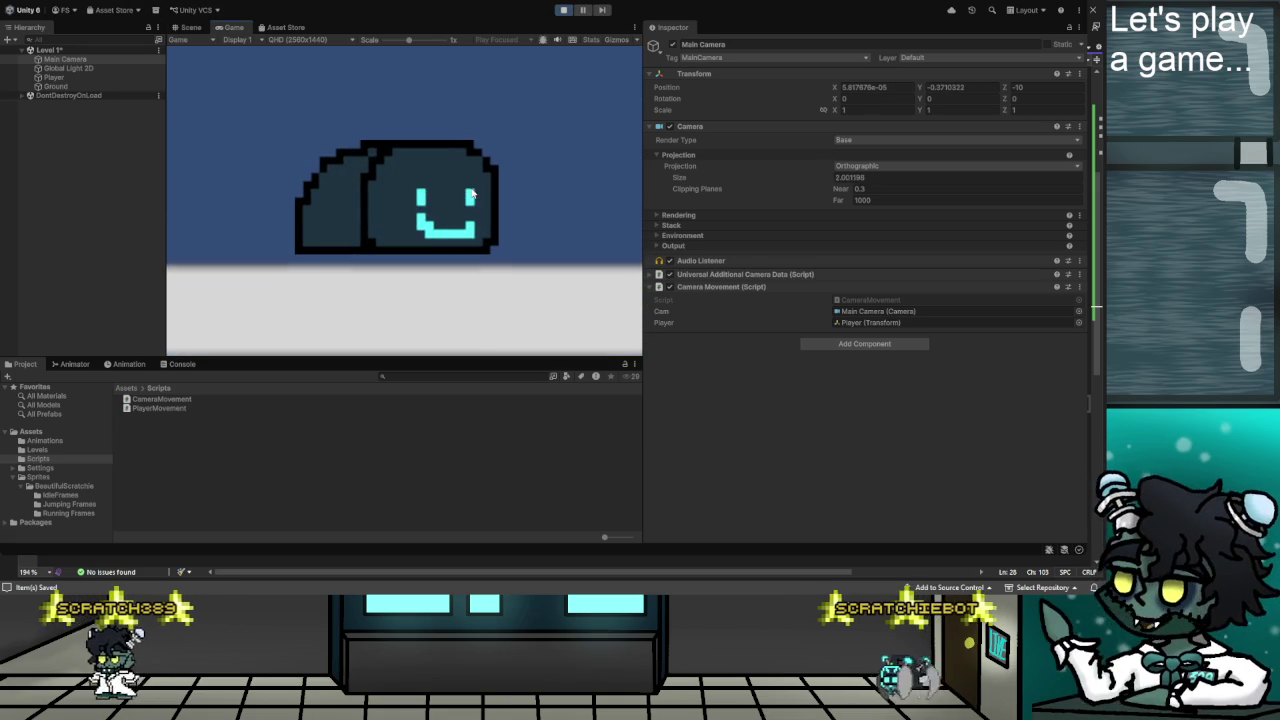
Run the player left and right and jump to test the camera following.
key(a)
key(d)
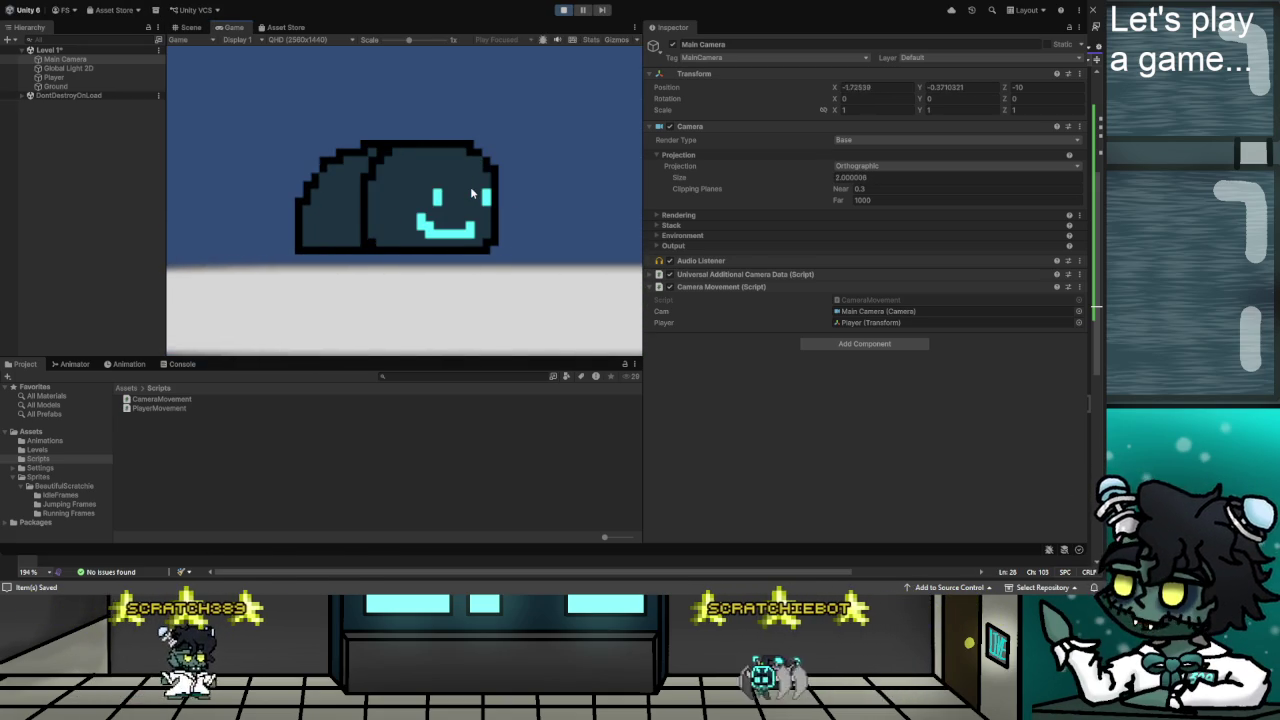
key(d)
key(a)
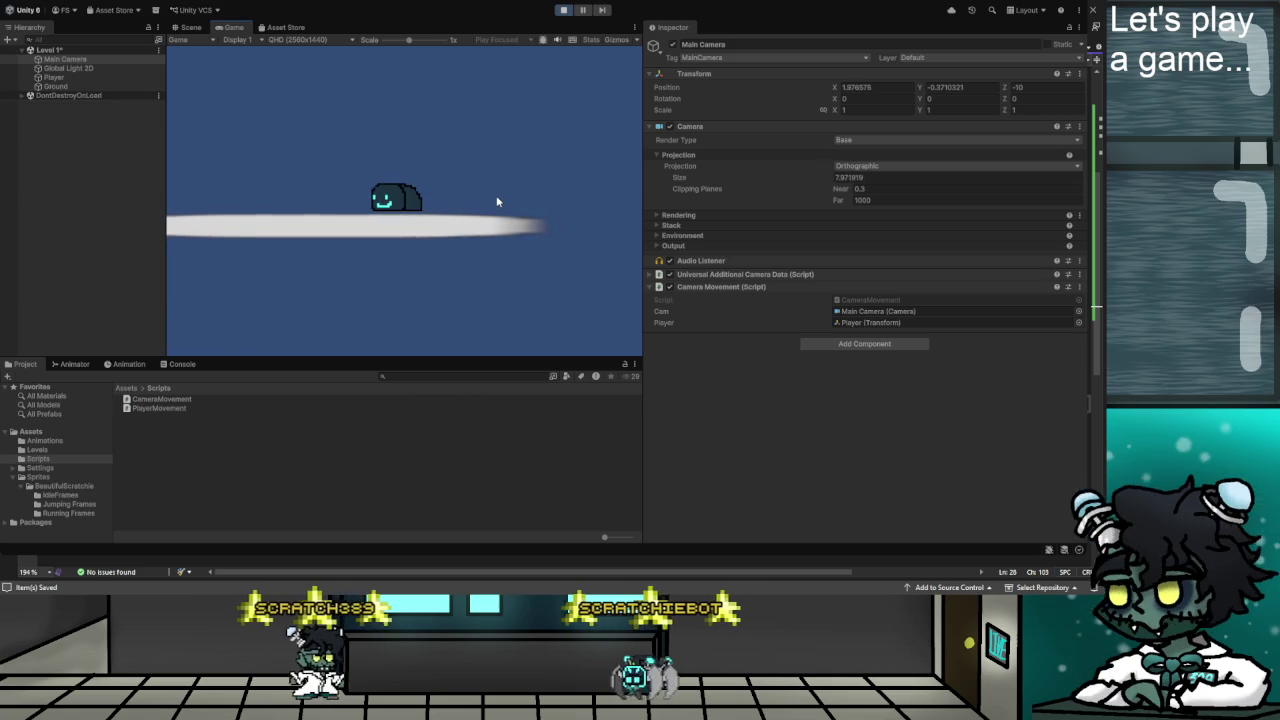
key(space)
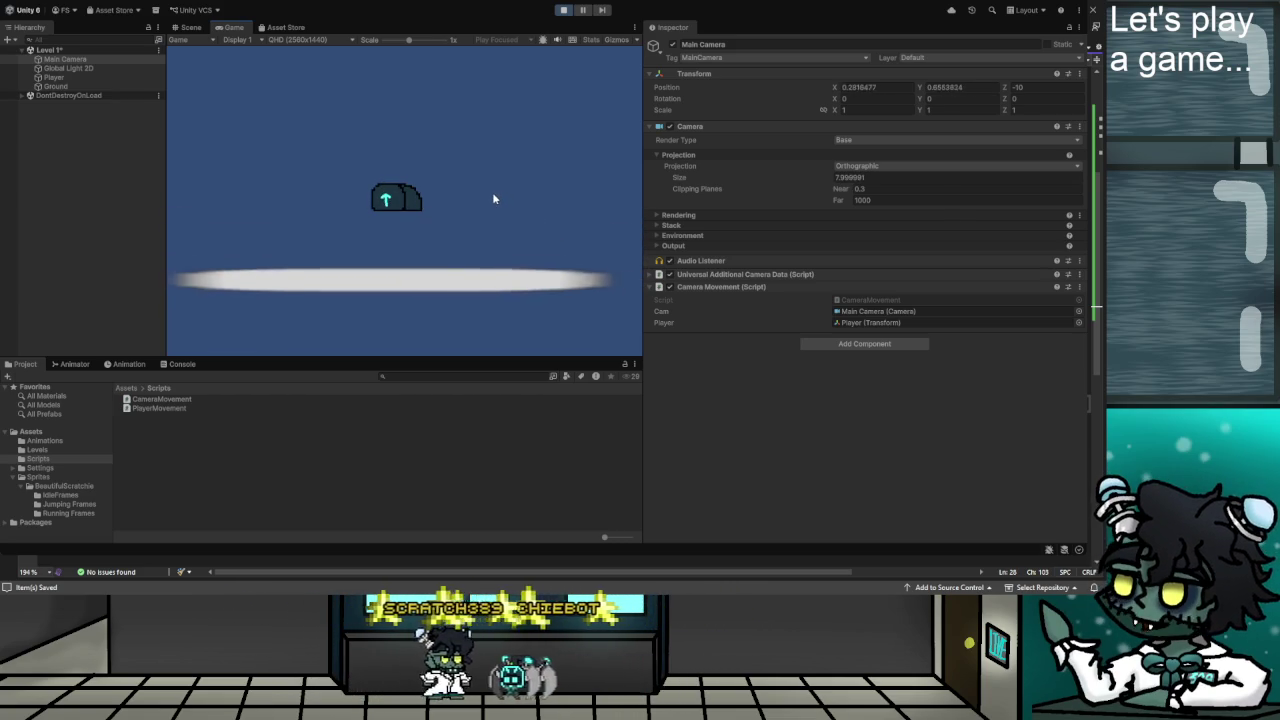
key(d)
key(a)
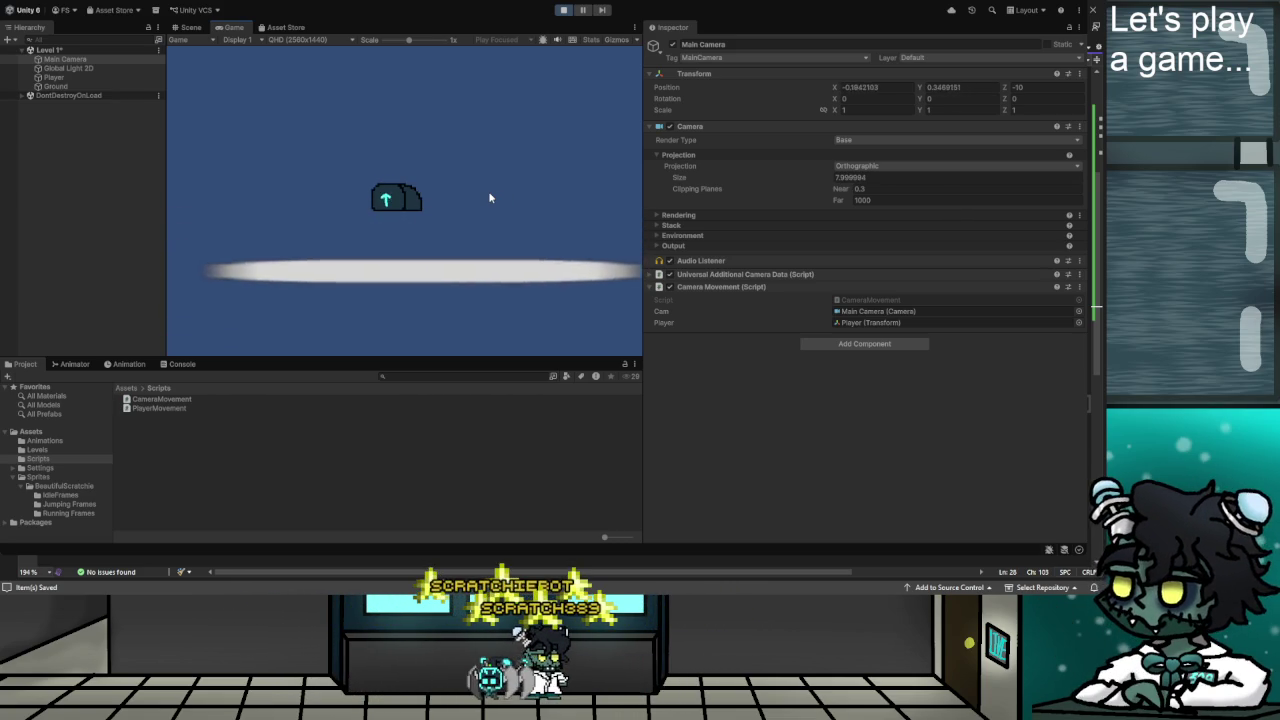
key(space)
Keep moving and jumping while zooming out to size about 8, then stop the game.
key(space)
key(a)
key(d)
key(space)
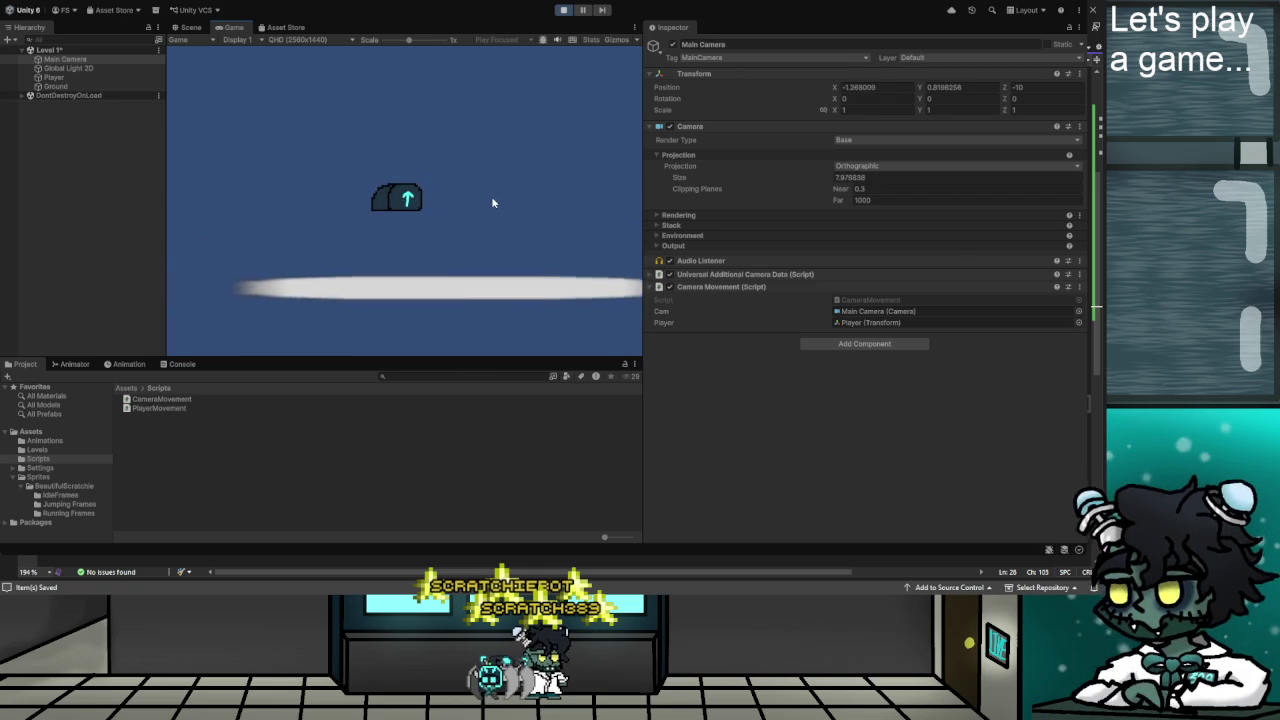
key(a)
key(d)
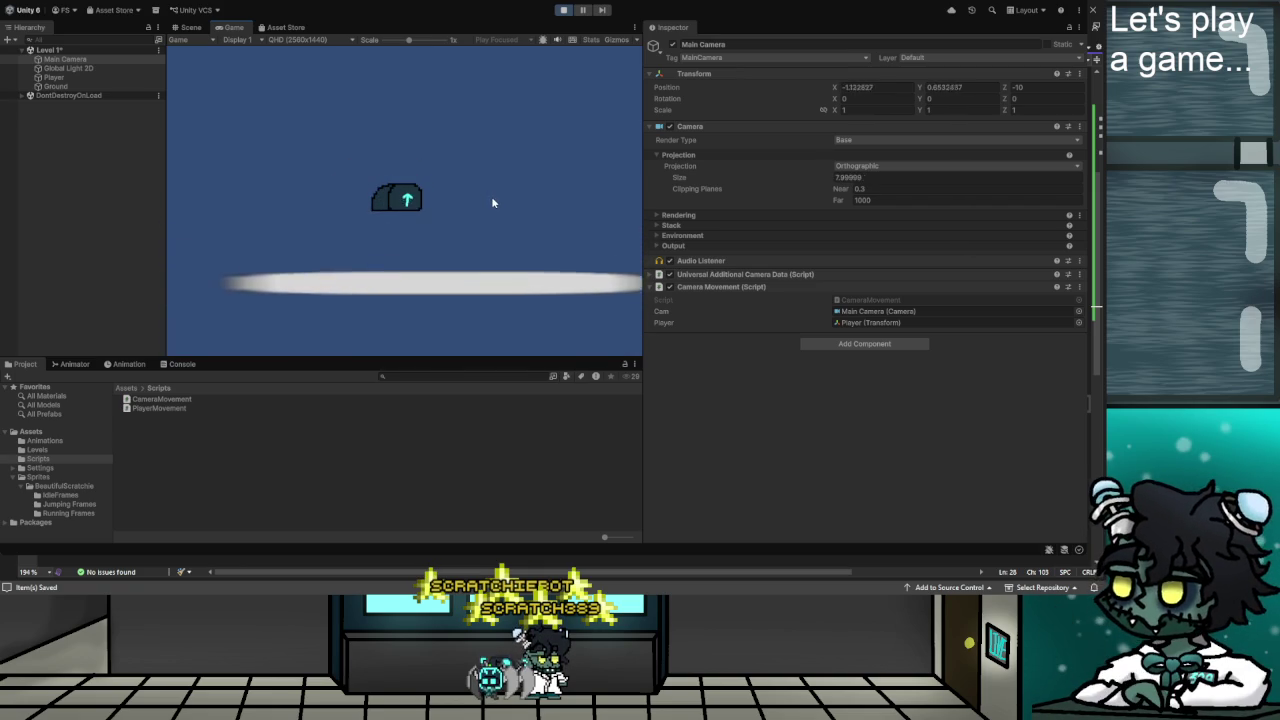
key(a)
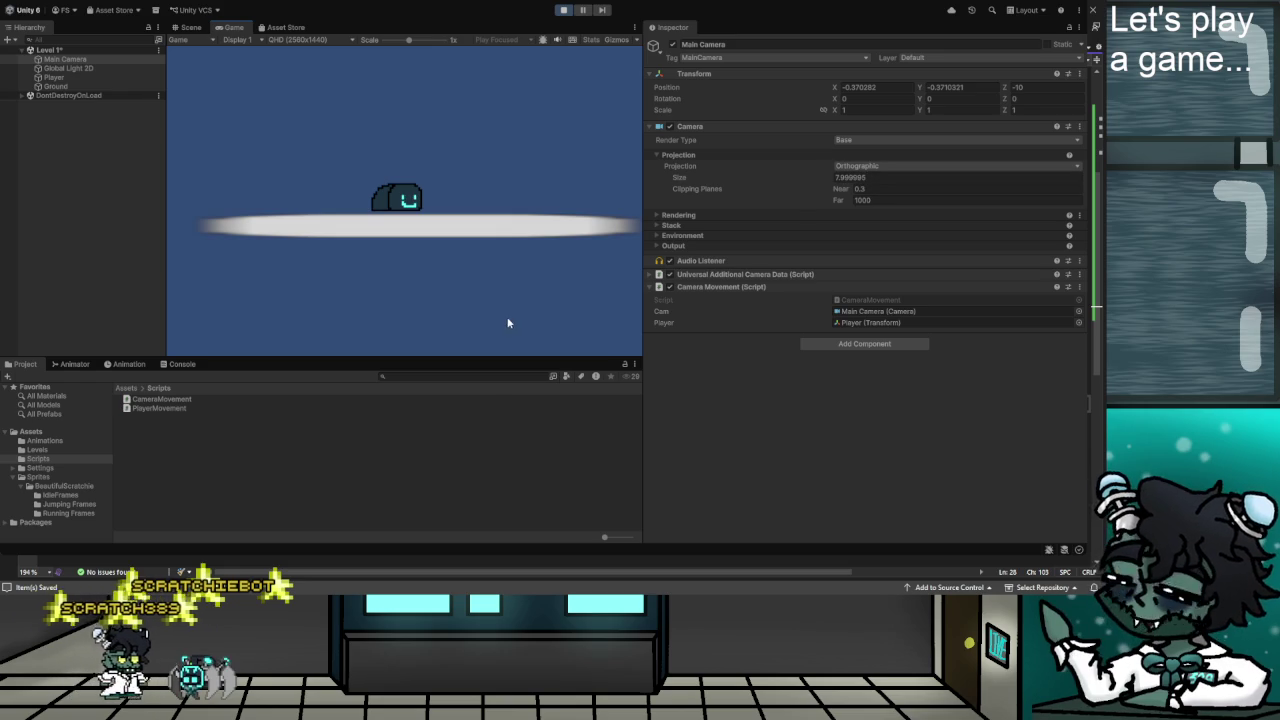
key(ctrl+p)
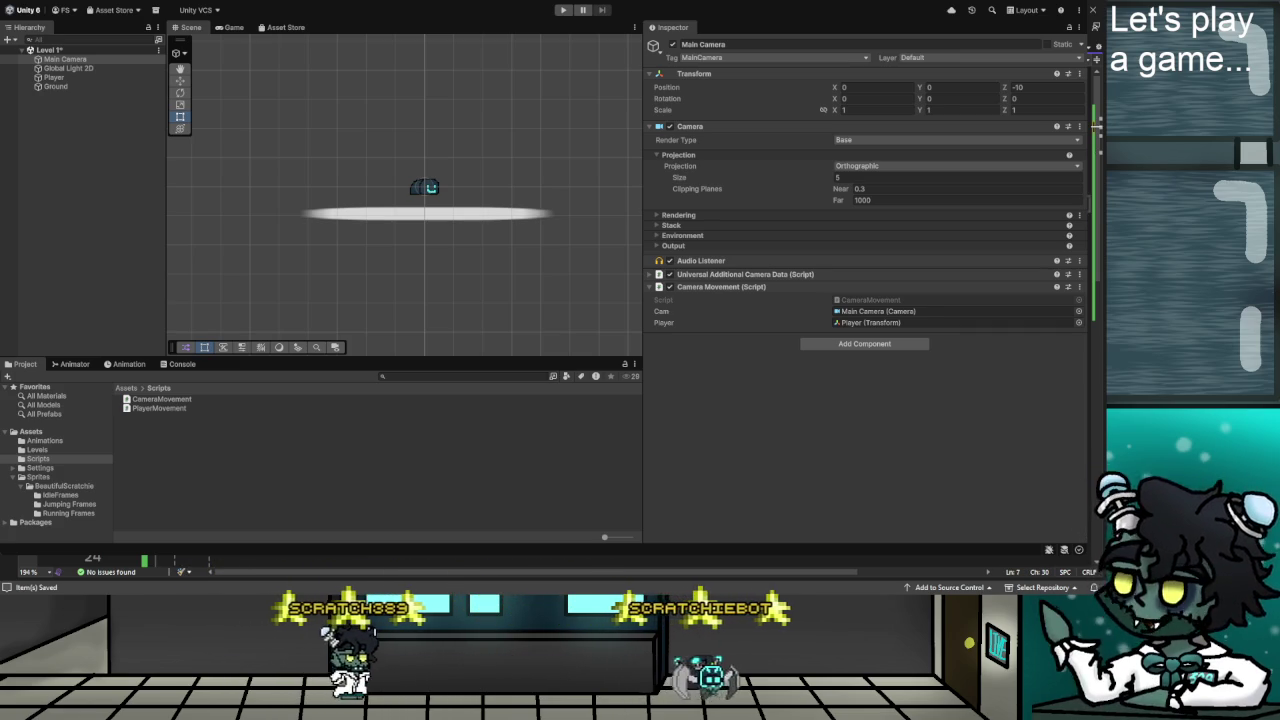
Bring up CameraMovement.cs in Visual Studio at the minZoom value on line 7.
key(Down)
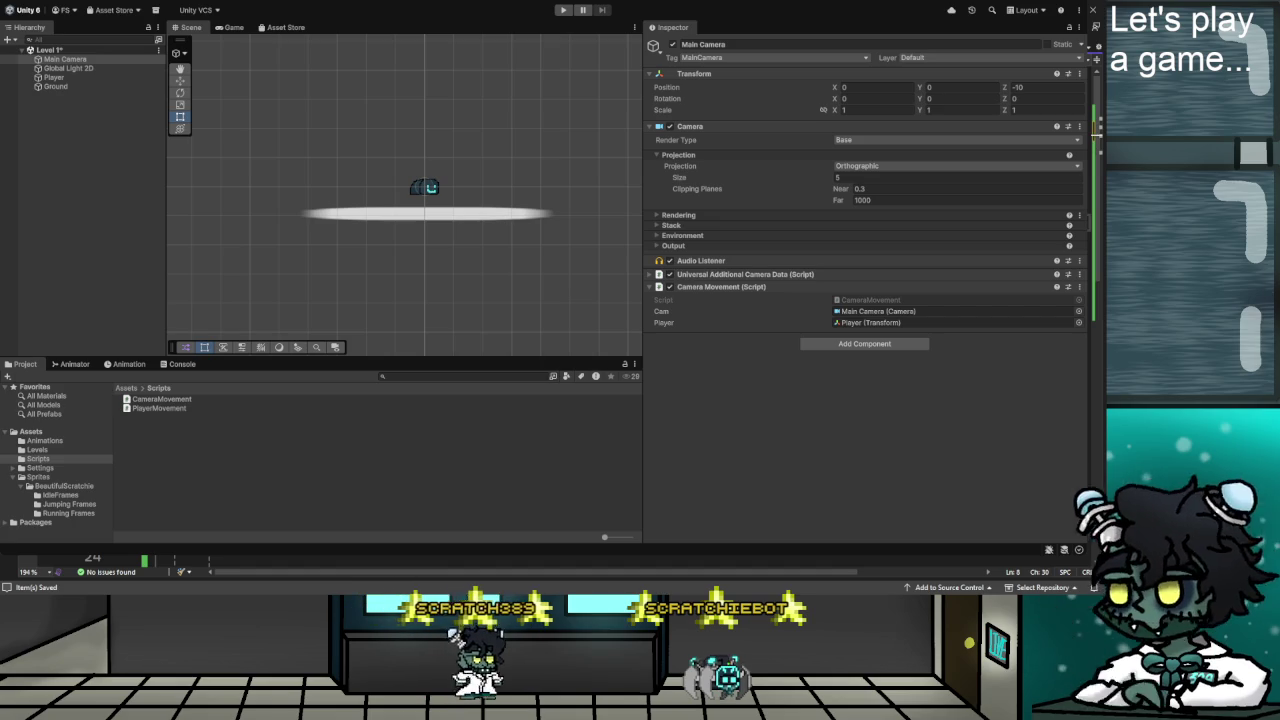
key(Down)
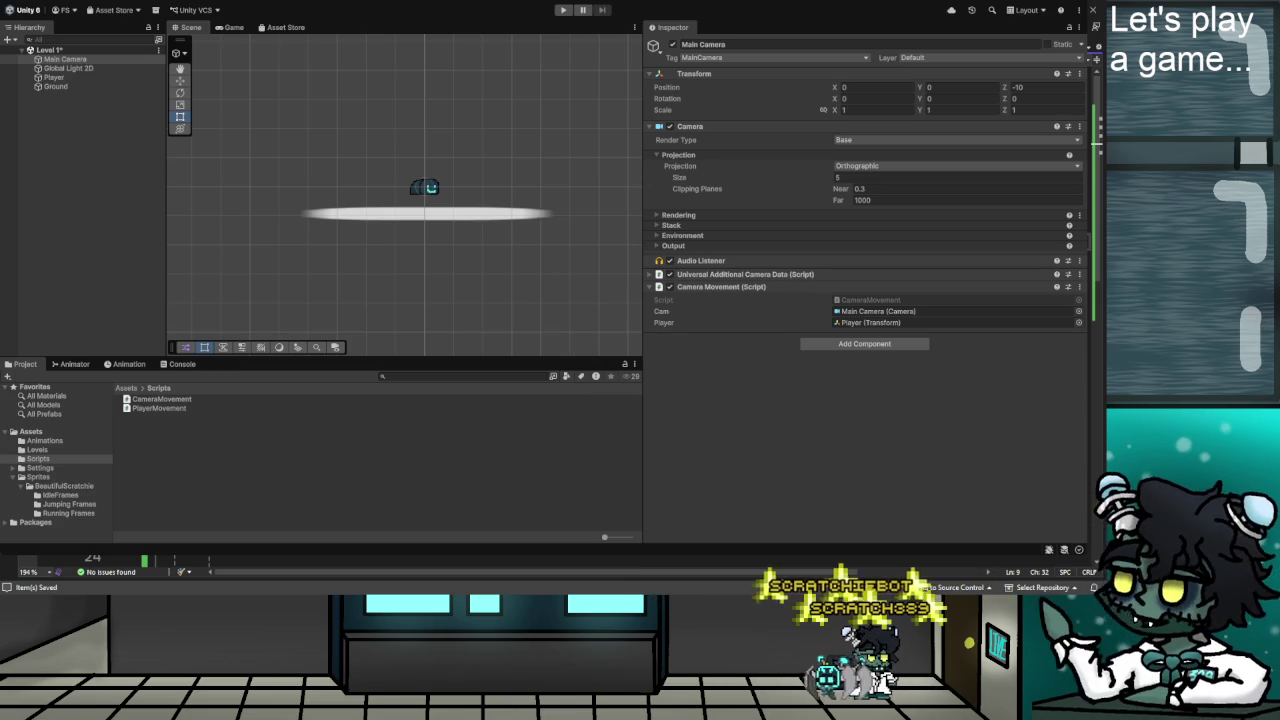
key(alt+Tab)
click(409, 203)
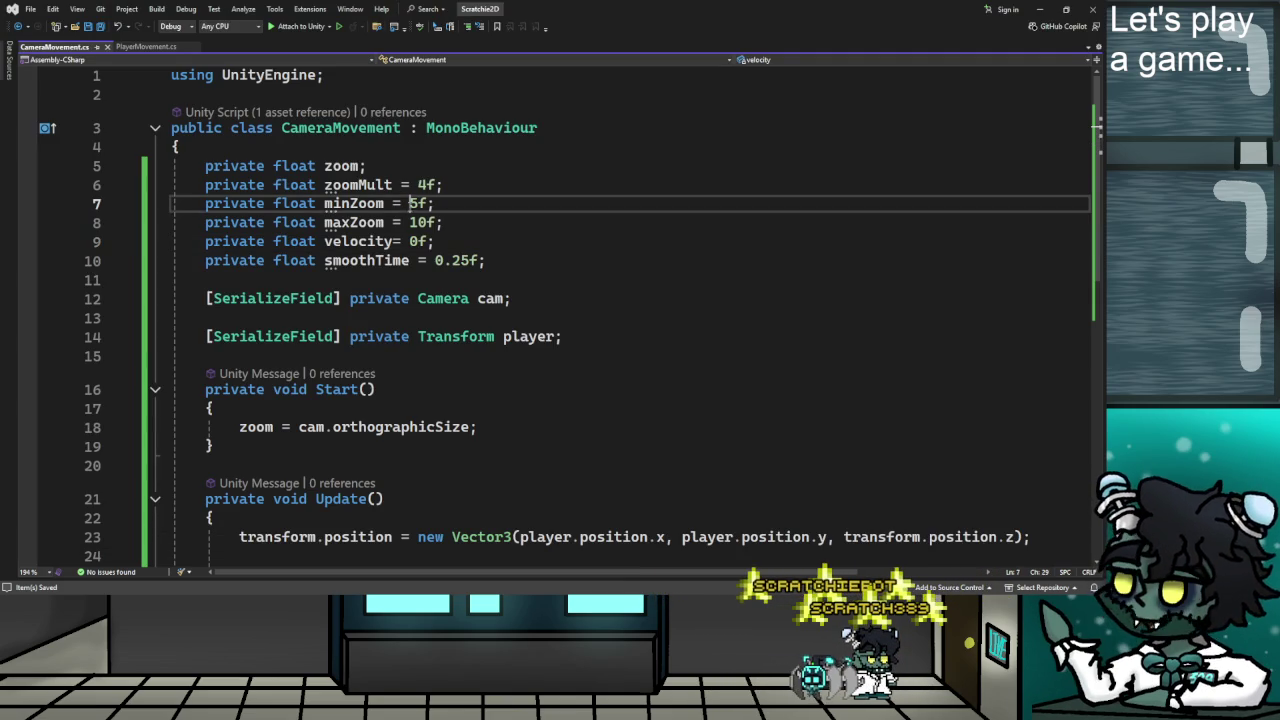
Select minZoom's value 5 and return to the Unity editor.
drag(409, 203, 417, 222)
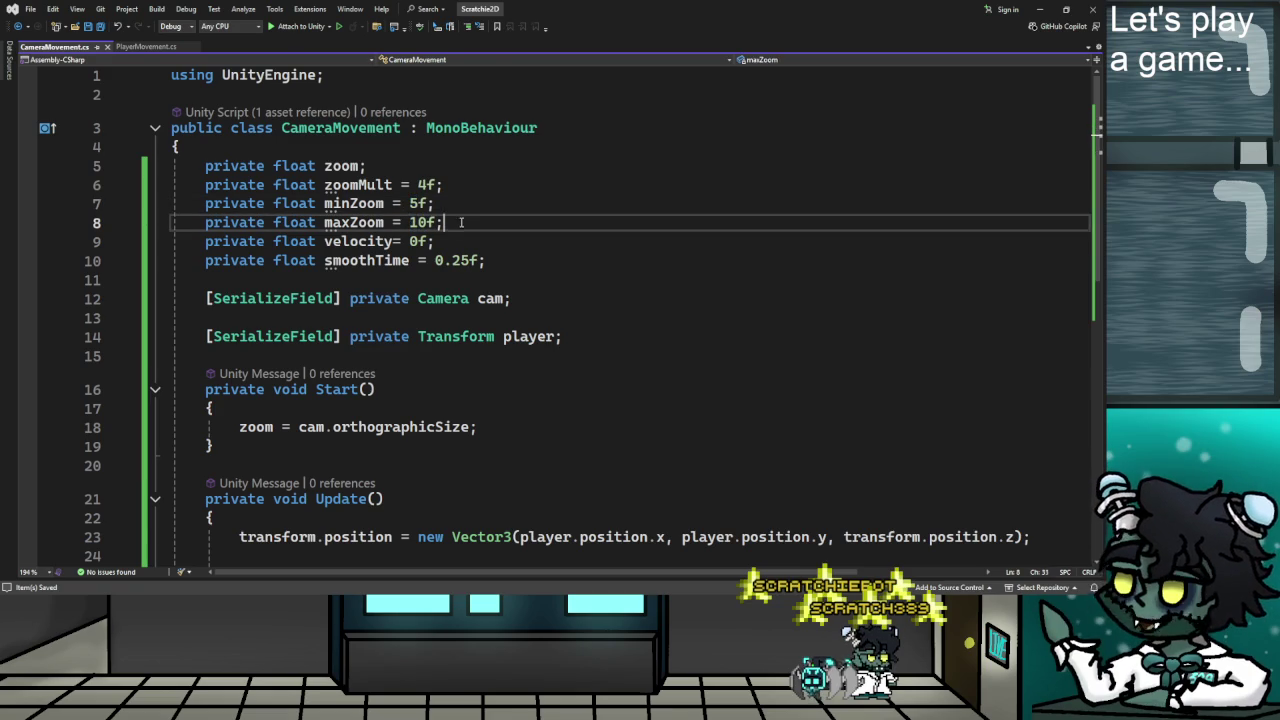
key(alt+Tab)
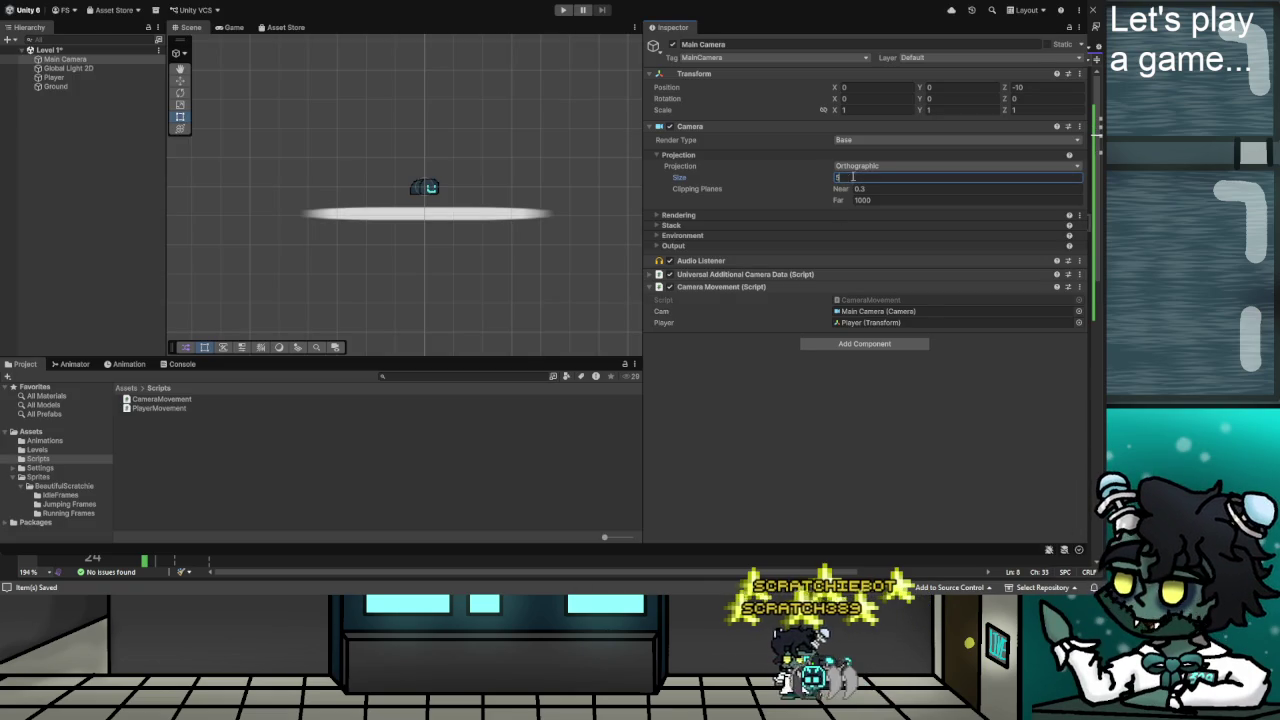
Start Play mode and run the player left and right with A/D, jumping once.
key(ctrl+p)
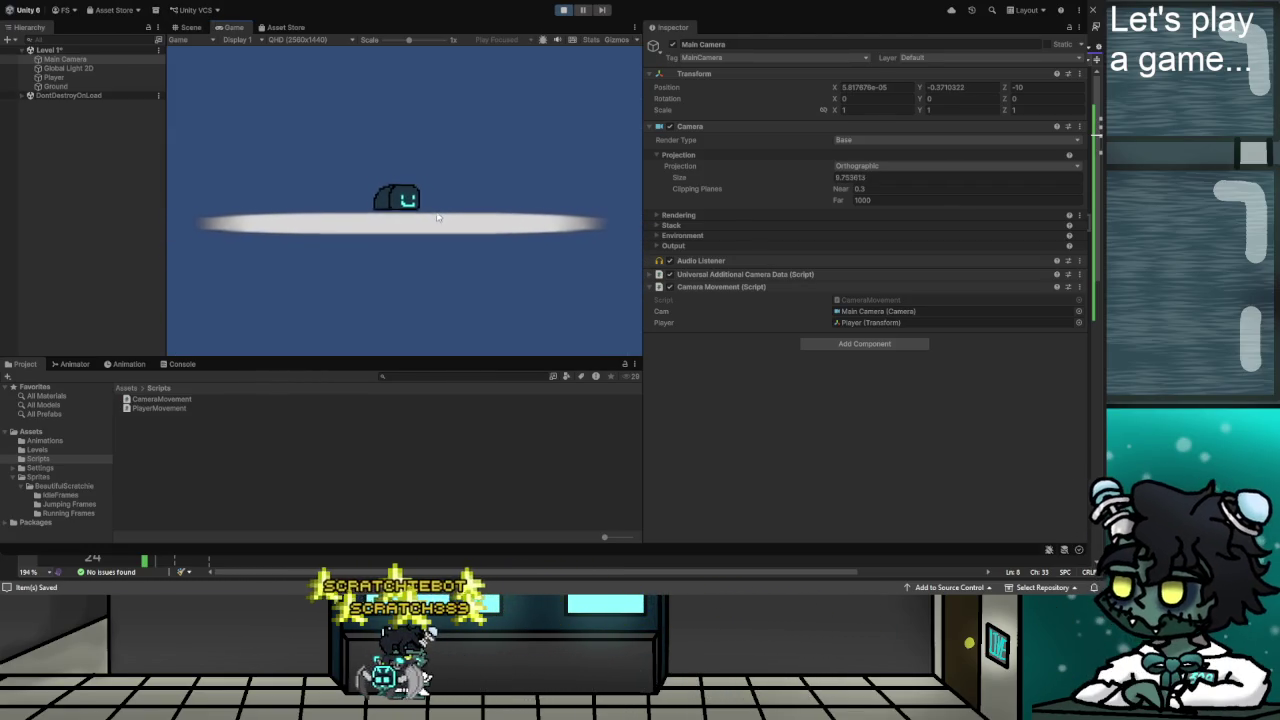
key(d)
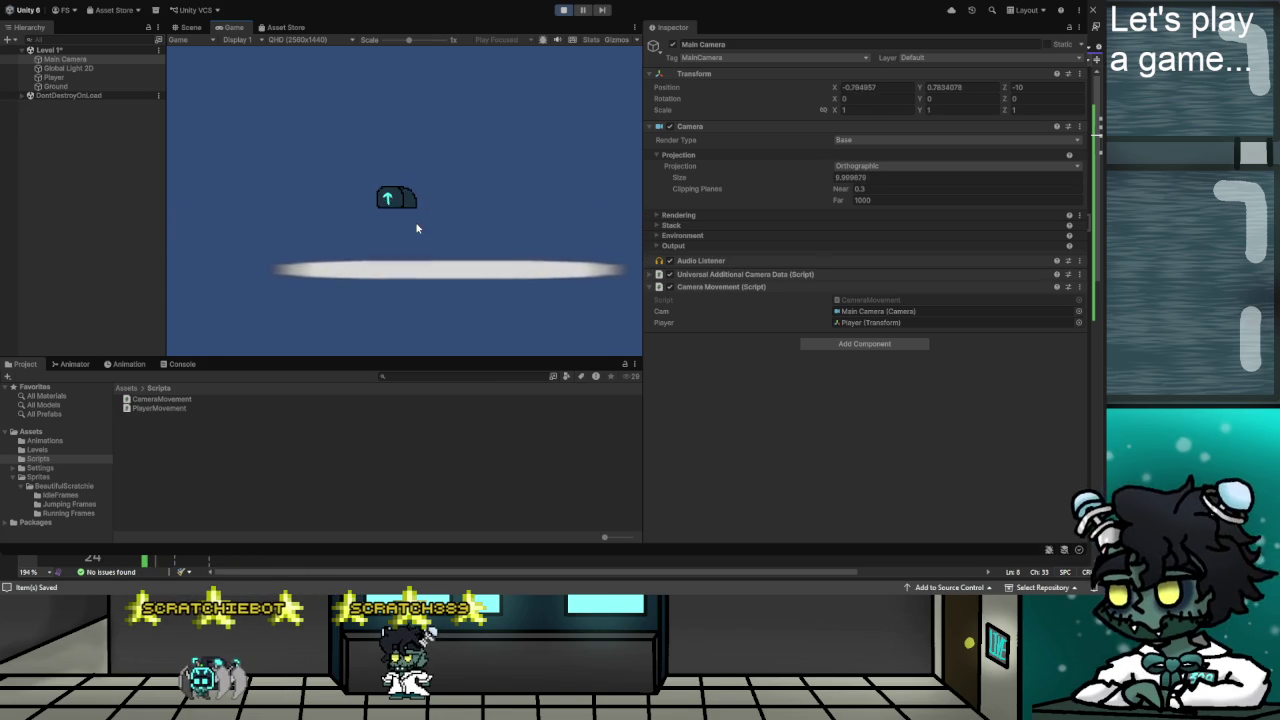
key(d)
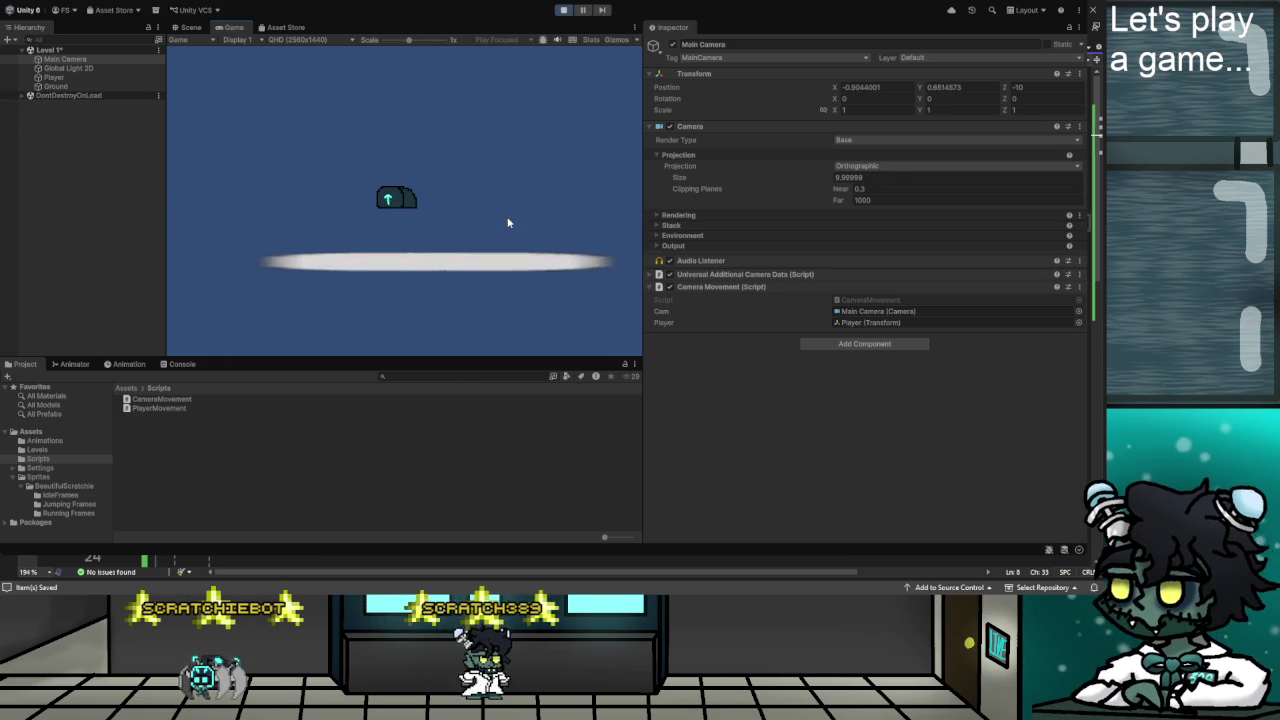
key(a)
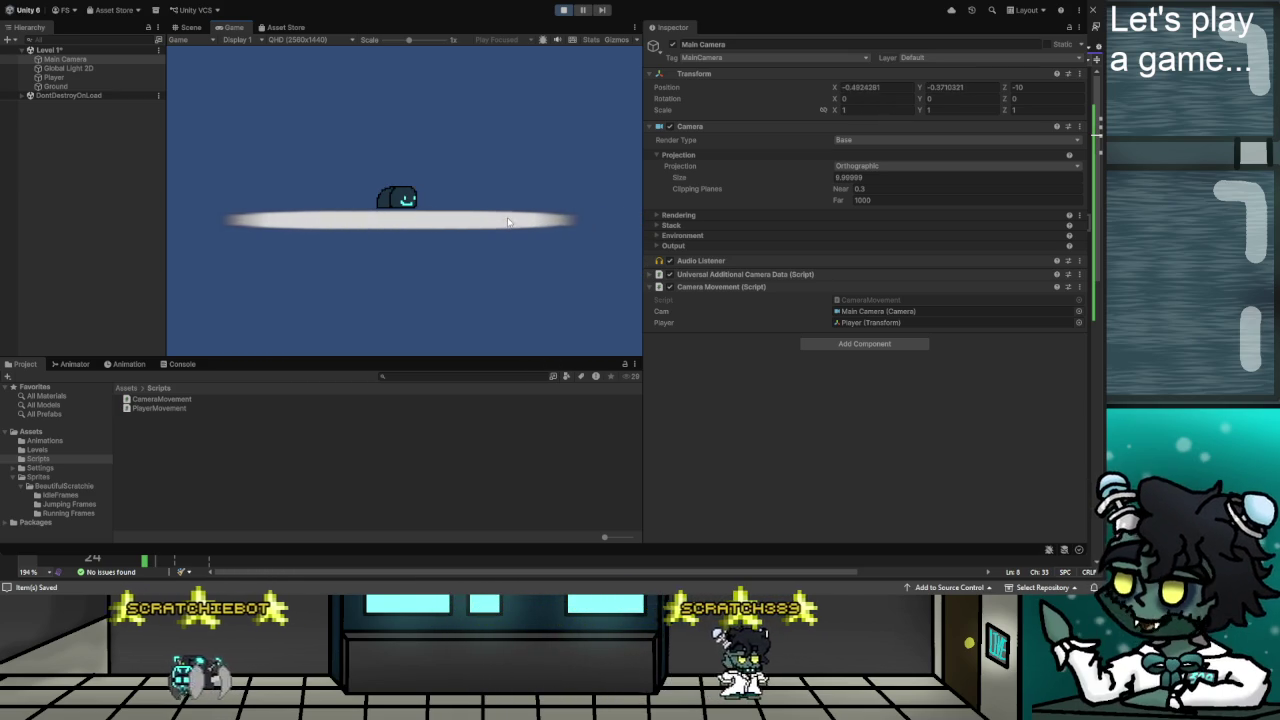
key(space)
key(a)
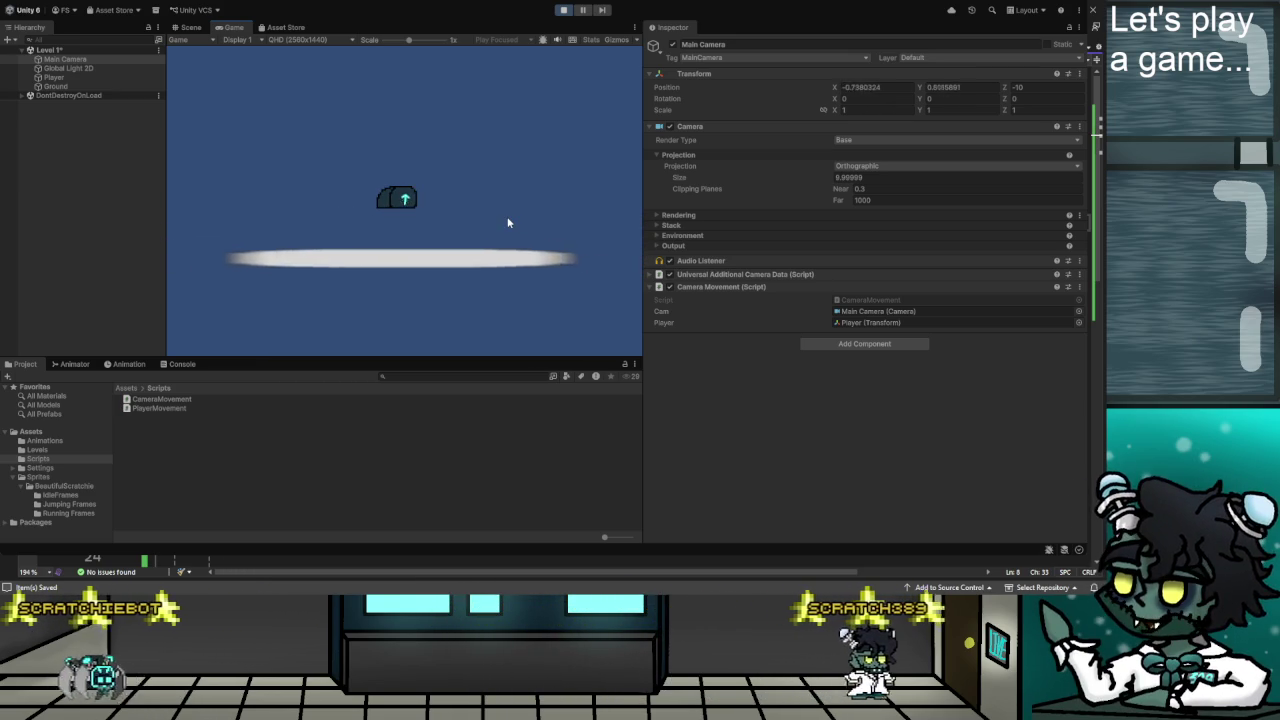
key(d)
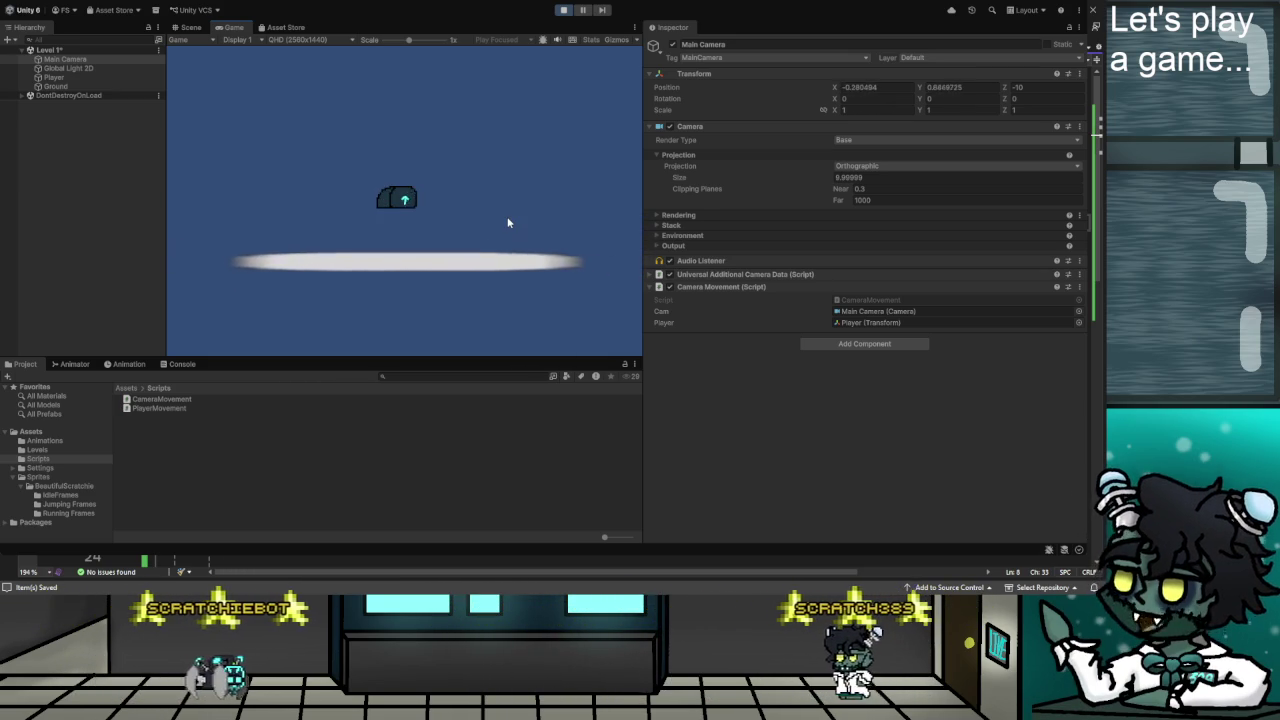
key(a)
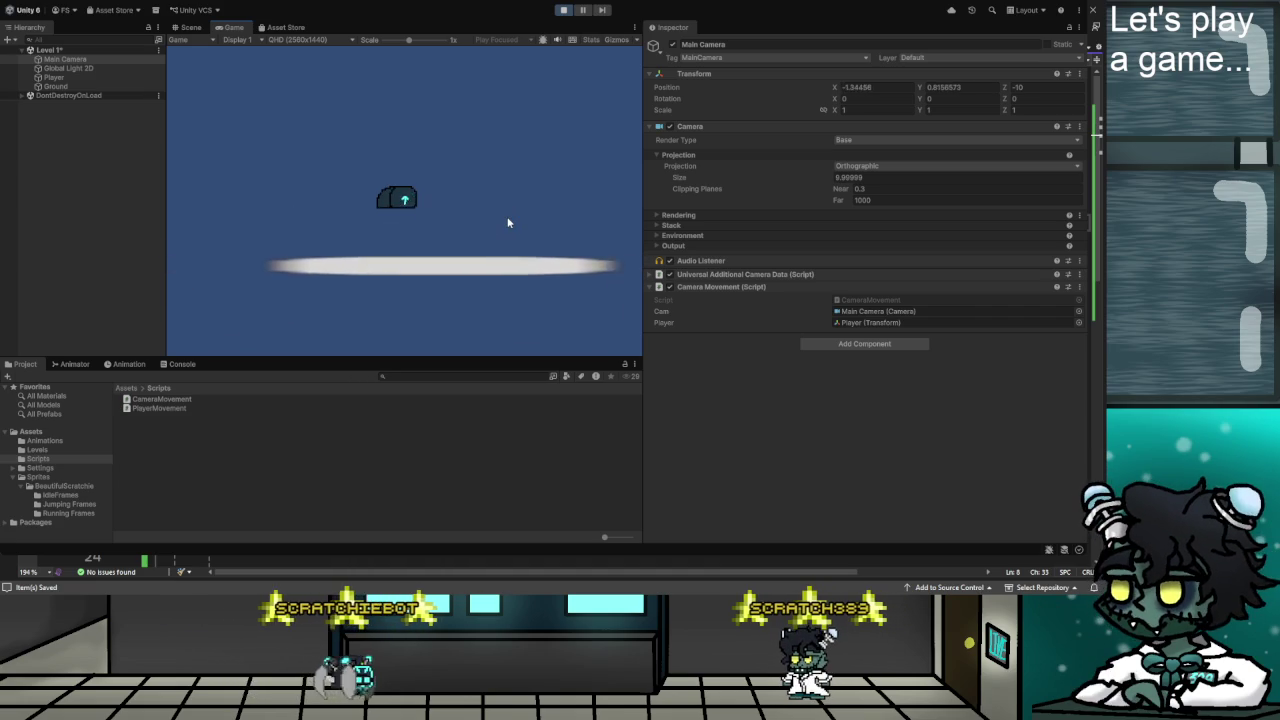
key(a)
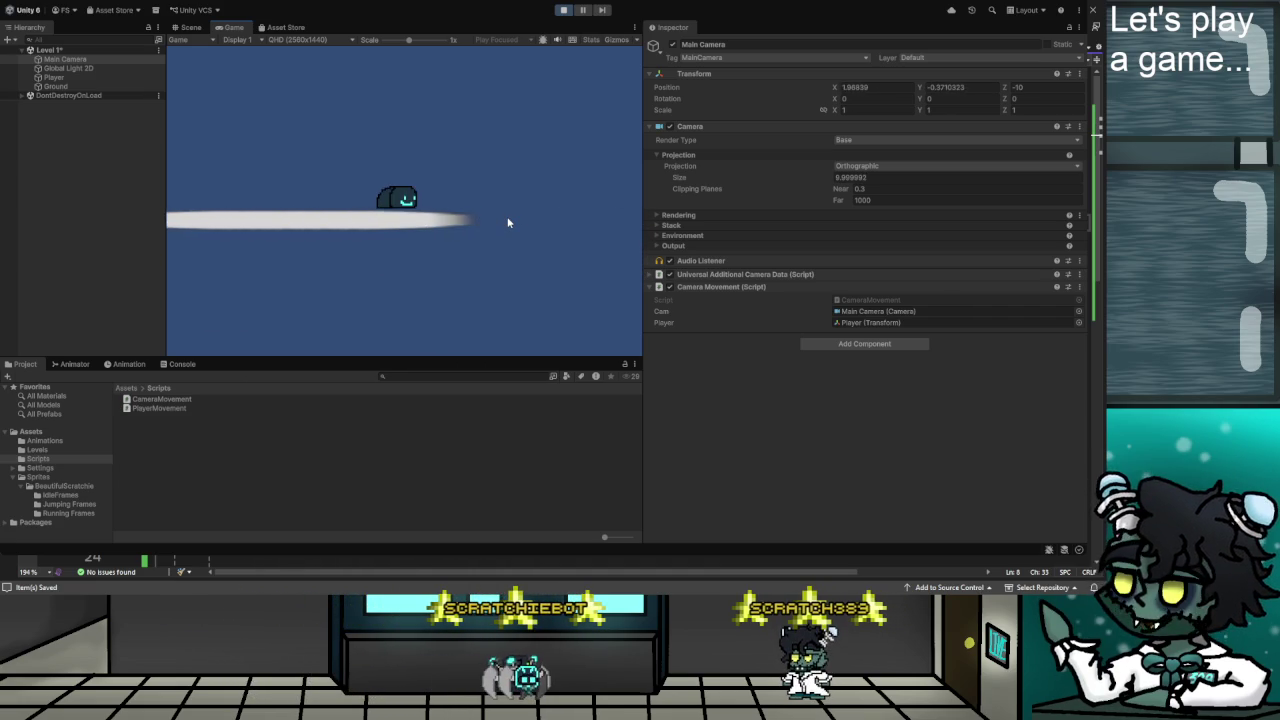
key(a)
key(d)
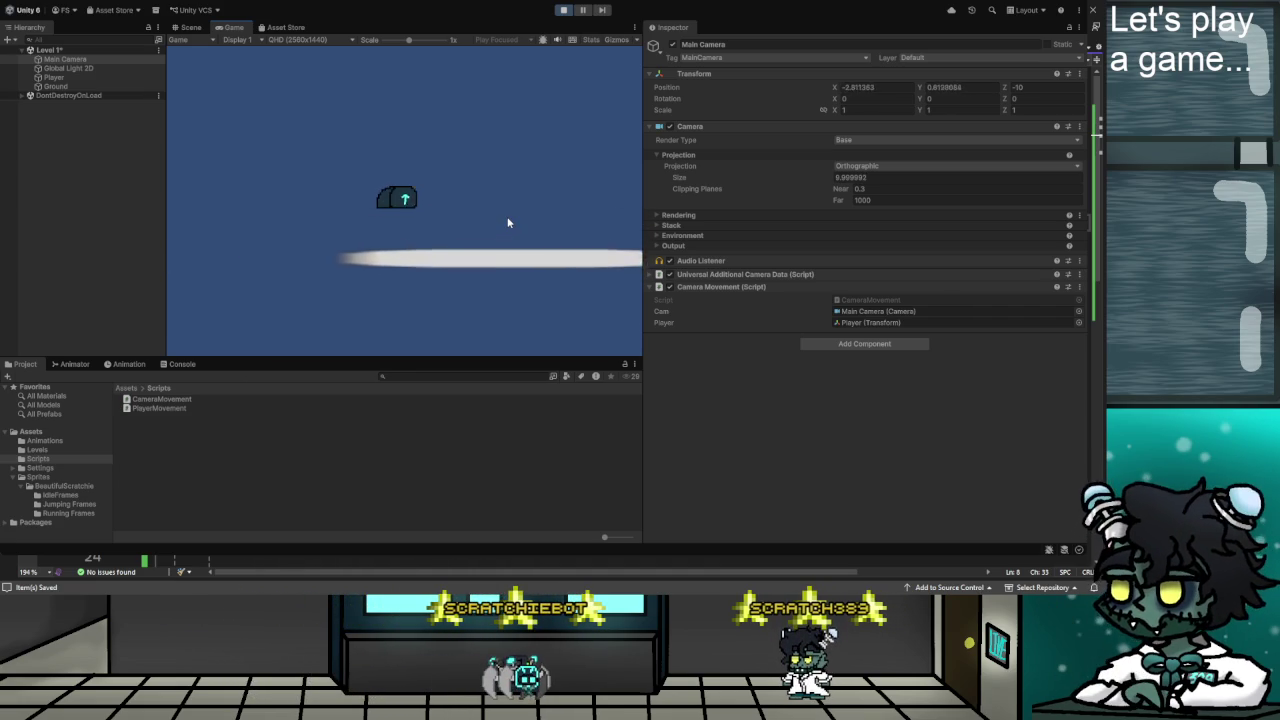
key(d)
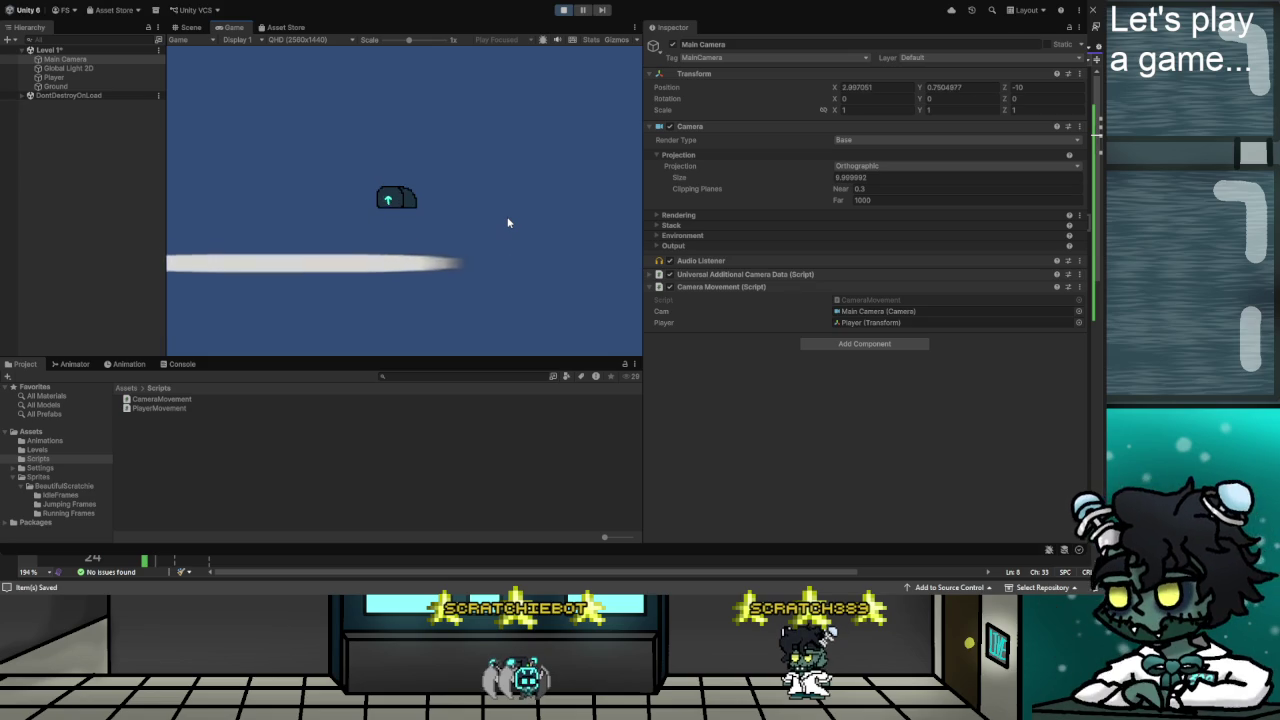
key(a)
key(d)
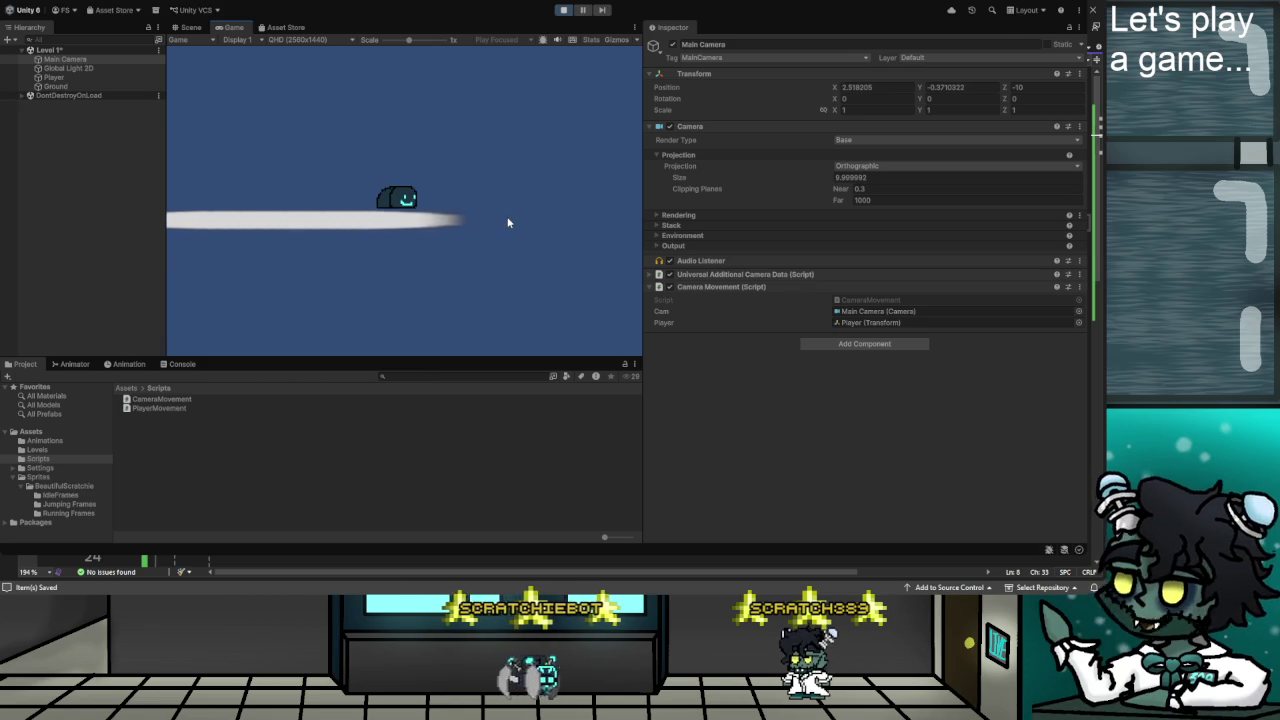
key(a)
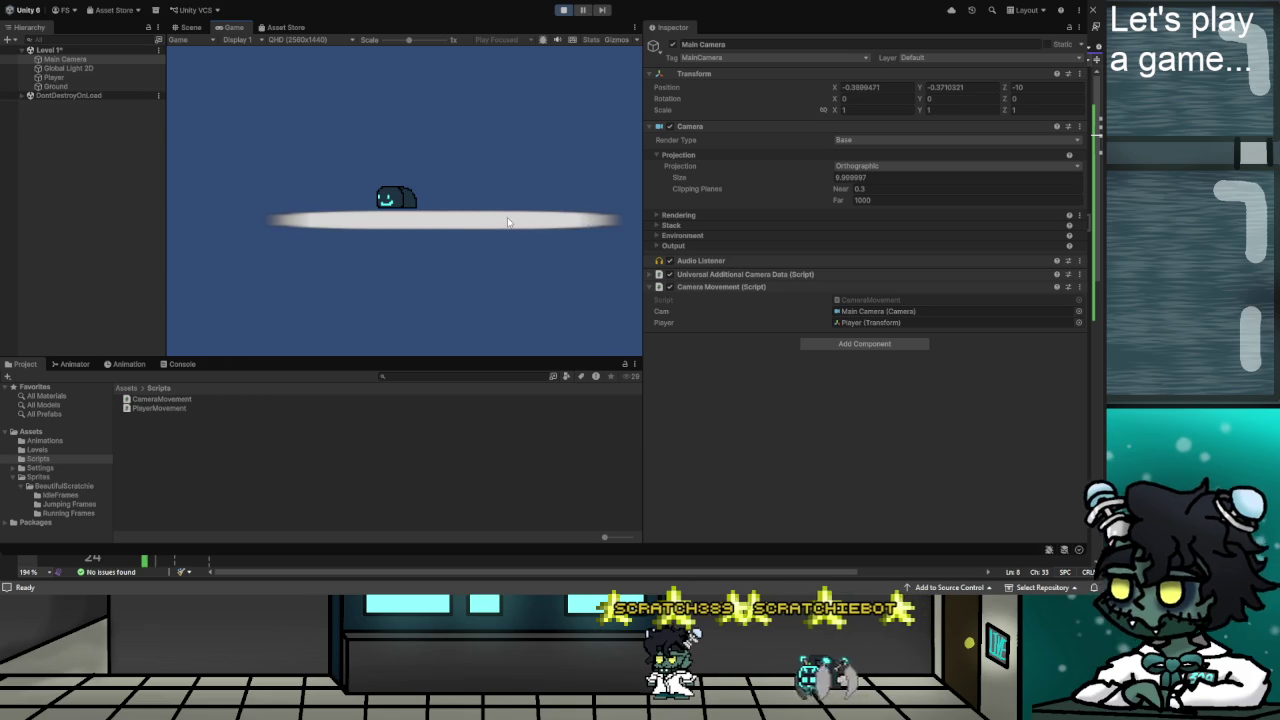
Run and jump the player with the arrow keys as the camera follows, then stop.
key(Right)
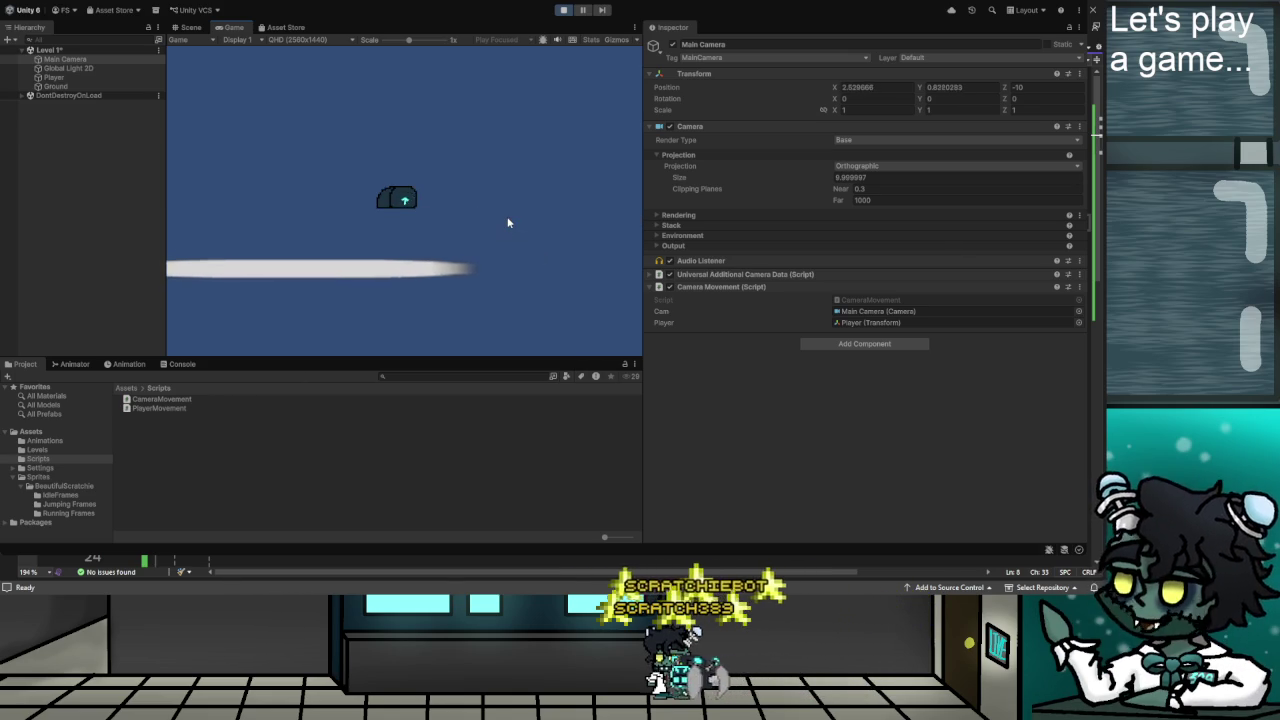
key(Left)
key(space)
key(Left)
key(space)
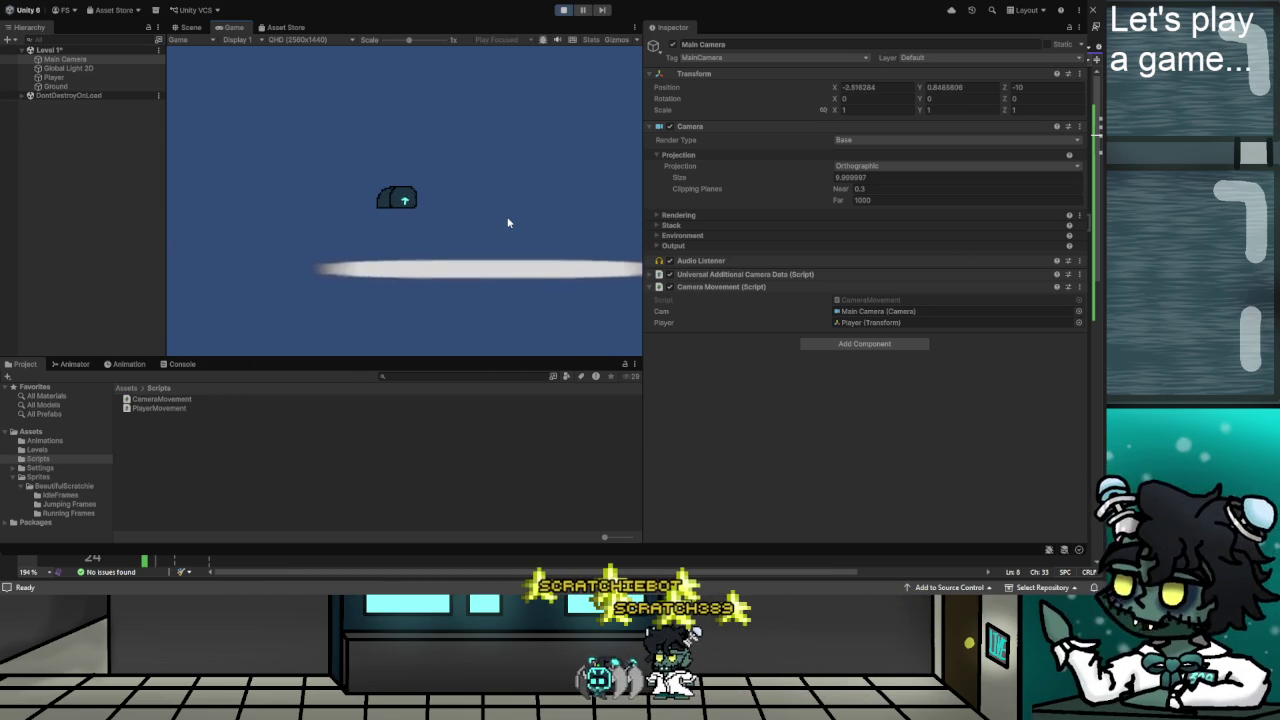
key(Right)
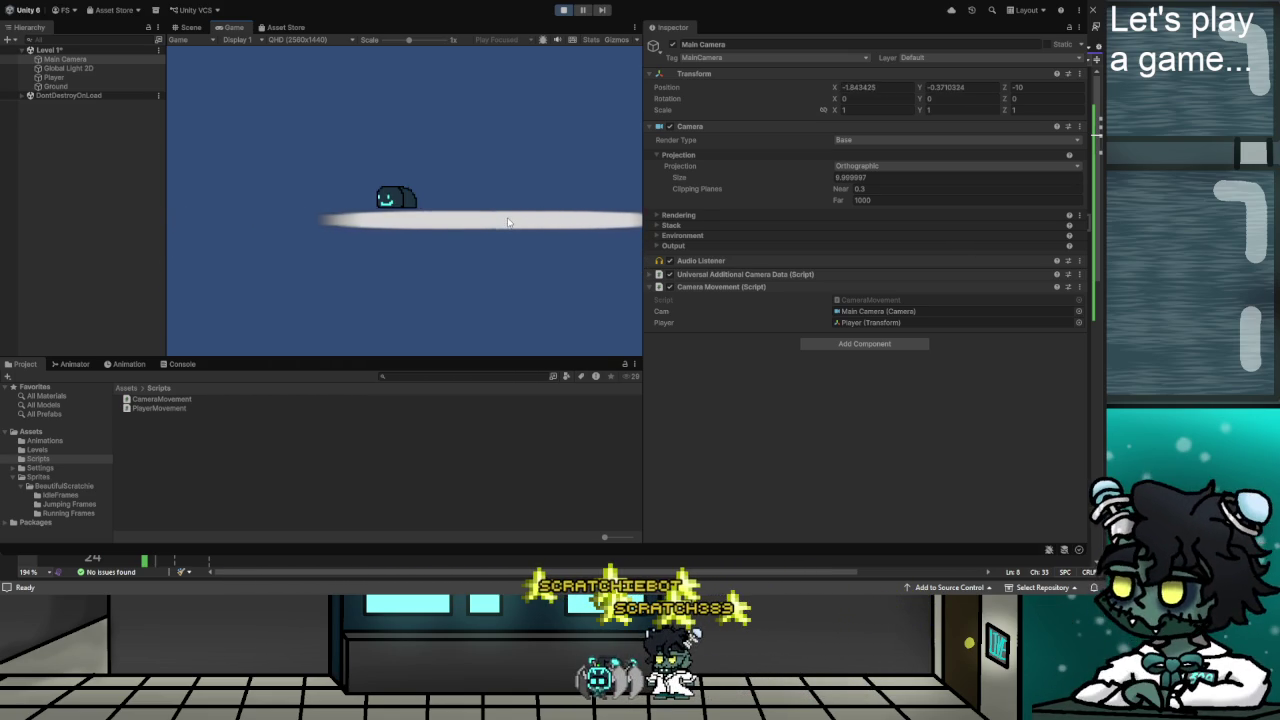
key(Right)
key(Left)
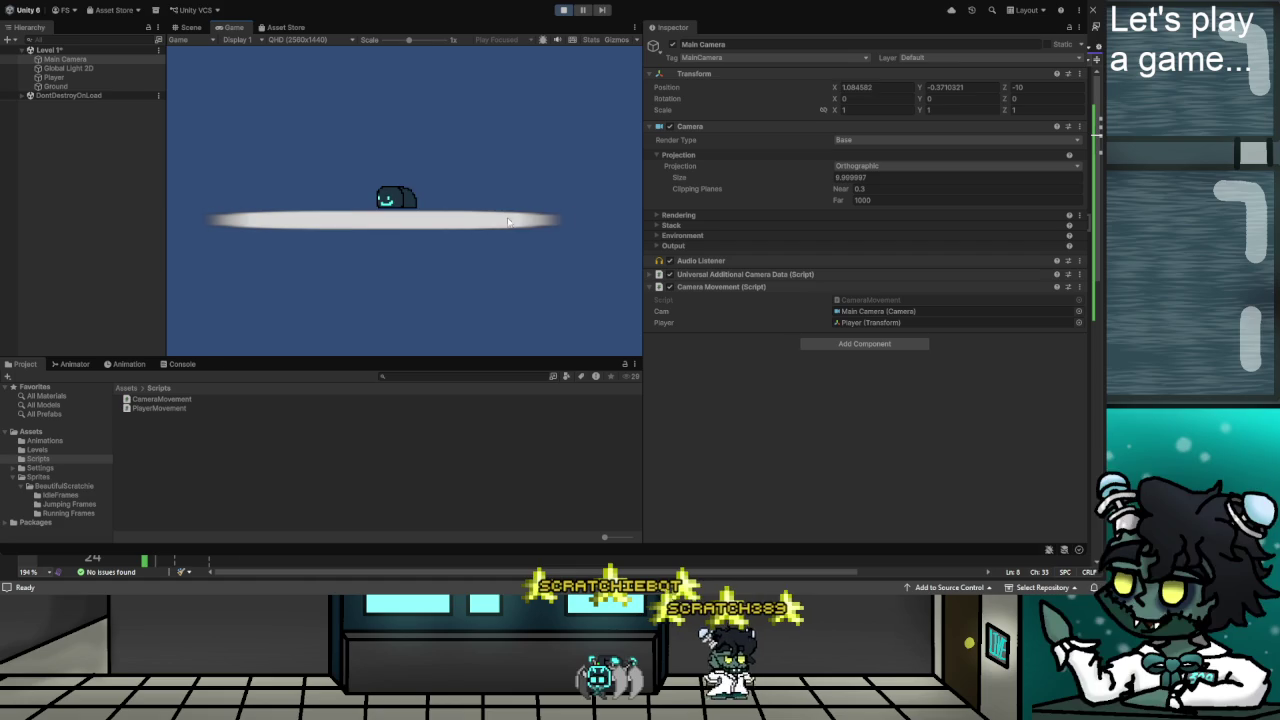
key(space)
key(Right)
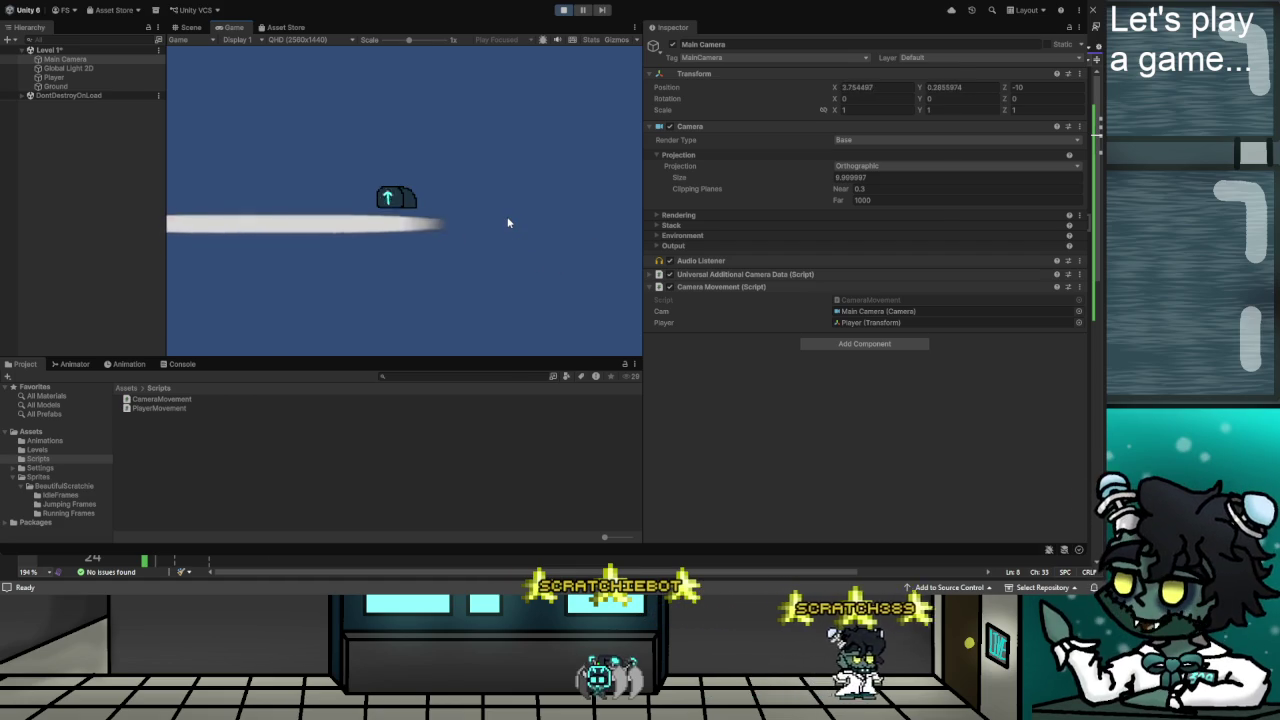
key(Left)
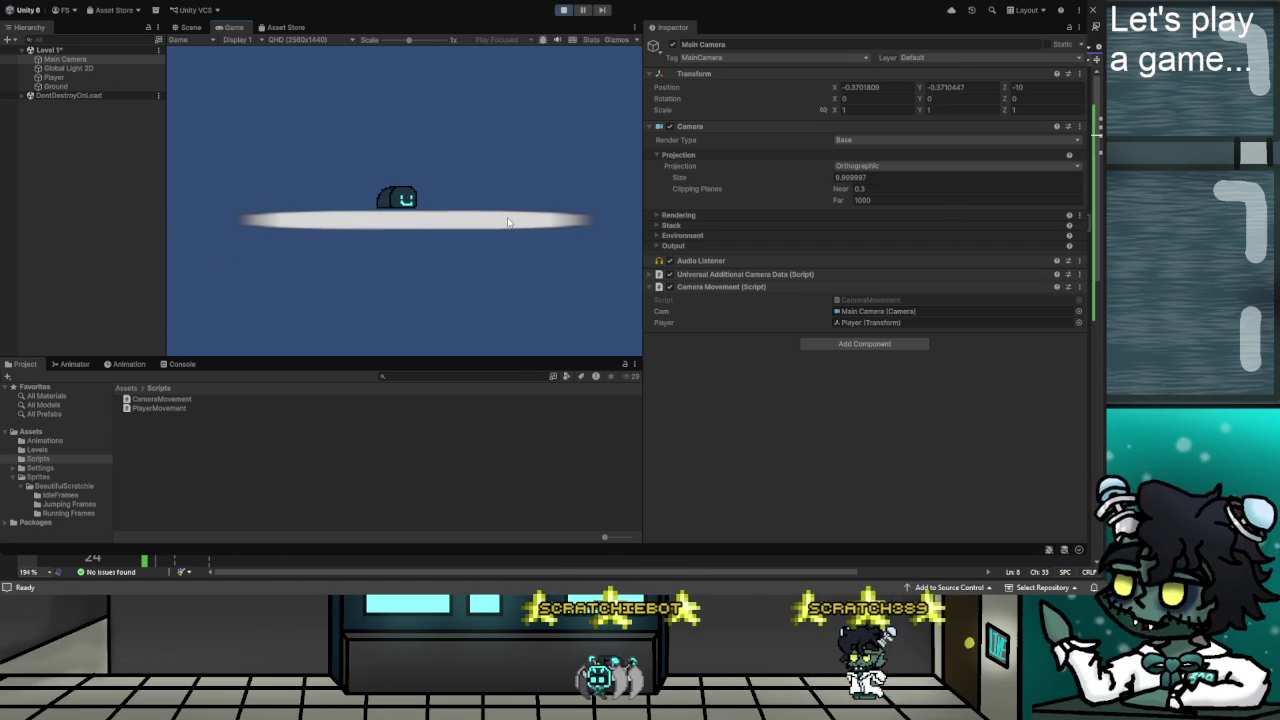
key(Right)
key(Left)
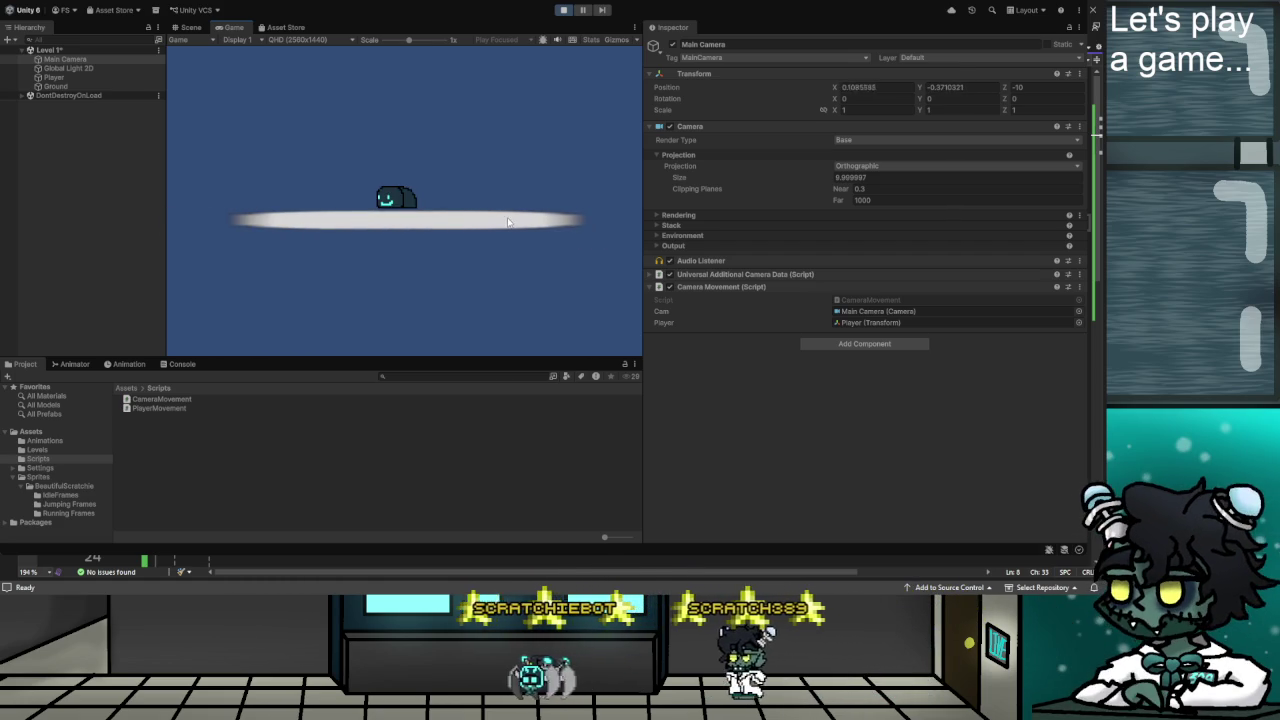
key(Right)
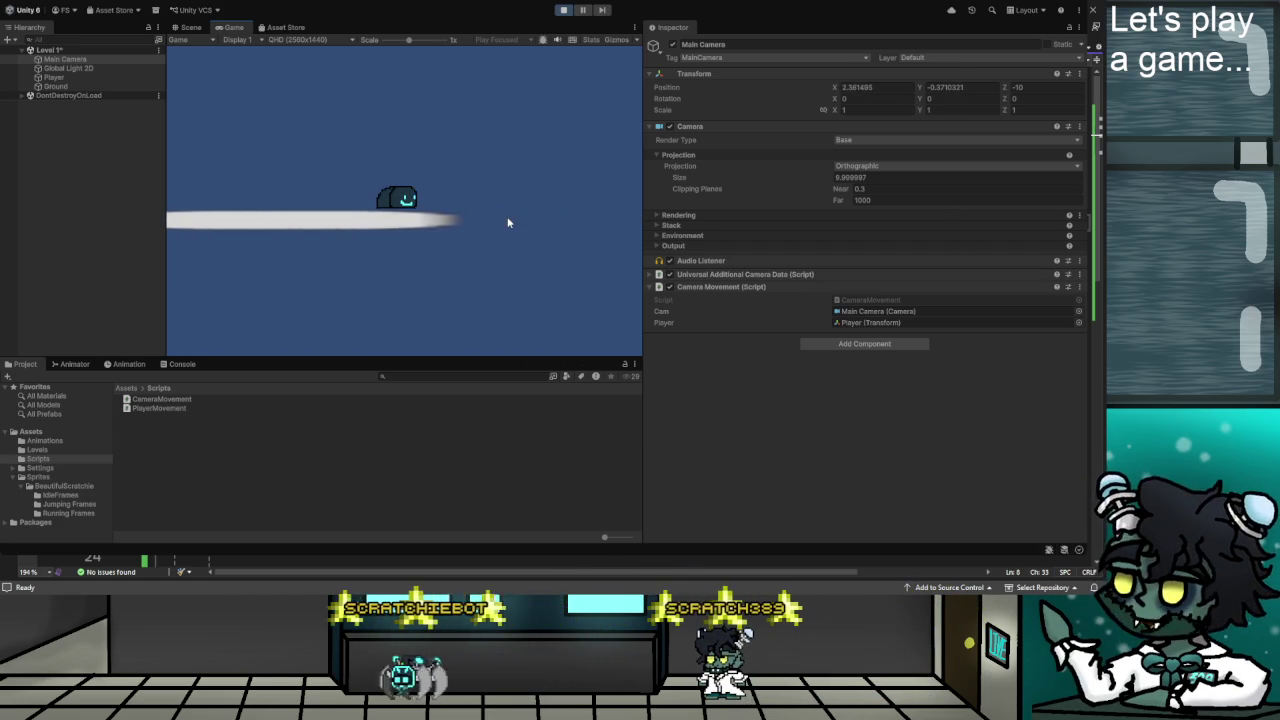
key(Left)
key(Right)
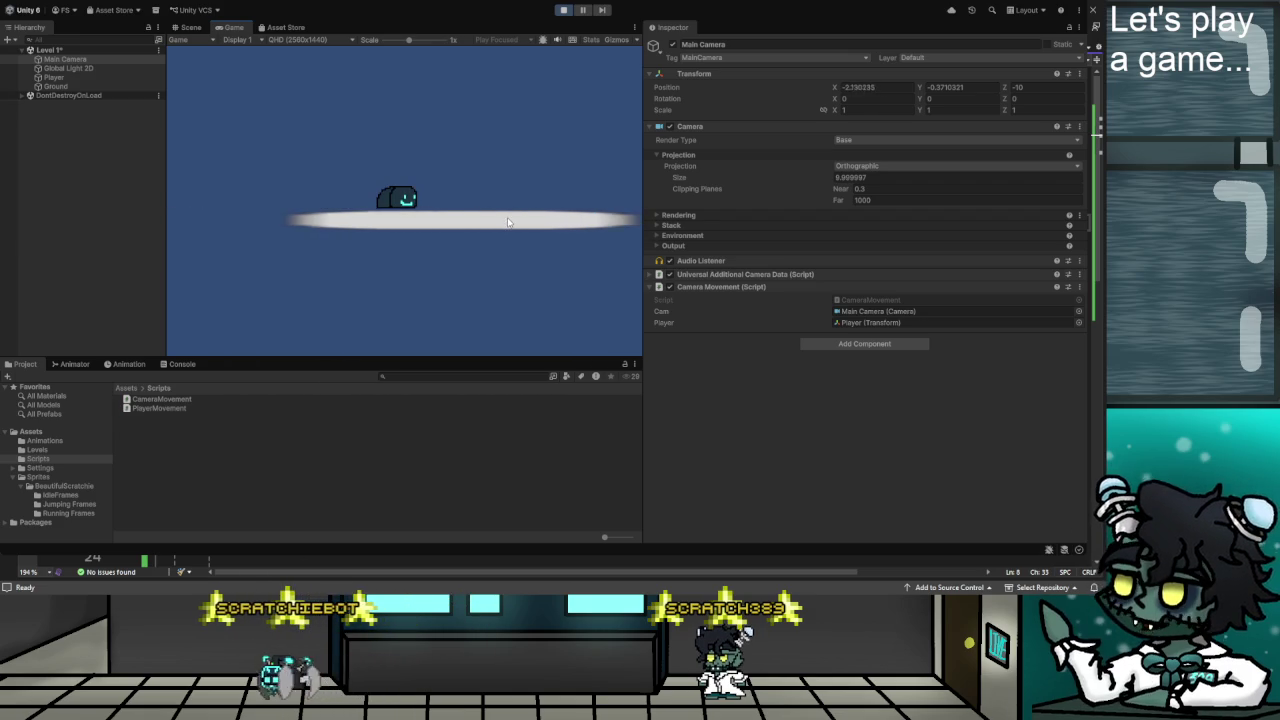
key(Left)
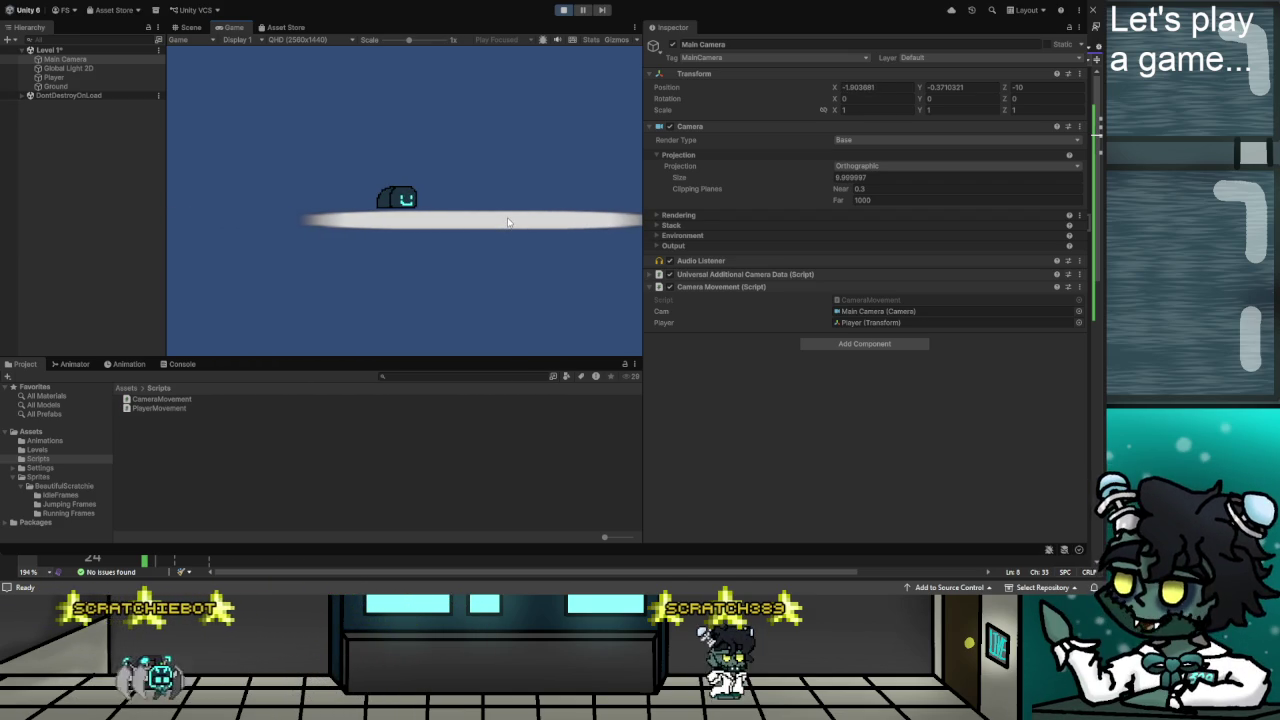
key(Right)
key(Left)
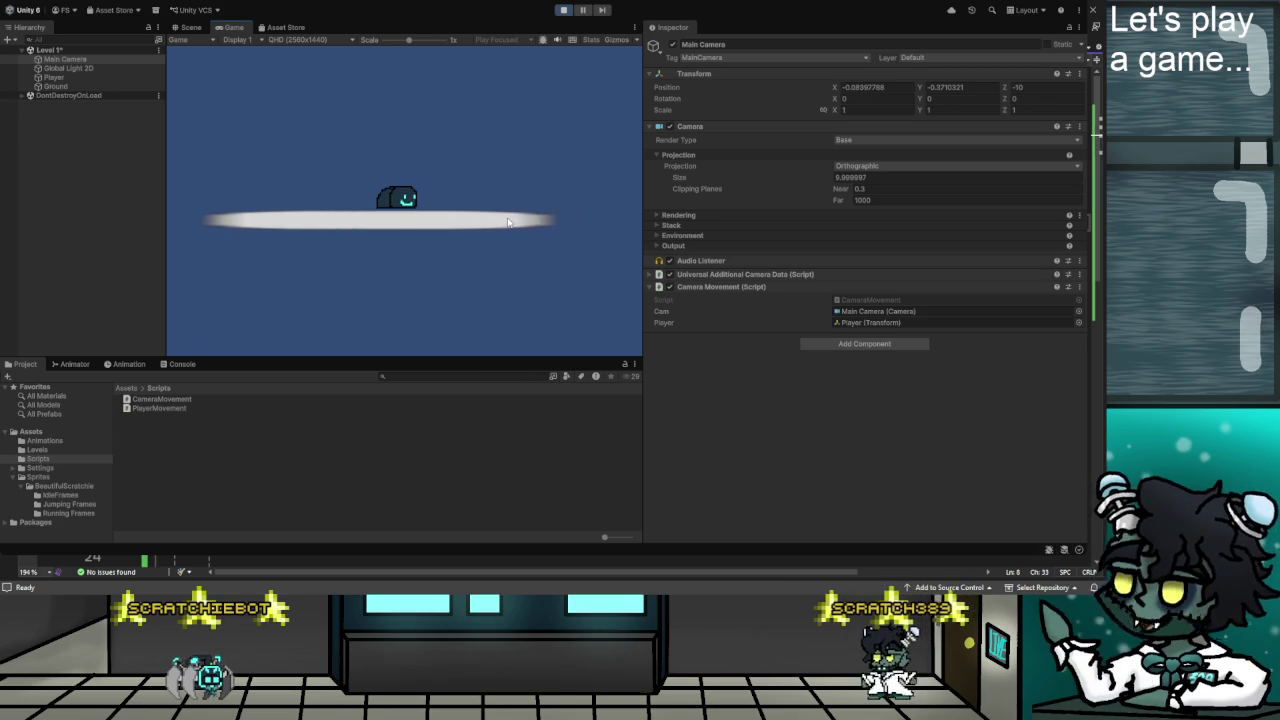
key(Left)
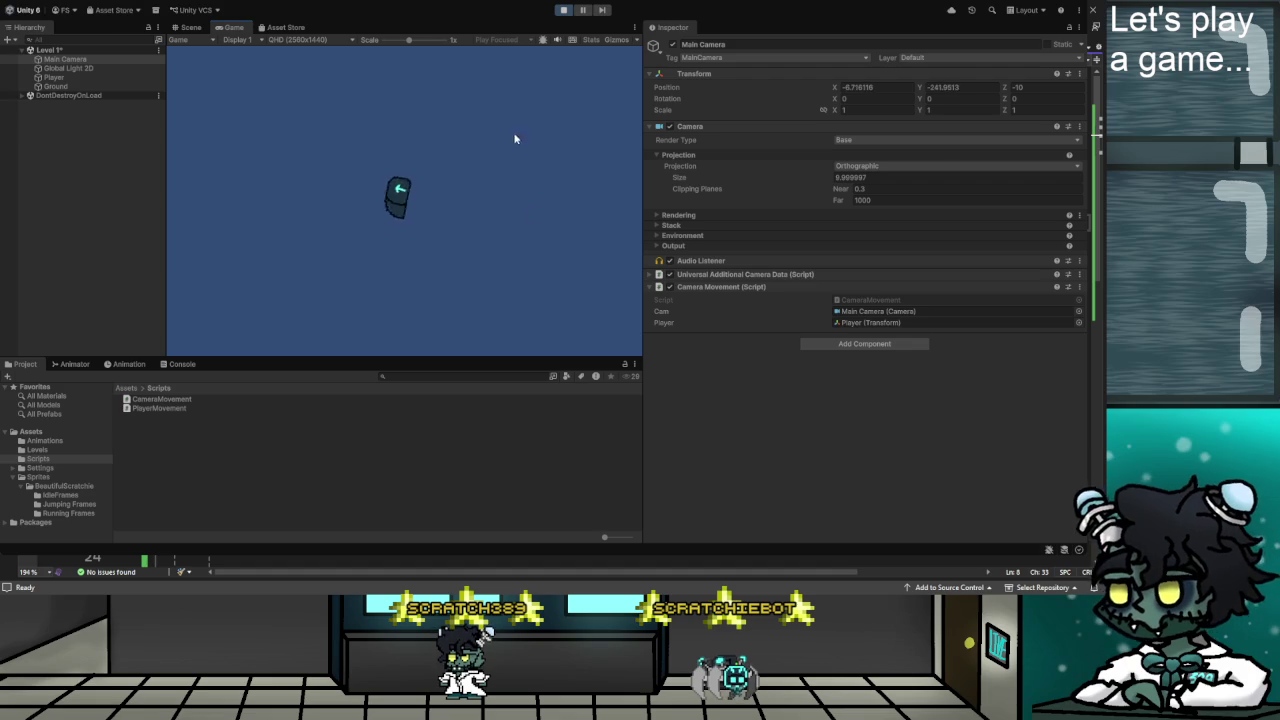
click(563, 10)
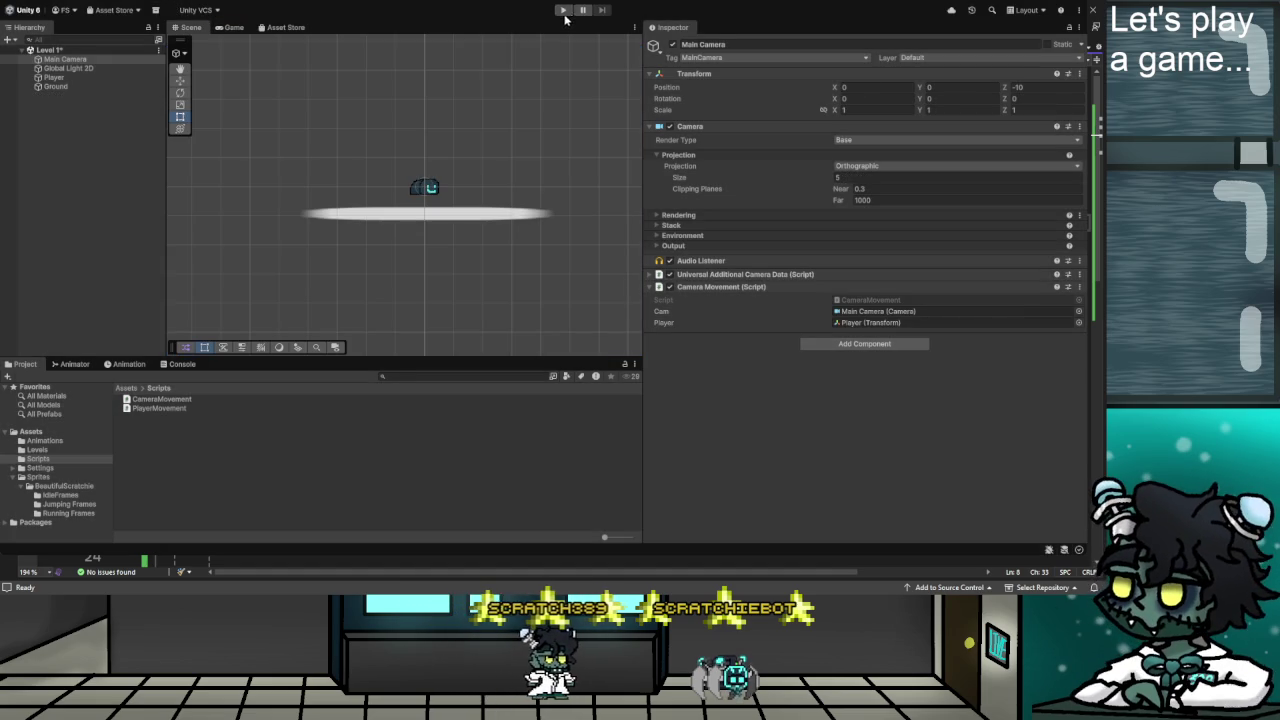
Replay the level, step the player right and left with the arrow keys, then stop.
click(563, 10)
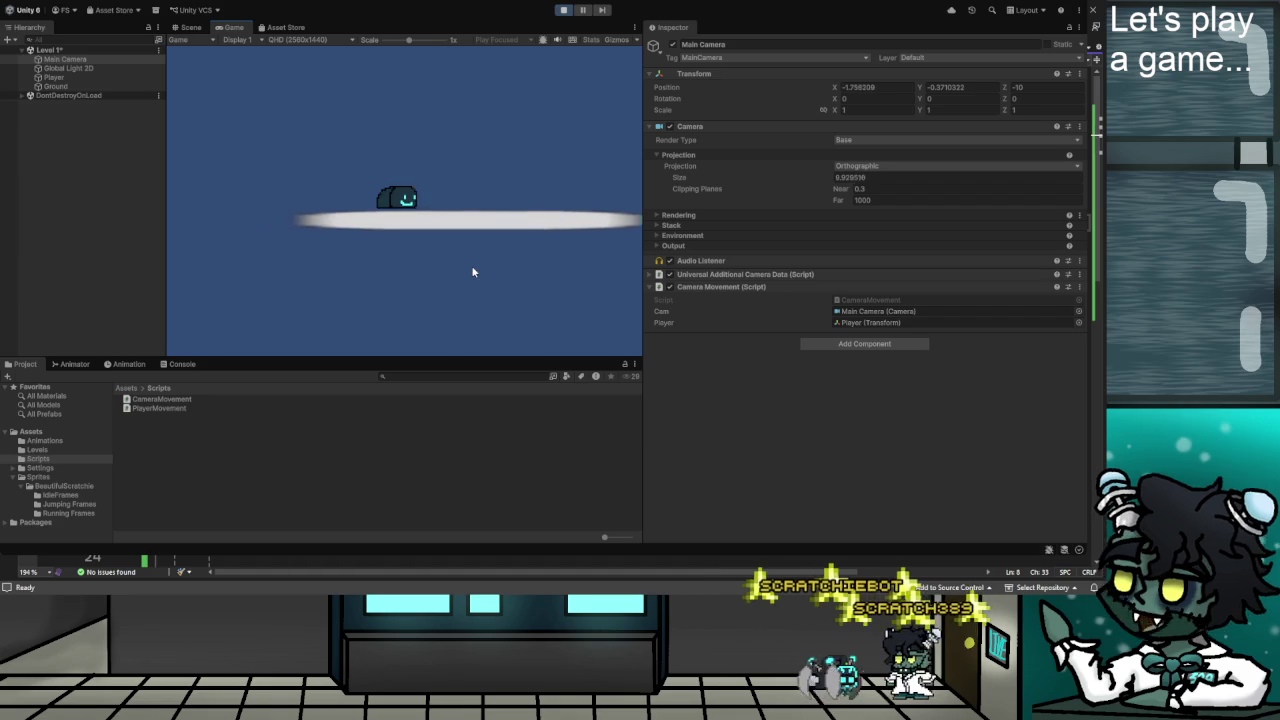
key(Right)
key(Left)
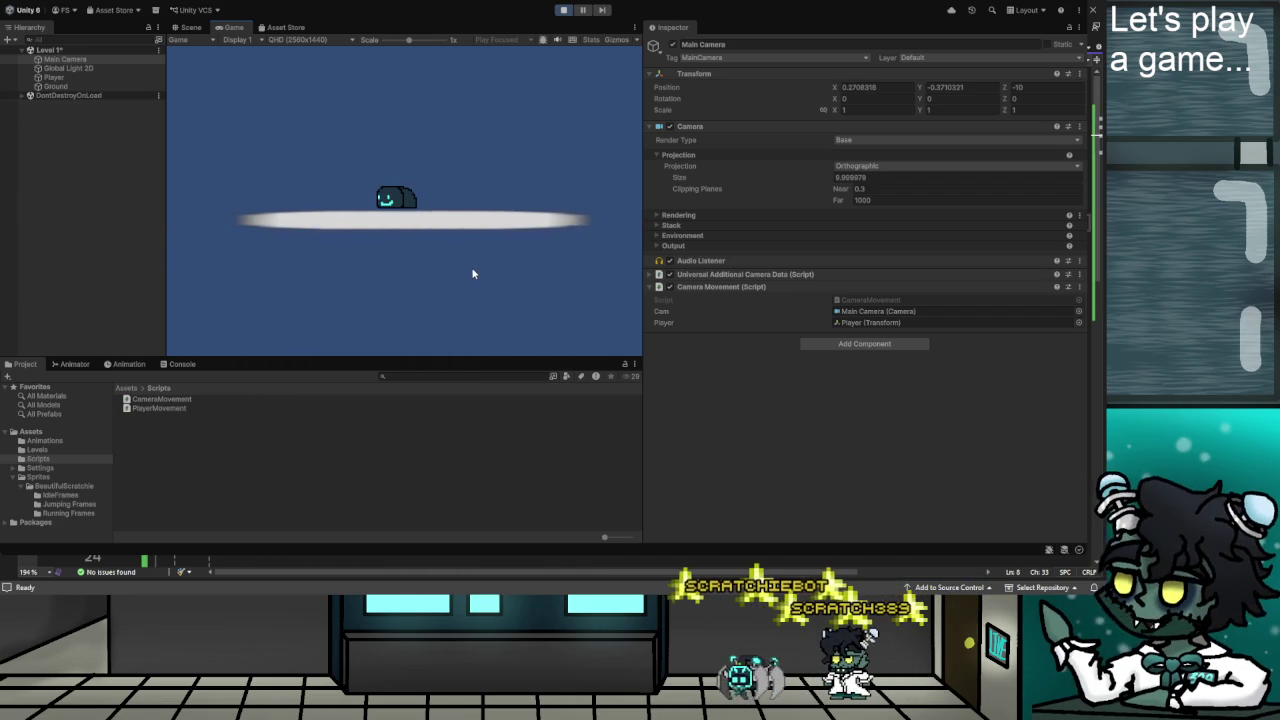
key(Right)
key(Left)
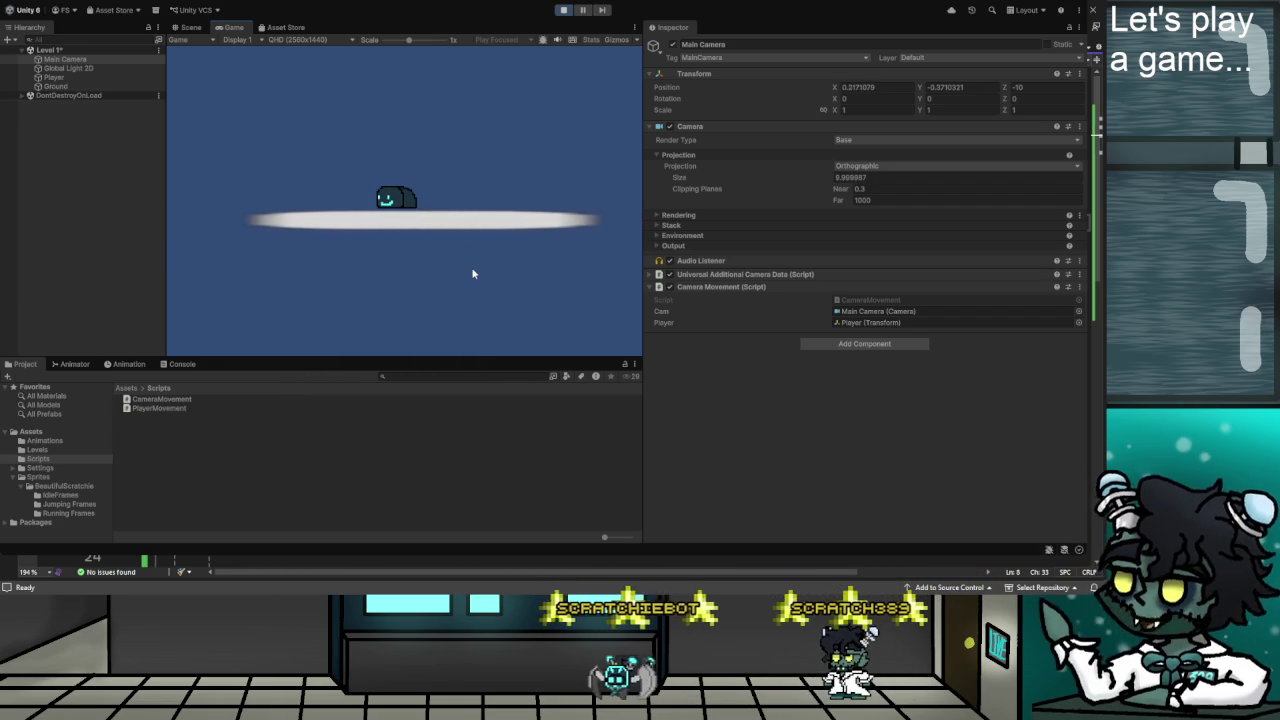
key(Right)
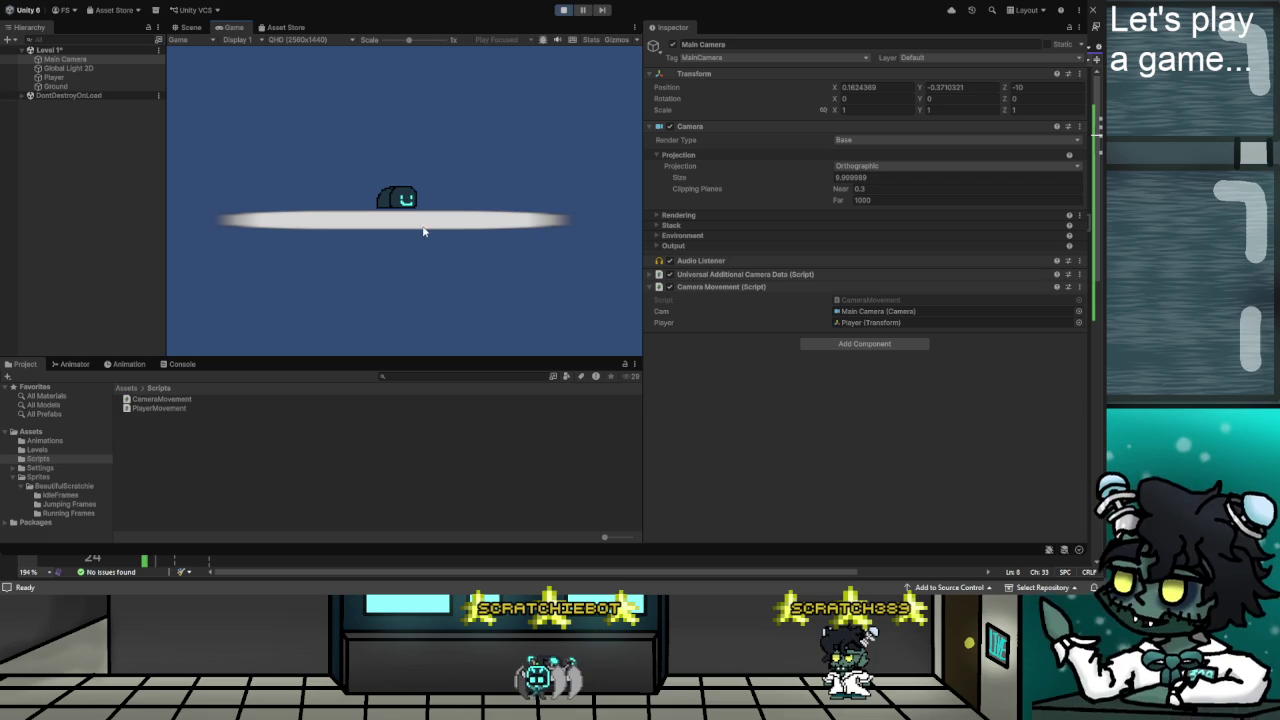
click(561, 10)
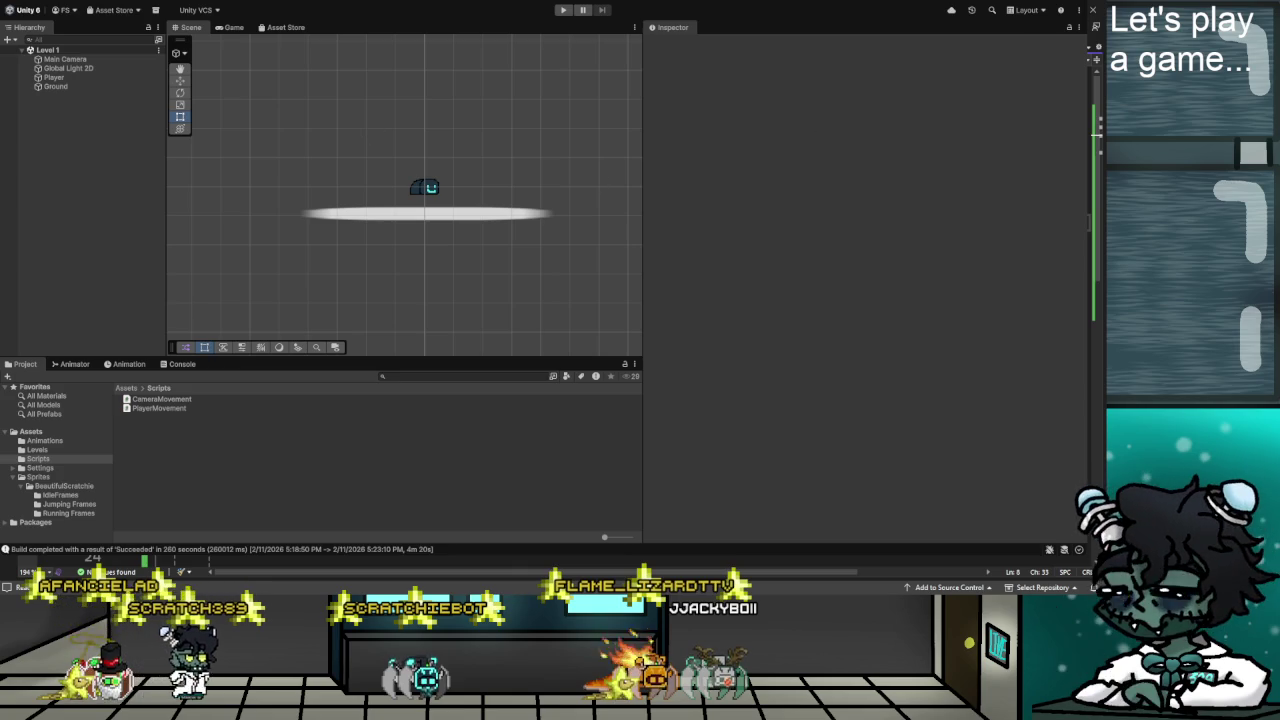
Switch from the paused Smooth Camera Zoom tutorial to the CameraMovement script in Visual Studio.
key(alt+Tab)
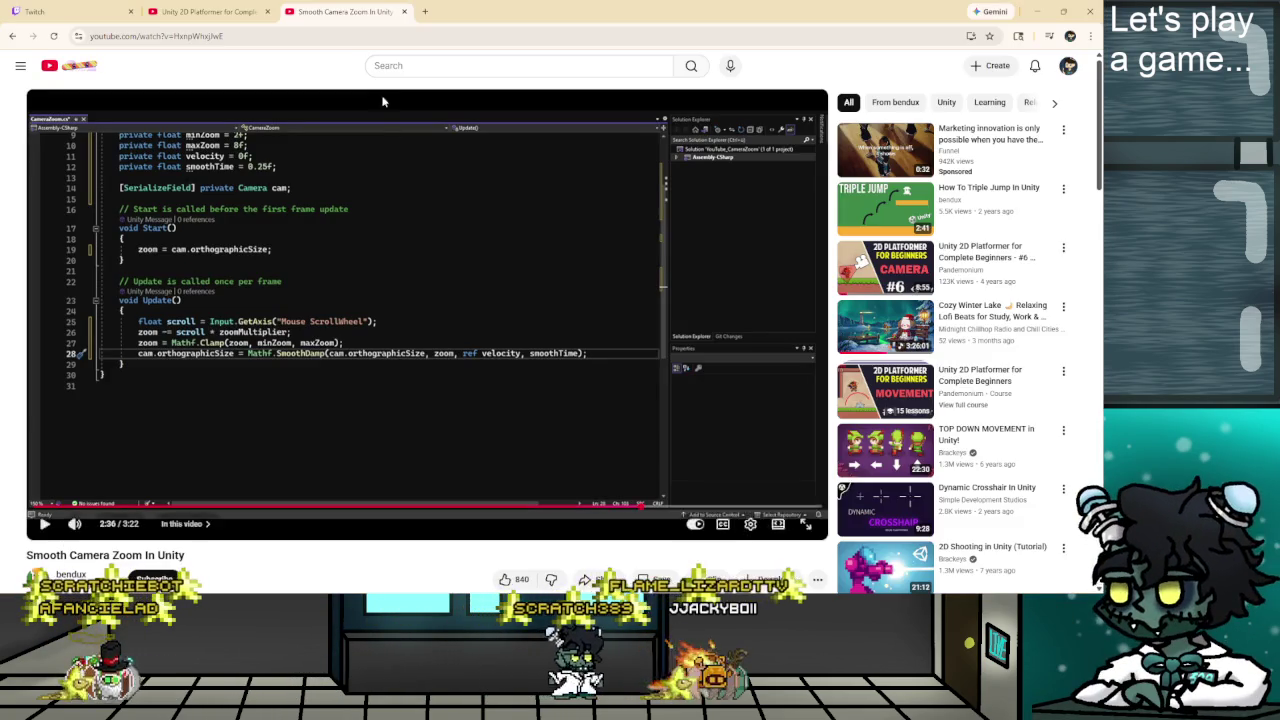
Google 'itch.io' in a new tab and go to your own itch.io profile page.
click(424, 12)
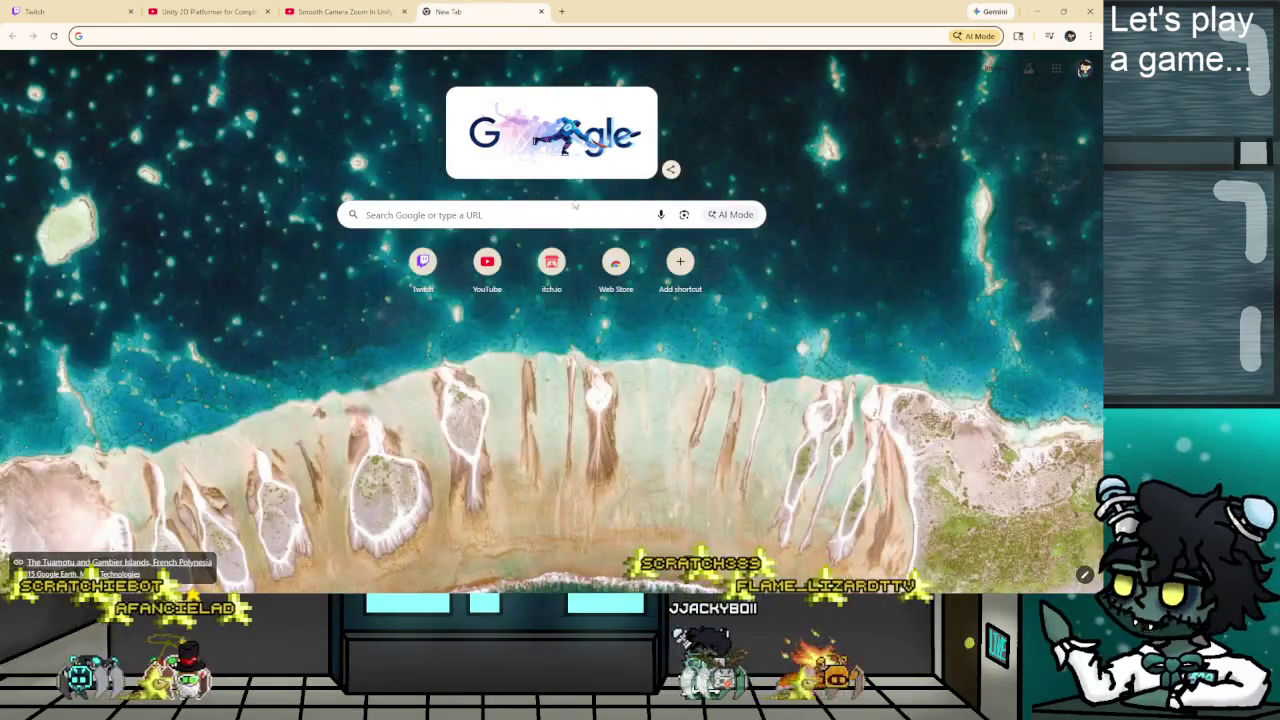
click(433, 214)
text(it)
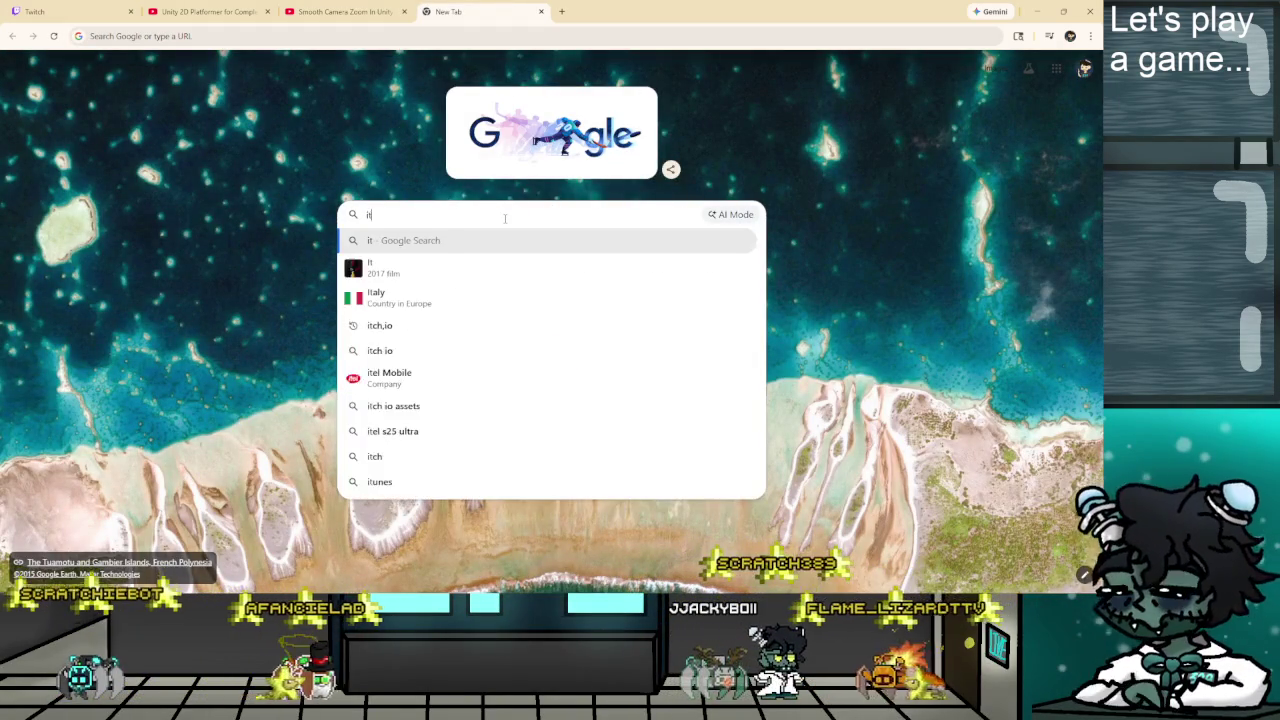
text(ch.io)
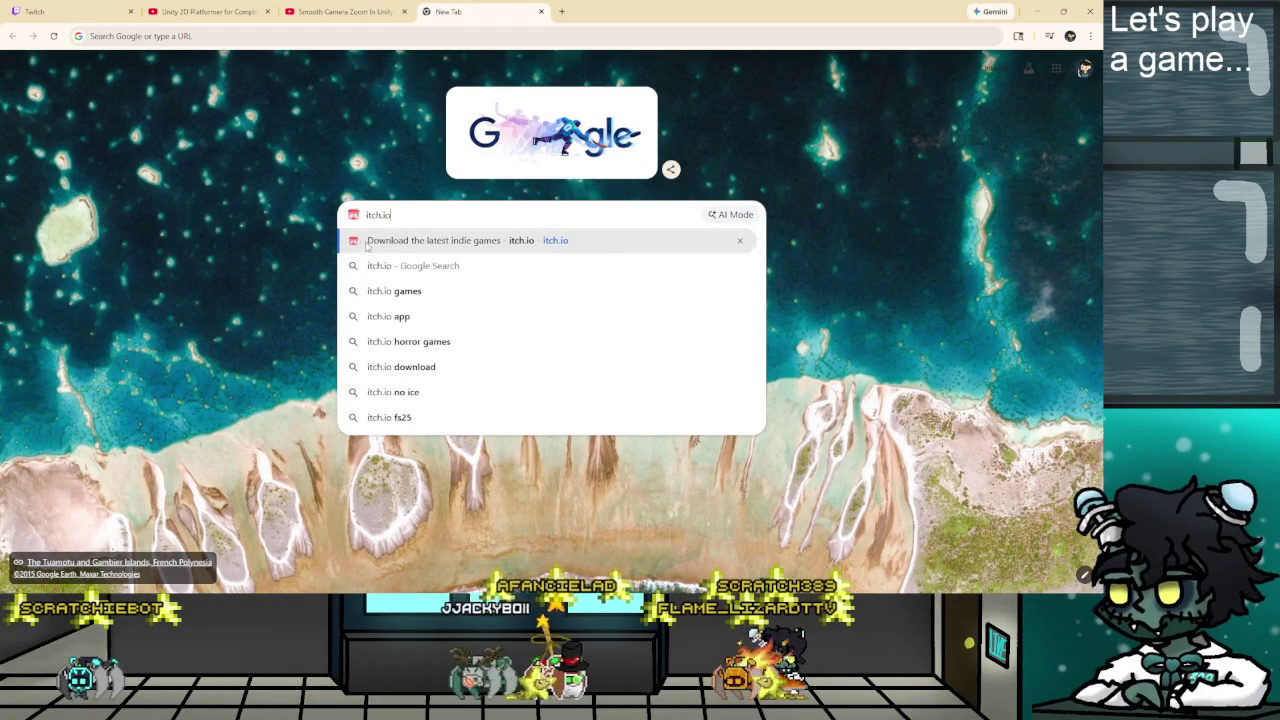
click(378, 272)
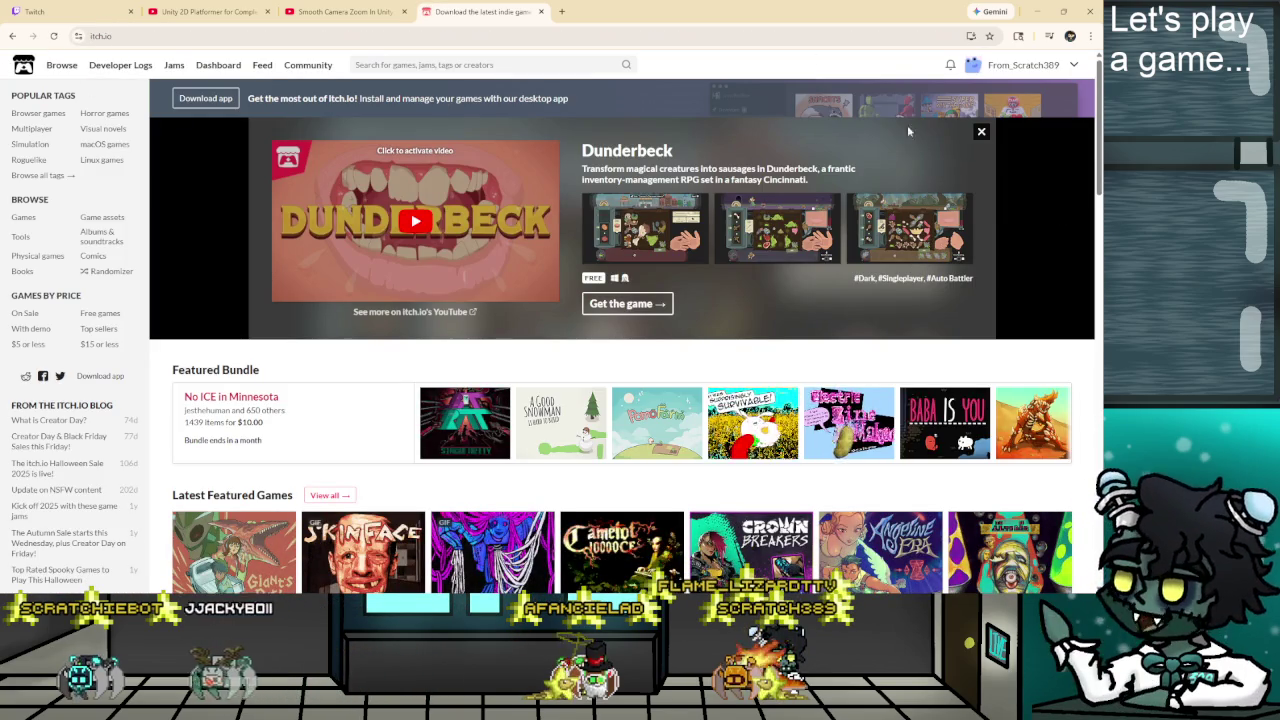
click(997, 66)
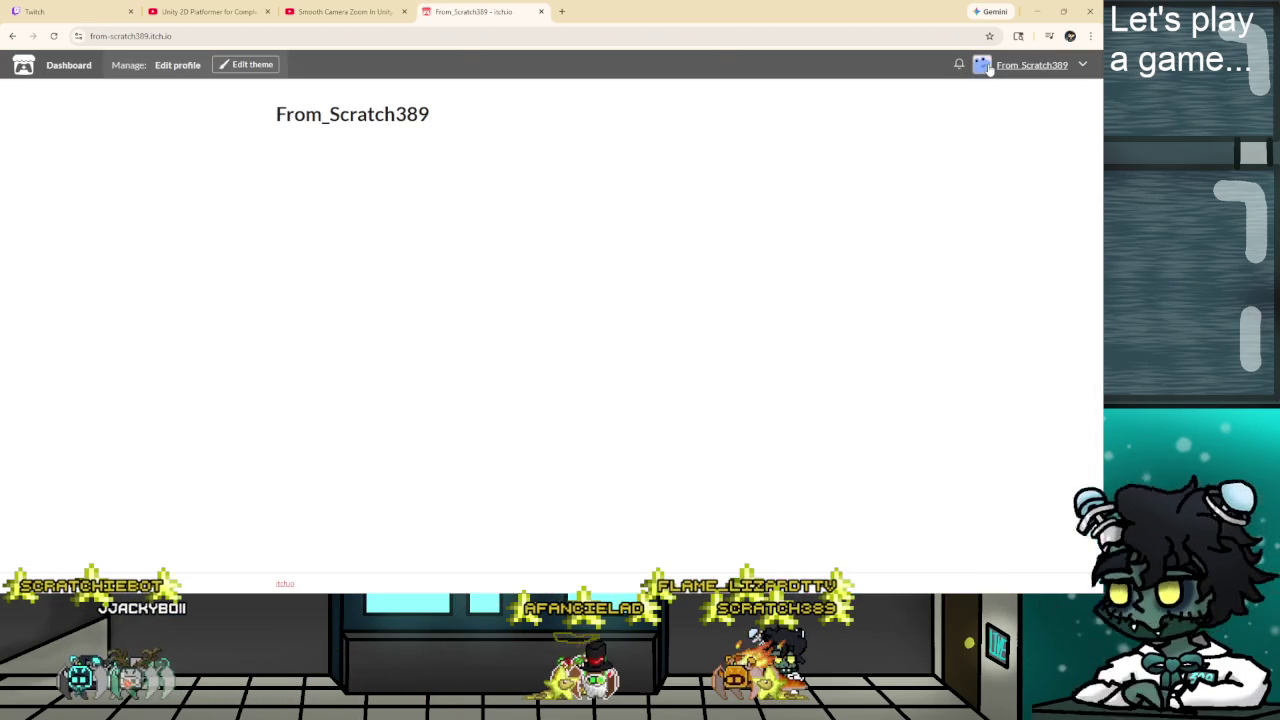
Look over the itch.io top games, then choose Upload new project from the account menu.
click(12, 35)
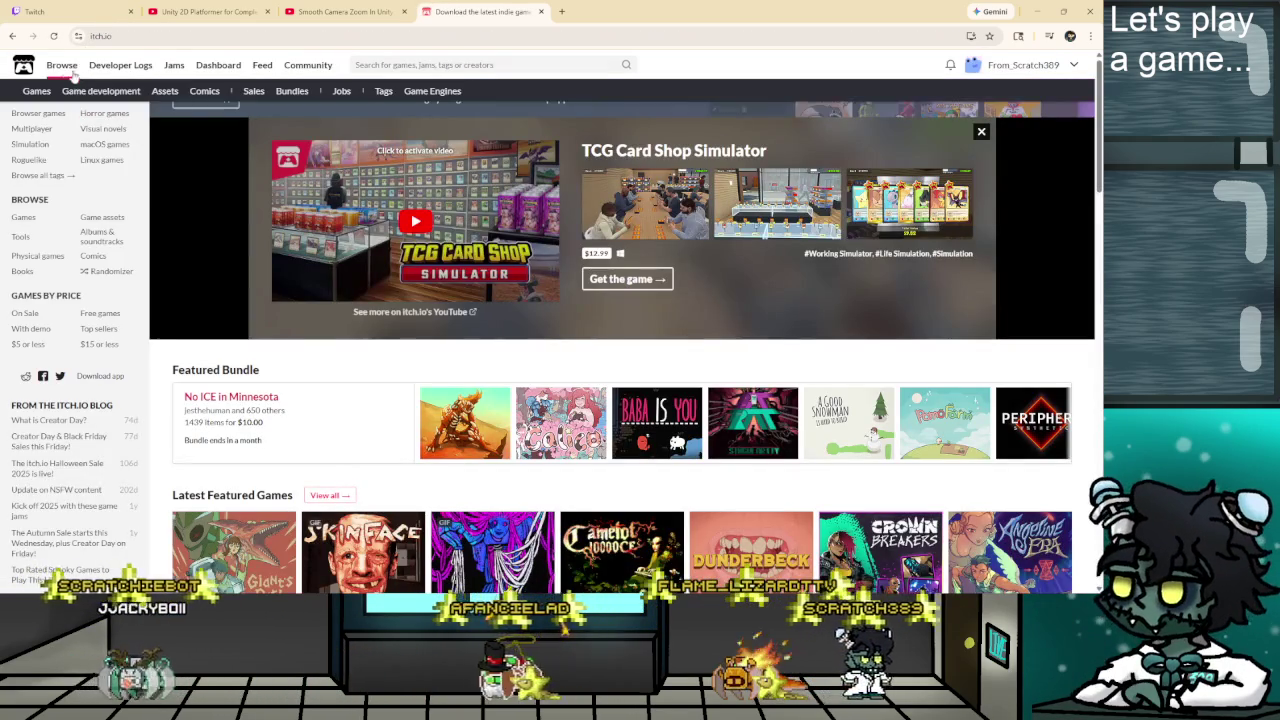
click(61, 65)
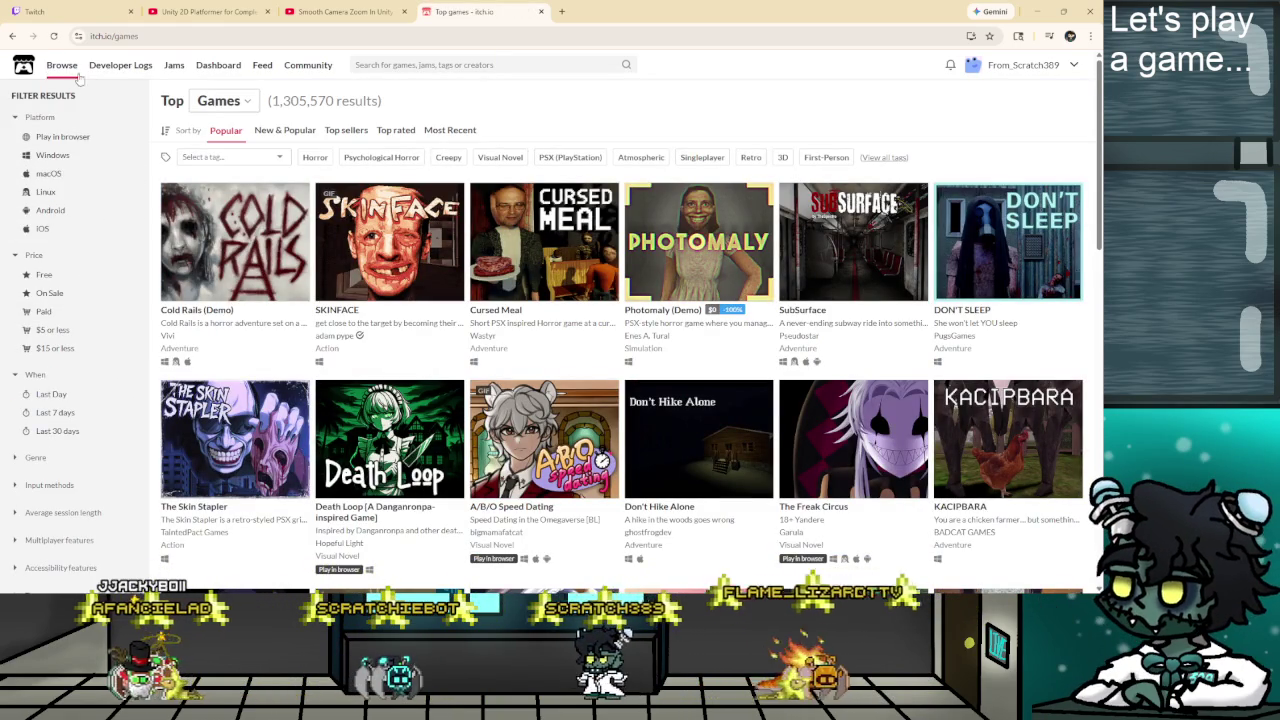
click(1074, 65)
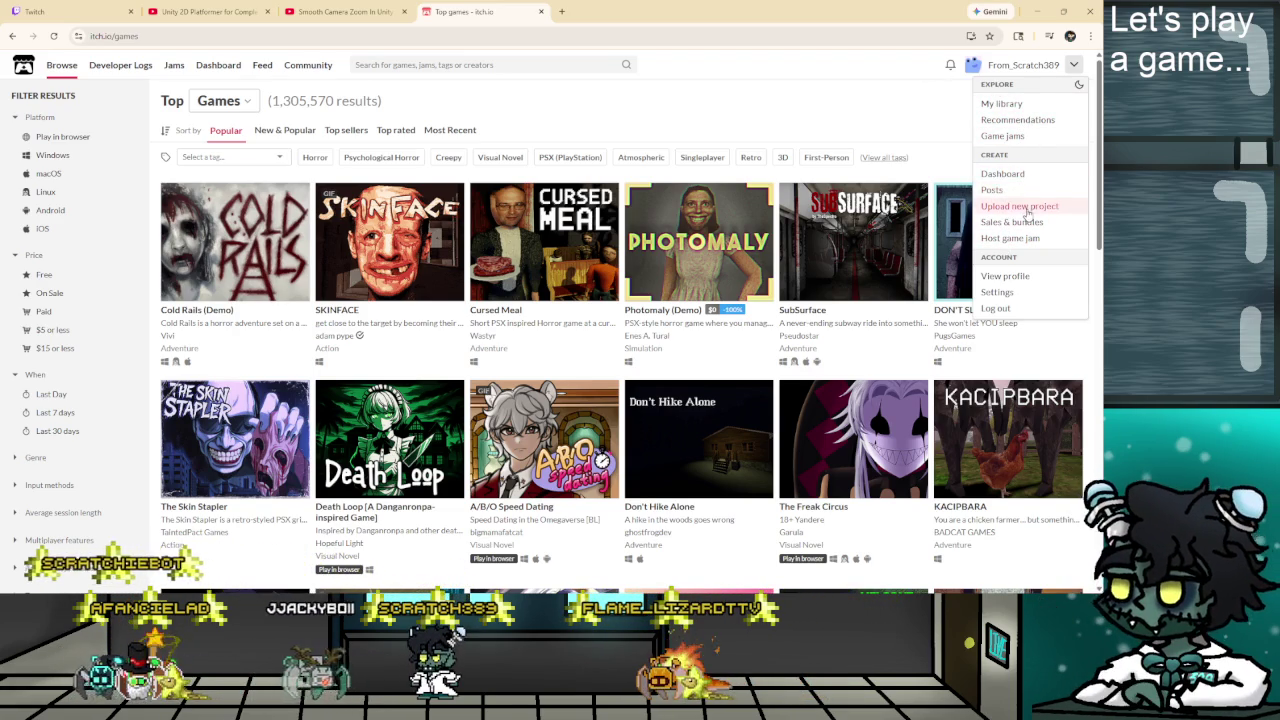
click(1018, 206)
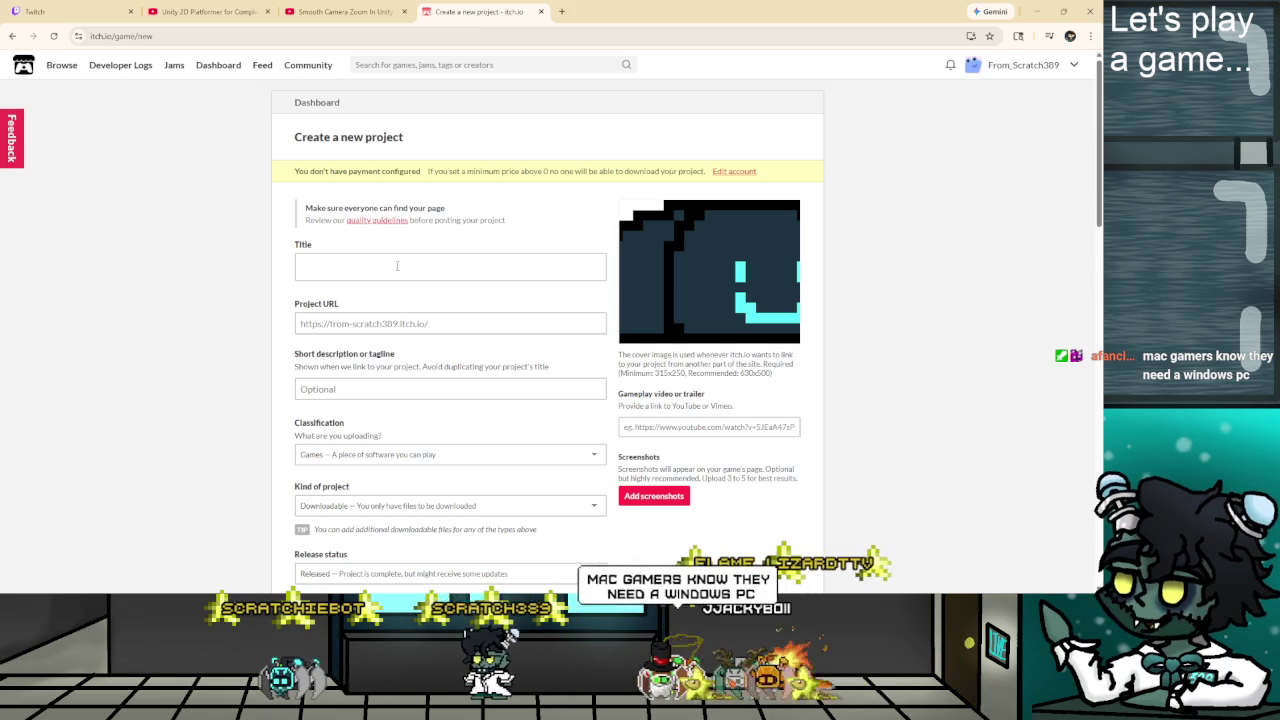
click(353, 267)
mouse_move(680, 296)
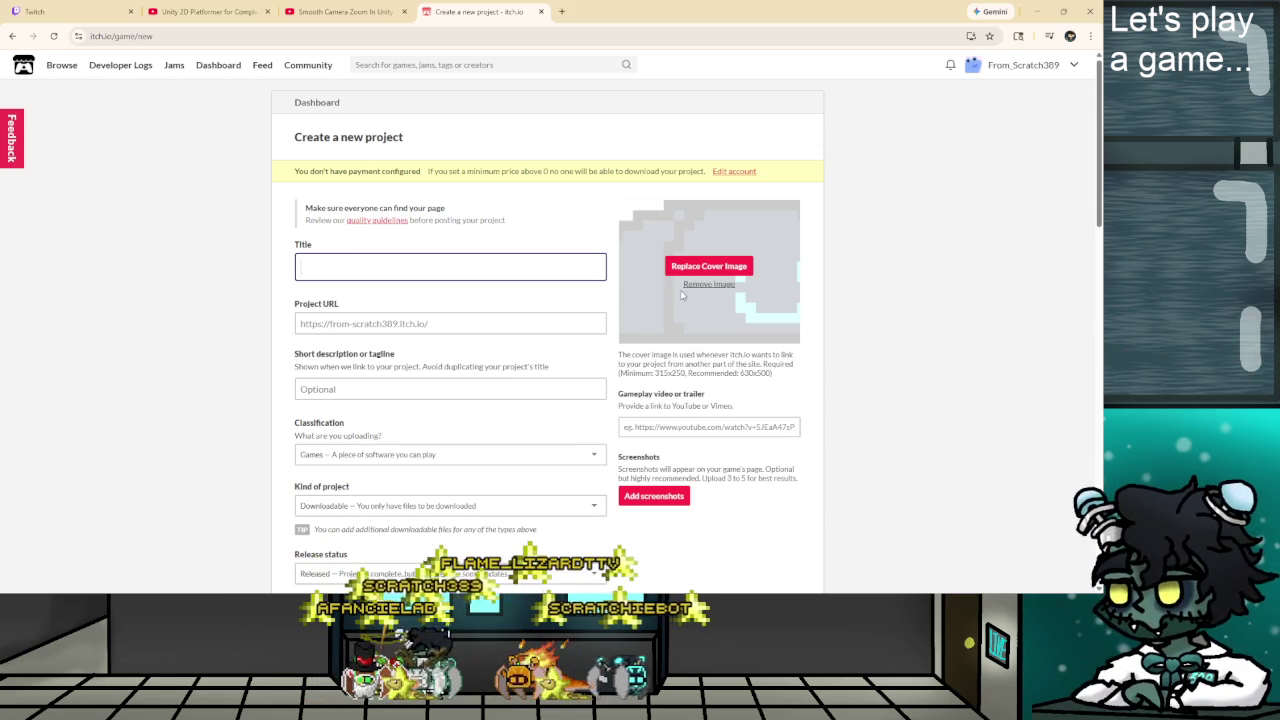
Title the project Scratchie2D with short description 'is is just me tryin some things out. First time dev!'.
text(Fir)
key(BackSpace)
key(BackSpace)
key(BackSpace)
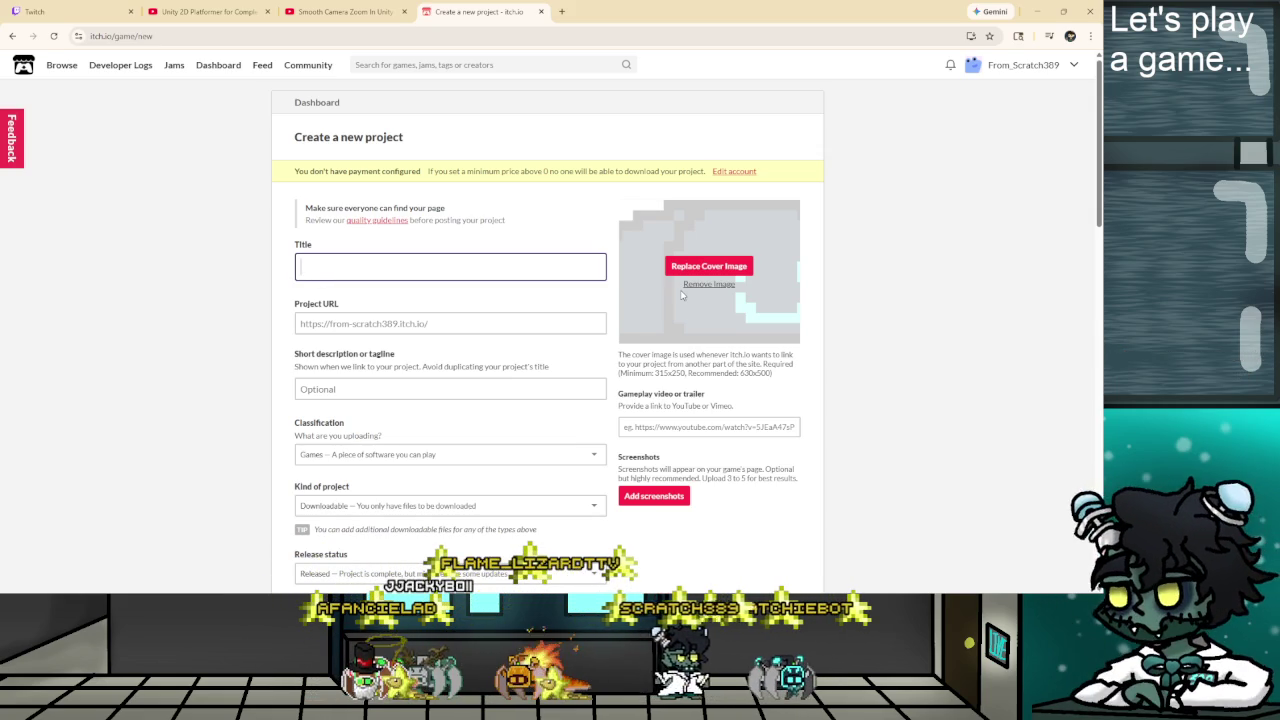
text(Scratch)
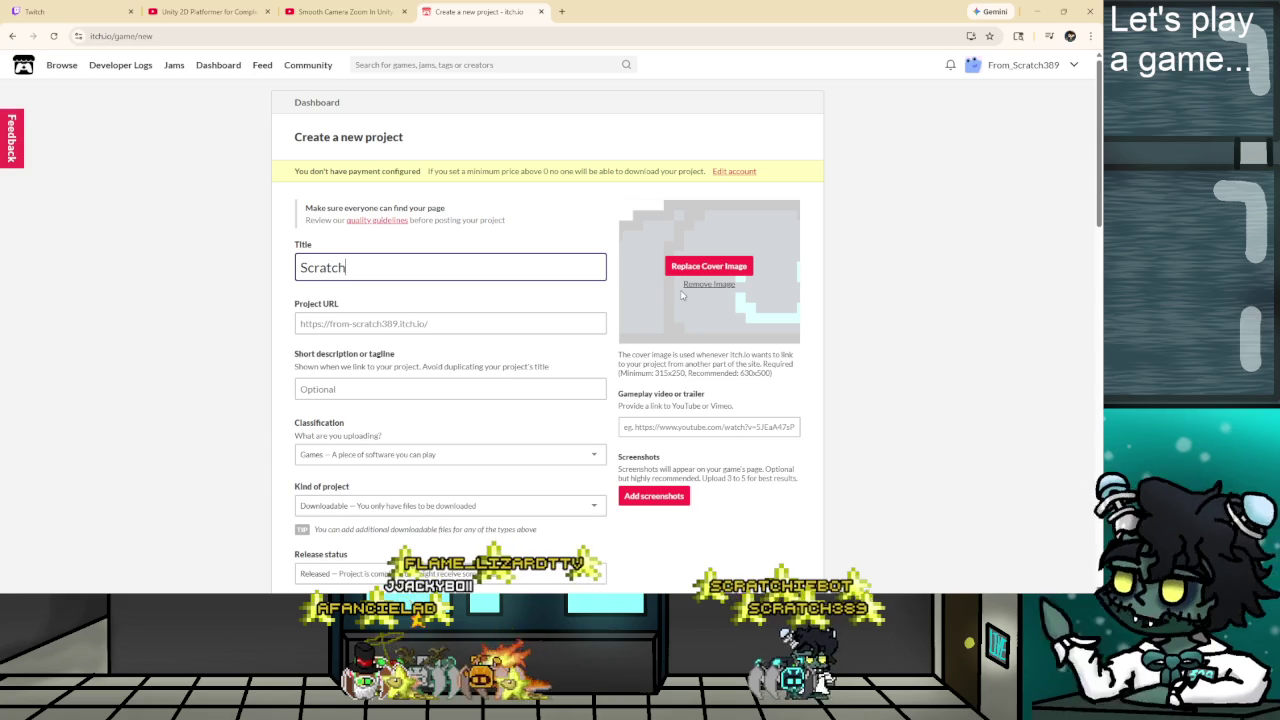
text(ie2D)
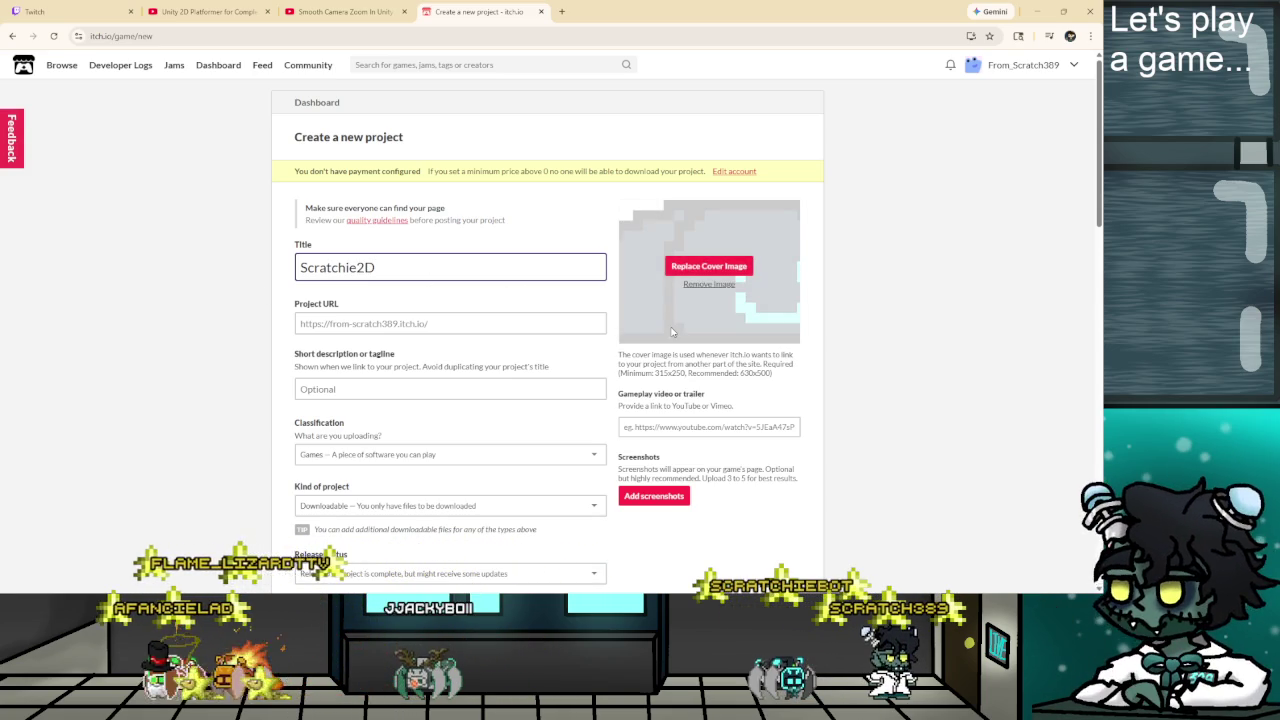
scroll(337, 272, down, 1)
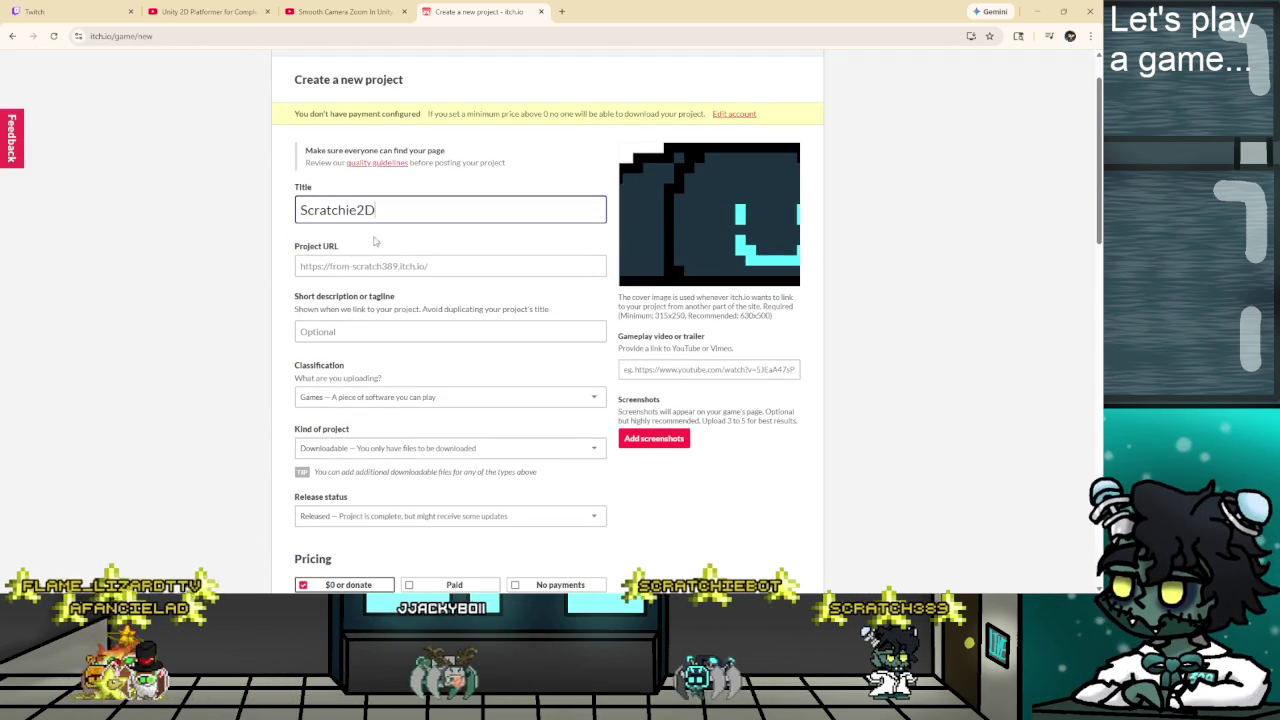
scroll(338, 271, down, 1)
click(359, 271)
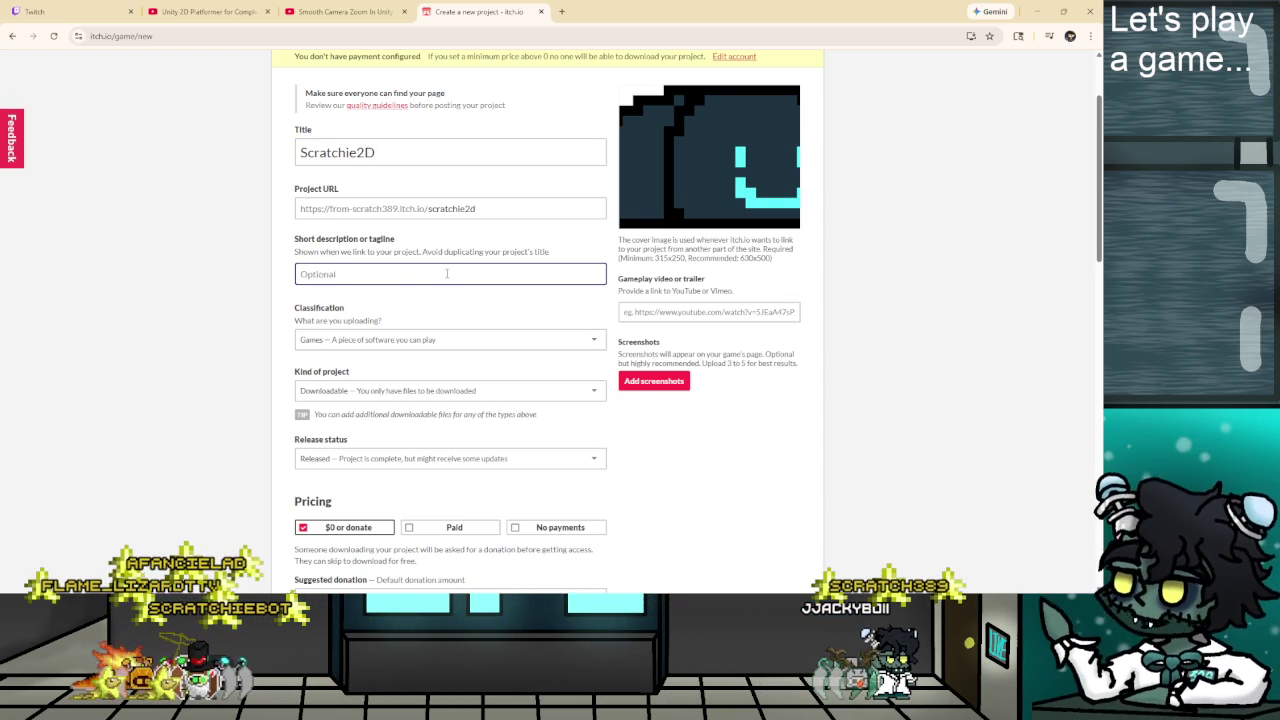
text(So far, this is just me tryin some )
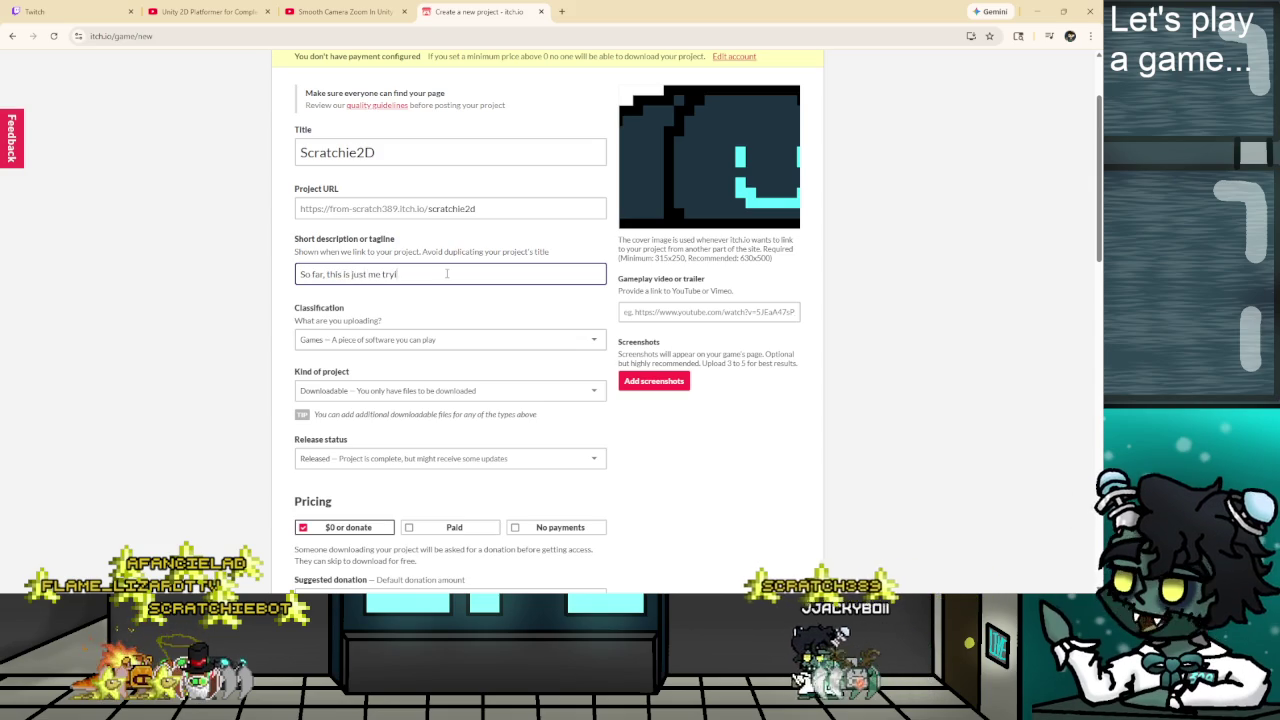
text(things)
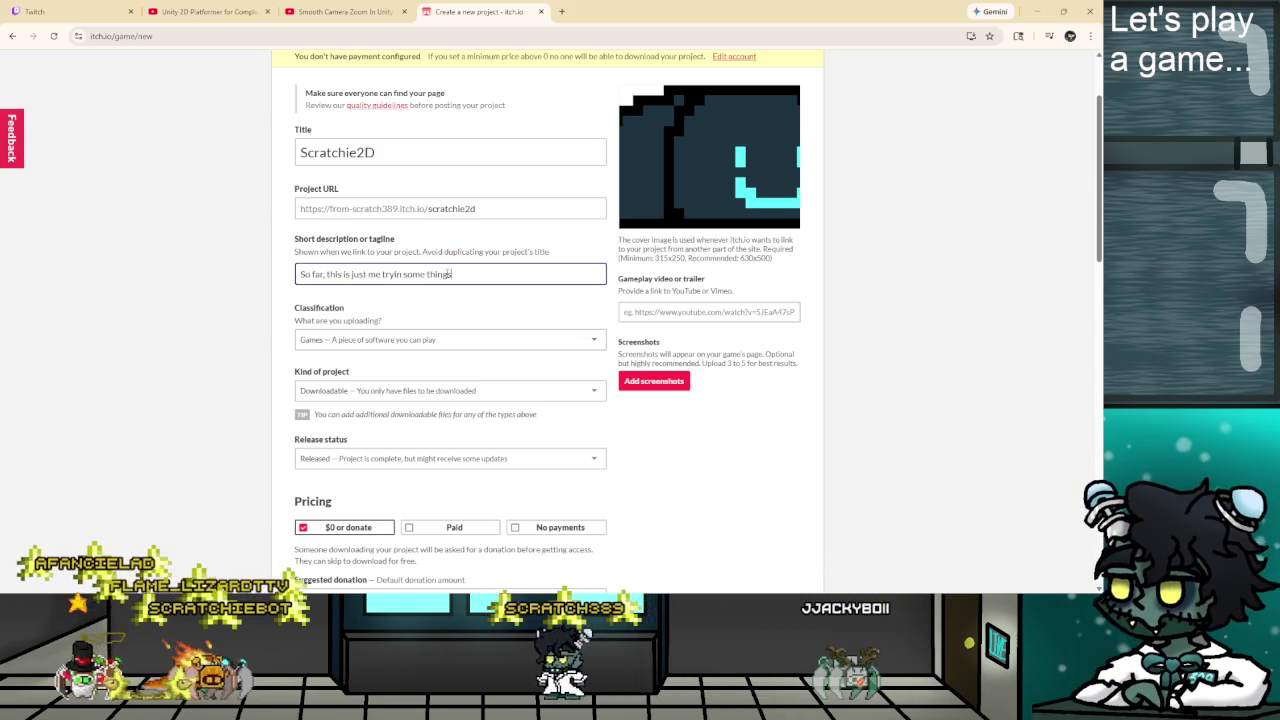
text( out. Fir)
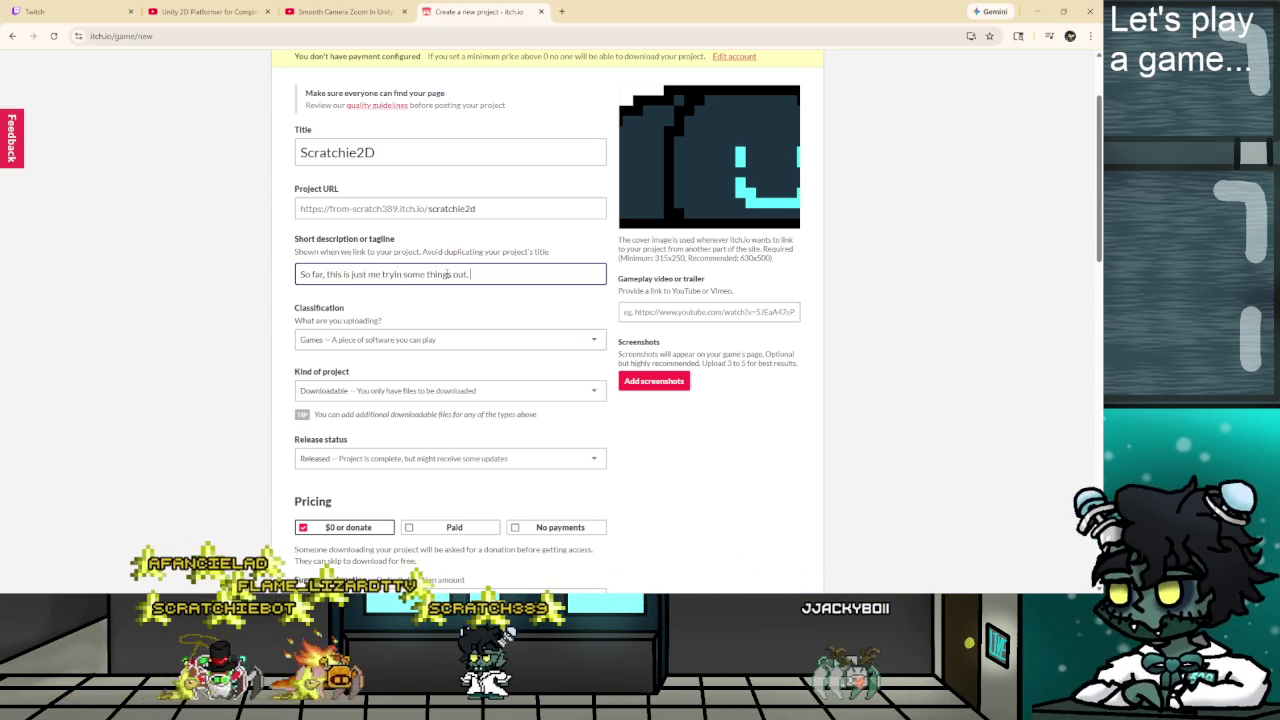
text(st time dev)
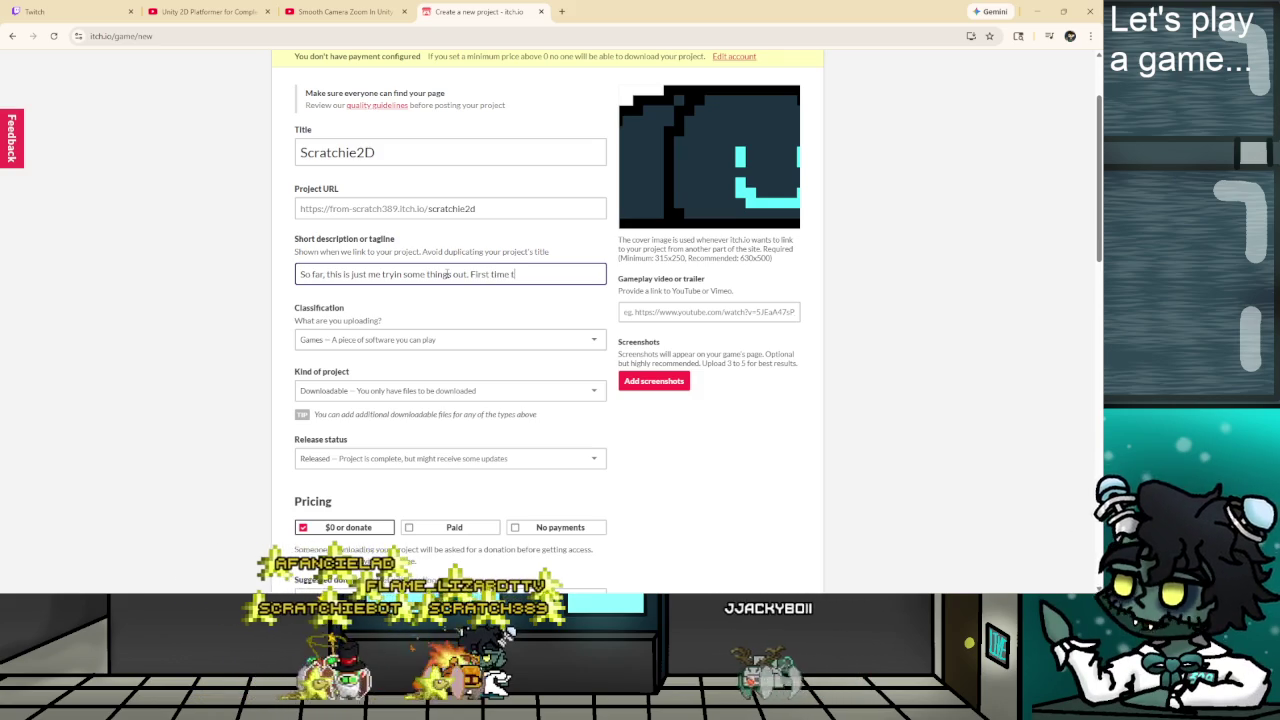
text(!)
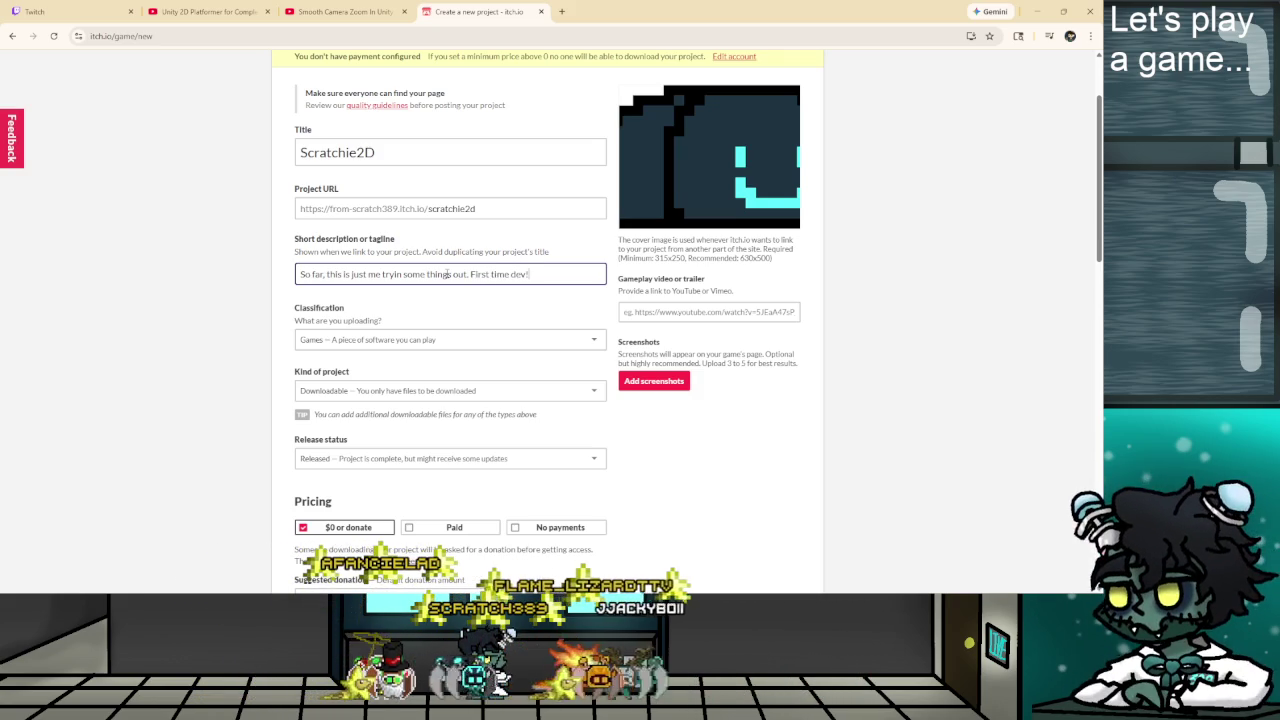
Set release status to Prototype, pricing to No payments, and upload Scratchie2DBuild0.zip.
scroll(390, 354, down, 1)
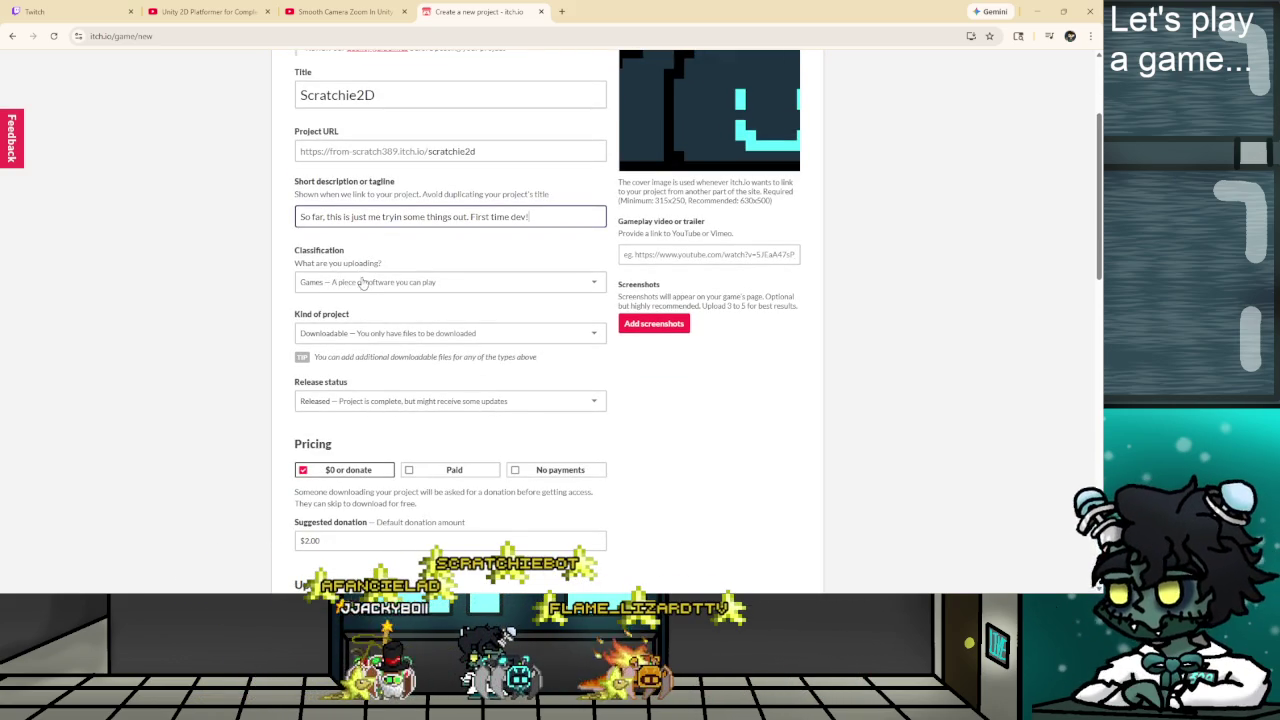
click(338, 404)
click(335, 490)
scroll(589, 350, down, 2)
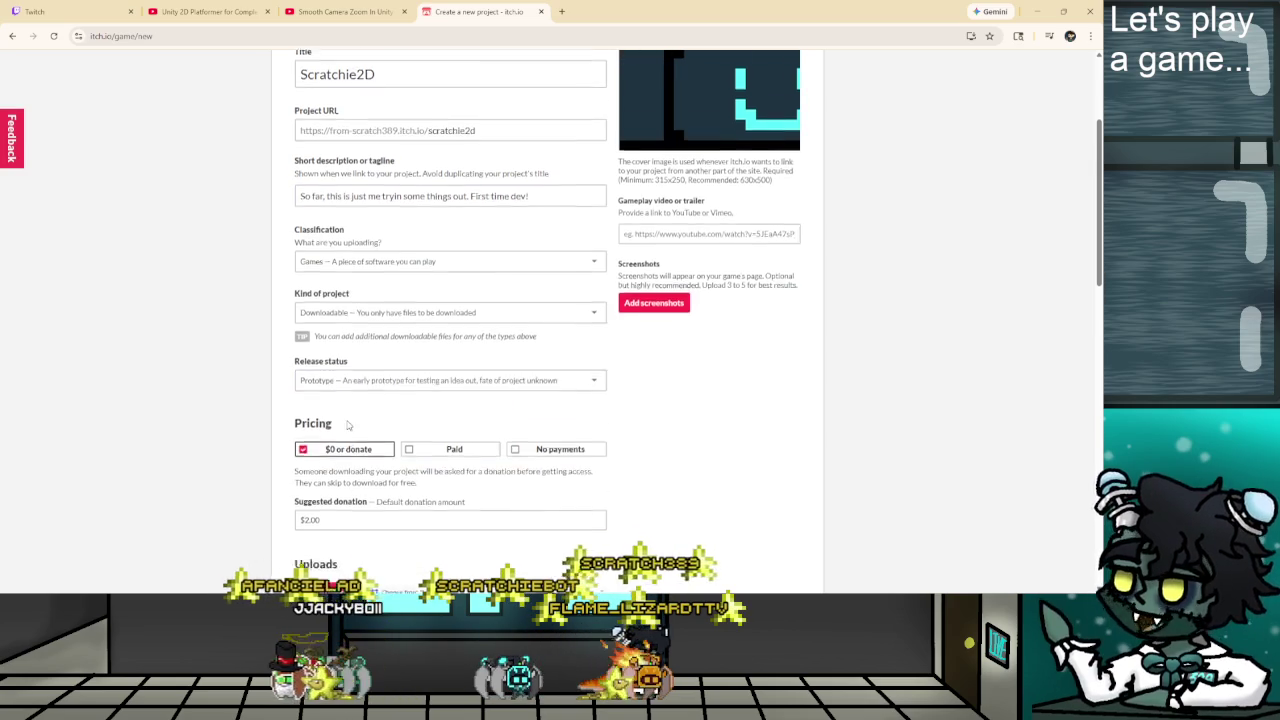
click(589, 352)
scroll(330, 395, down, 1)
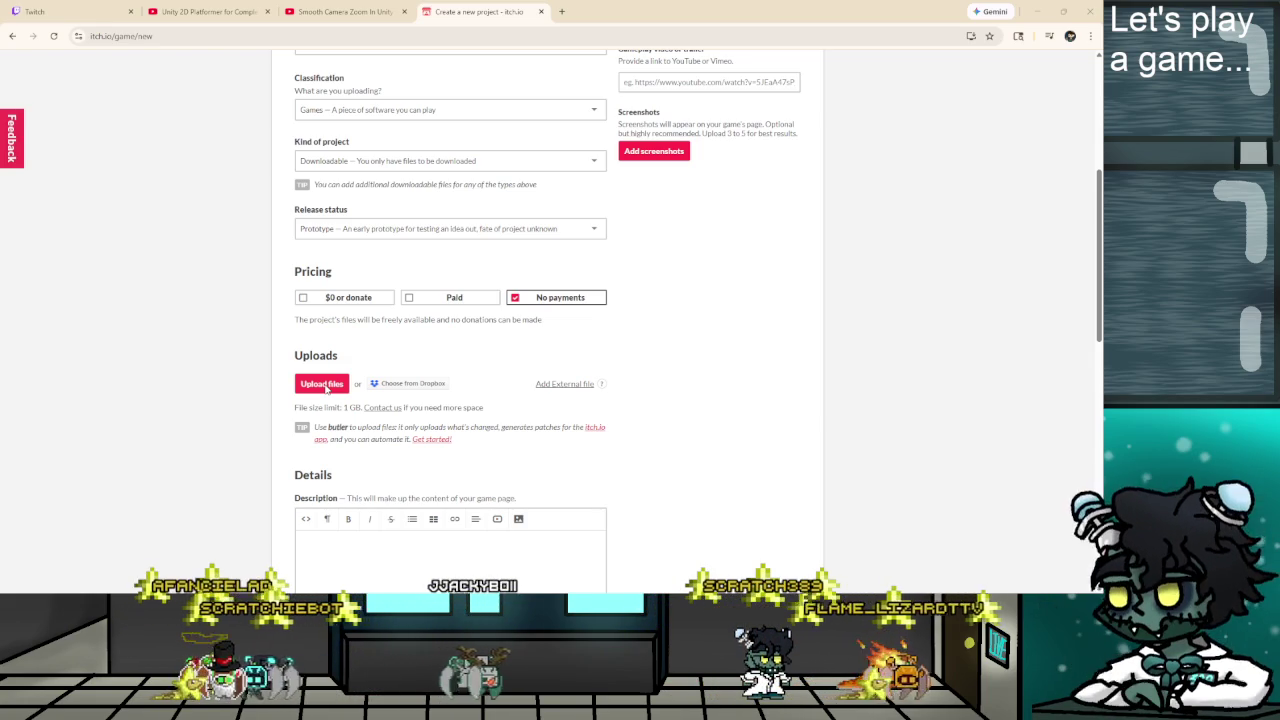
key(Return)
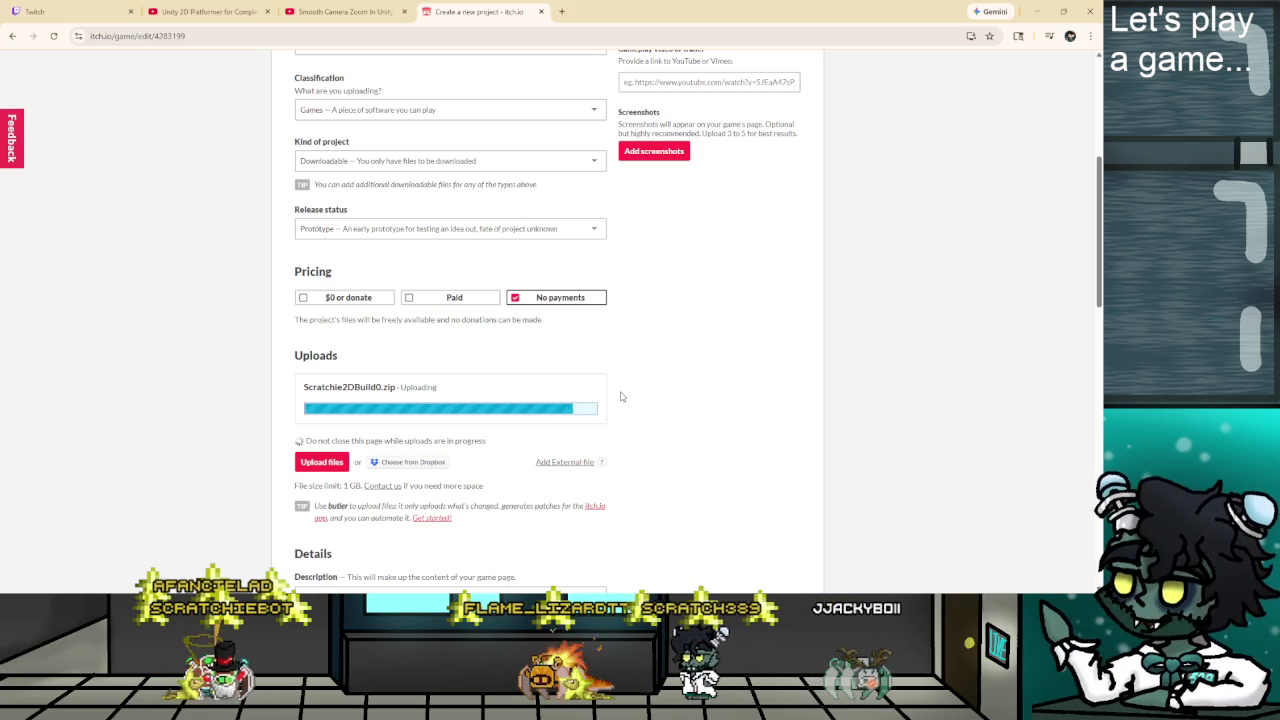
Write the description 'Forgot to make a way to leave the game, so you might need to Alt + F4 to leave it, mb'.
scroll(624, 398, down, 1)
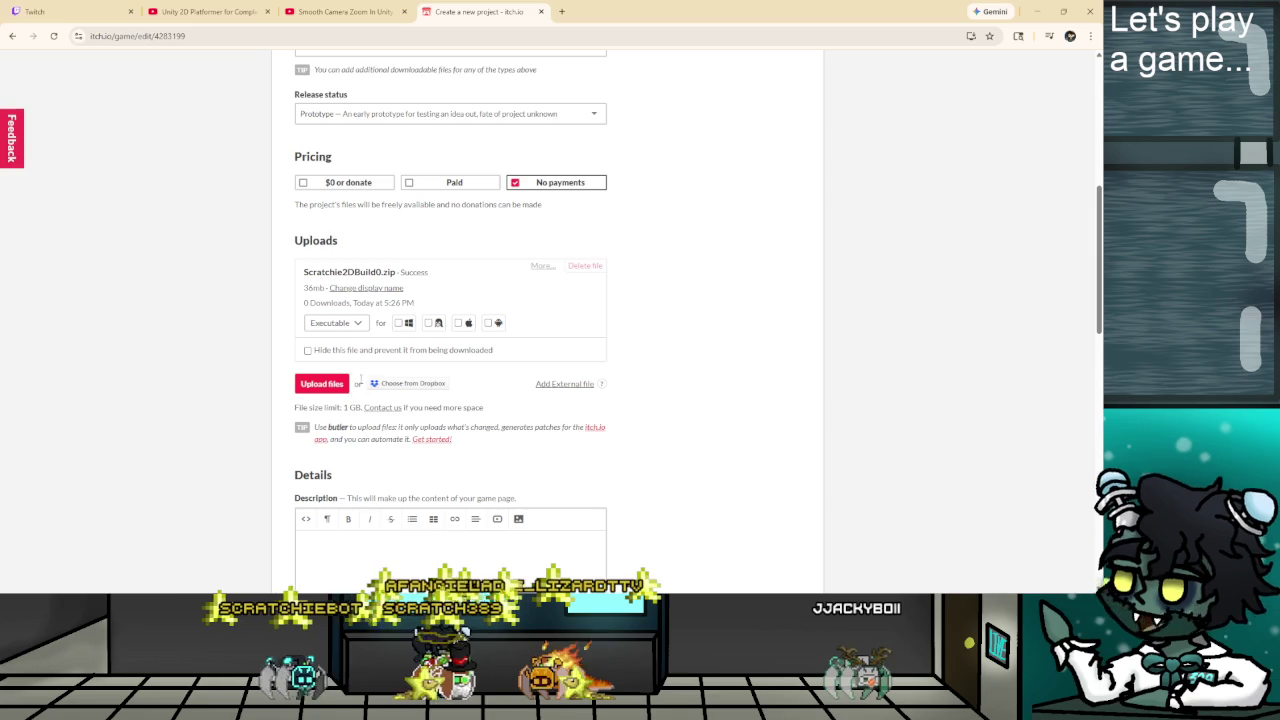
scroll(519, 397, down, 1)
click(471, 446)
text(Forgot to)
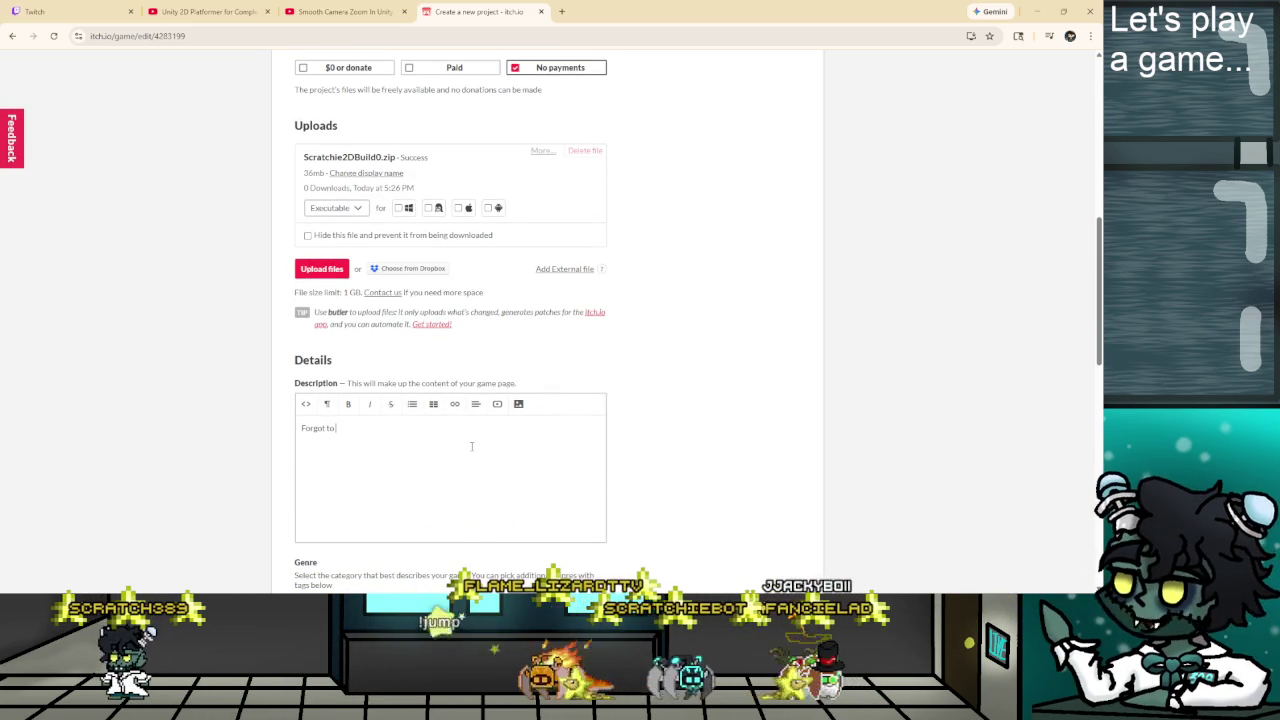
text( make a way to leave the game)
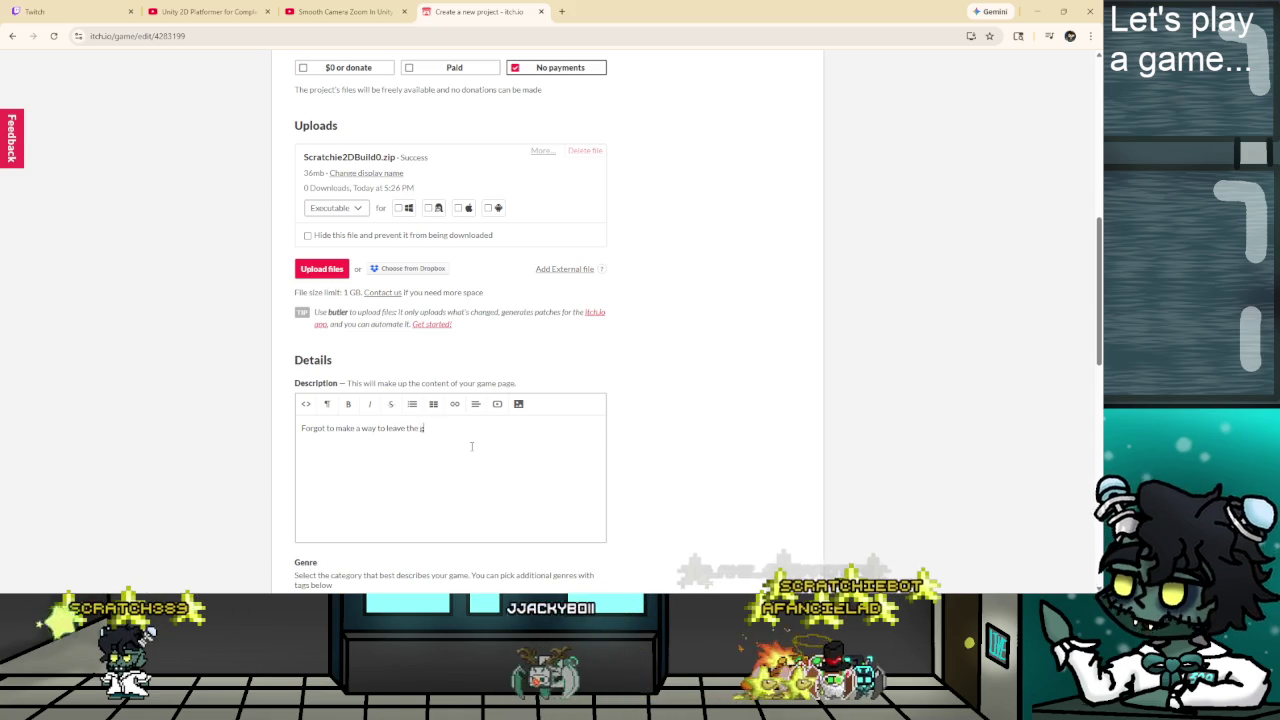
text(, so you mig)
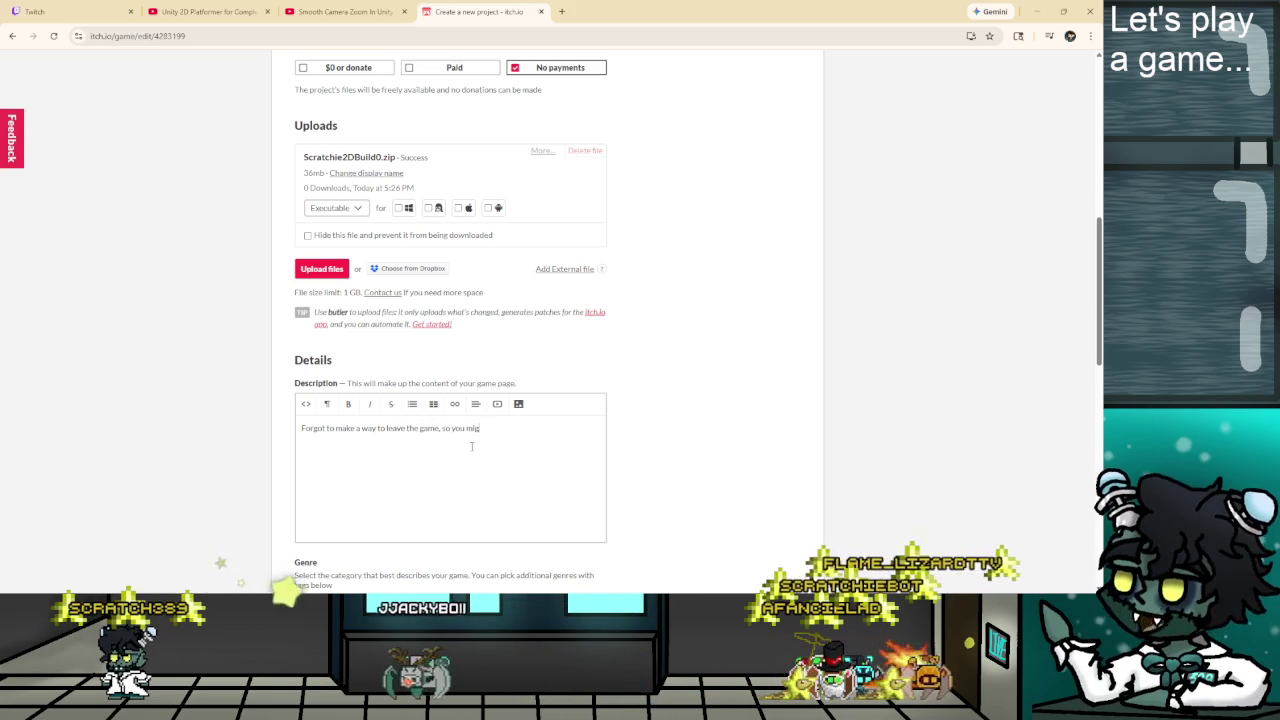
text(ht need to A)
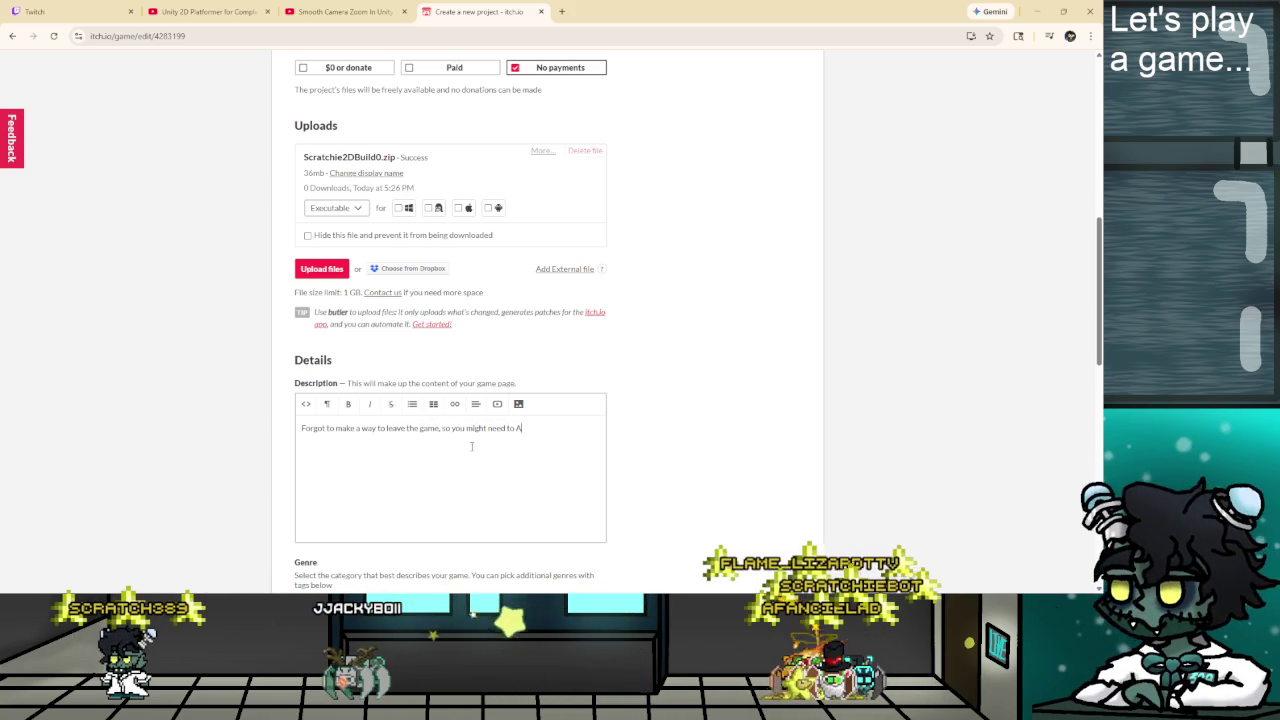
text(lt + )
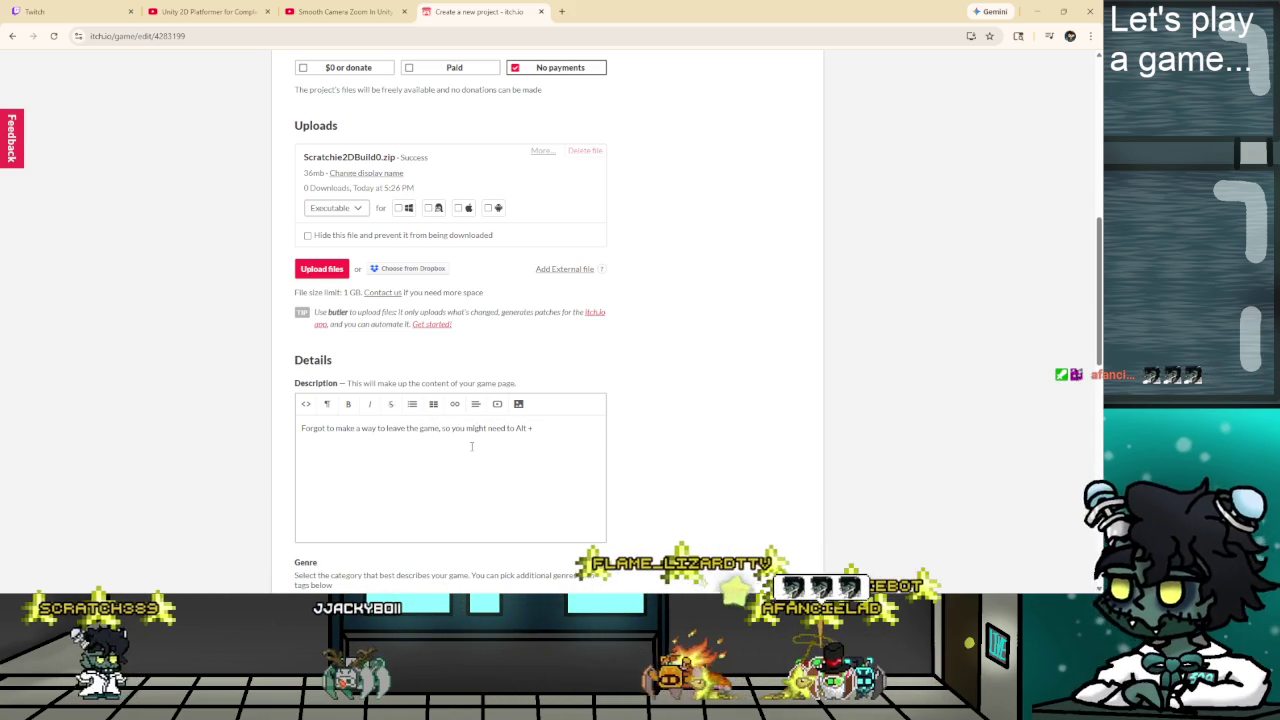
text(F4 to le)
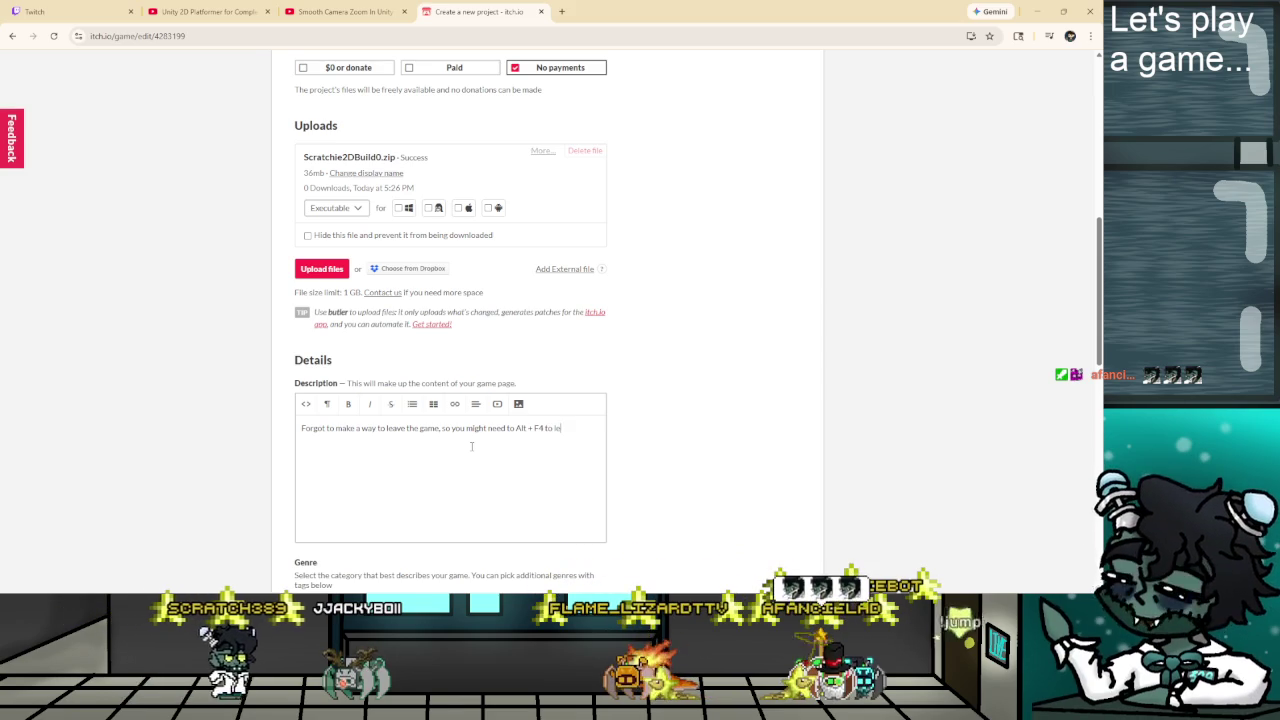
text(ave it, mb)
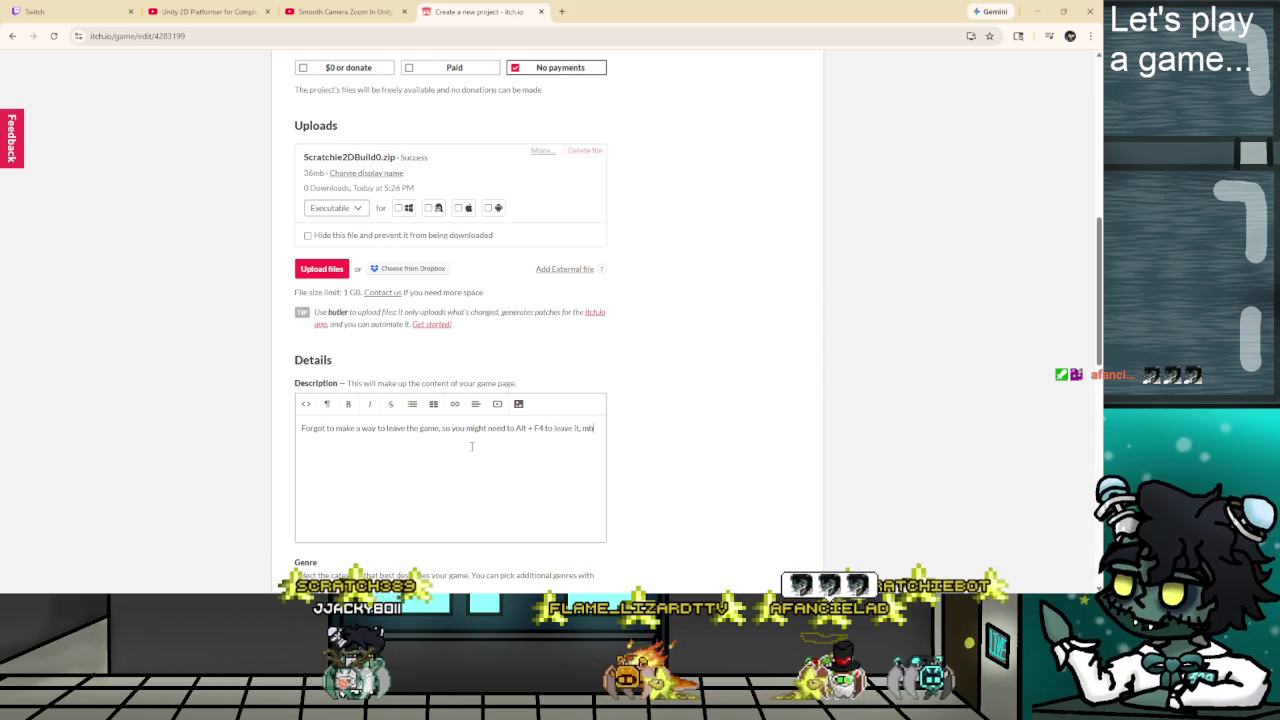
scroll(471, 446, down, 2)
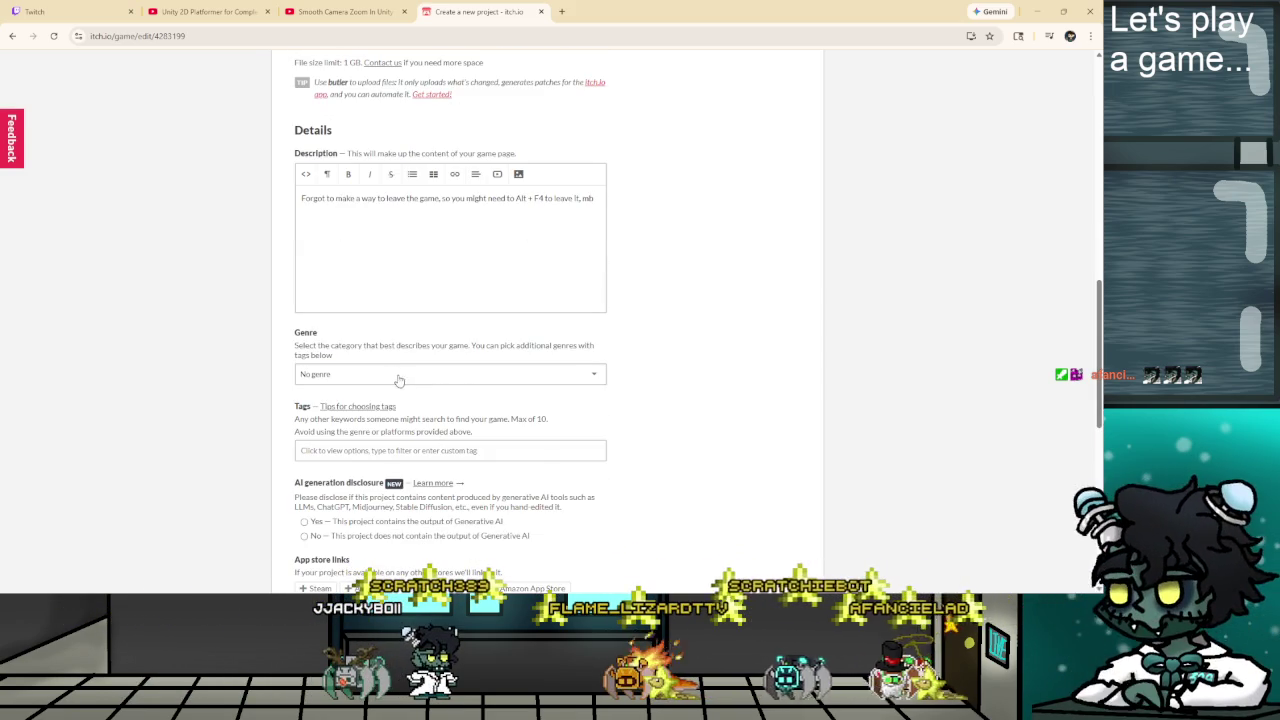
Set the genre to Platformer and declare that the project contains no generative AI.
click(395, 378)
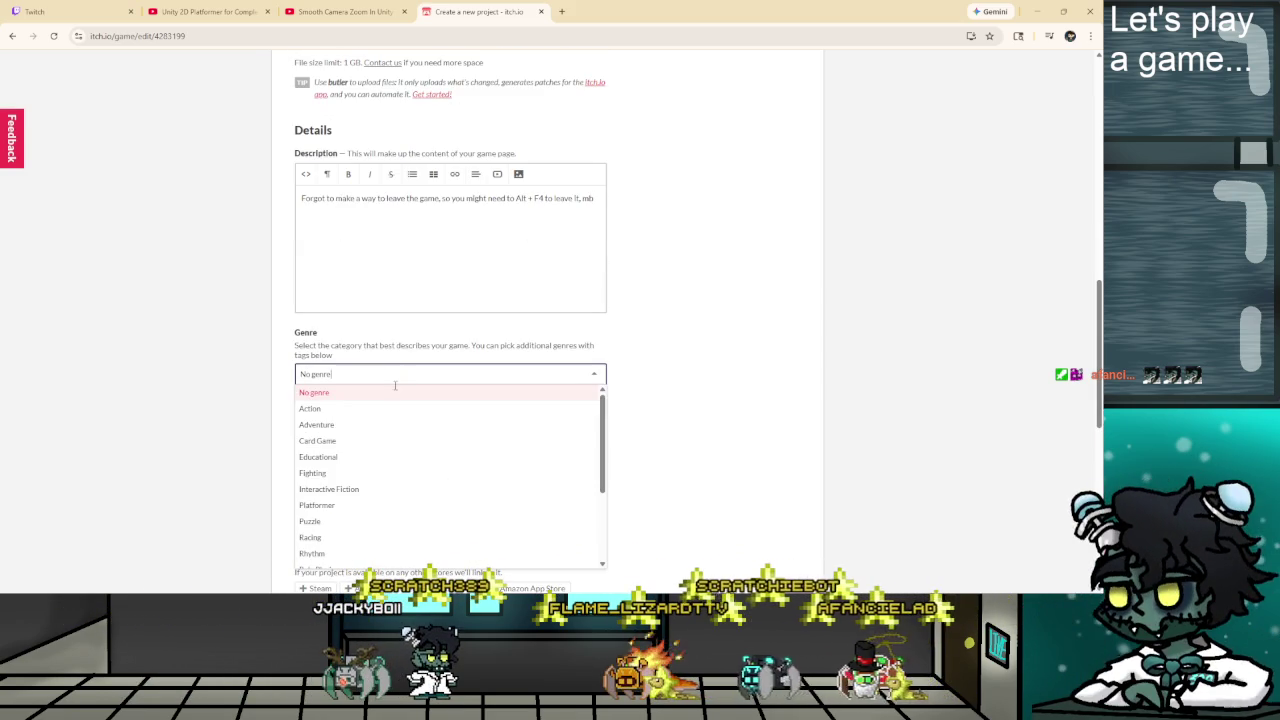
scroll(334, 502, down, 1)
click(331, 452)
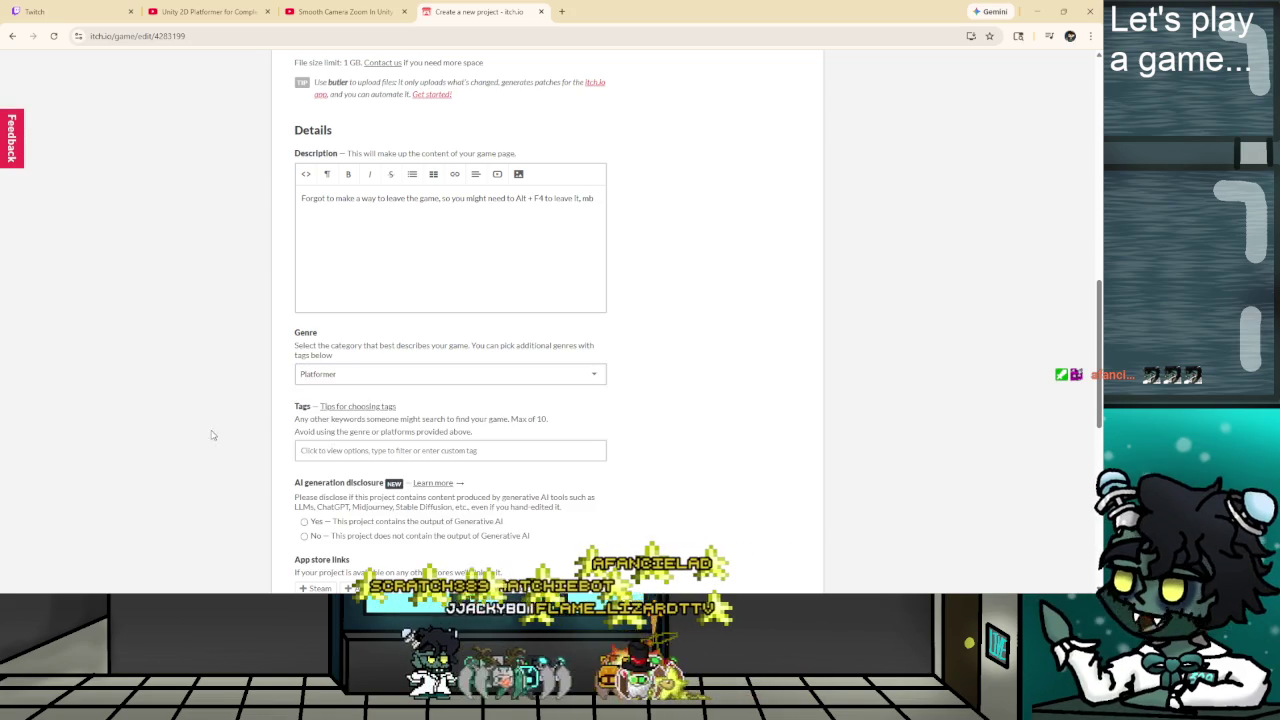
scroll(215, 434, down, 2)
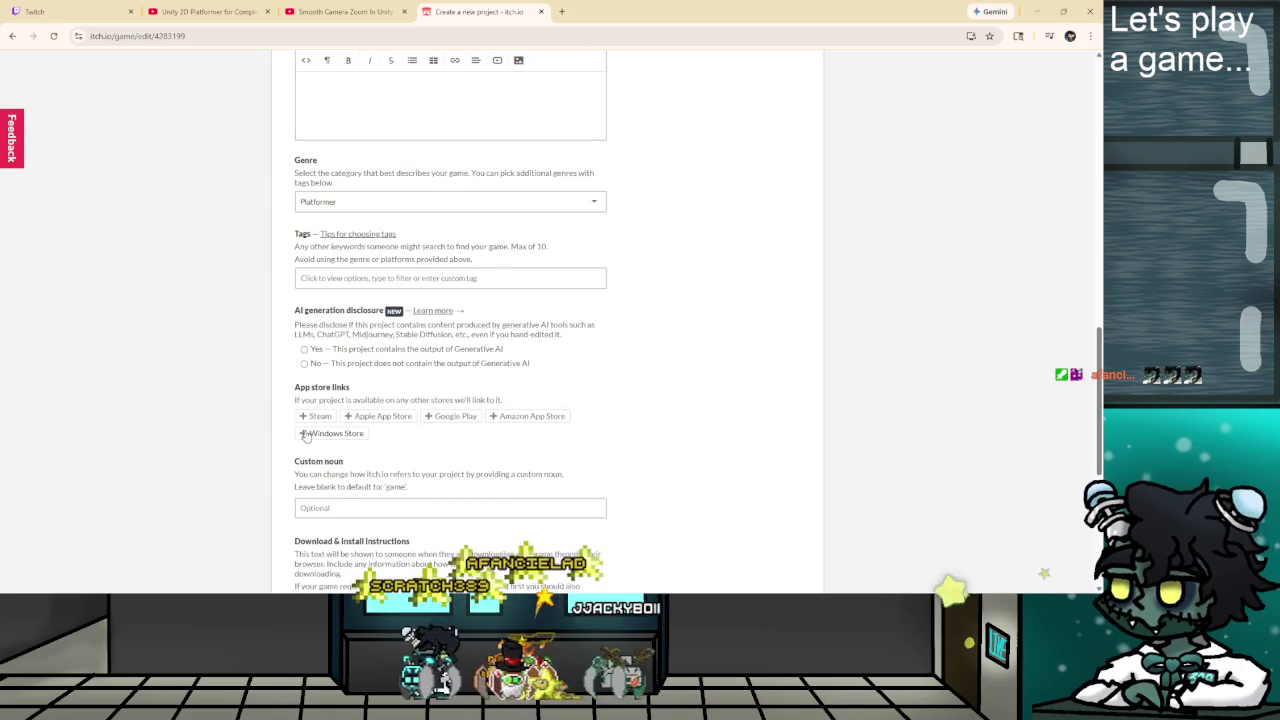
scroll(252, 437, down, 1)
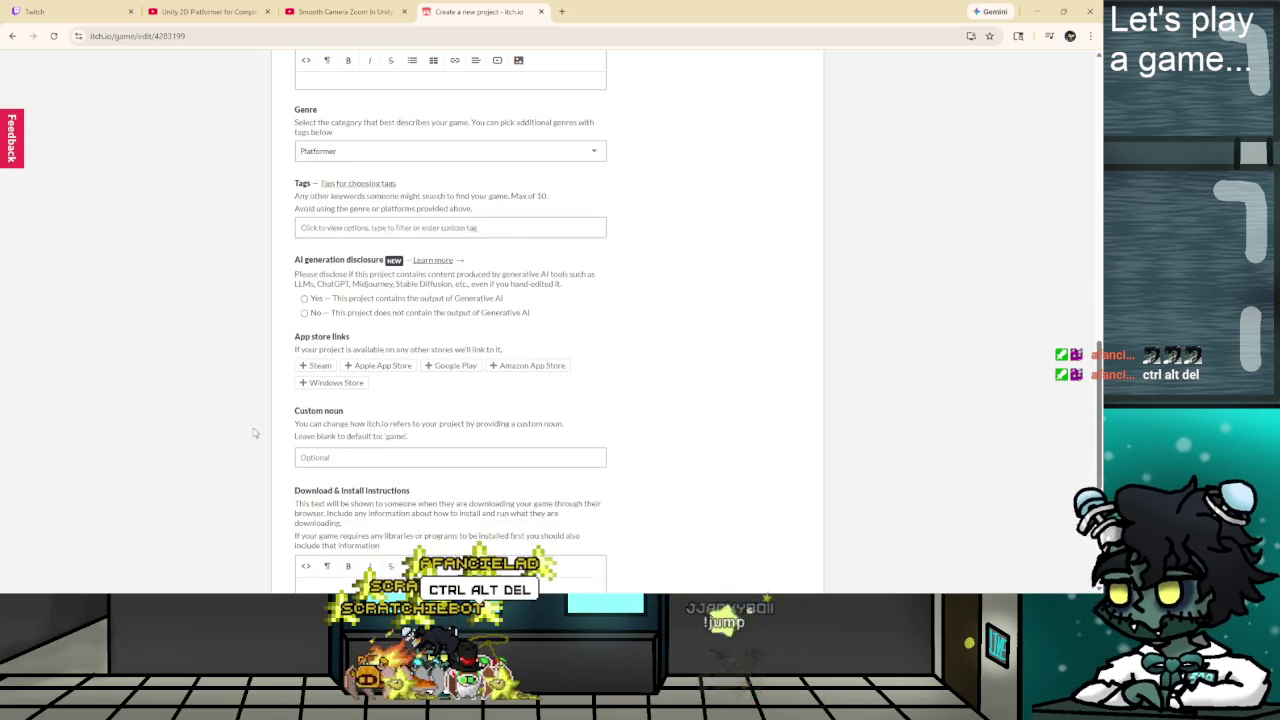
click(304, 305)
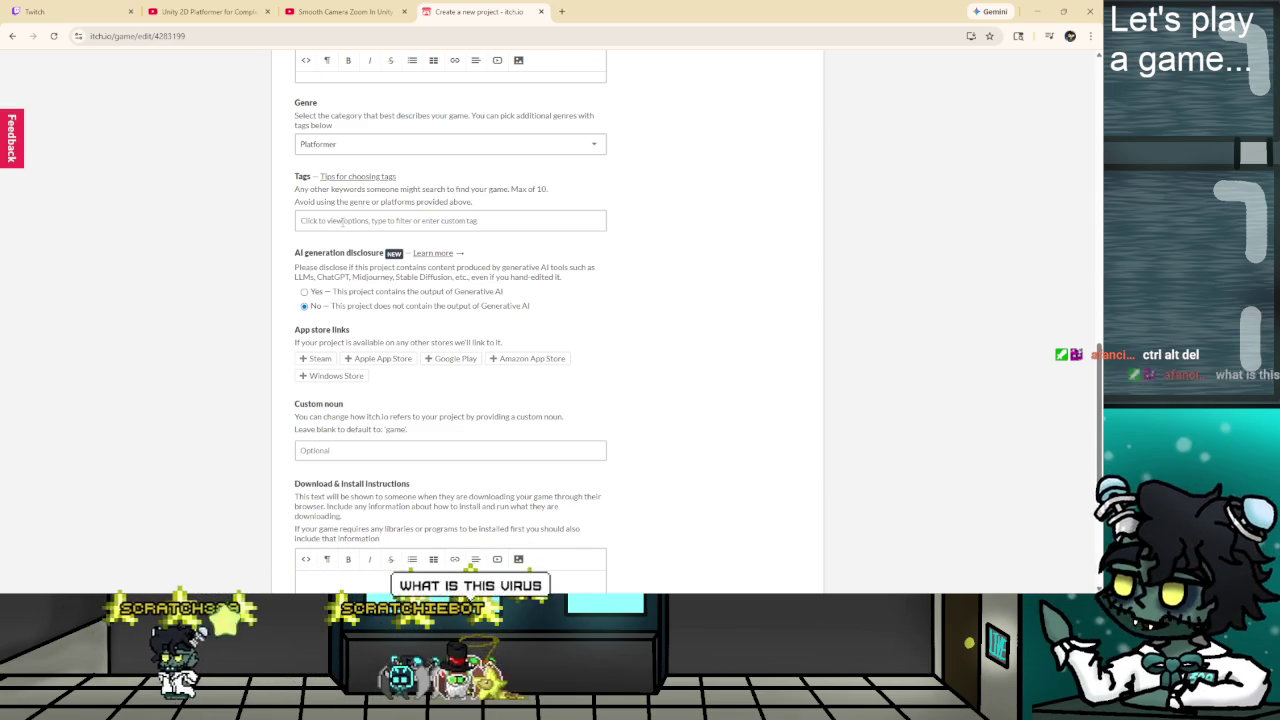
Enter 'masterpiece' as the project's custom noun.
click(416, 446)
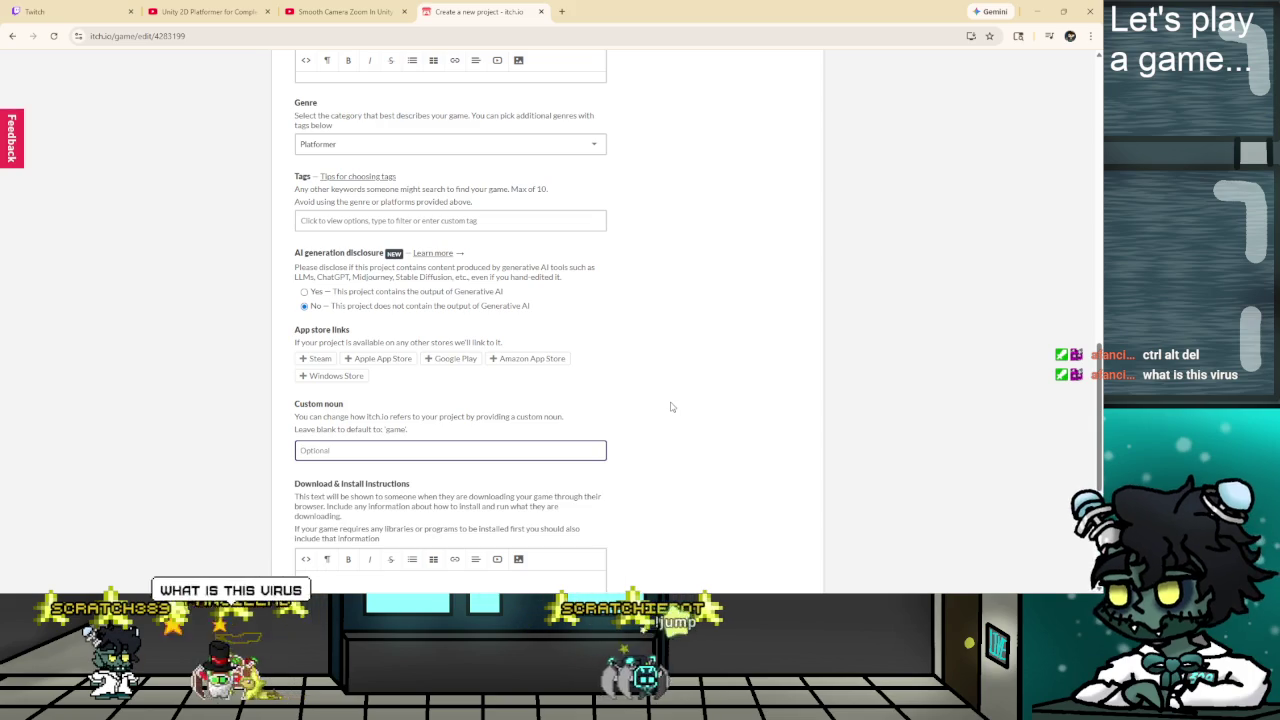
text(masterpiece)
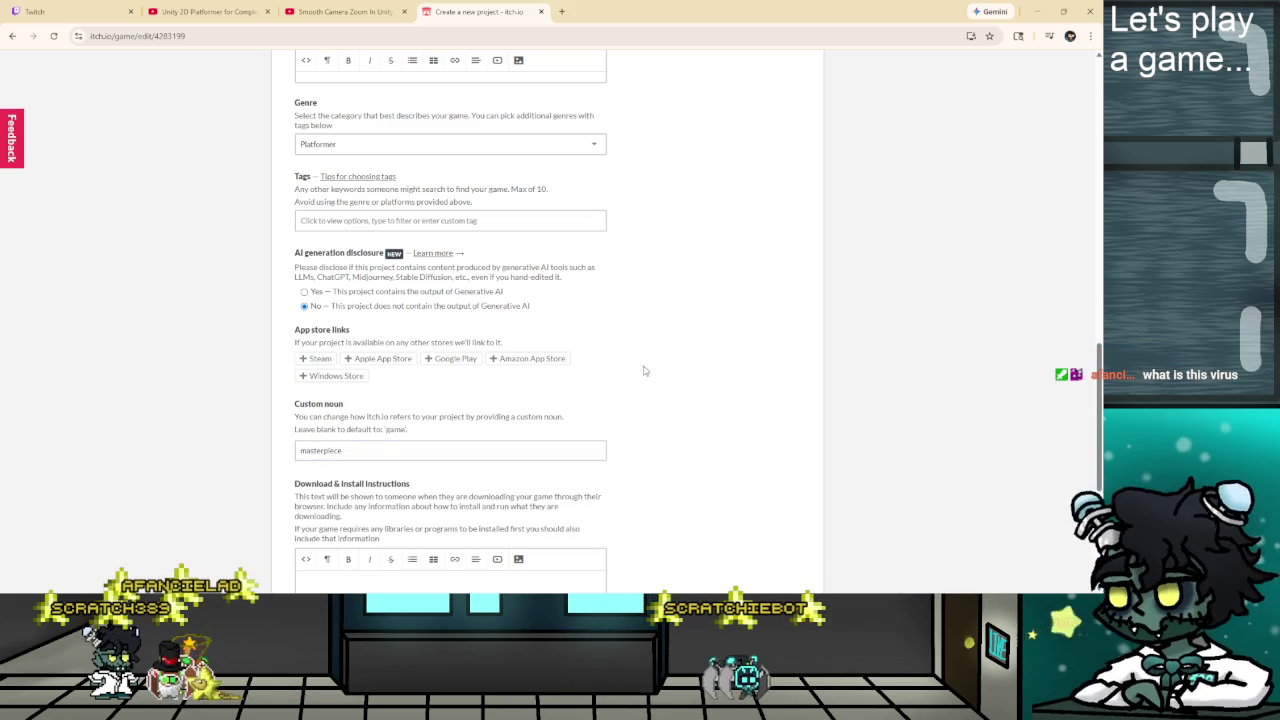
scroll(521, 401, down, 3)
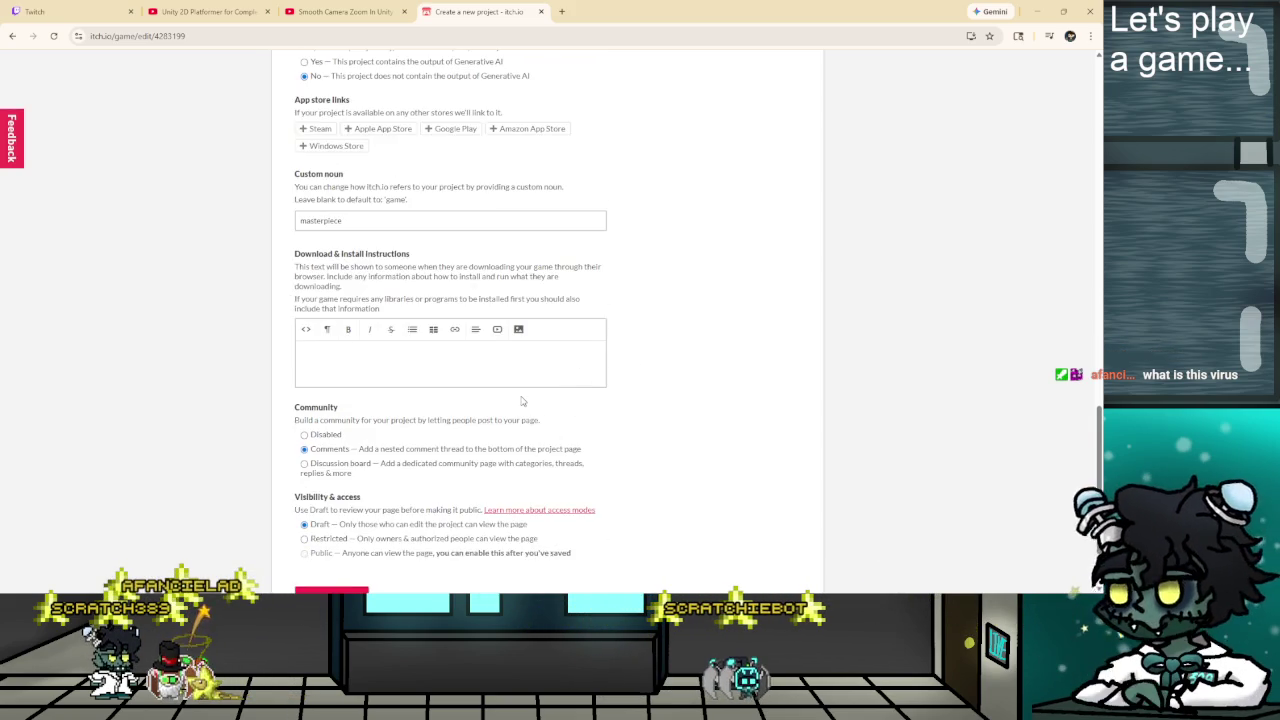
scroll(505, 385, down, 2)
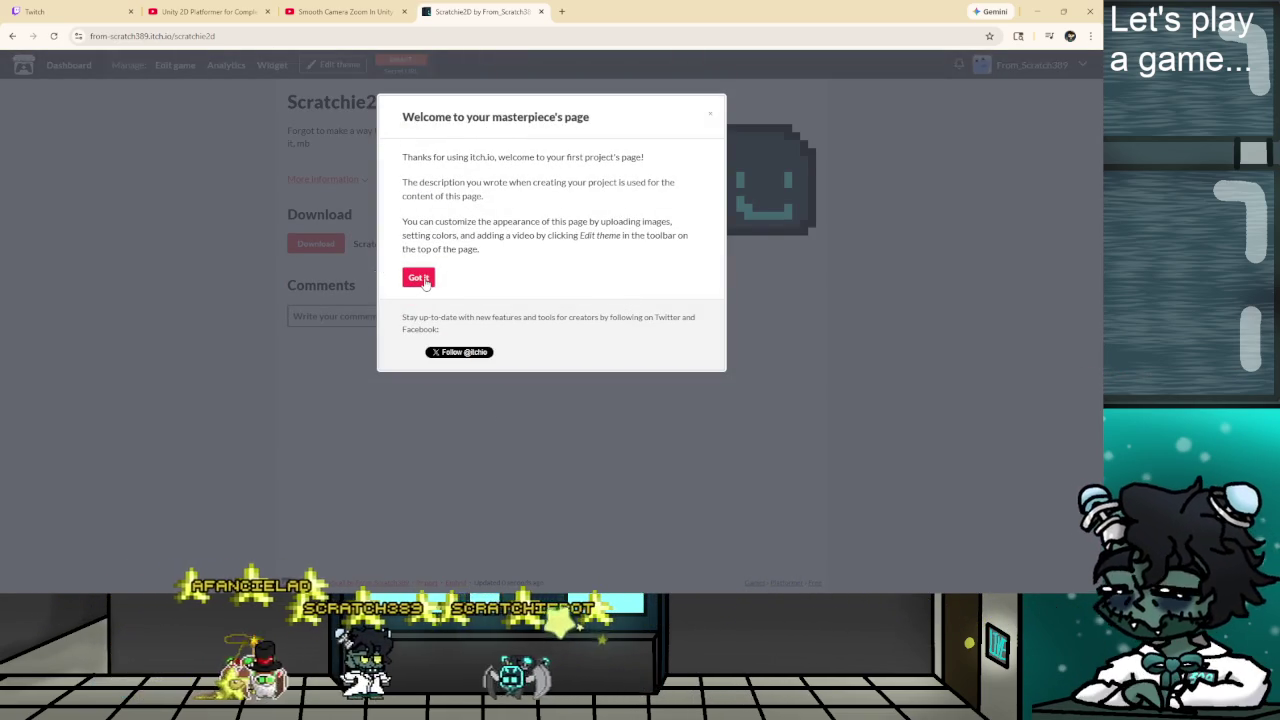
Dismiss the welcome message, review the extra info and cover image, then reopen Edit game via DRAFT.
click(424, 282)
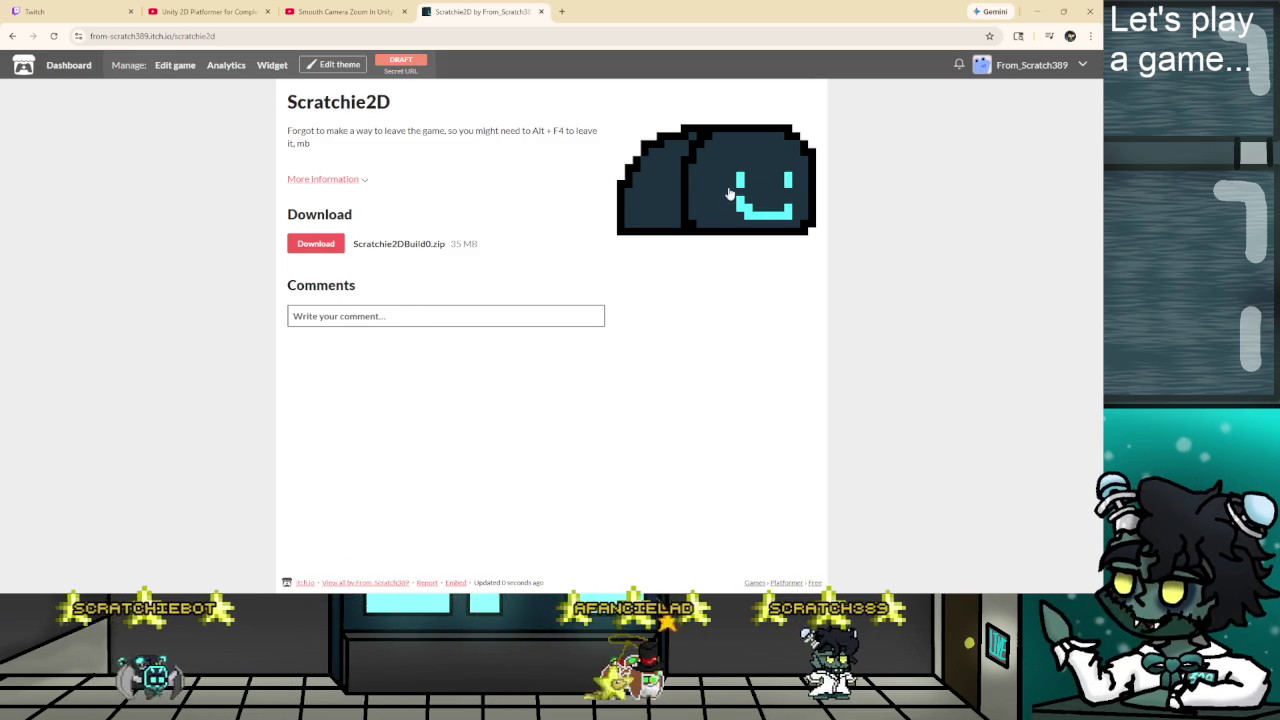
click(340, 180)
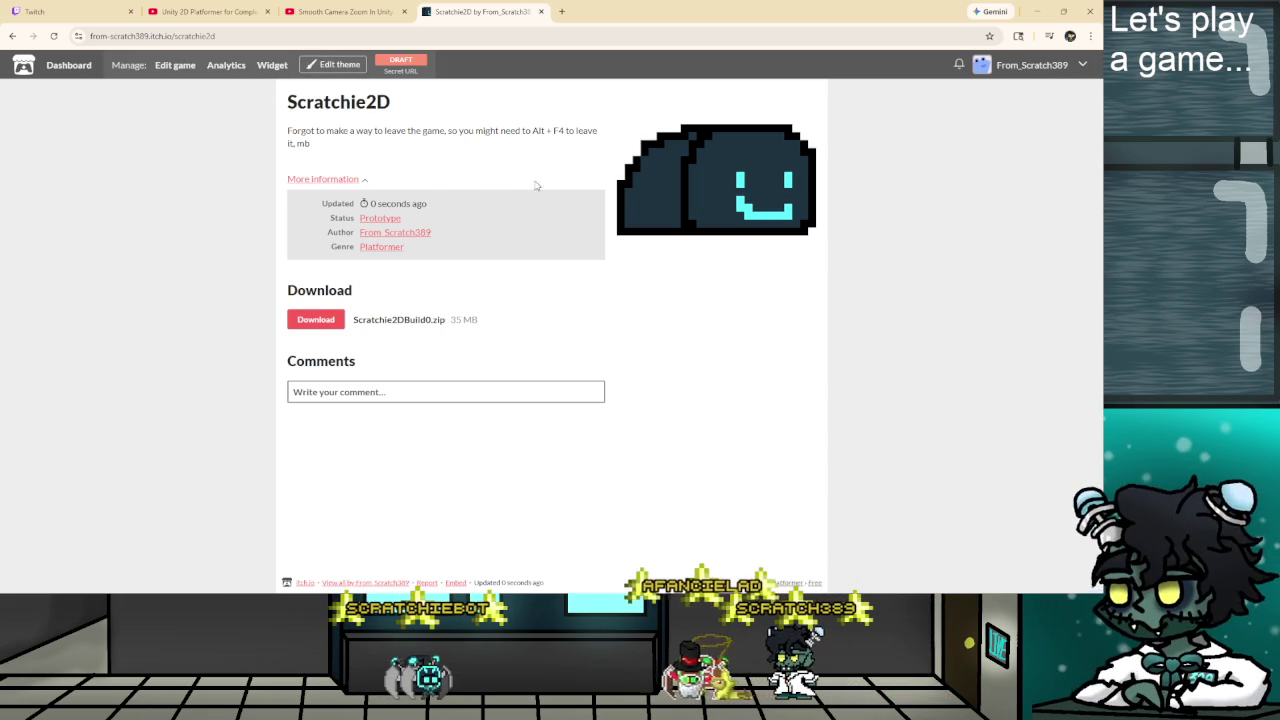
click(785, 174)
click(645, 360)
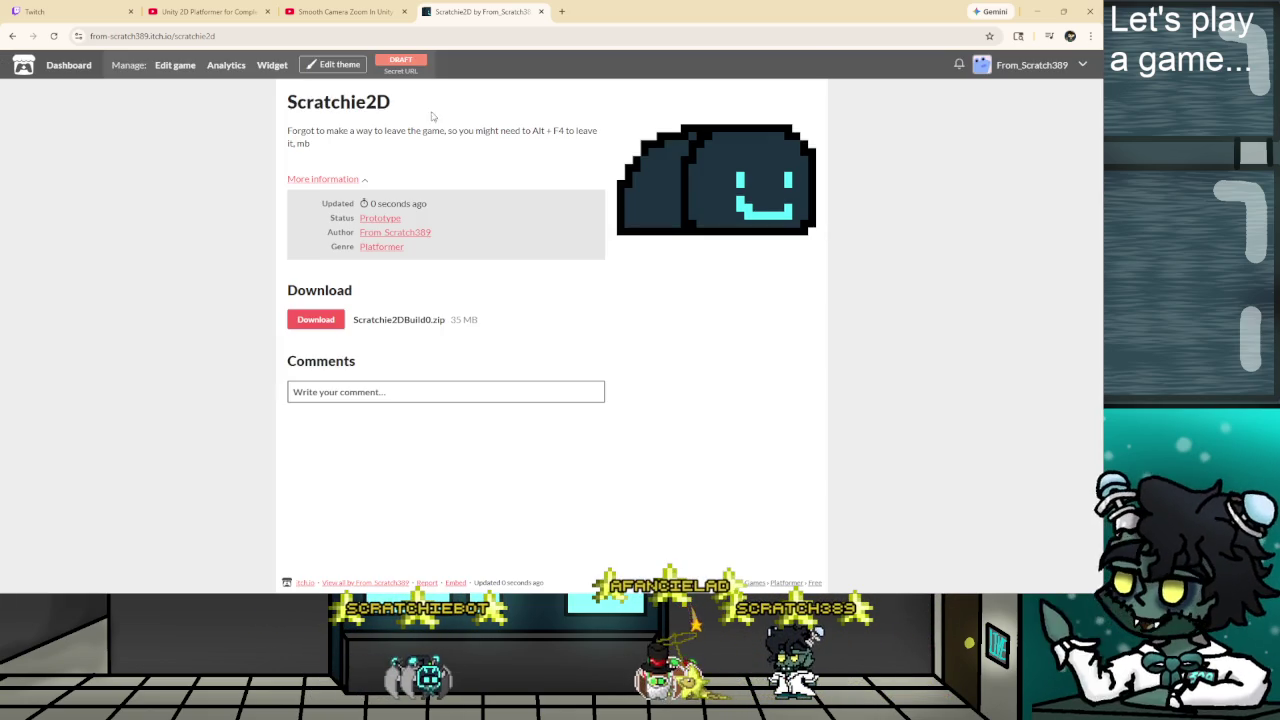
click(401, 64)
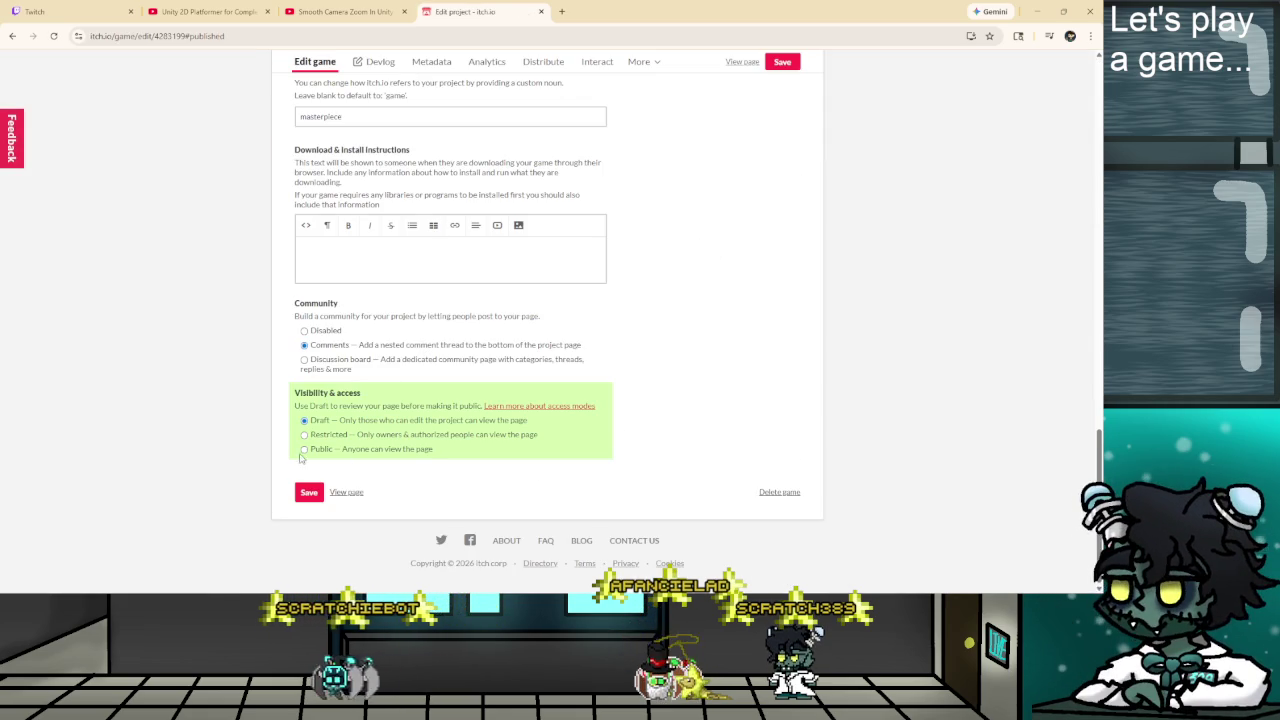
Set the Scratchie2D page visibility to Public, save it, and view the published page.
click(305, 449)
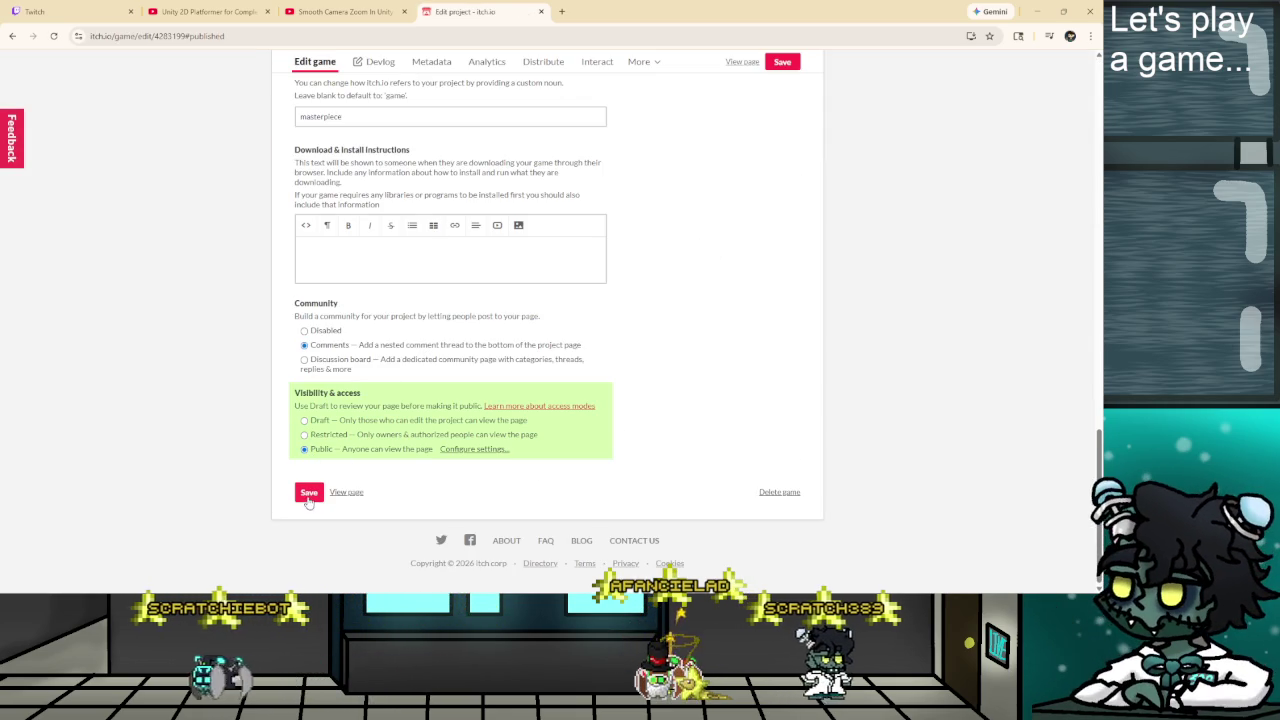
click(473, 451)
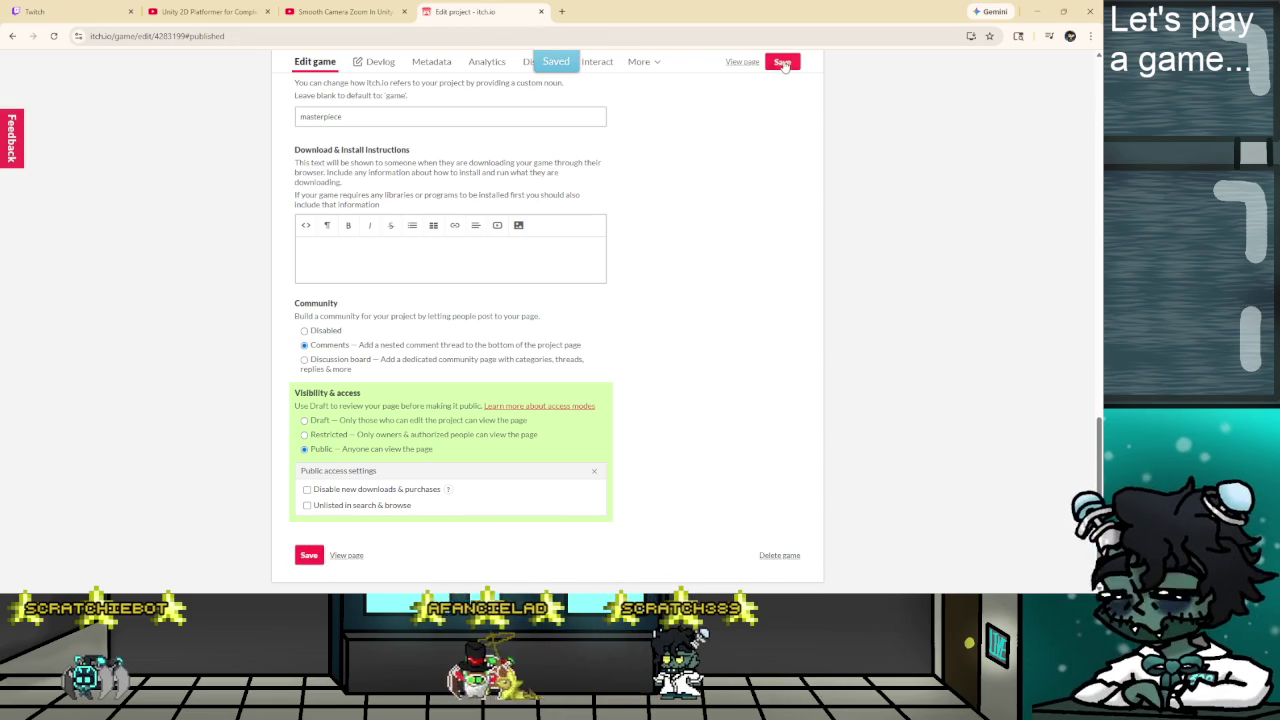
click(348, 557)
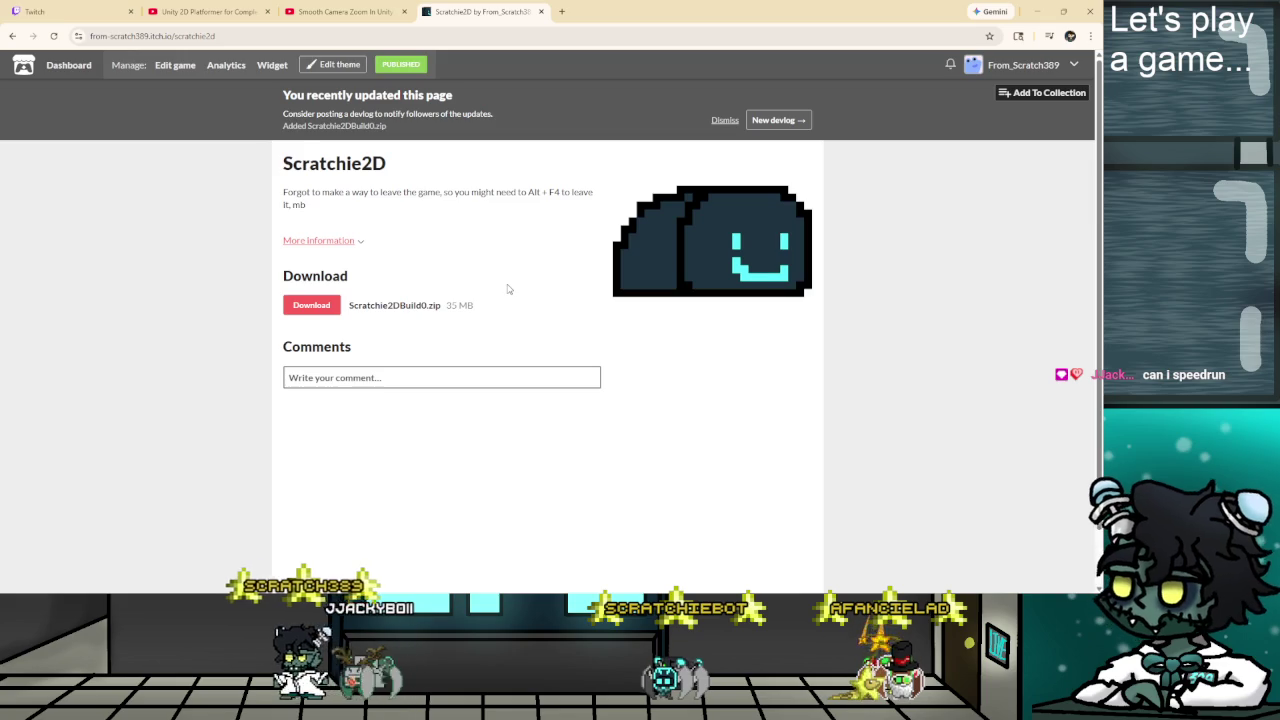
click(160, 36)
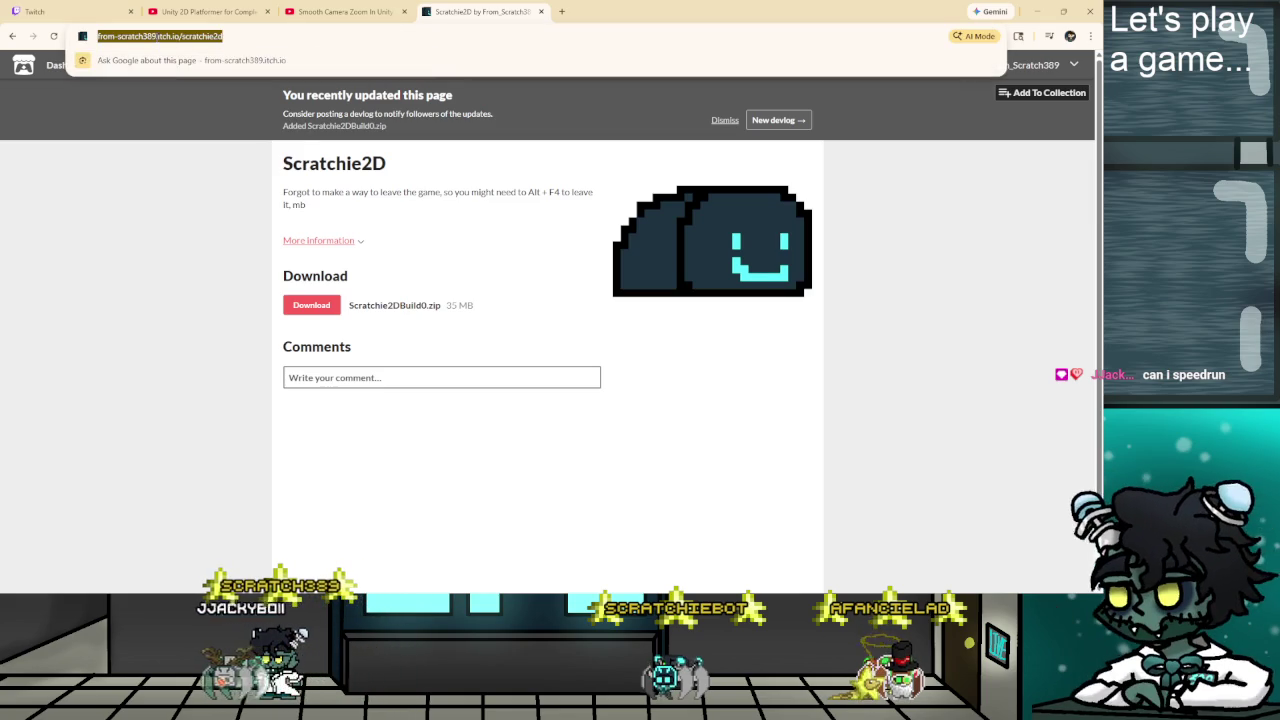
click(485, 499)
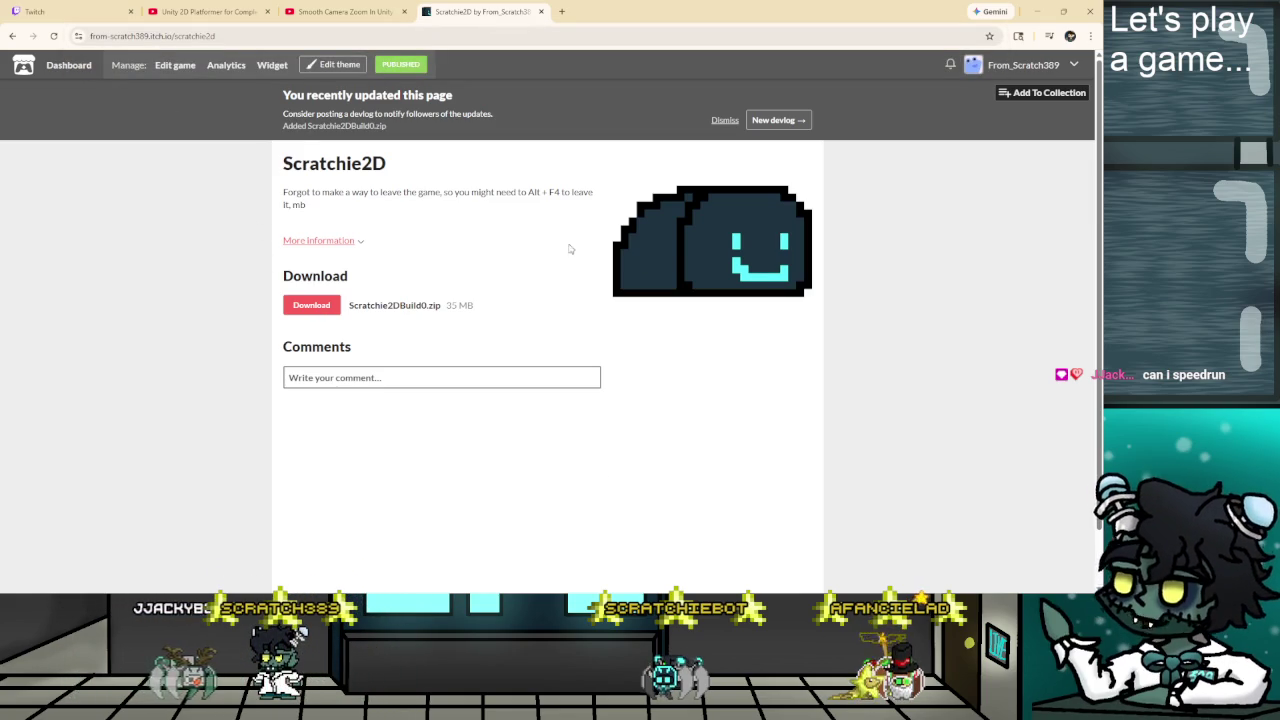